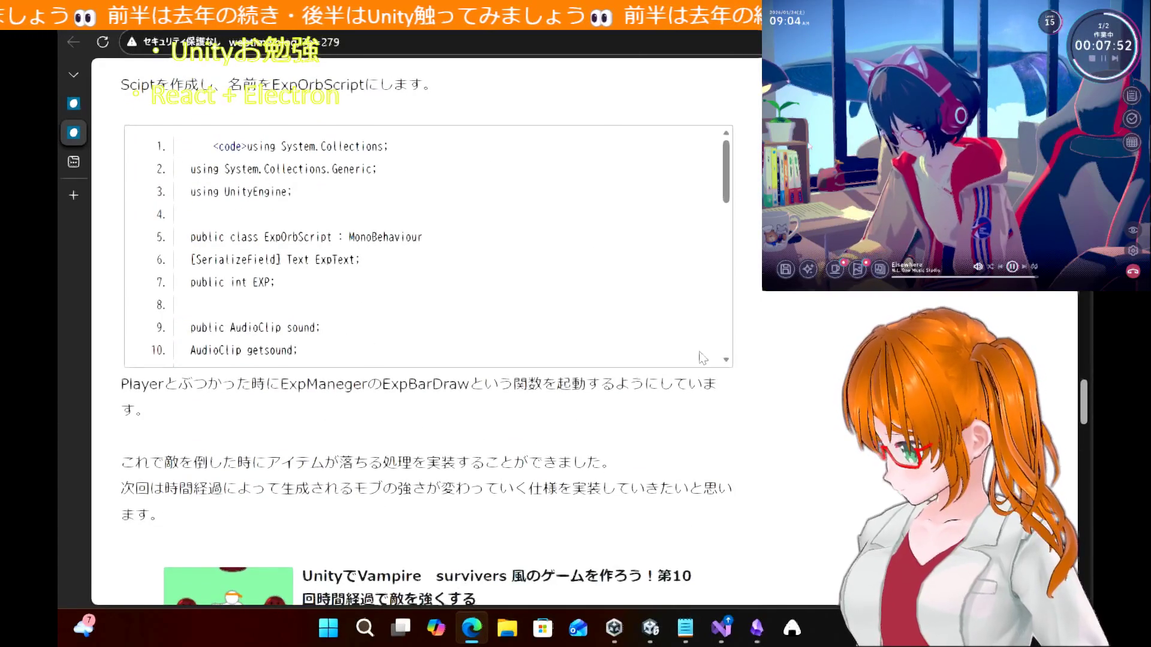
scroll(629, 424, "up", 1)
Step: Scroll the webtime.blog tutorial up from the ExpOrbScript code toward the ExpManeger code
scroll(635, 427, "down", 3)
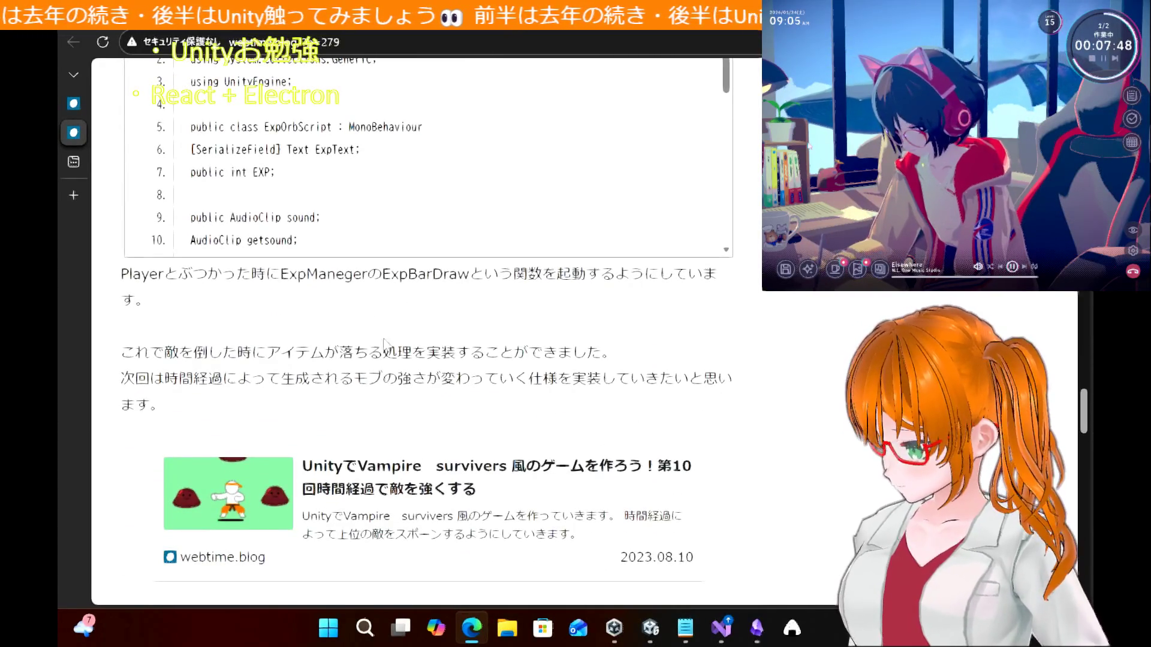
mouse_move(81, 135)
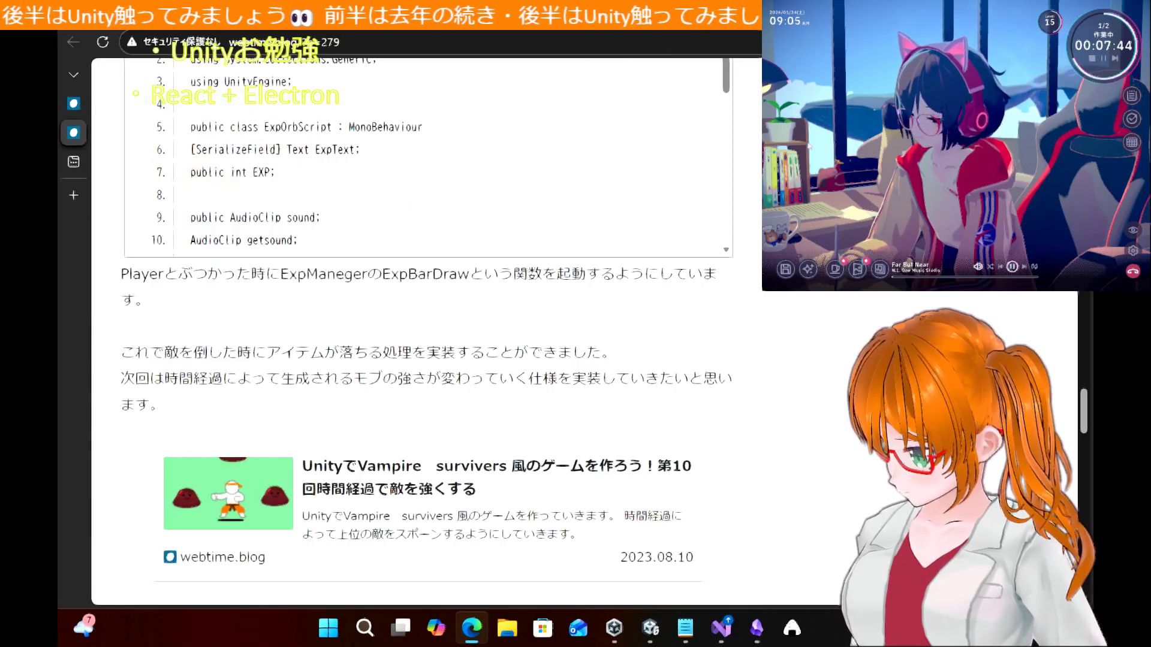
scroll(427, 324, "up", 5)
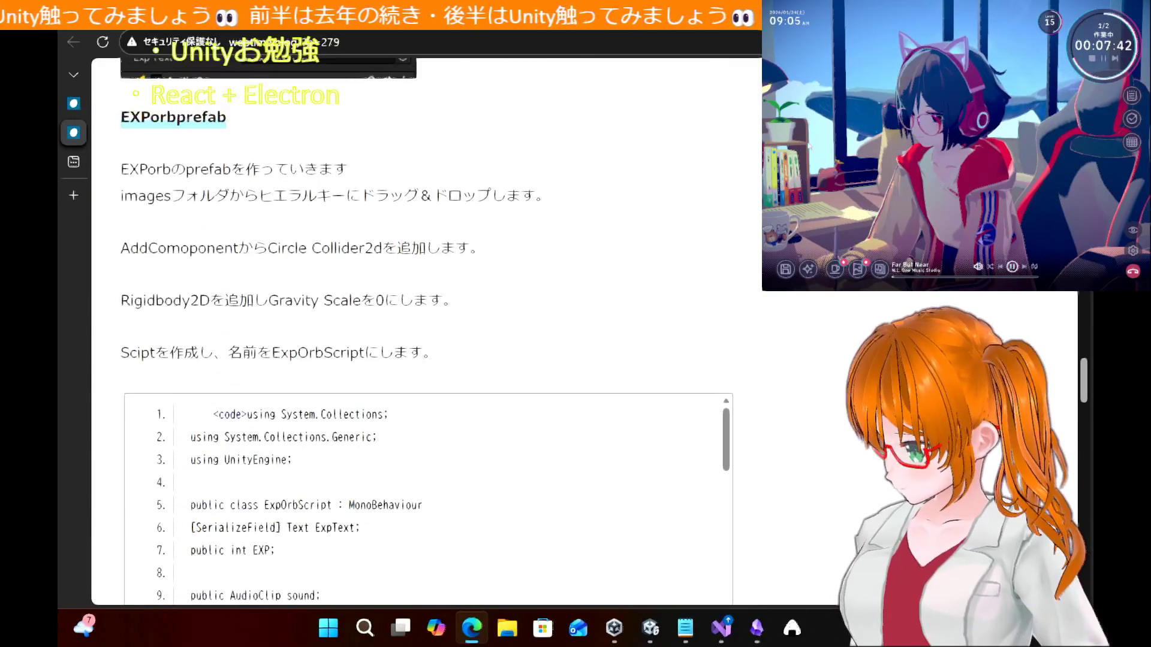
scroll(427, 324, "down", 6)
scroll(427, 324, "up", 4)
scroll(427, 324, "down", 9)
scroll(427, 324, "down", 2)
scroll(427, 323, "up", 10)
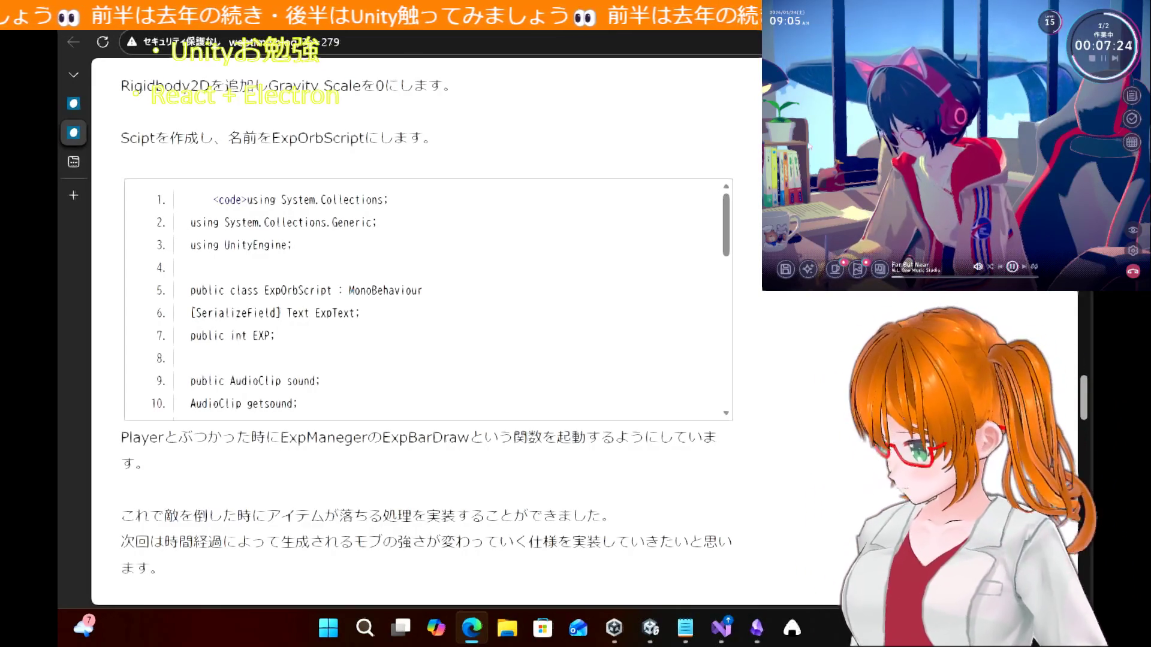
Step: Review the ExpManeger setup paragraphs (ExpText, coin03, Audio Source), then return to the Unity editor
scroll(446, 136, "up", 15)
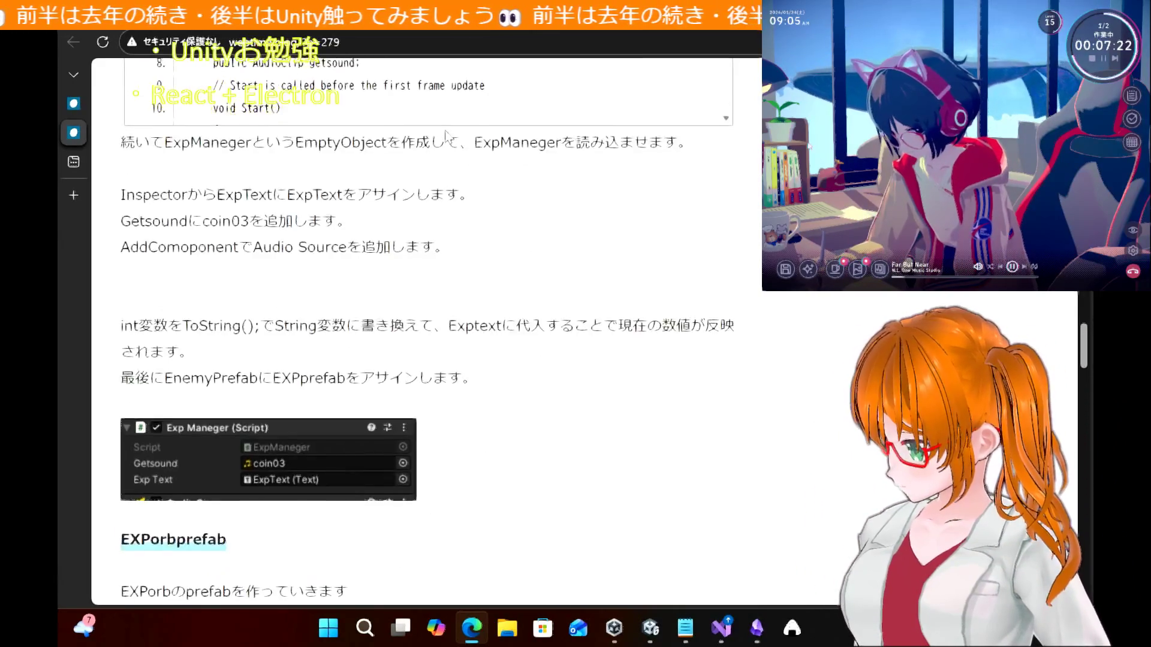
scroll(420, 330, "up", 7)
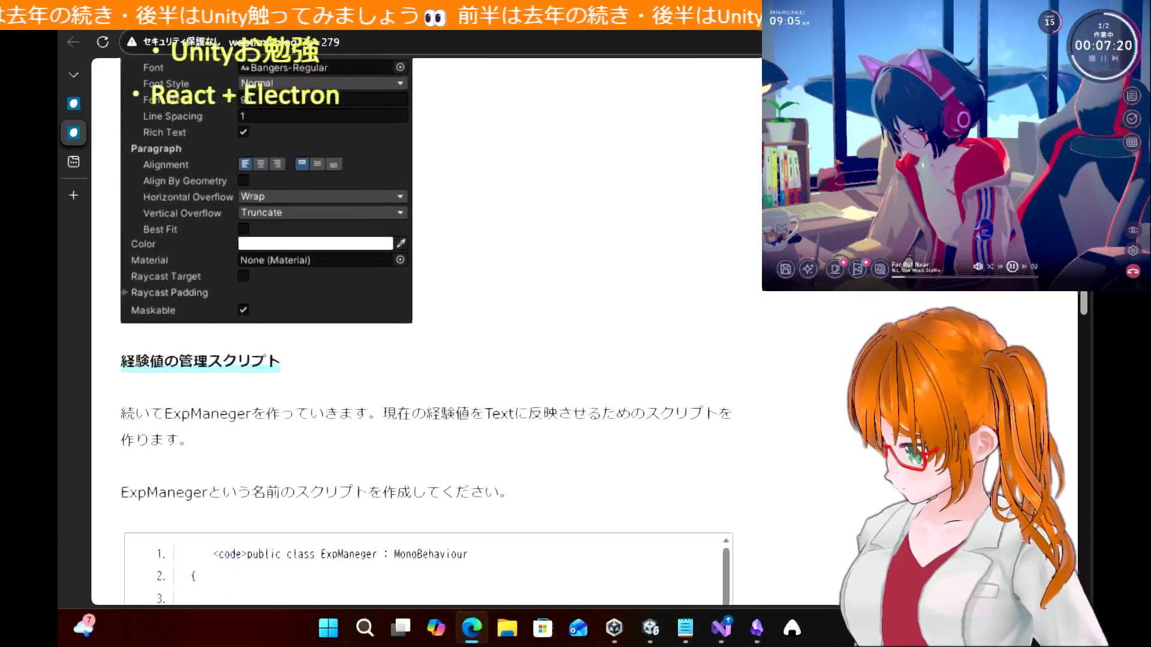
scroll(652, 241, "down", 6)
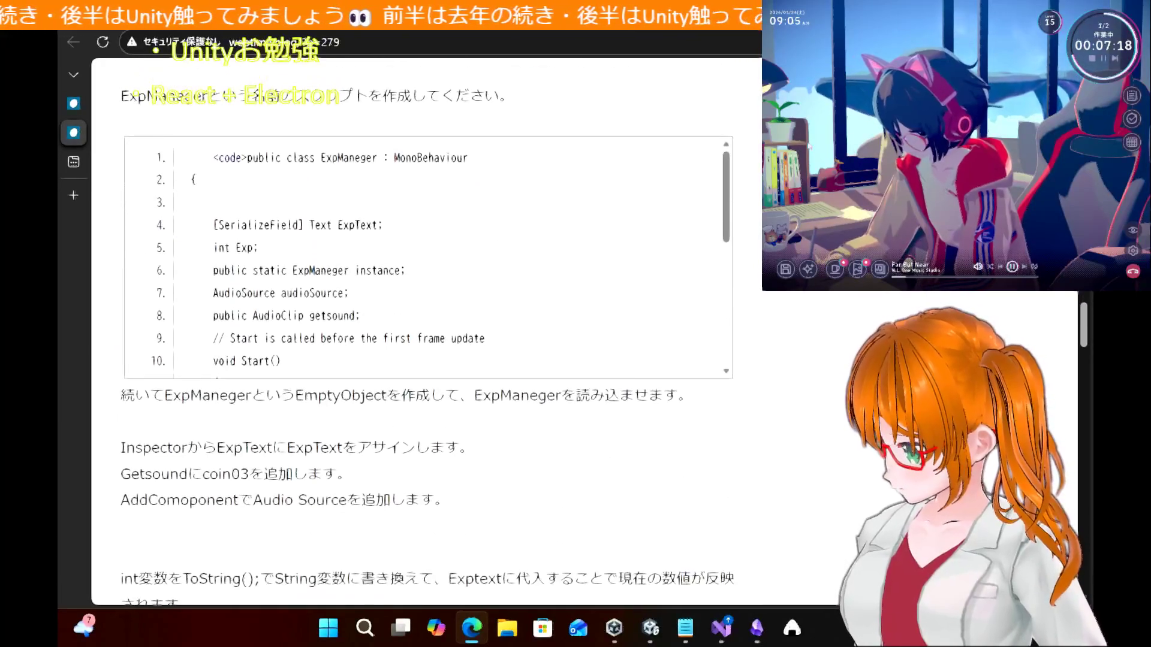
scroll(491, 481, "down", 2)
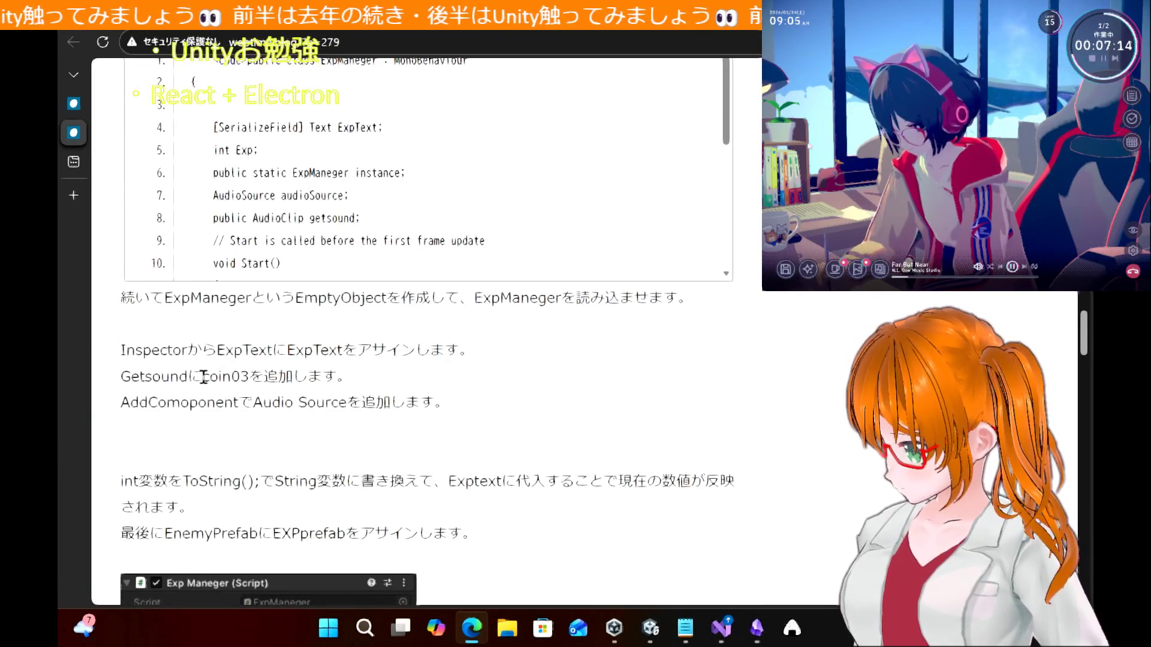
left_click(651, 635)
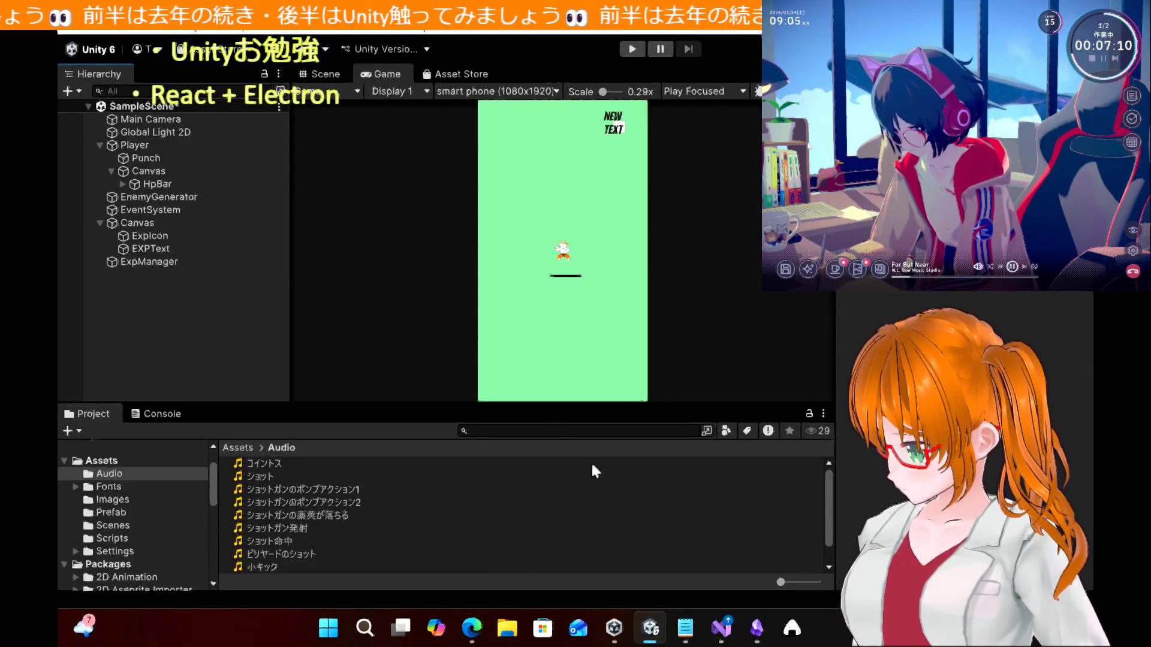
left_click(470, 627)
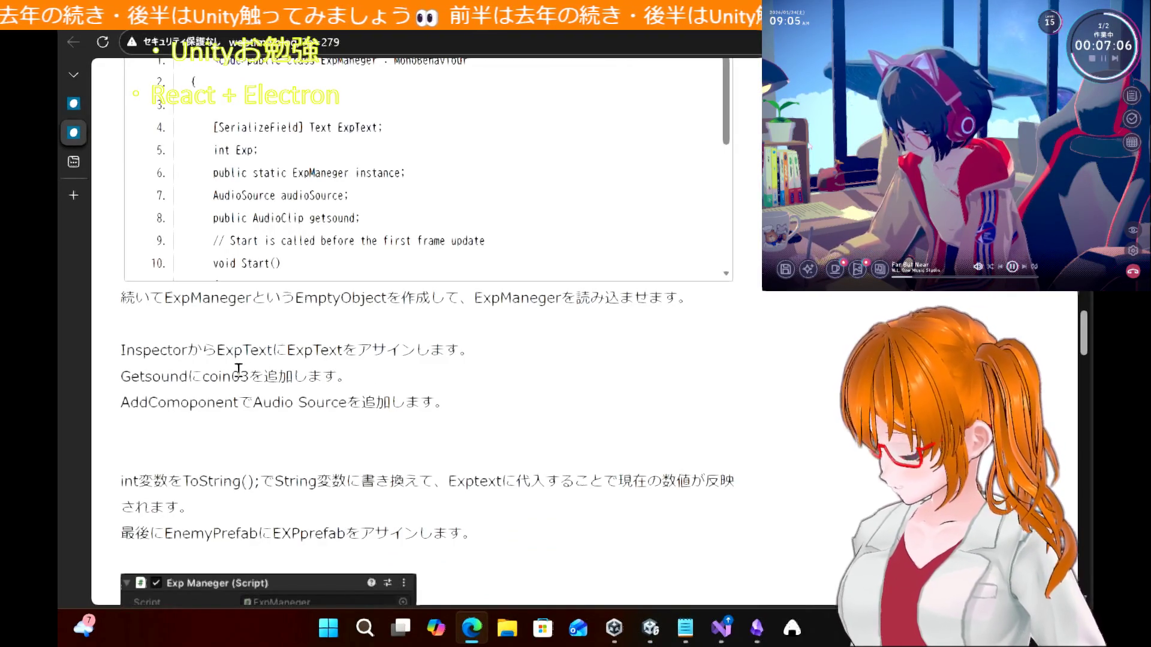
scroll(560, 382, "down", 1)
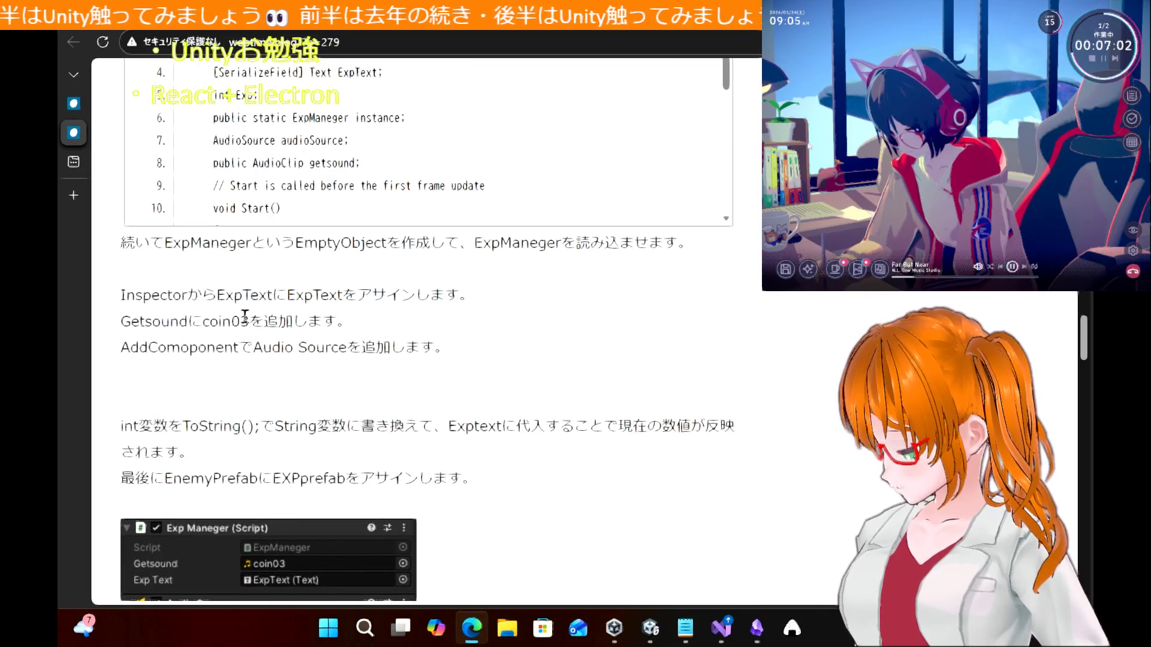
mouse_move(721, 629)
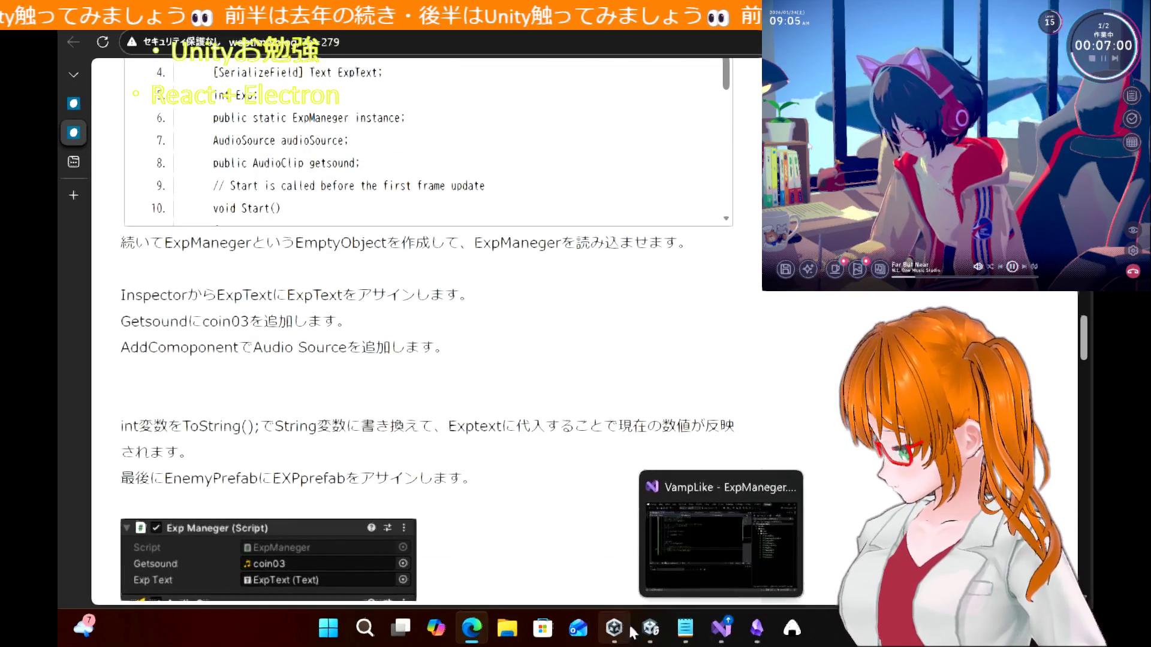
left_click(651, 628)
left_click(145, 263)
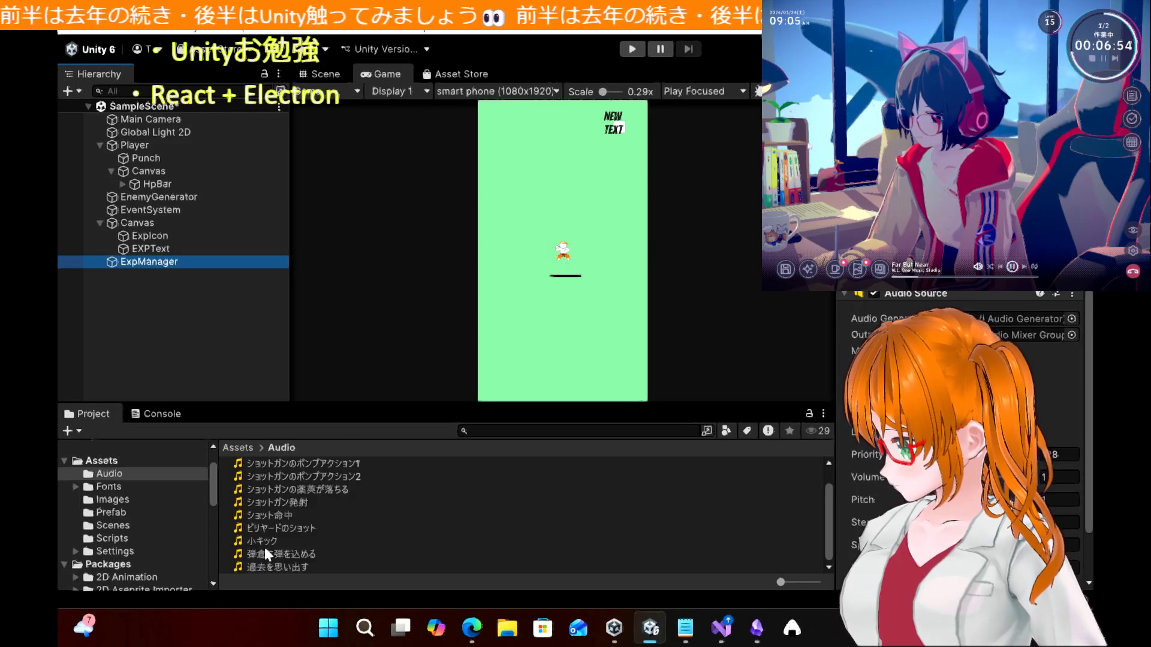
left_click(267, 467)
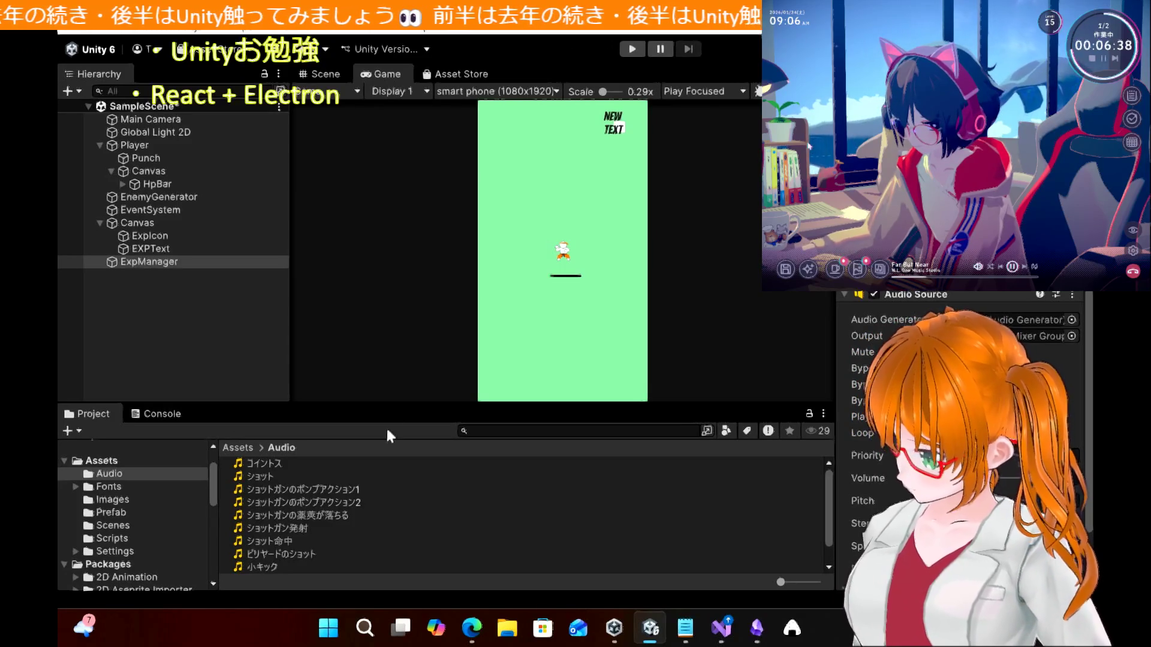
left_click(473, 639)
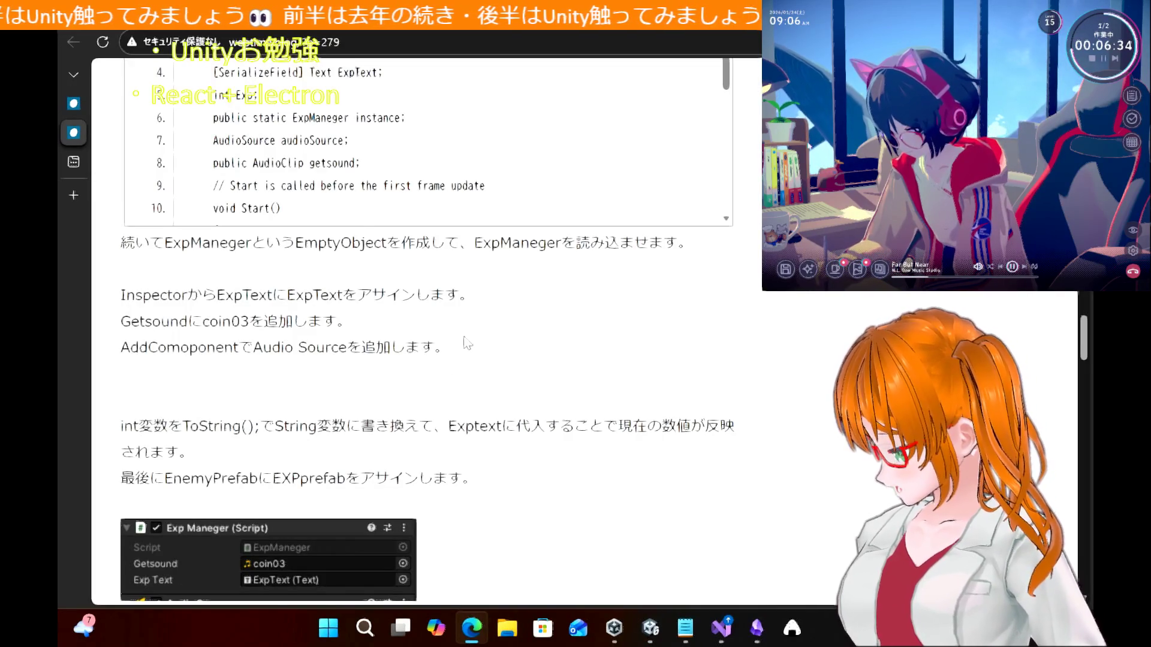
Step: Read the ExpManeger code, briefly highlighting the ExpText.text assignment on line 20
scroll(467, 343, "down", 2)
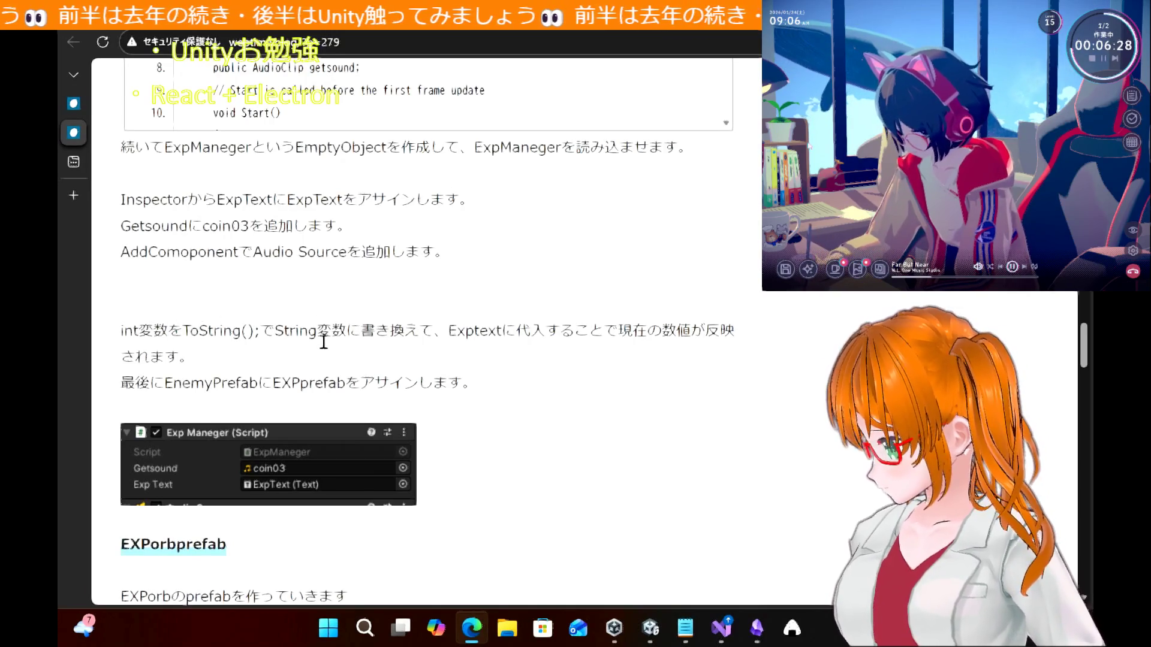
scroll(324, 343, "down", 1)
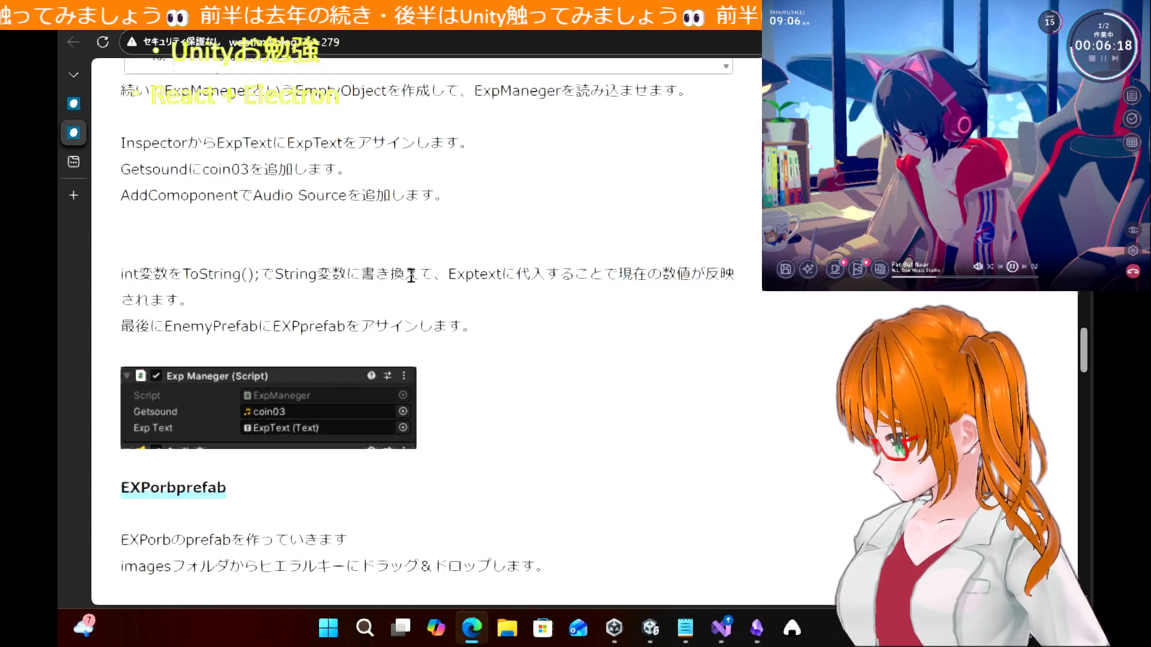
scroll(446, 277, "up", 6)
scroll(447, 277, "down", 4)
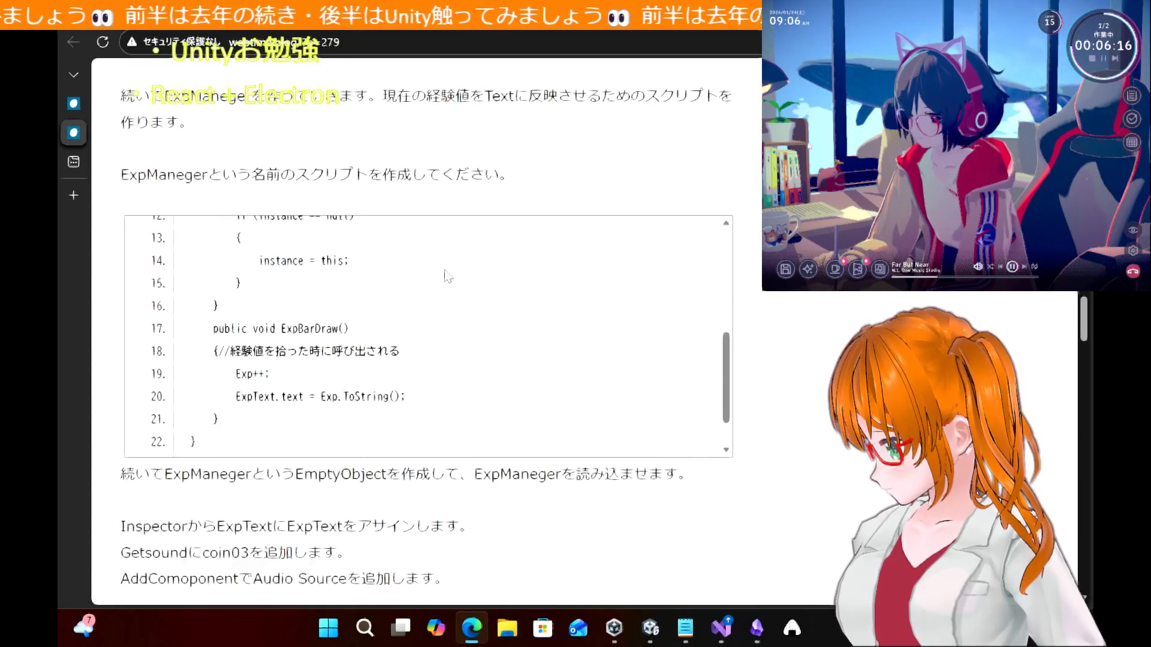
scroll(446, 277, "down", 2)
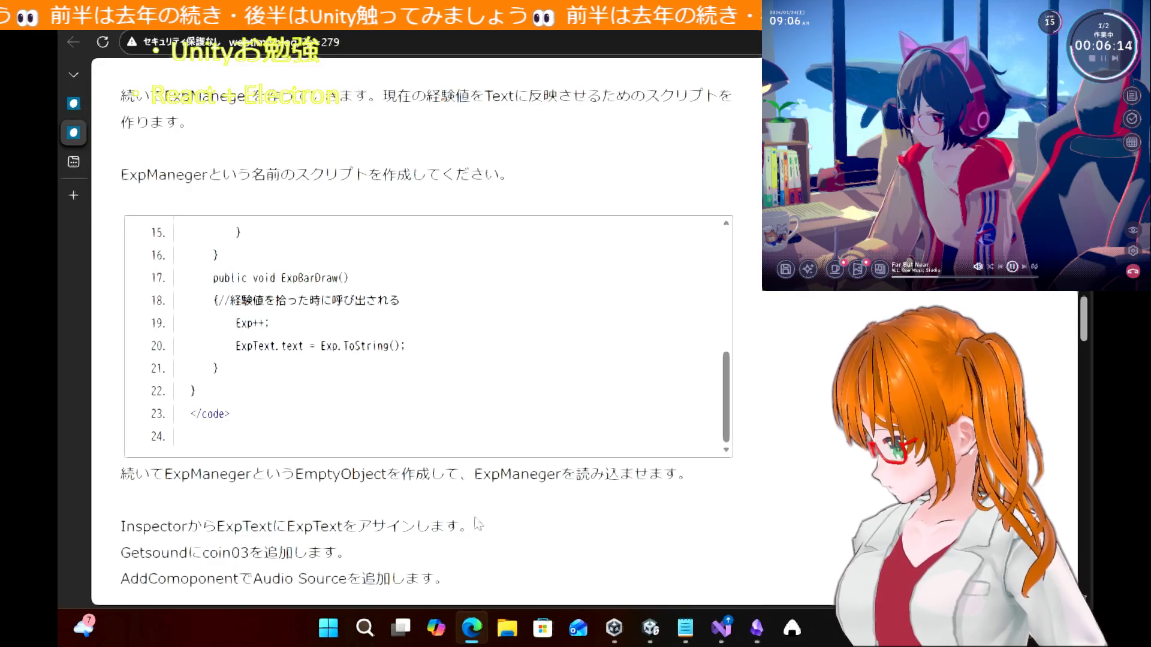
scroll(519, 501, "down", 4)
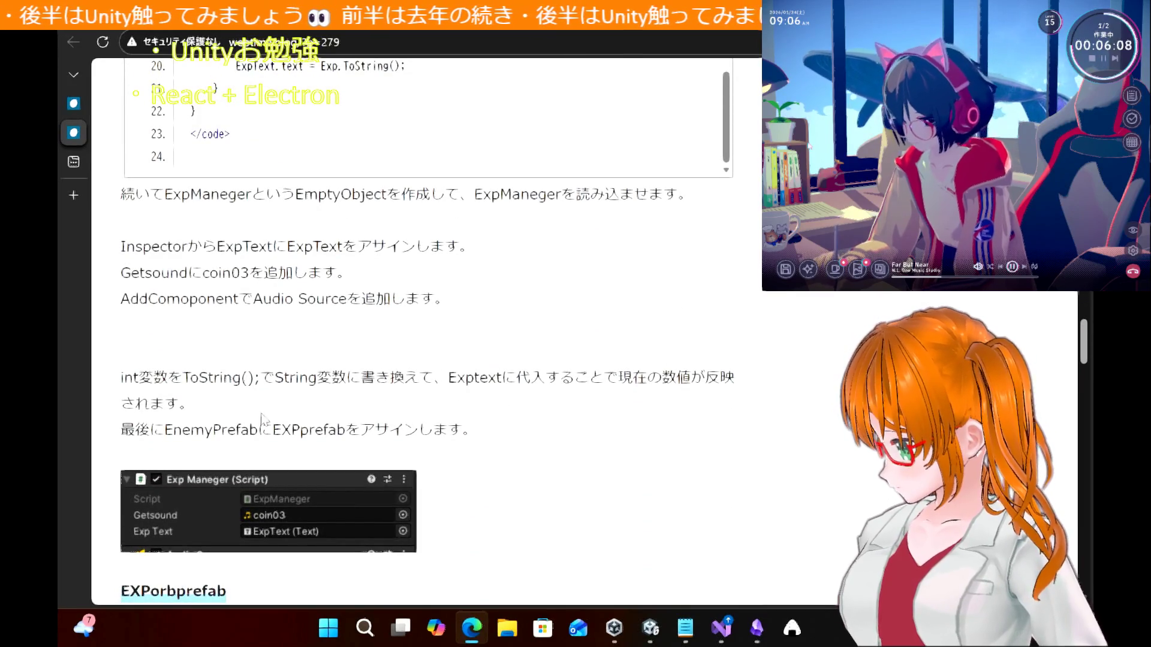
scroll(518, 365, "up", 2)
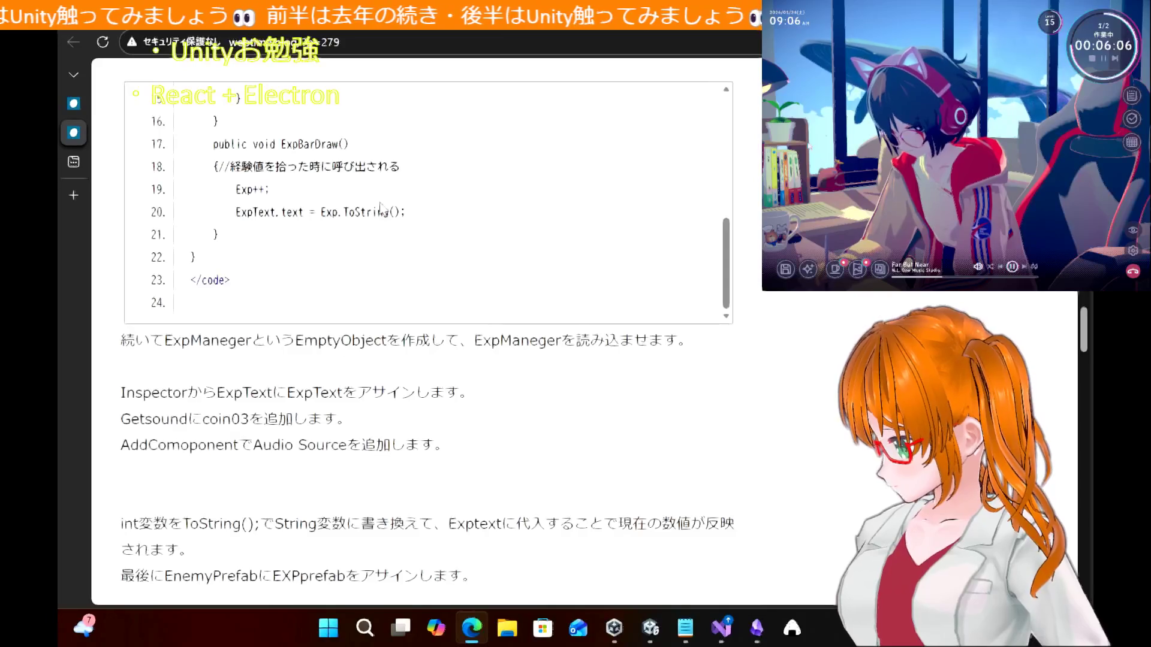
scroll(570, 447, "down", 1)
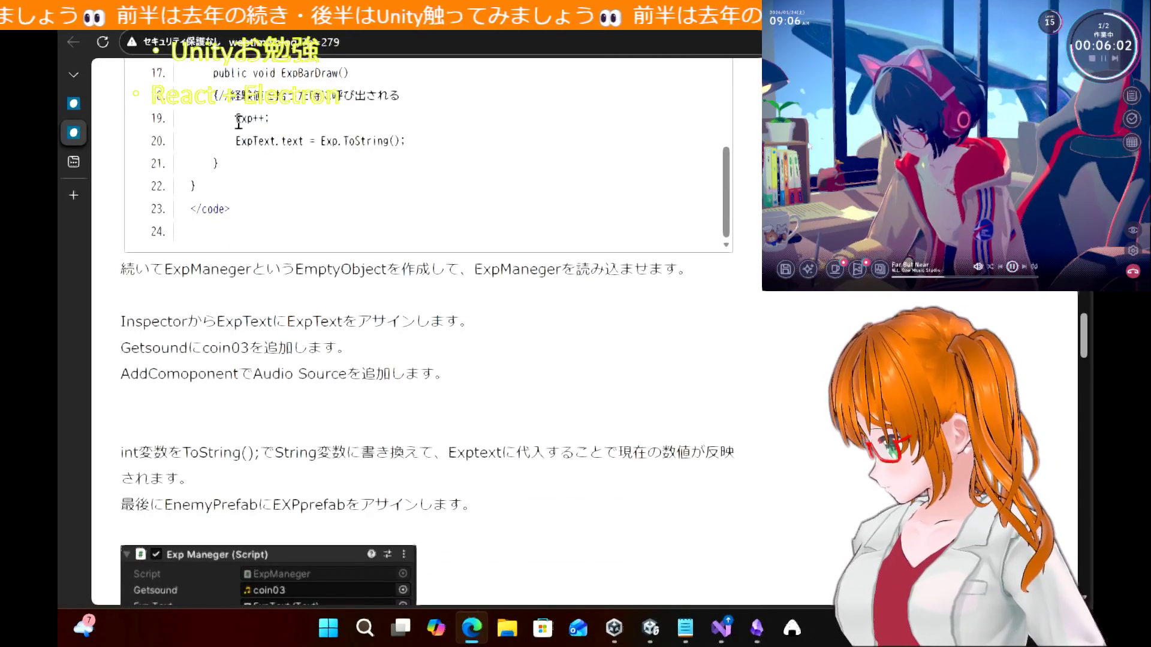
left_click_drag(236, 141, 310, 141)
left_click(393, 420)
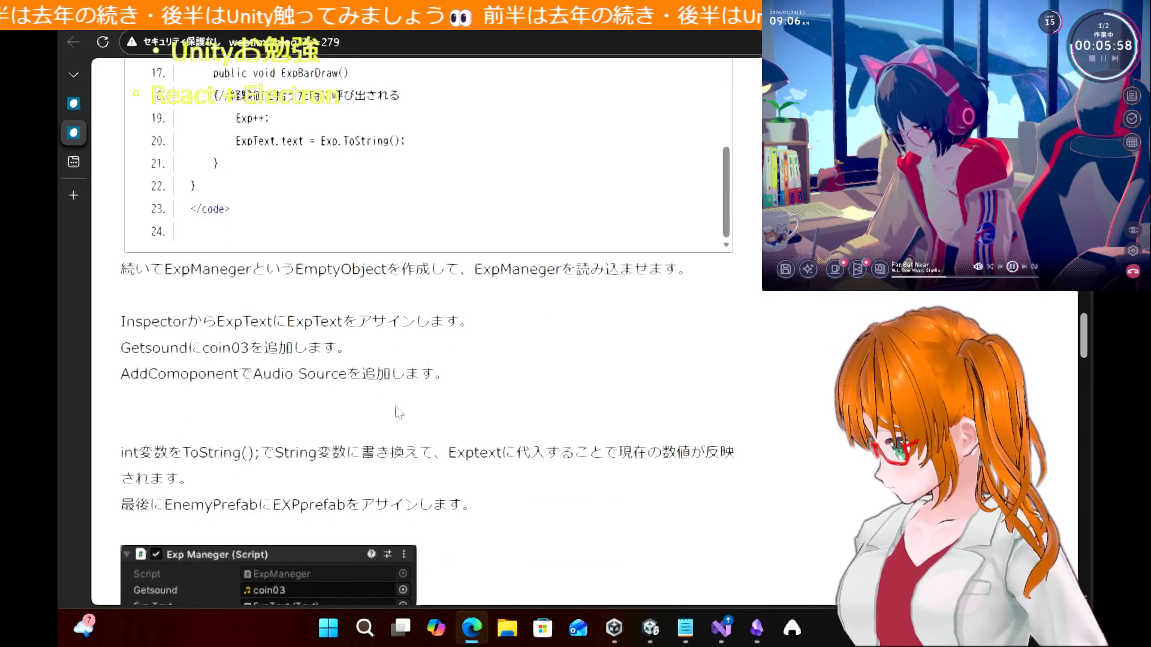
Step: Highlight EXPprefab in the instructions and read the orb prefab setup steps
scroll(591, 470, "down", 3)
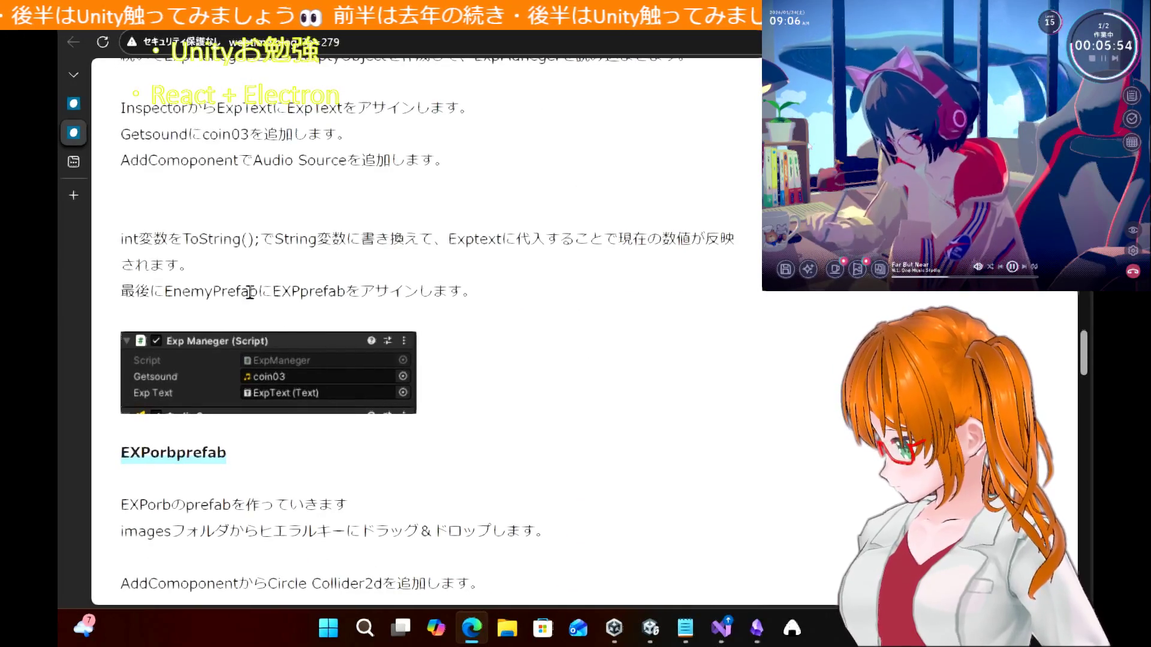
double_click(306, 291)
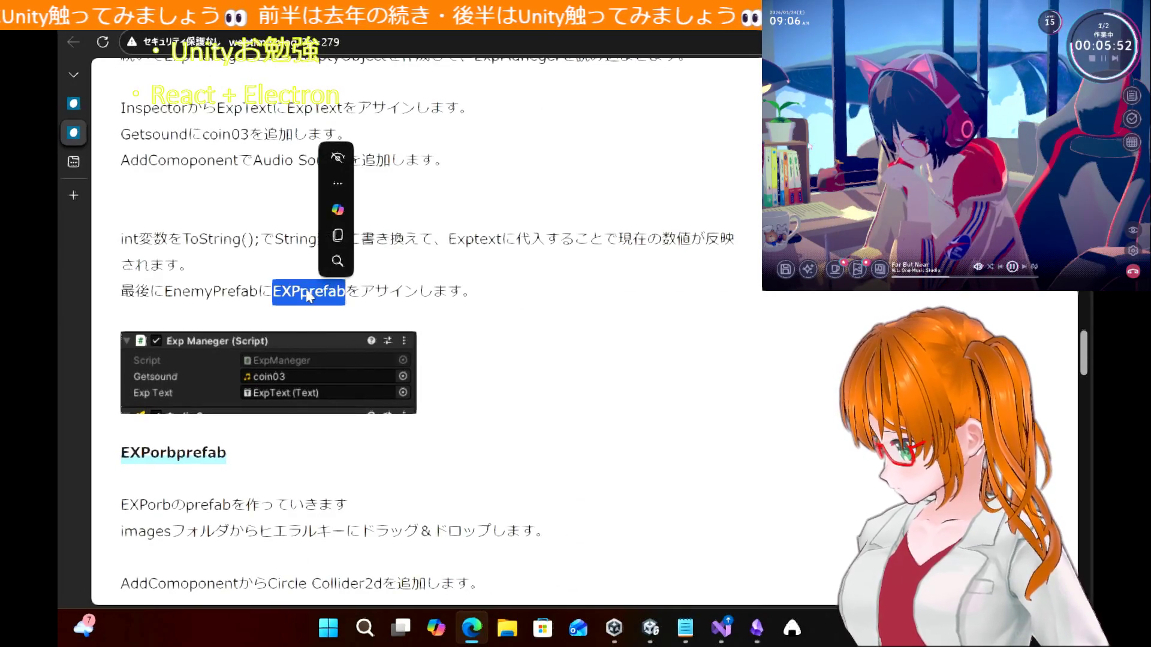
scroll(560, 358, "down", 3)
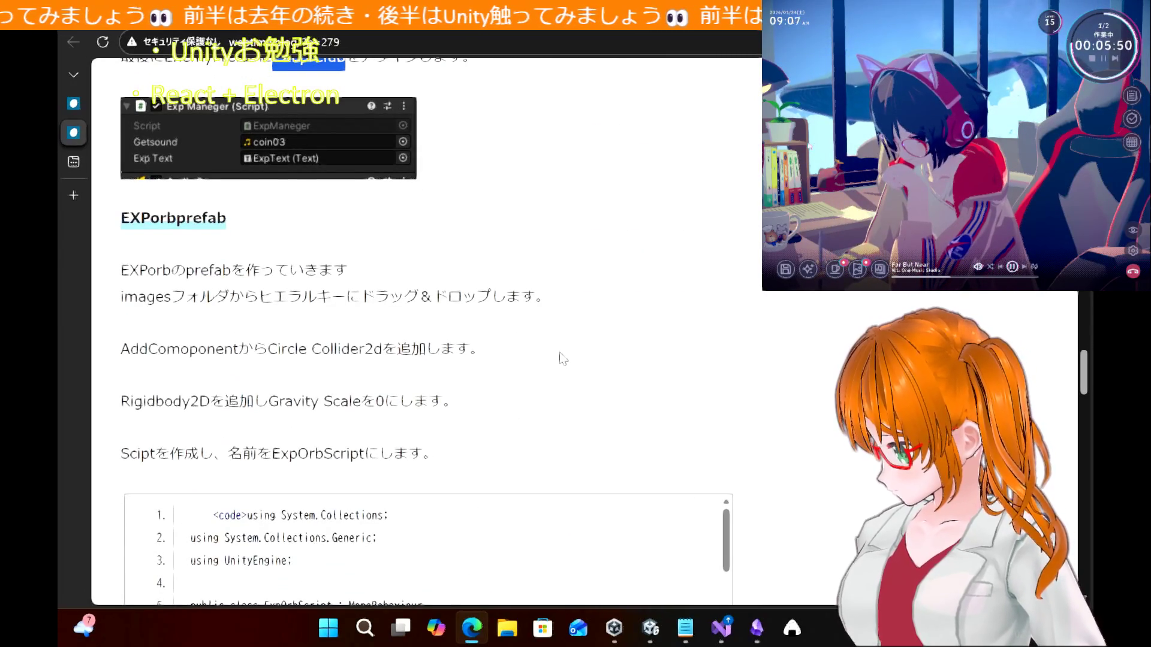
scroll(560, 358, "up", 1)
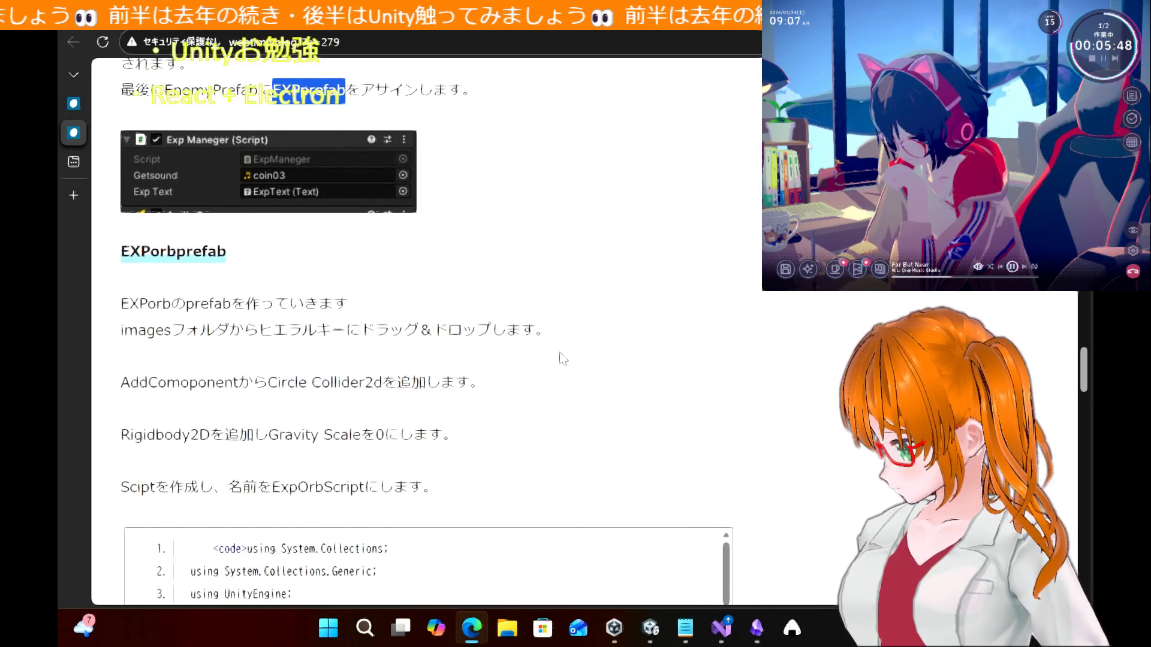
scroll(560, 357, "up", 10)
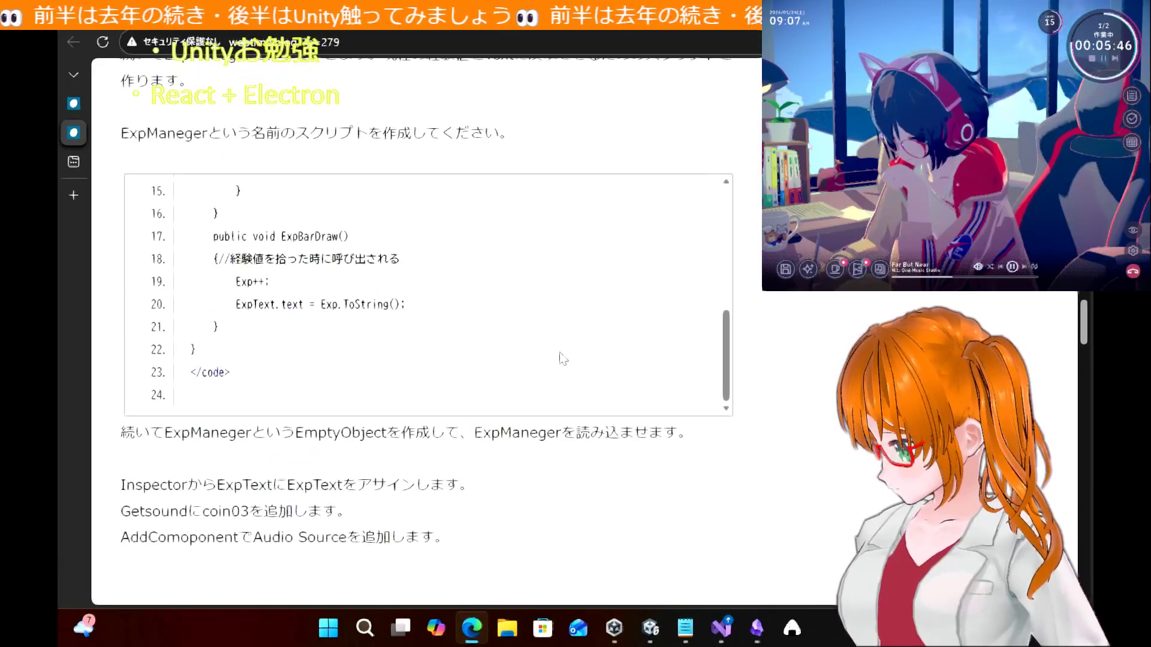
scroll(561, 358, "up", 12)
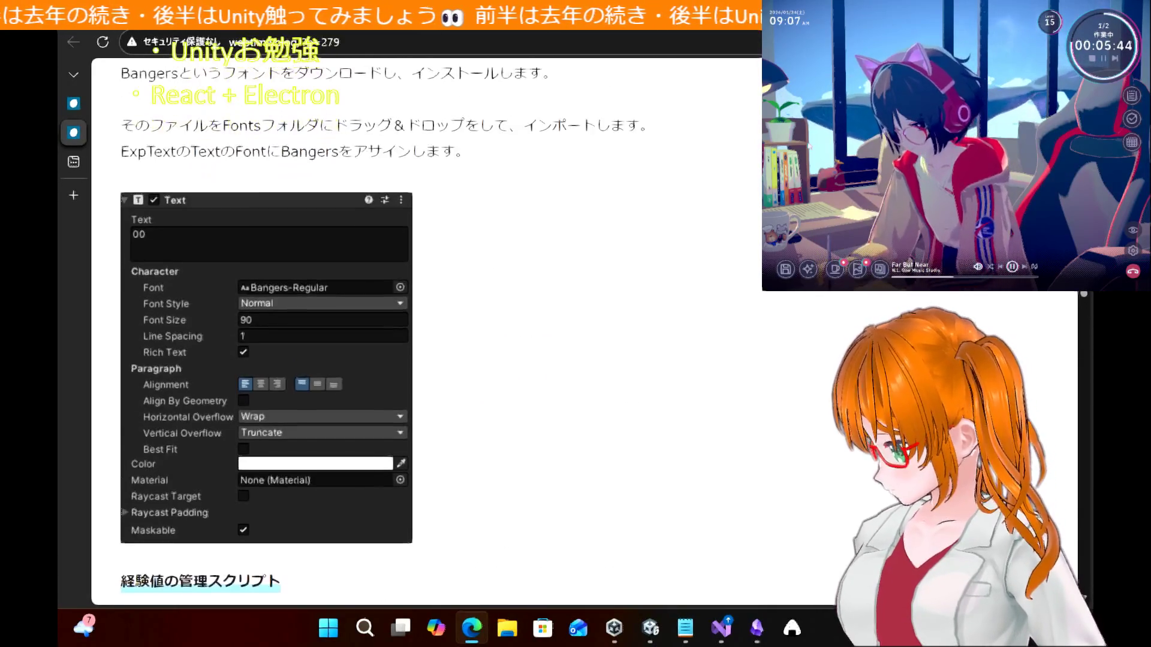
Step: Select EnemyPrefab in the tutorial text, then start a new tab on the MSN page
scroll(427, 331, "down", 13)
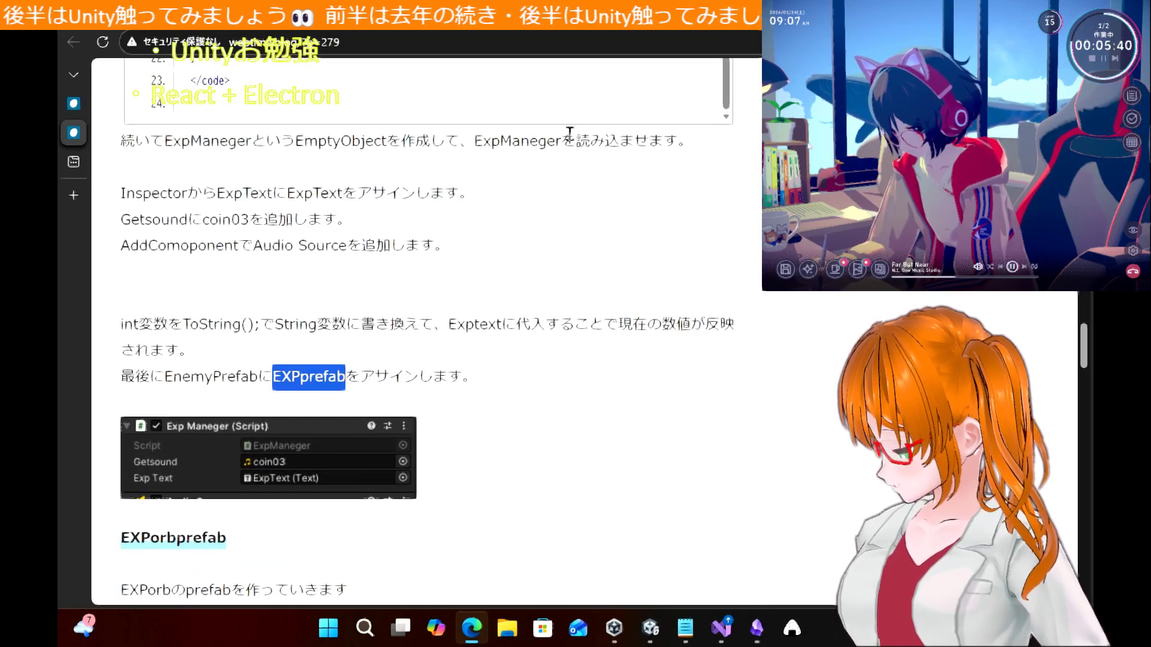
scroll(486, 383, "down", 3)
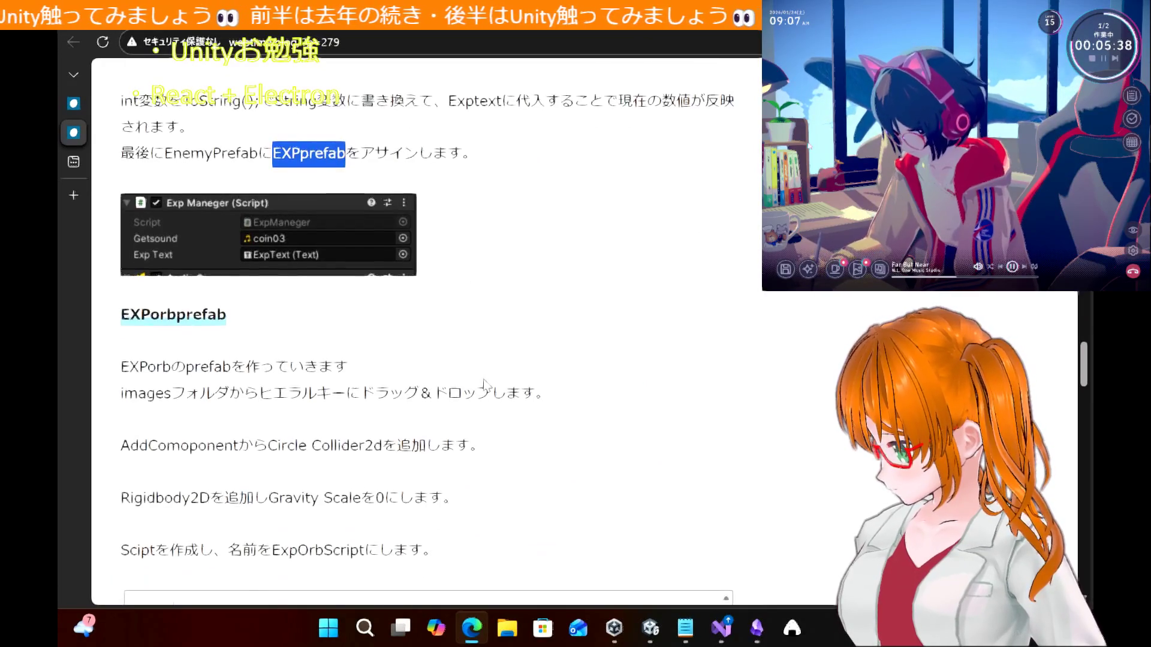
scroll(486, 384, "up", 1)
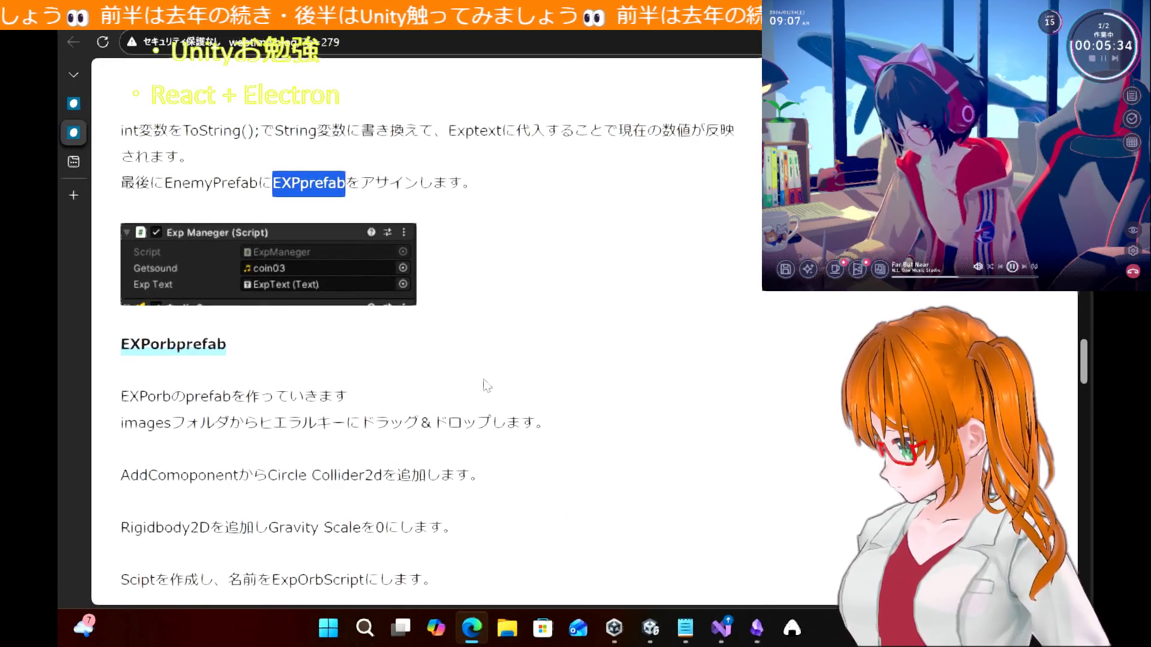
scroll(485, 384, "down", 3)
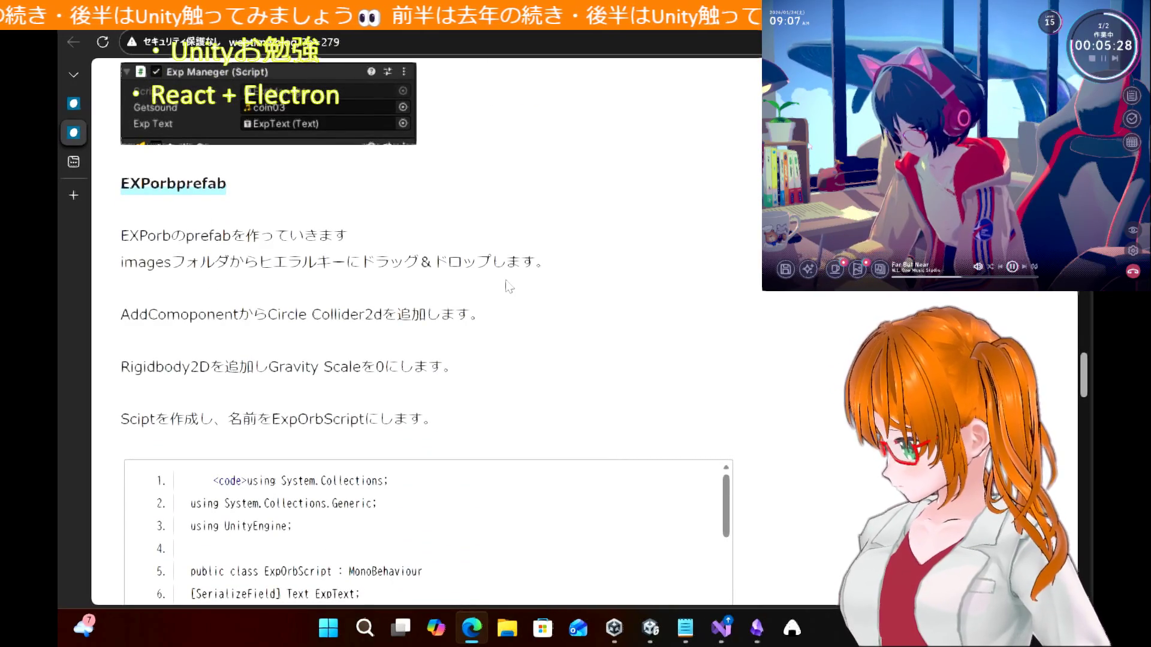
scroll(508, 286, "up", 7)
scroll(508, 286, "down", 2)
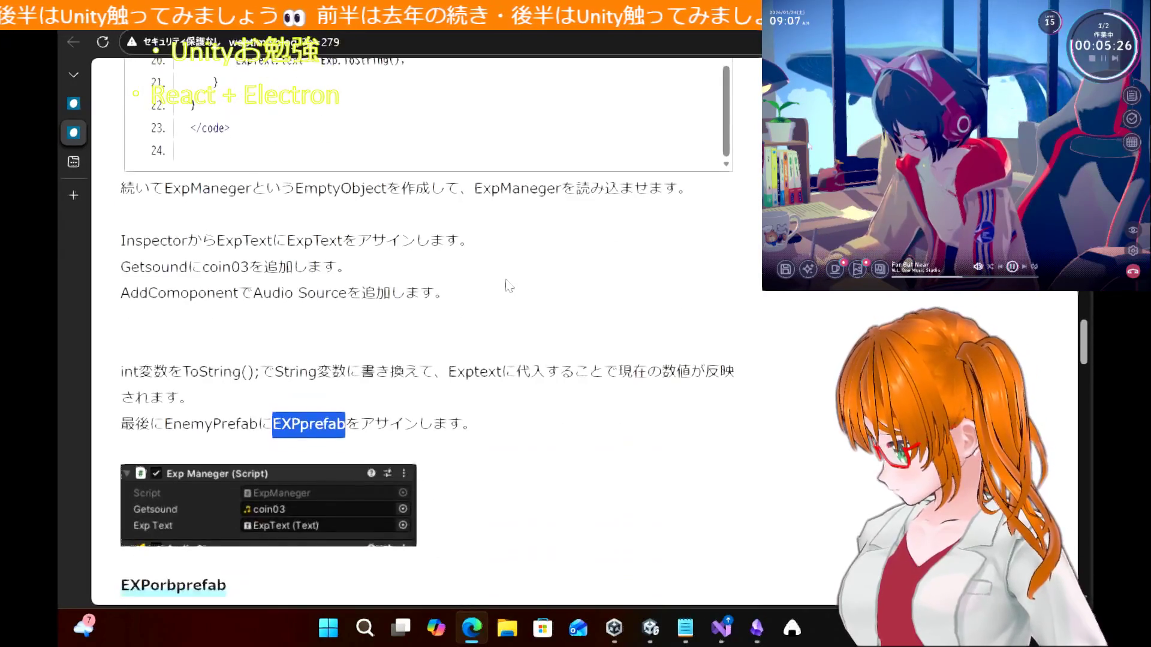
scroll(508, 286, "down", 1)
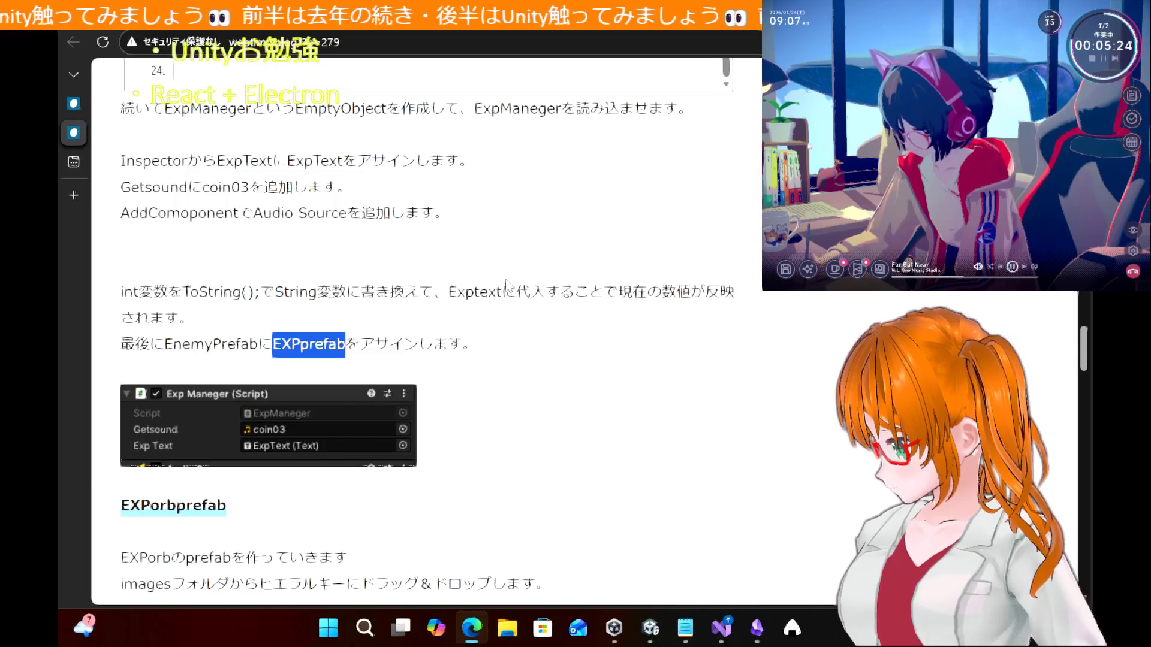
double_click(209, 345)
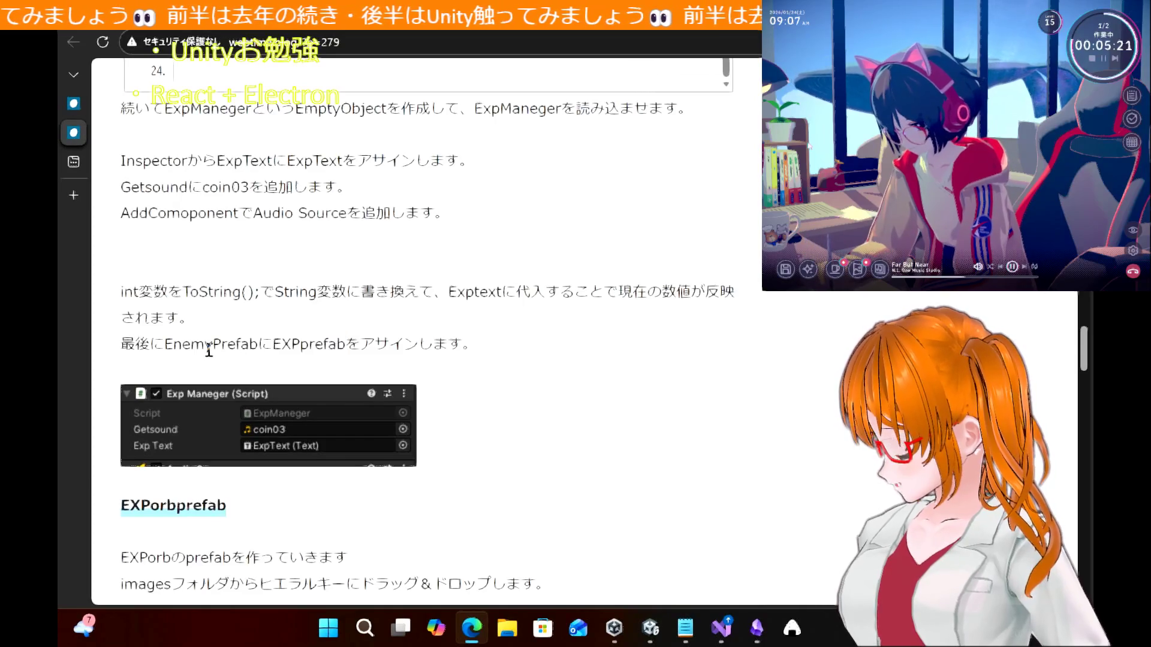
scroll(486, 420, "down", 2)
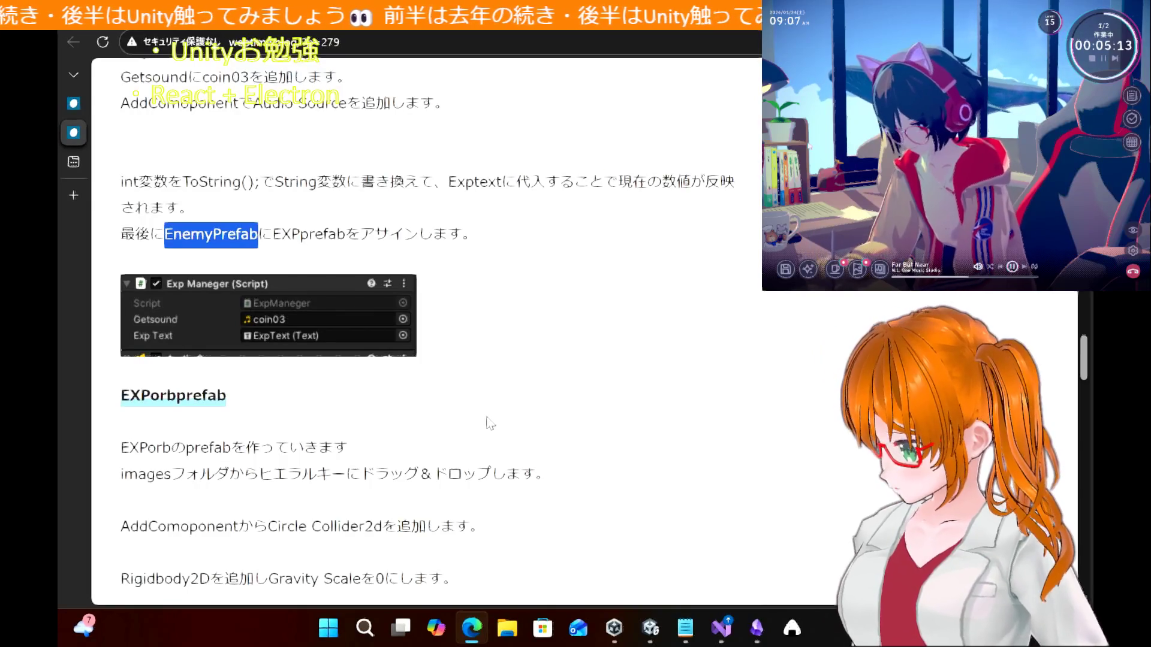
left_click(514, 381)
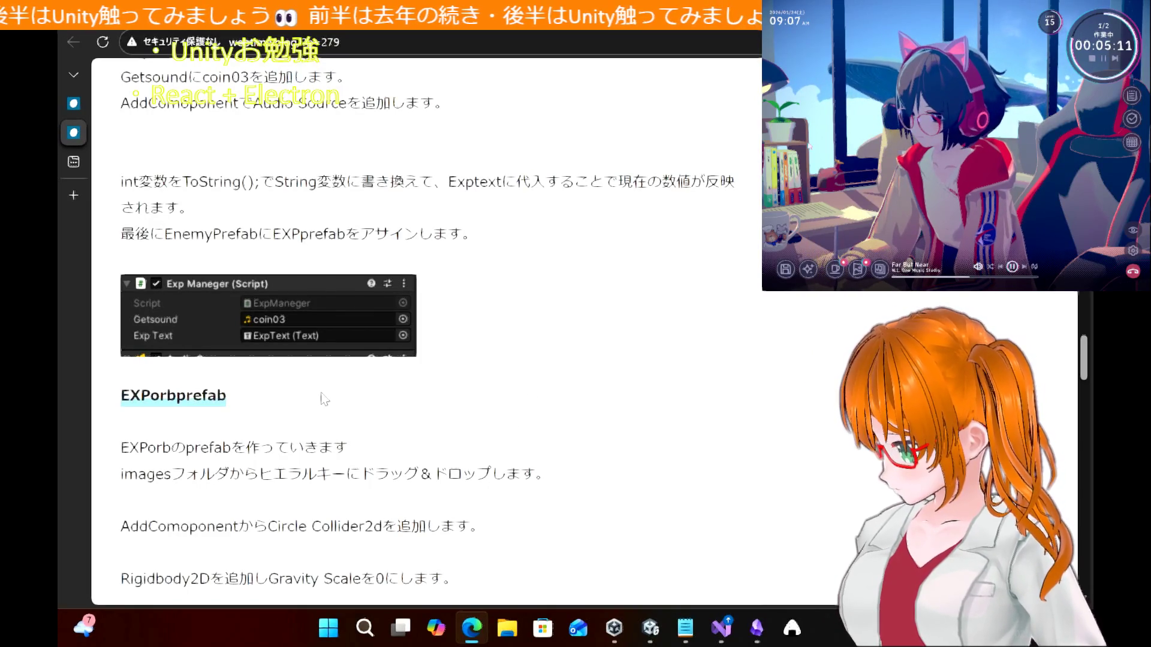
left_click(74, 194)
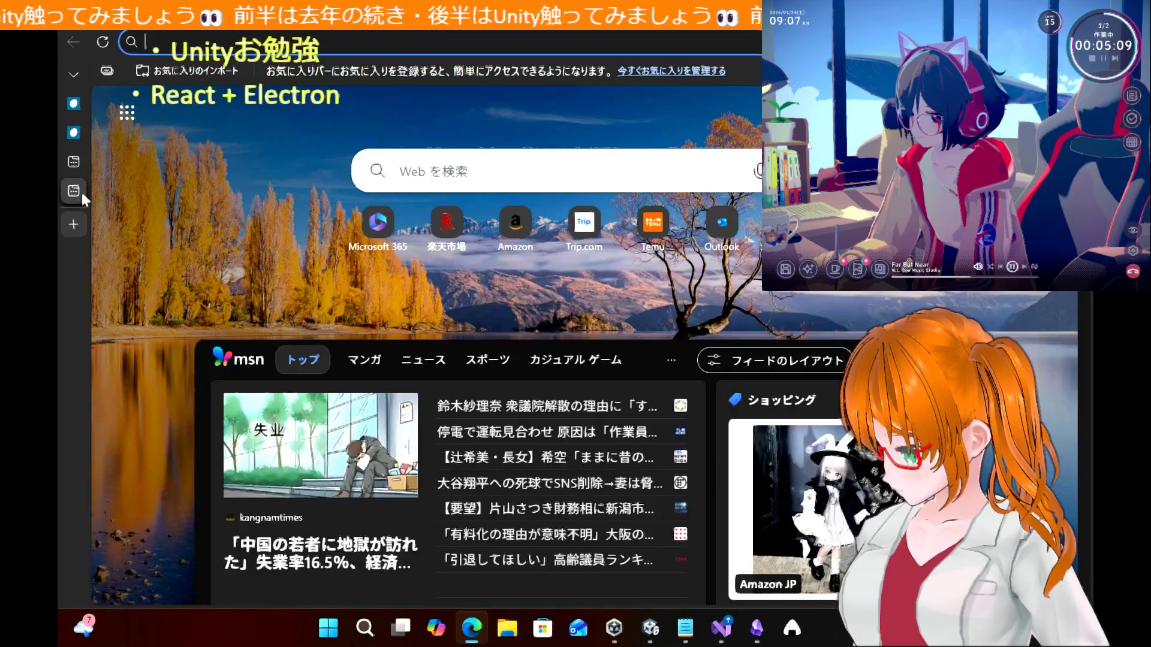
Step: Search Bing for 'ScoreSaber' and open the ScoreSaber website
left_click(570, 168)
type("Score")
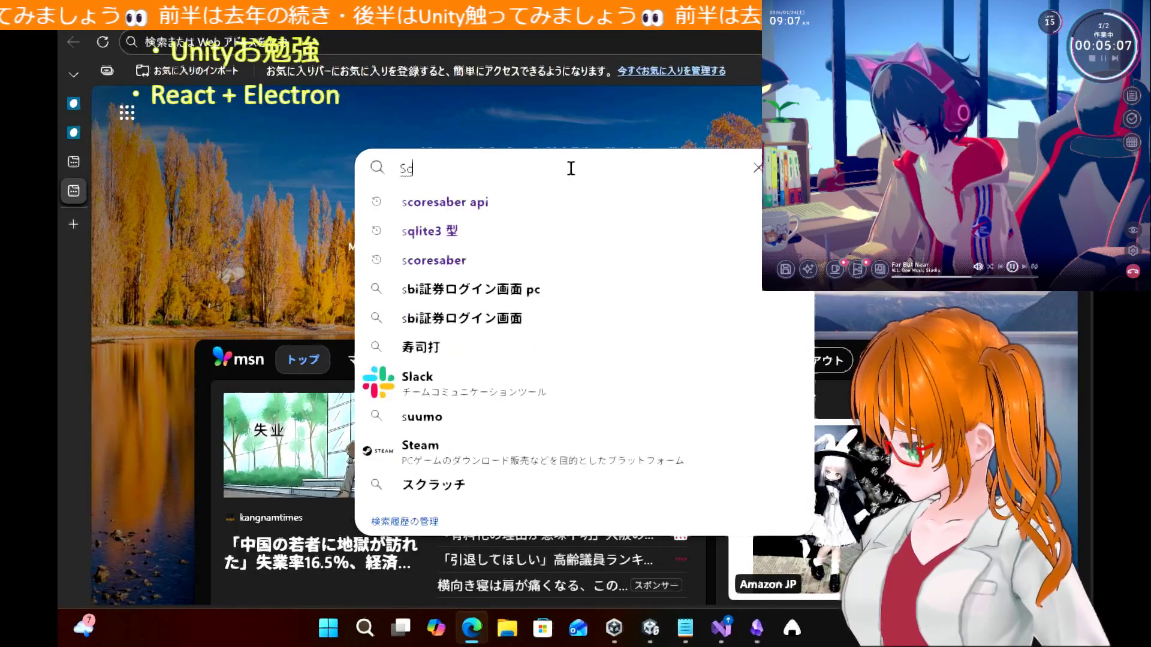
type("Saber")
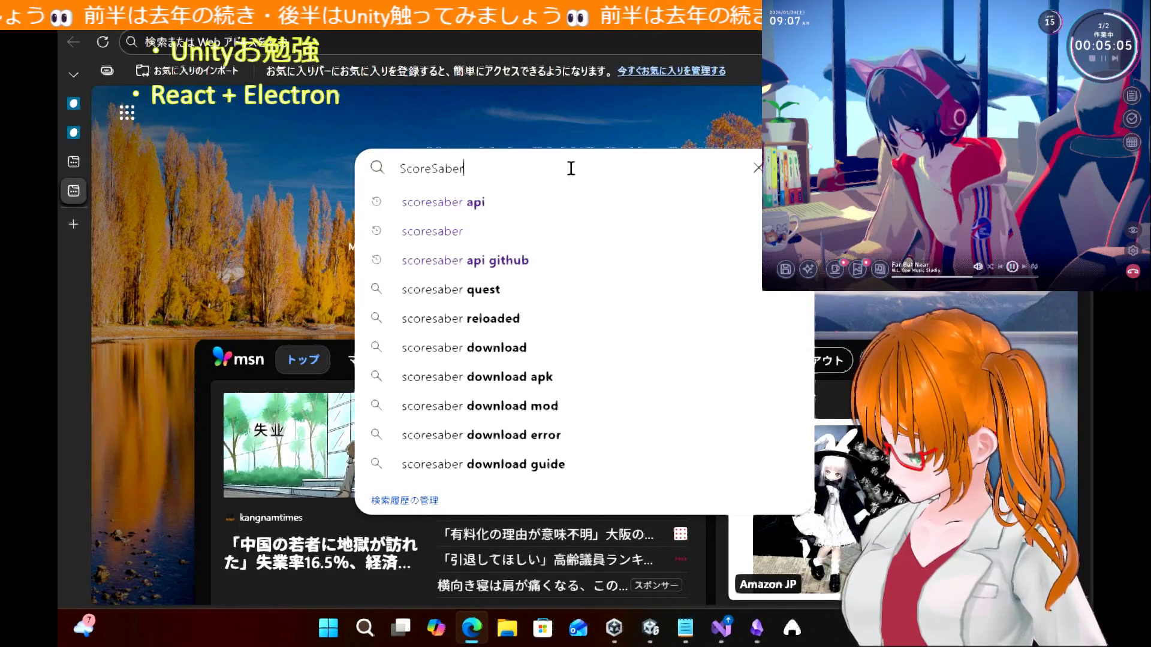
key("Return")
left_click(231, 262)
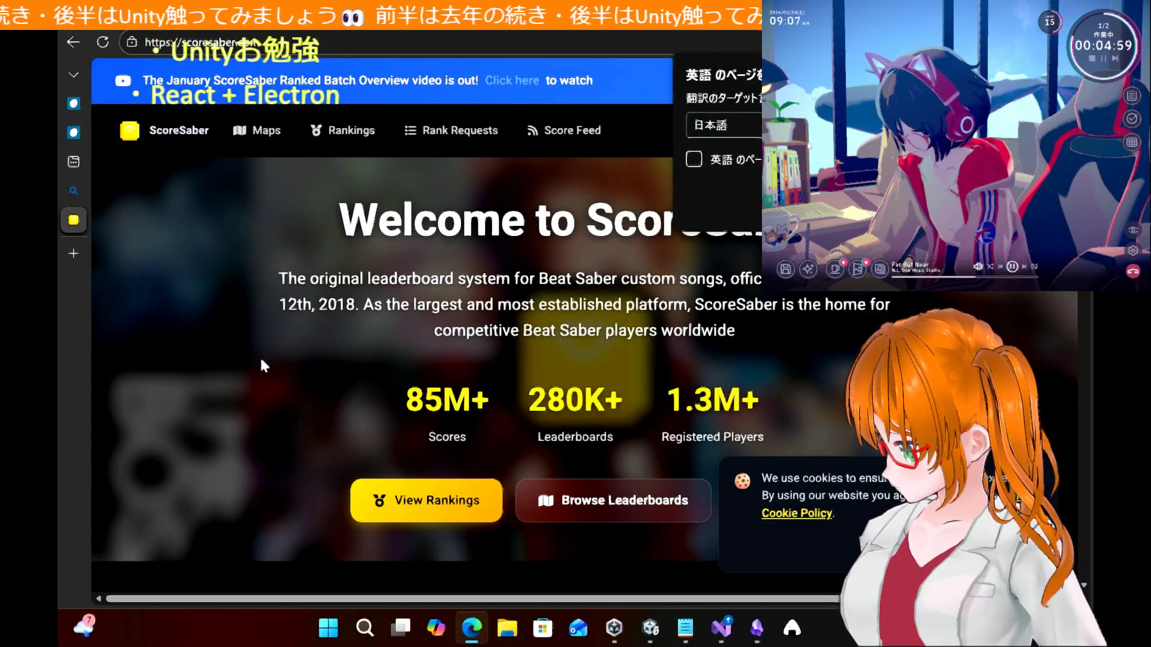
scroll(262, 362, "down", 5)
scroll(261, 359, "down", 5)
scroll(260, 360, "up", 8)
scroll(261, 360, "down", 6)
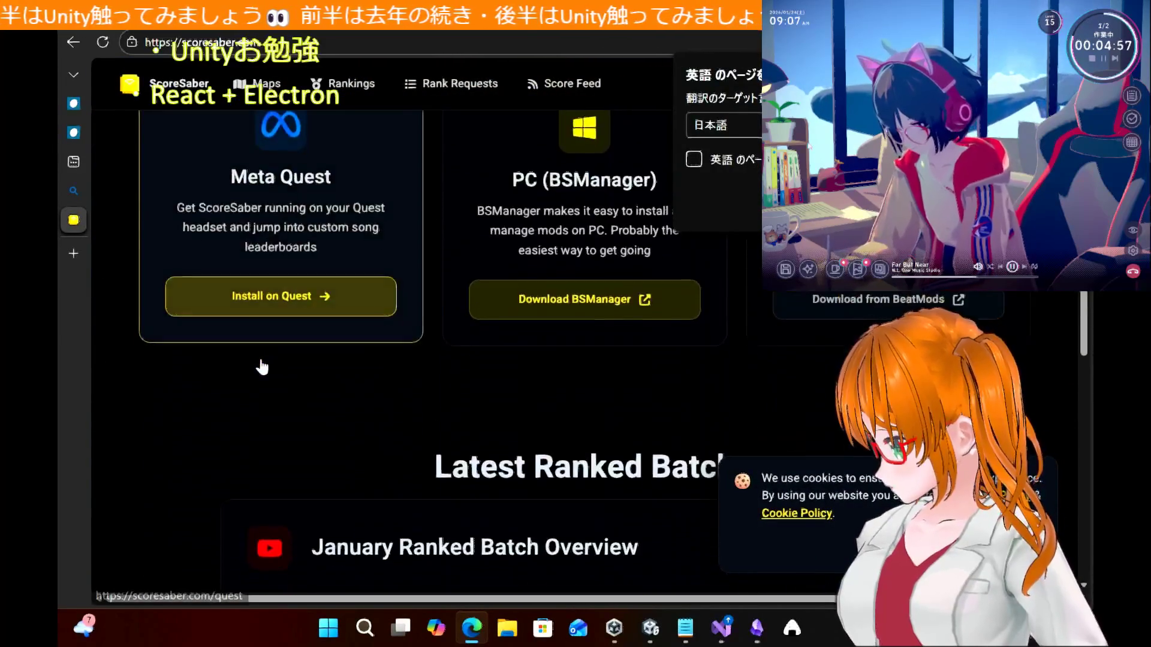
scroll(261, 361, "down", 3)
scroll(261, 361, "up", 10)
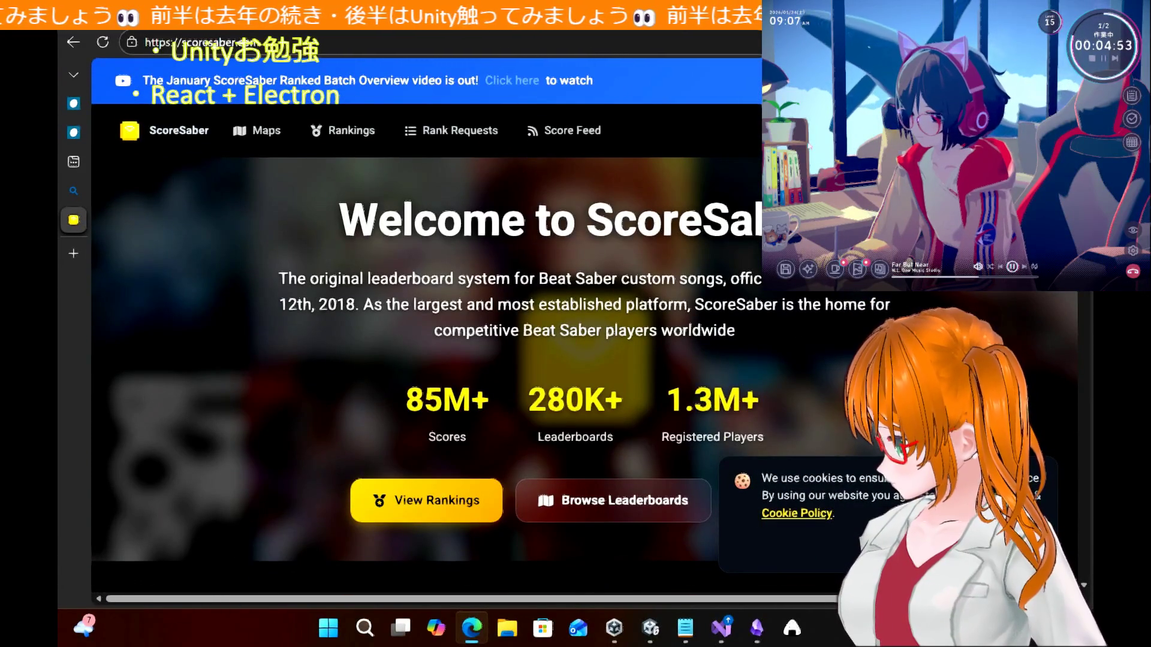
Step: Search ScoreSaber for a player by name and open their profile
key("ctrl+k")
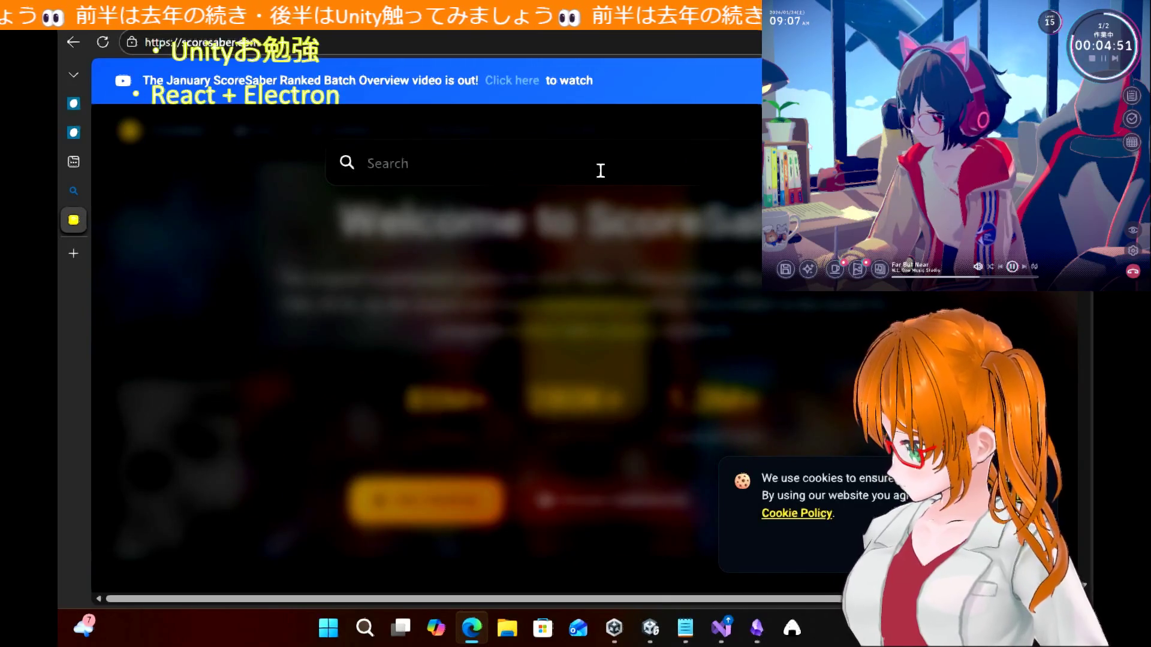
type("TansanVision")
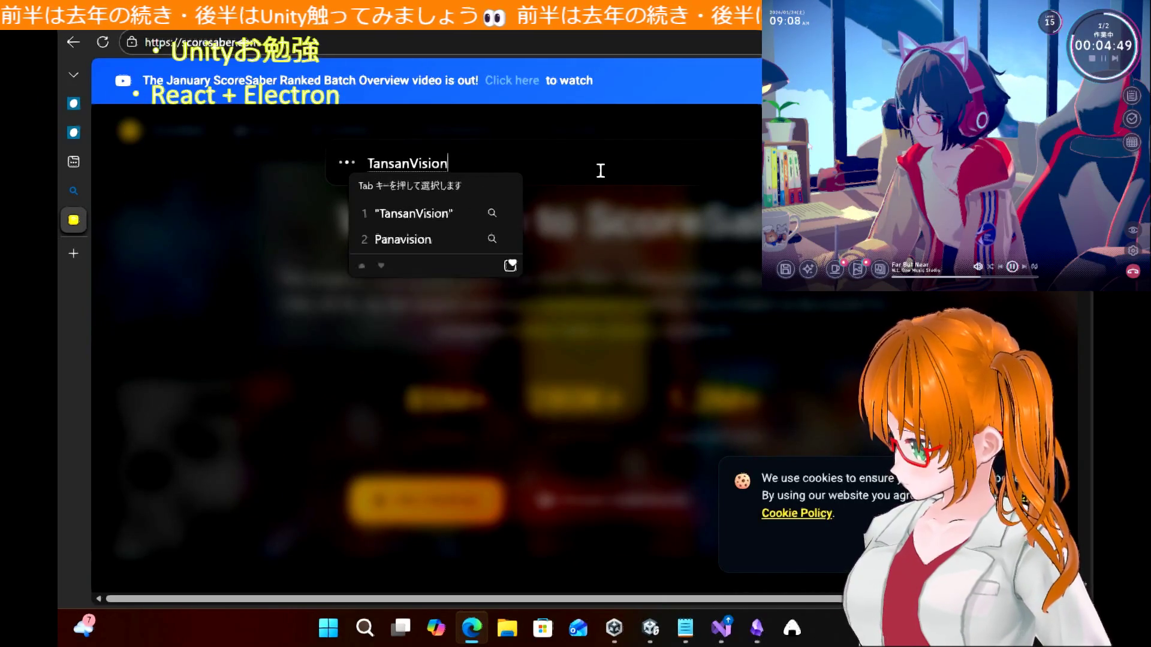
key("Return")
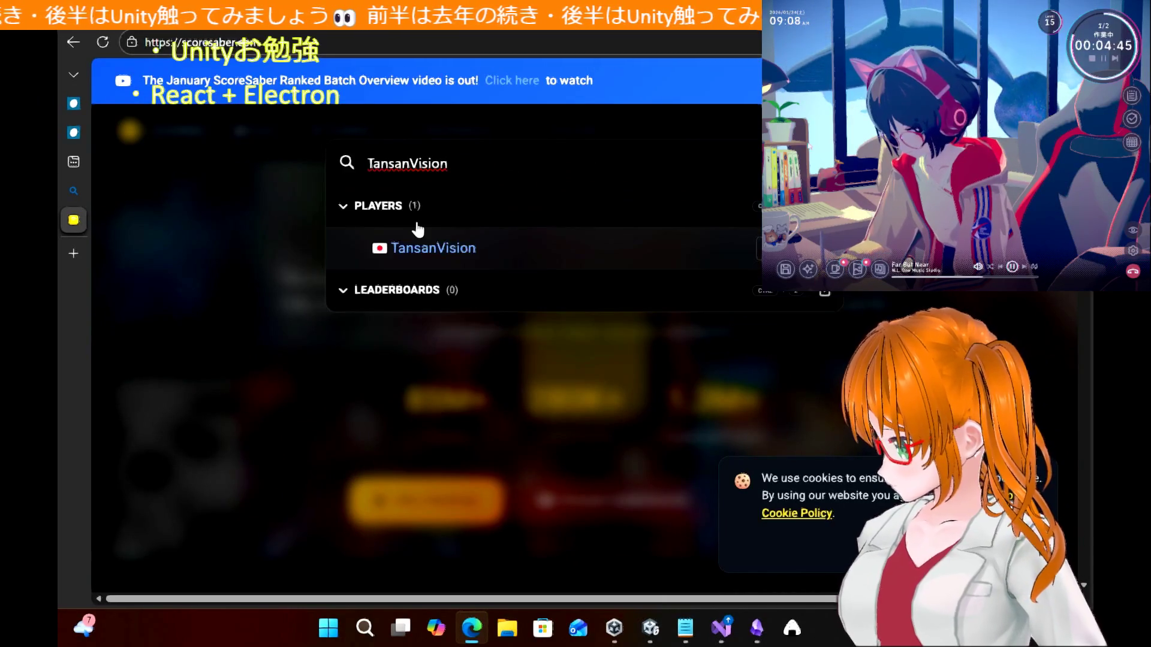
left_click(433, 247)
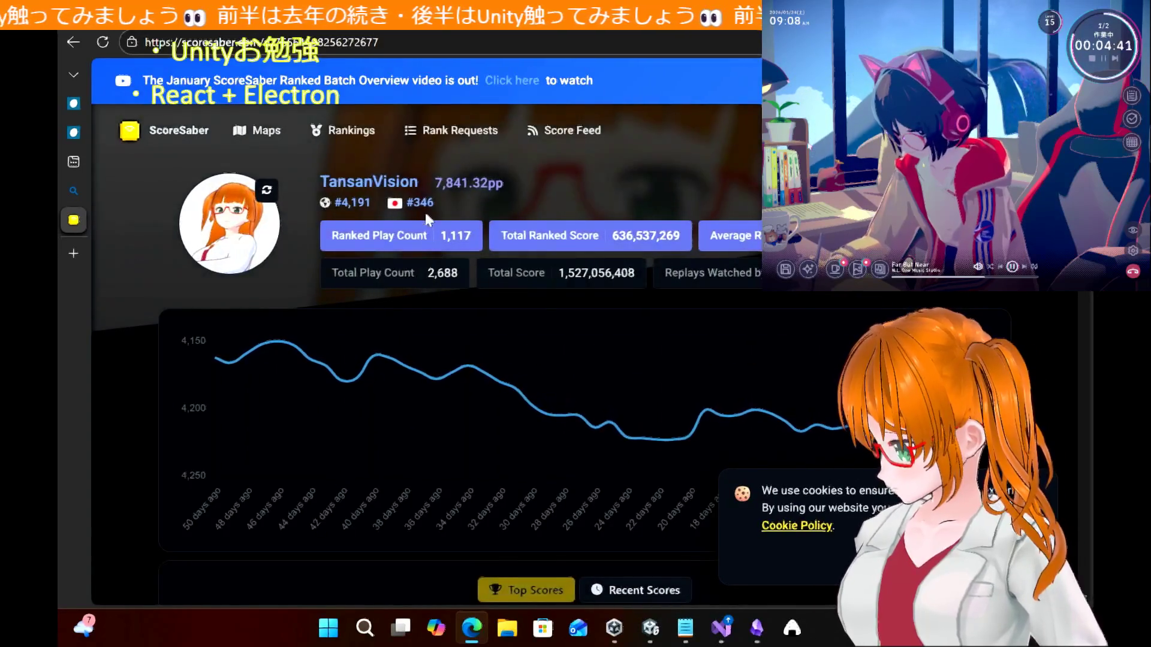
Step: Open the player's #346 Japan country ranking list
left_click(419, 203)
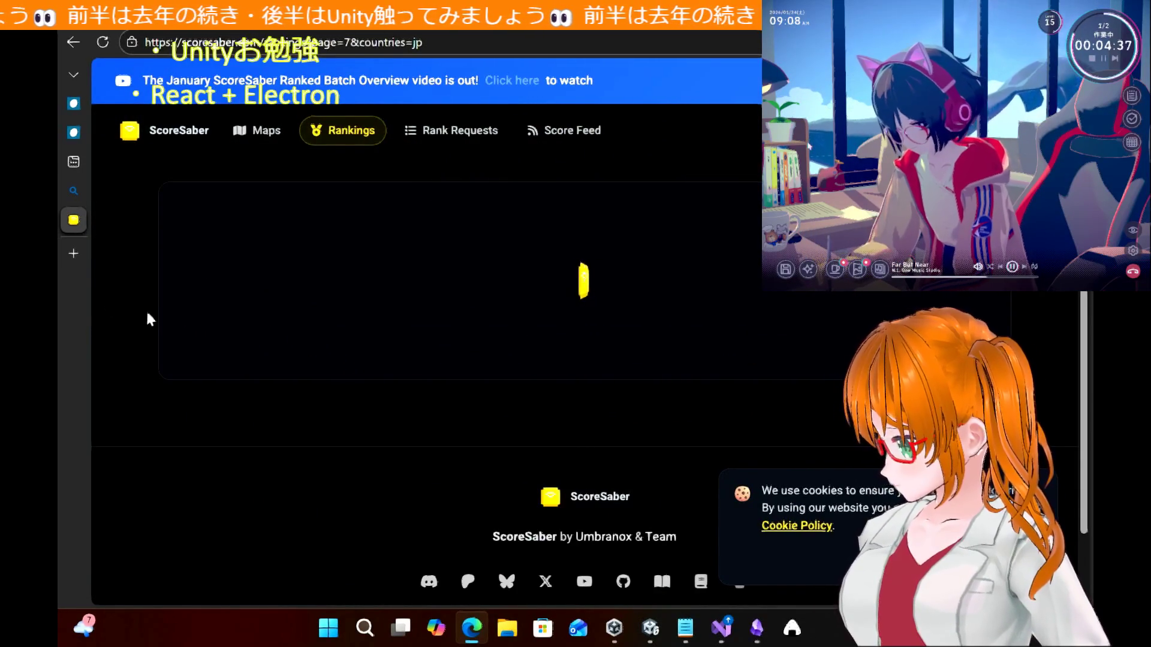
scroll(157, 323, "down", 10)
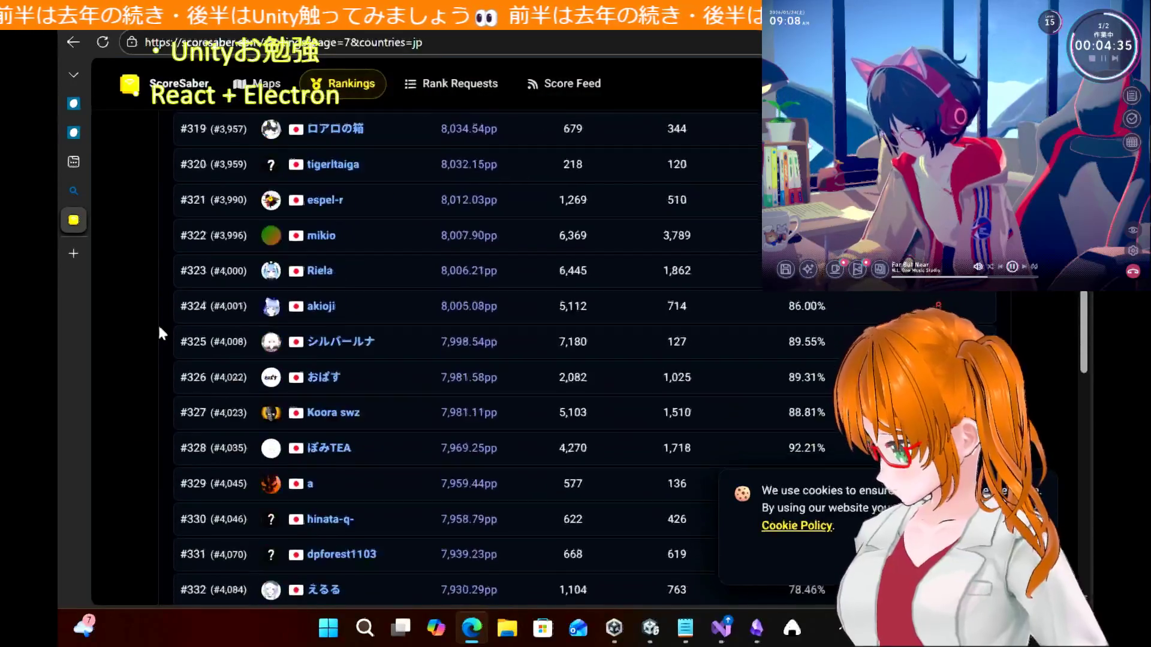
scroll(160, 333, "down", 10)
scroll(157, 322, "up", 4)
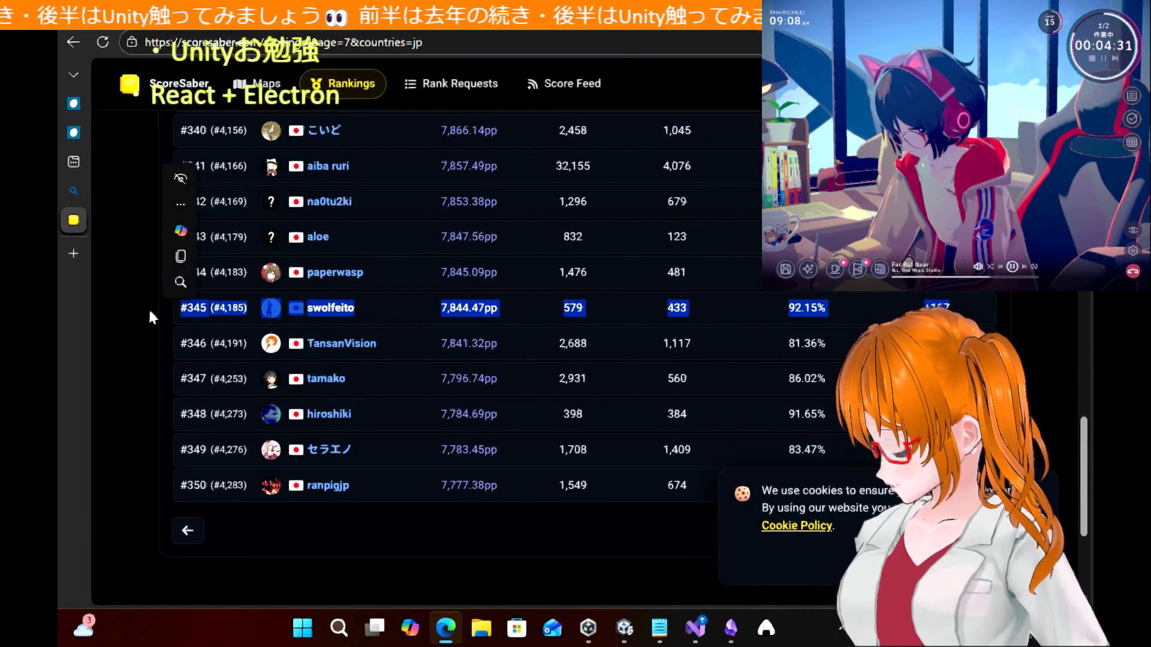
left_click(149, 307)
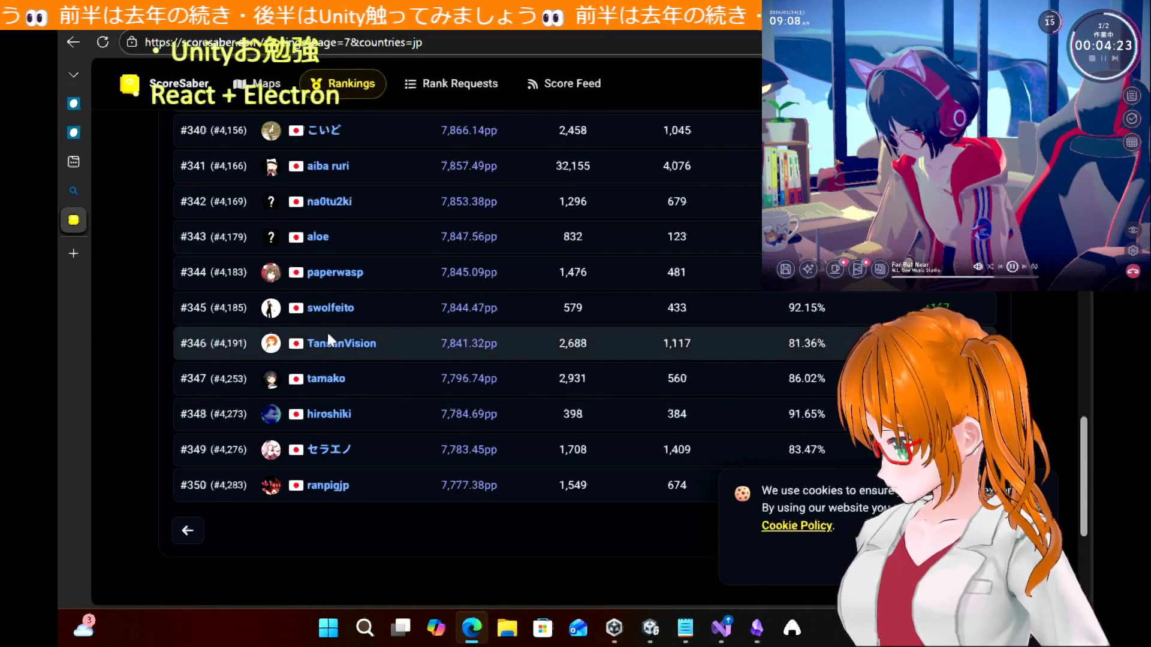
Step: View the #346 player's profile, return to the rankings, and open the #345 player's profile
left_click(328, 339)
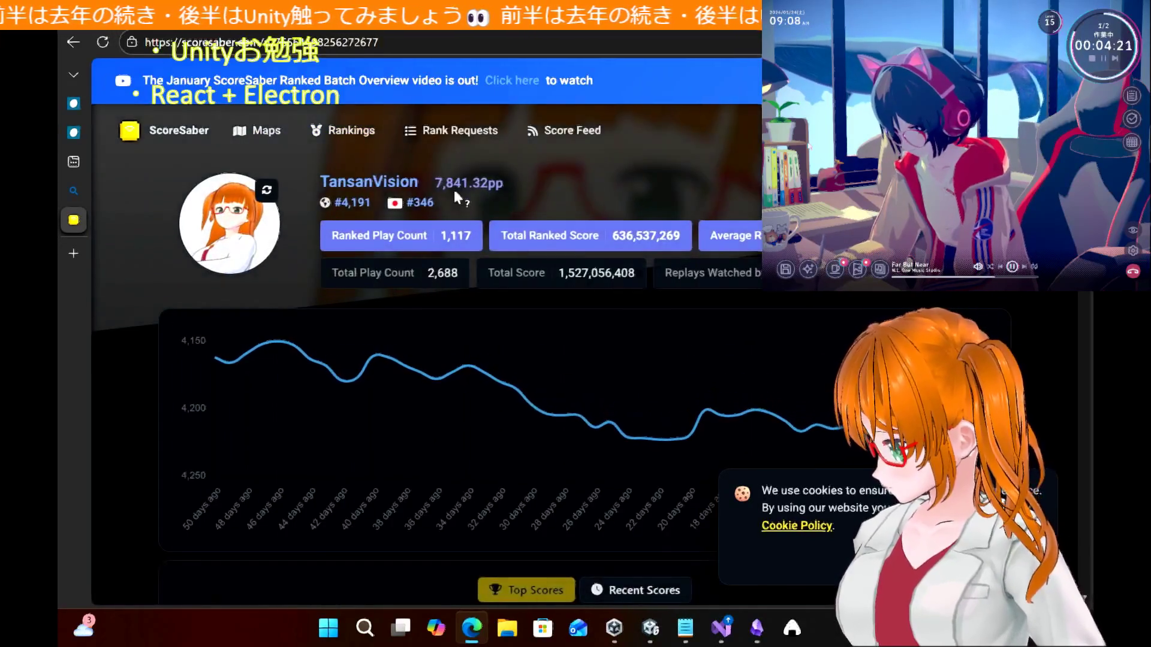
scroll(720, 324, "down", 2)
scroll(696, 282, "up", 1)
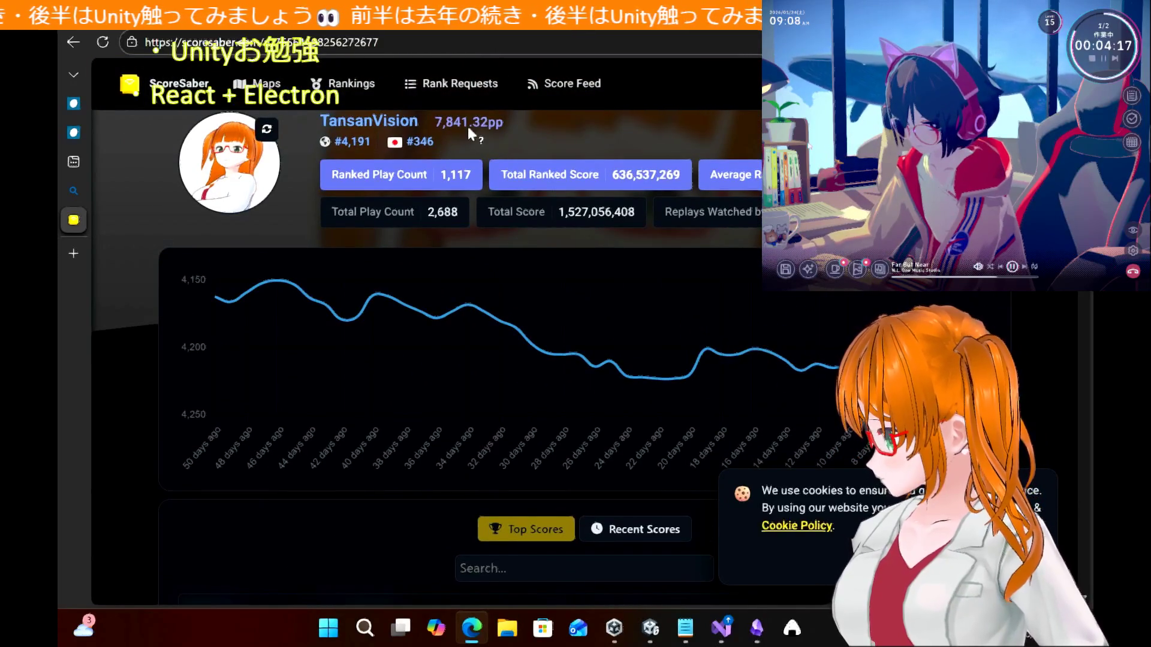
scroll(98, 348, "down", 4)
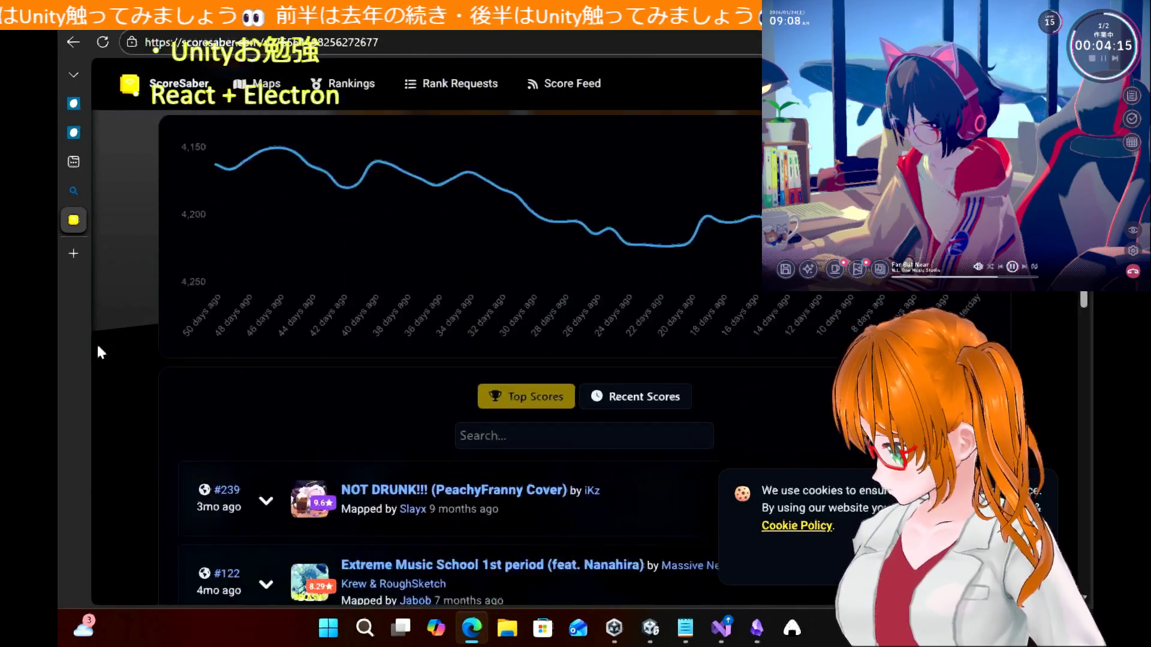
scroll(97, 344, "up", 6)
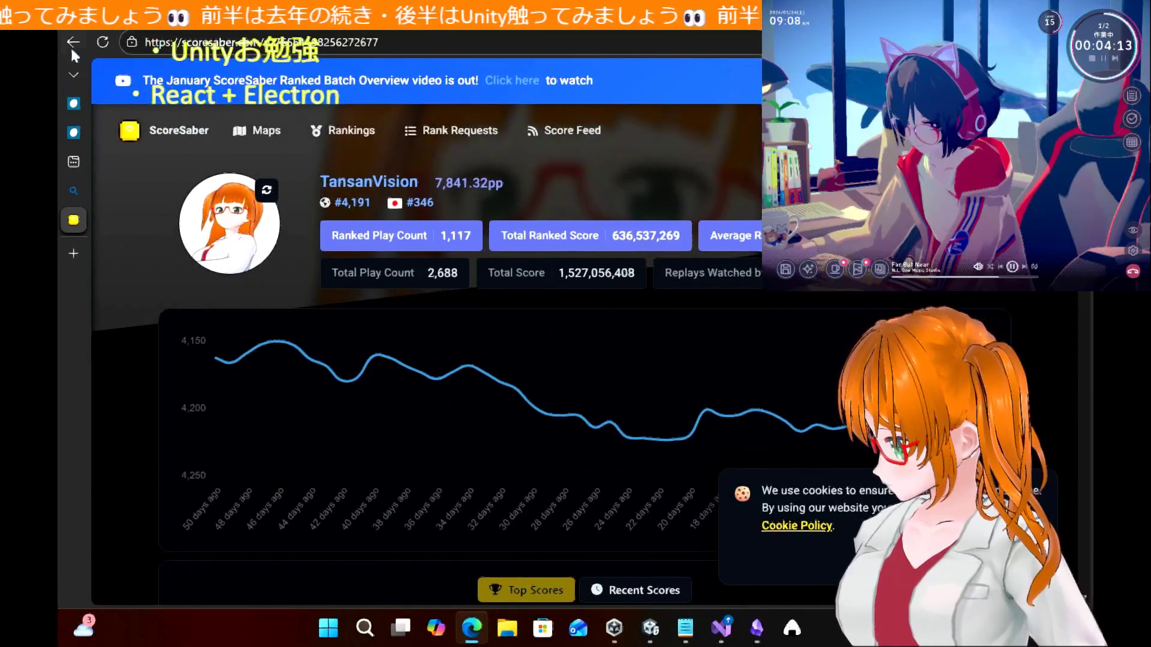
left_click(72, 43)
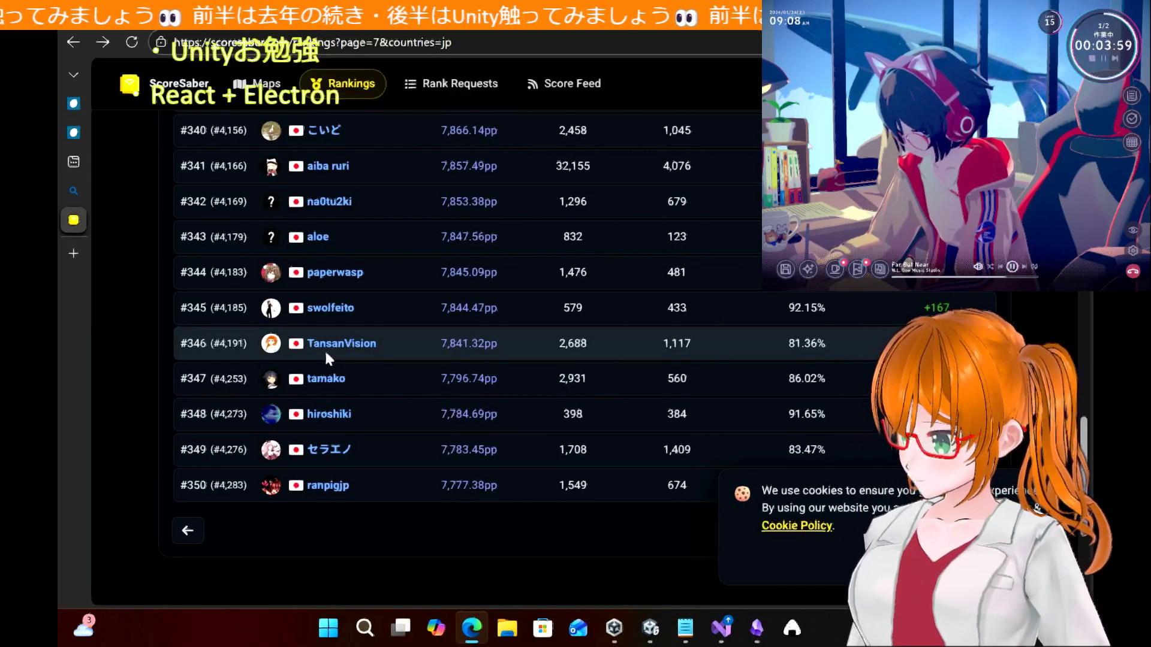
left_click(331, 308)
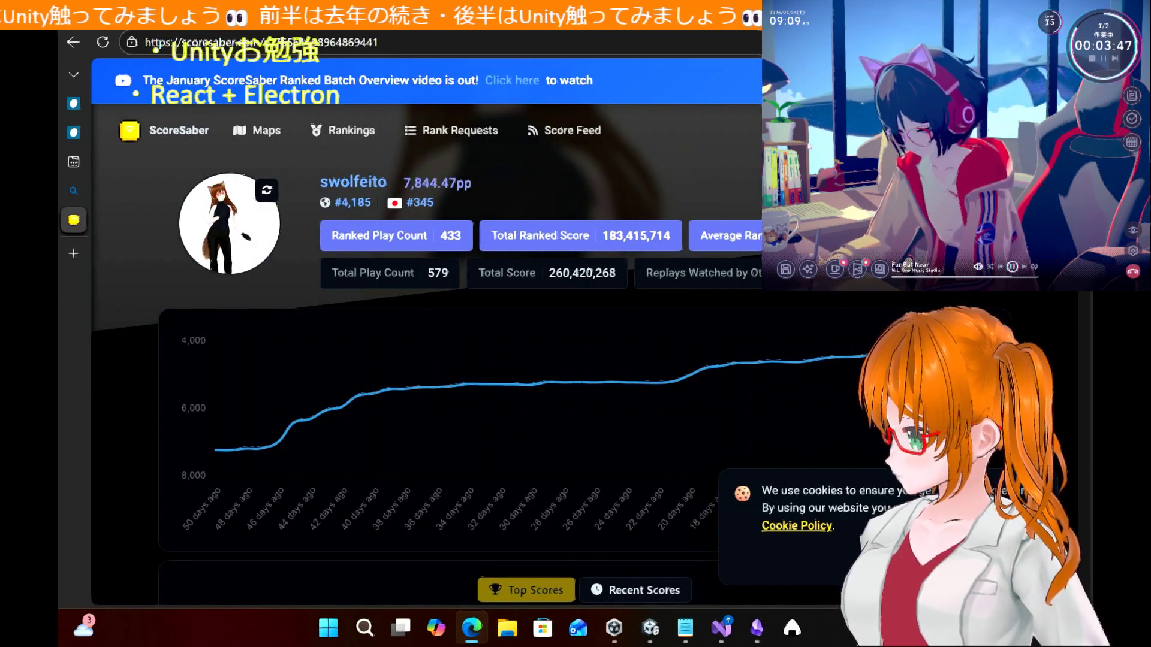
Step: Scroll through the #345 Japan player's score list
scroll(426, 324, "down", 5)
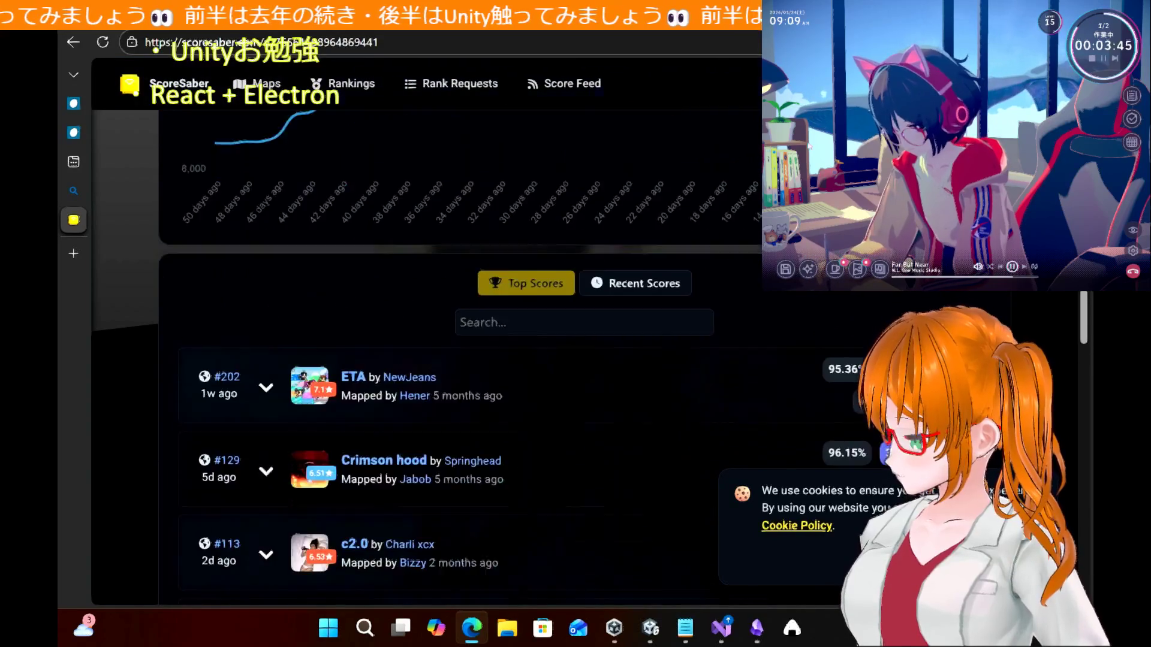
scroll(426, 324, "up", 4)
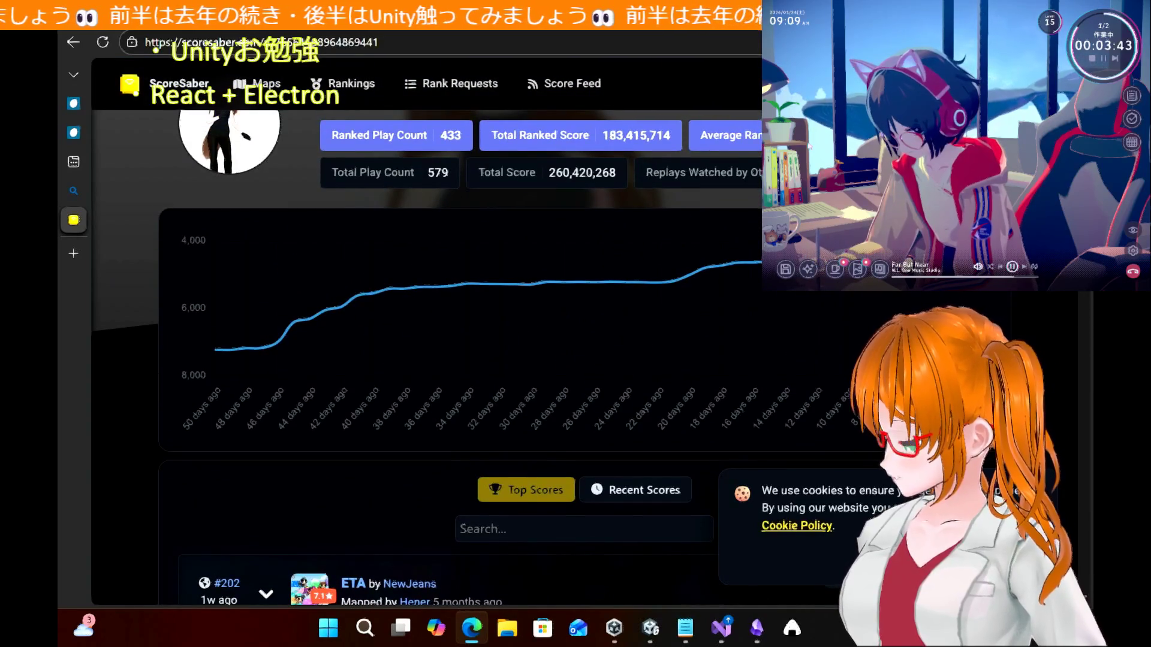
scroll(1044, 312, "down", 4)
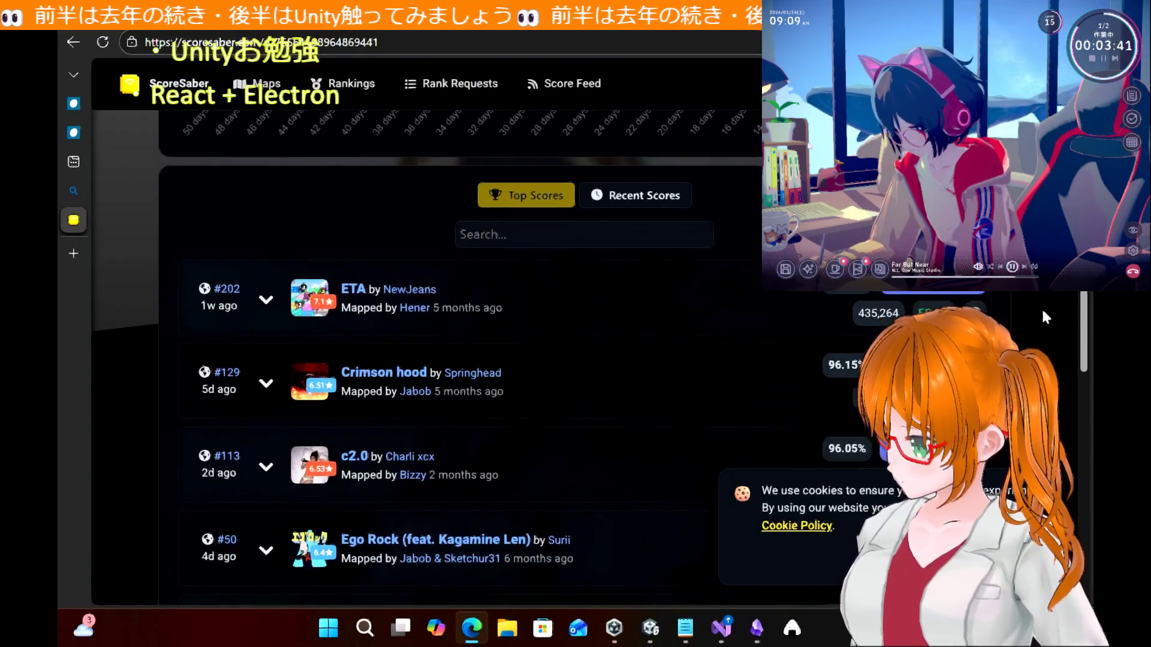
scroll(1043, 312, "down", 2)
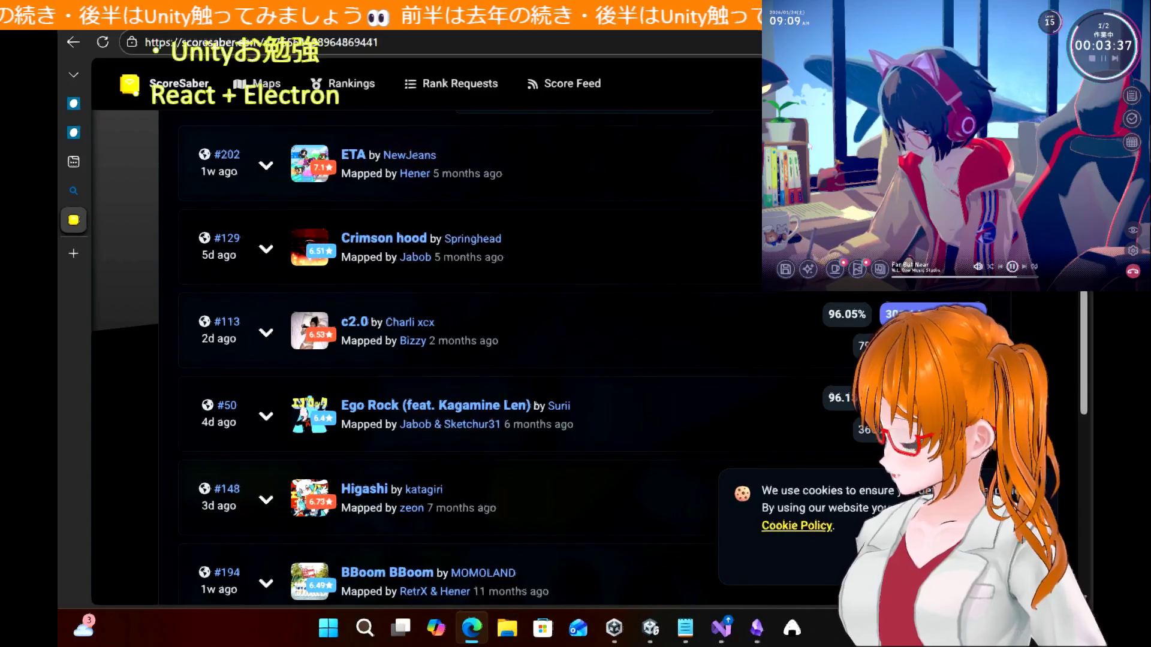
scroll(455, 360, "down", 2)
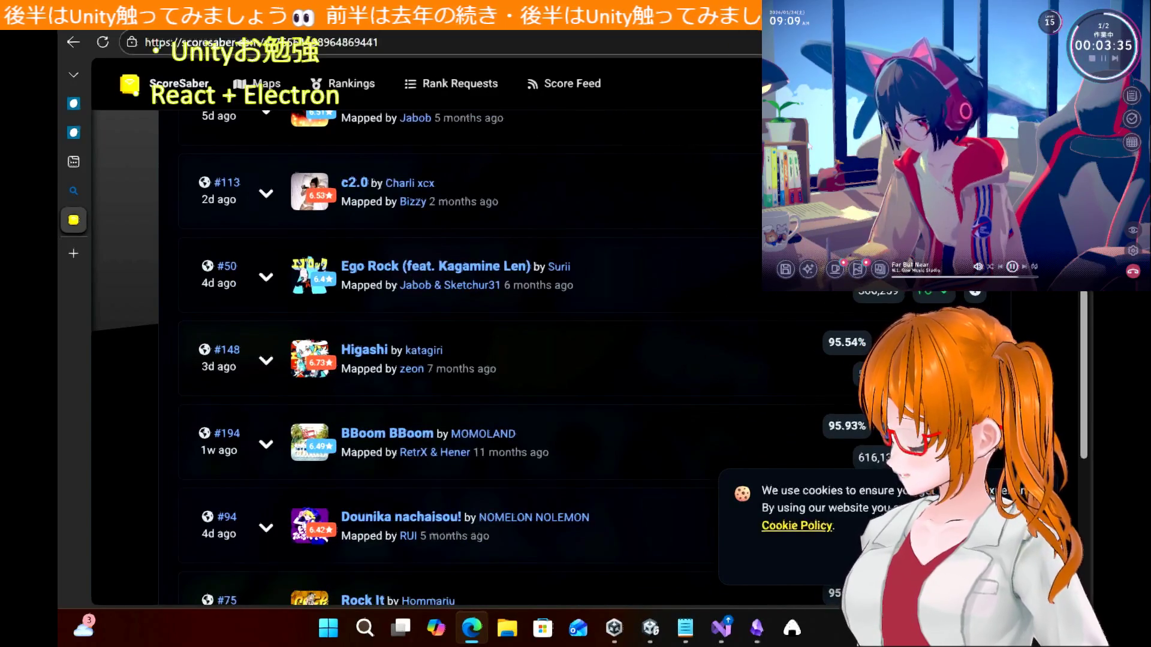
scroll(456, 360, "down", 3)
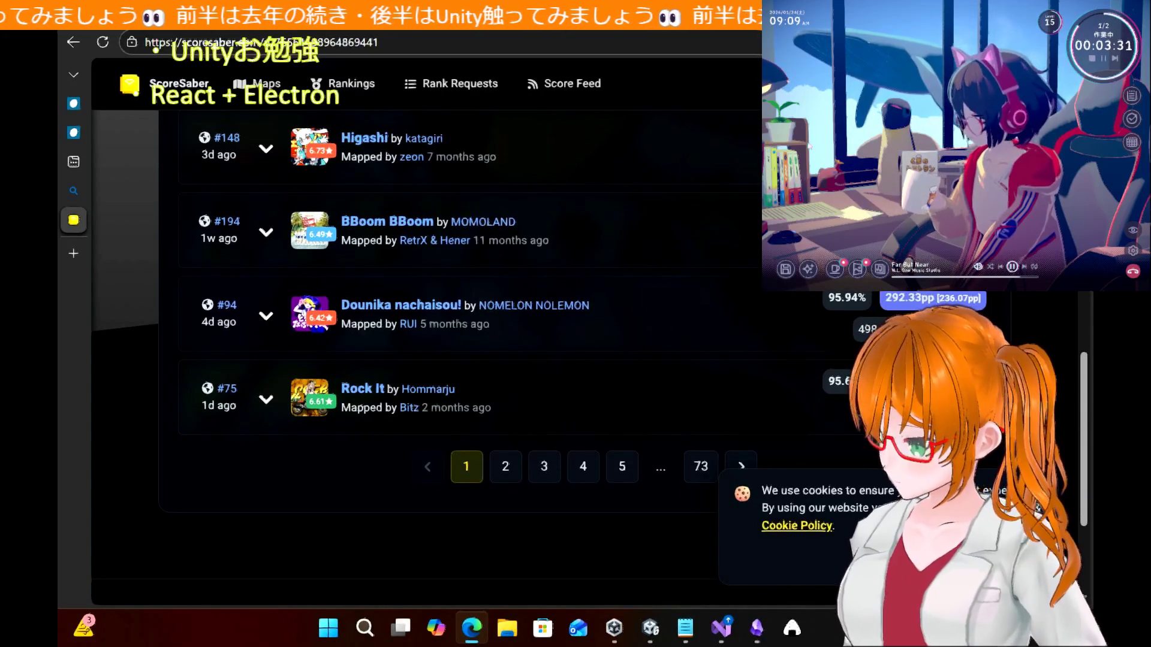
scroll(456, 300, "up", 1)
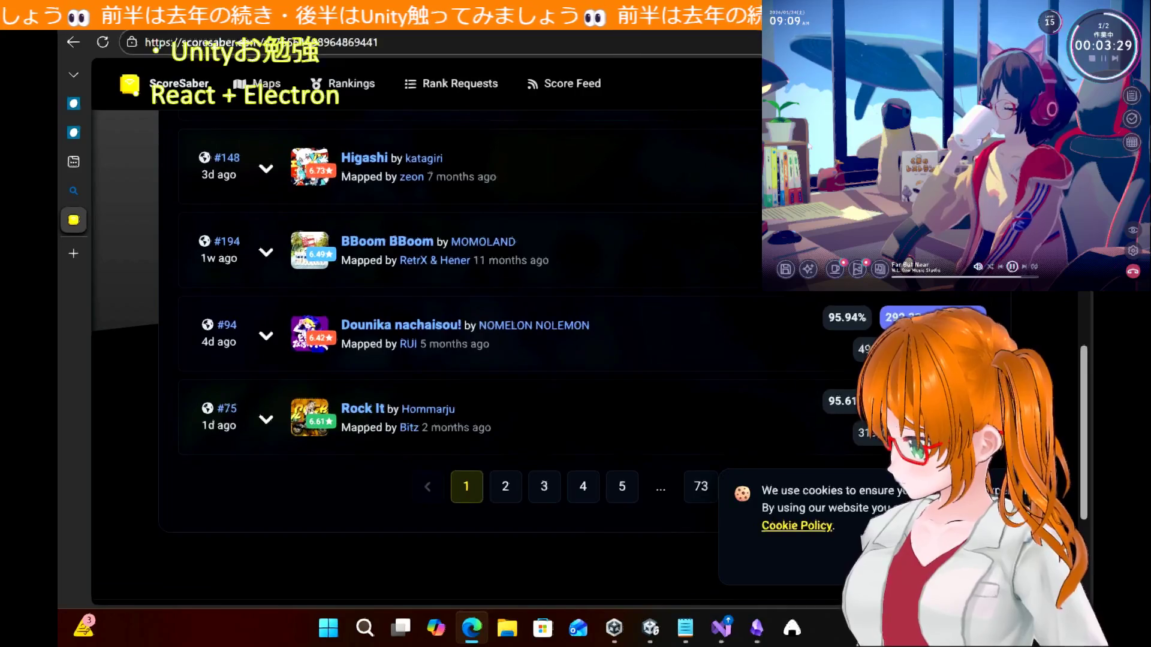
scroll(456, 336, "down", 1)
scroll(456, 336, "up", 2)
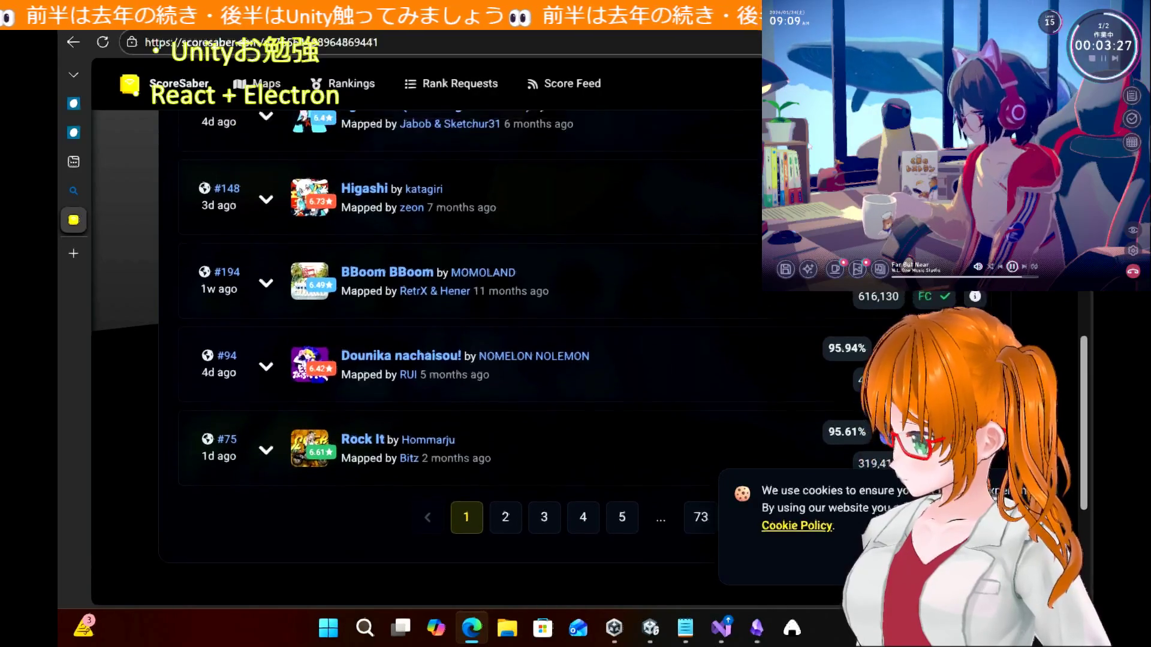
scroll(456, 336, "up", 4)
scroll(456, 336, "up", 3)
Step: Return to Japan rankings page 7 and open the #346 player's profile
scroll(456, 336, "down", 4)
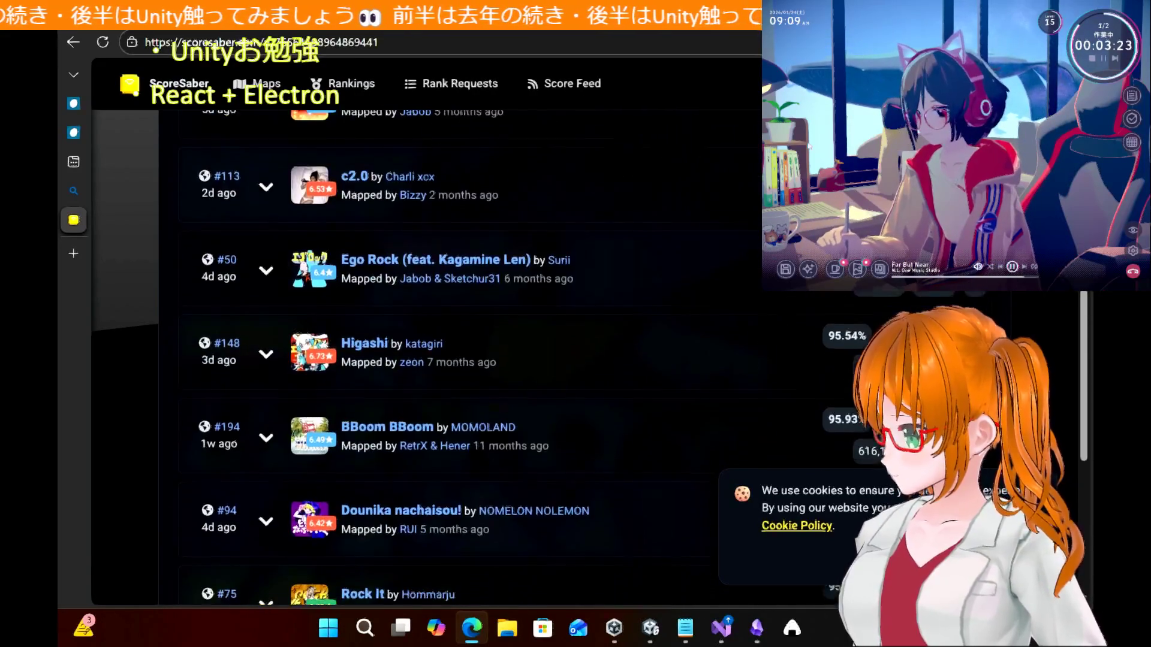
scroll(455, 335, "down", 5)
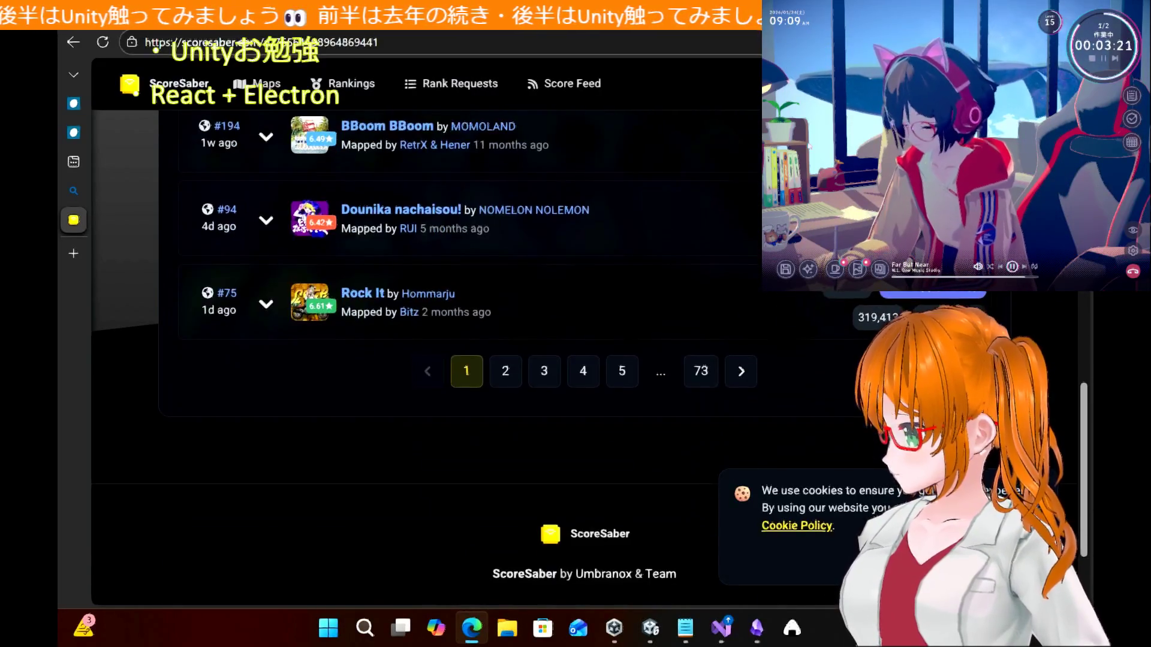
scroll(456, 336, "up", 8)
scroll(456, 336, "down", 1)
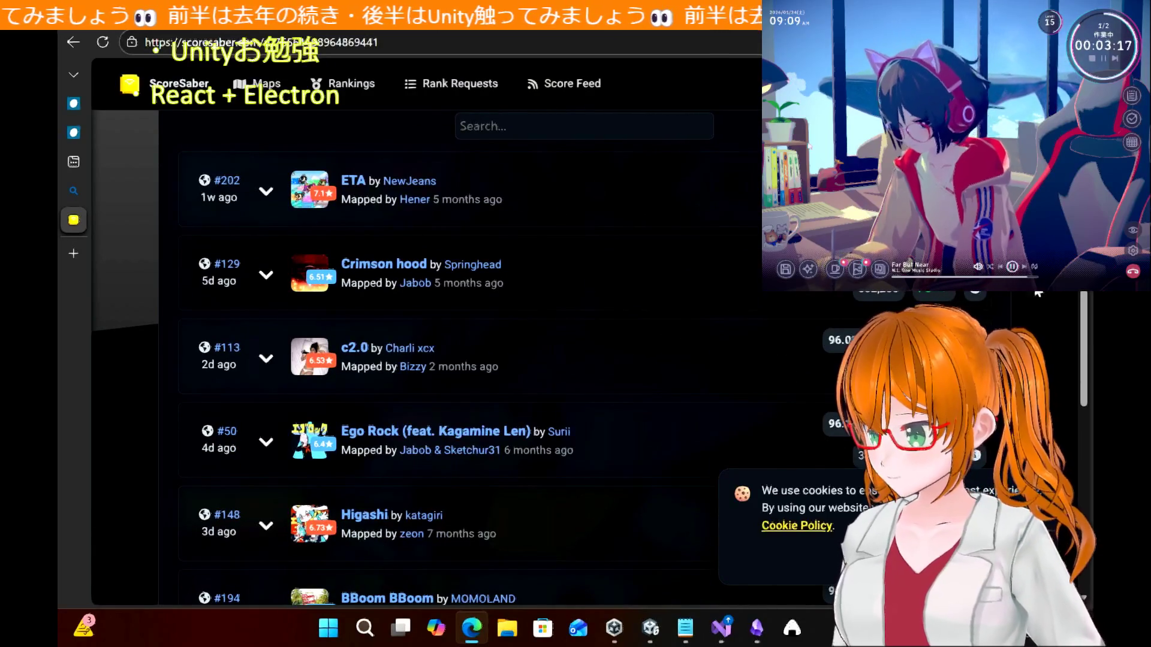
scroll(456, 336, "down", 1)
scroll(429, 192, "down", 4)
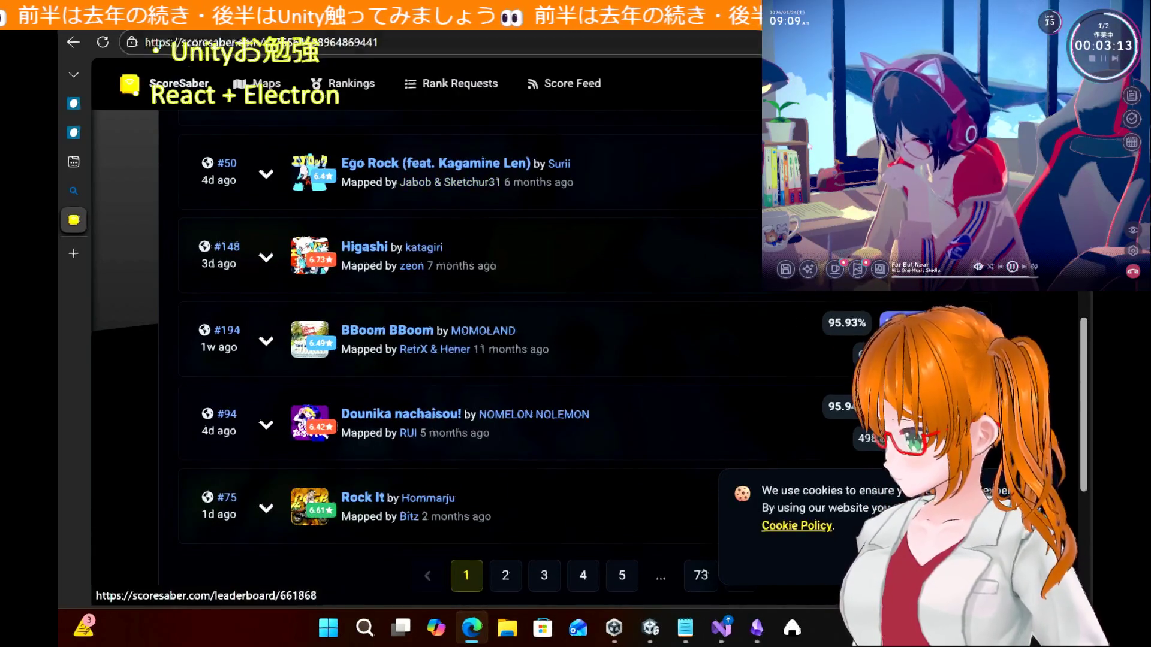
left_click(74, 45)
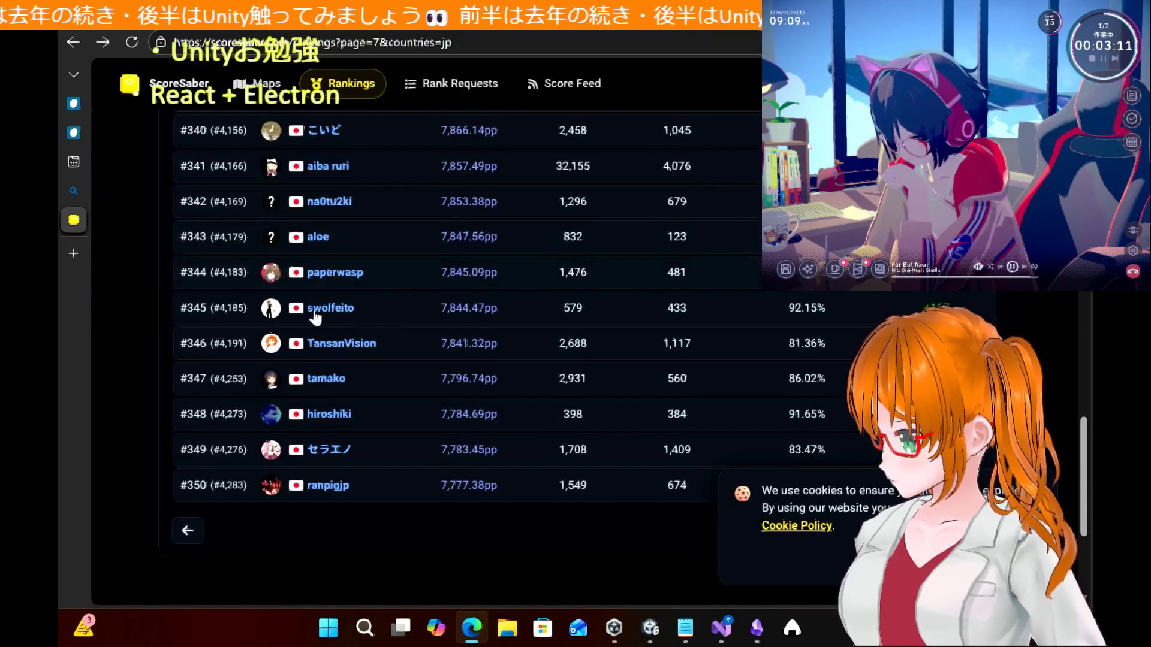
left_click(346, 340)
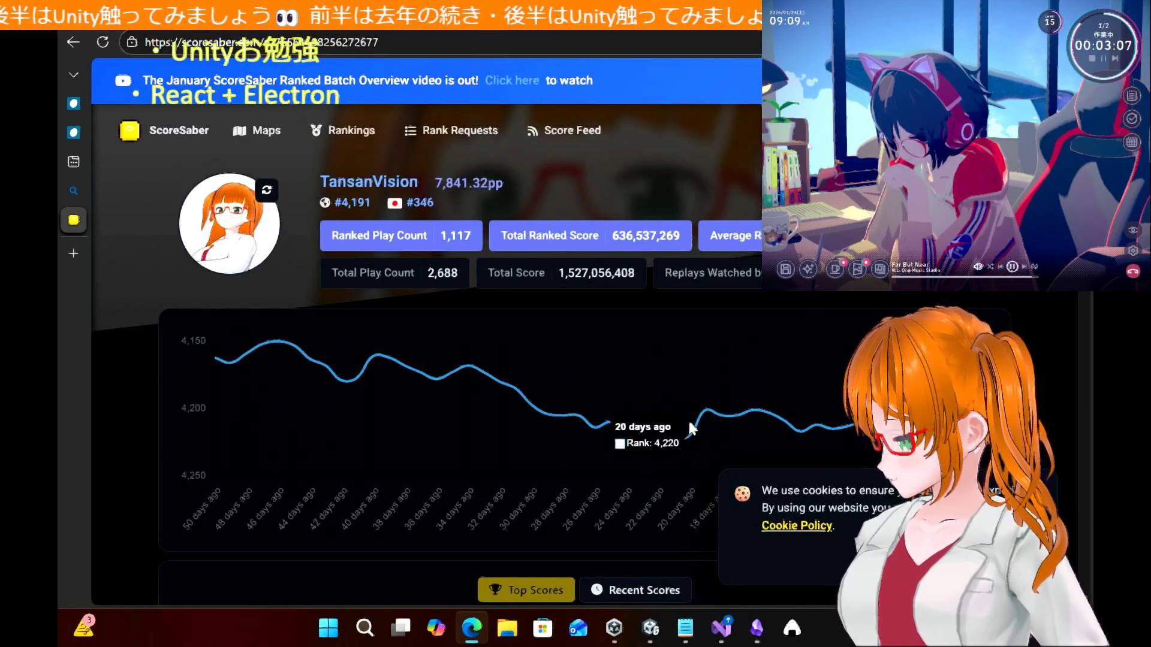
Step: Scroll through the #346 player's Top Scores list
scroll(425, 360, "down", 5)
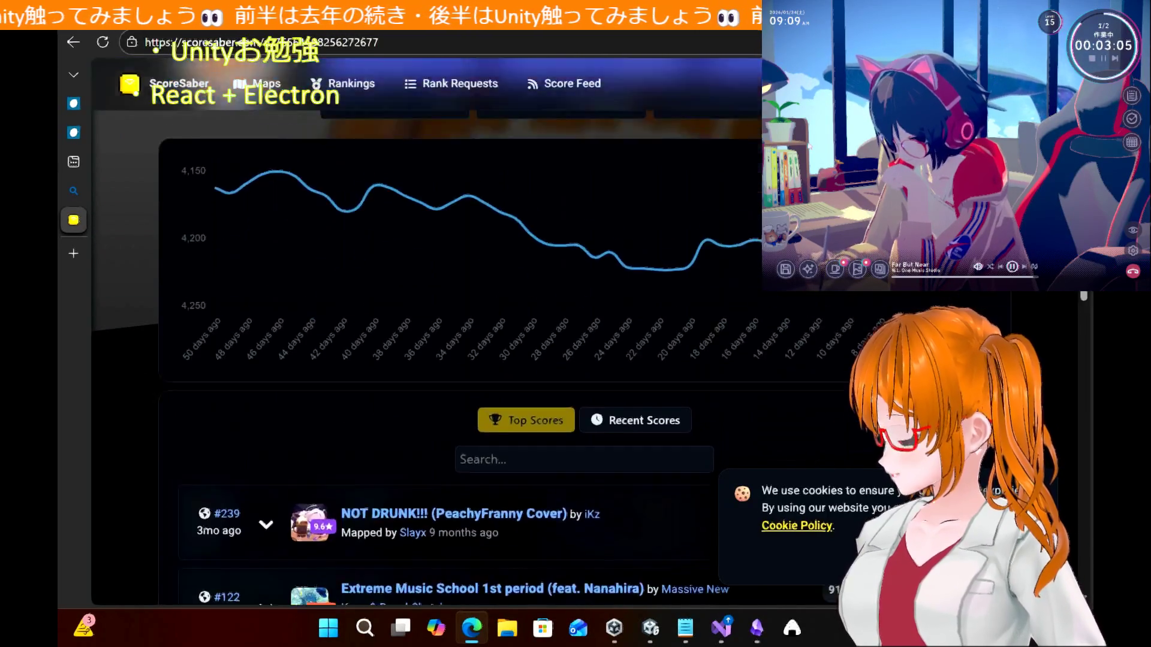
scroll(425, 360, "down", 6)
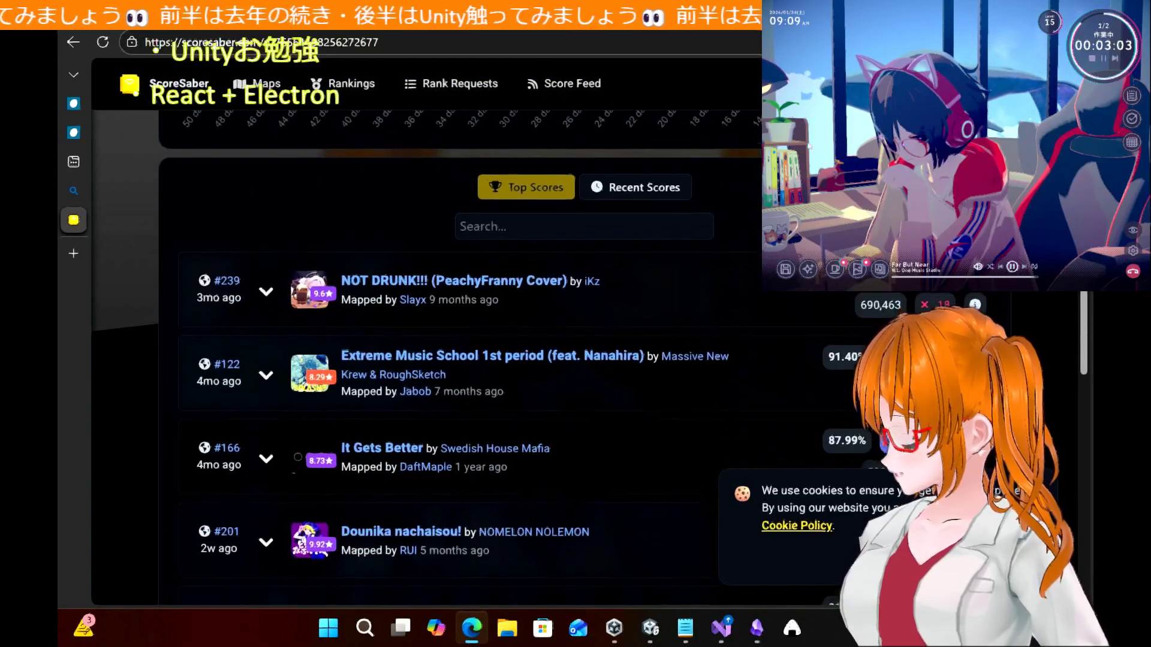
scroll(426, 360, "up", 3)
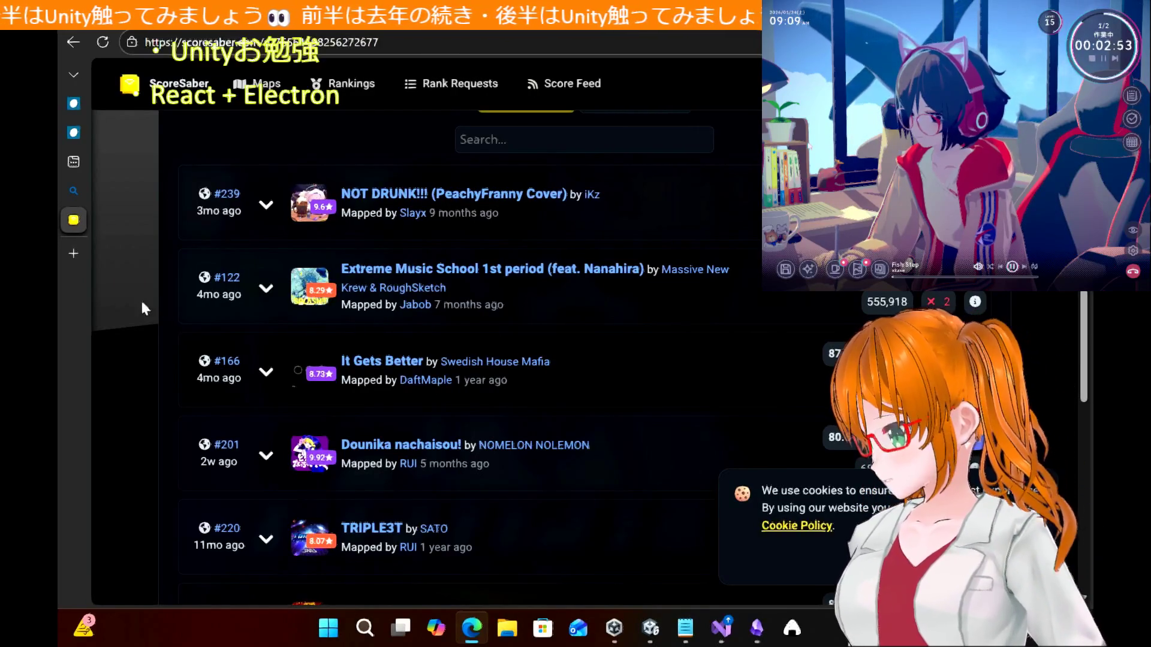
scroll(143, 305, "down", 2)
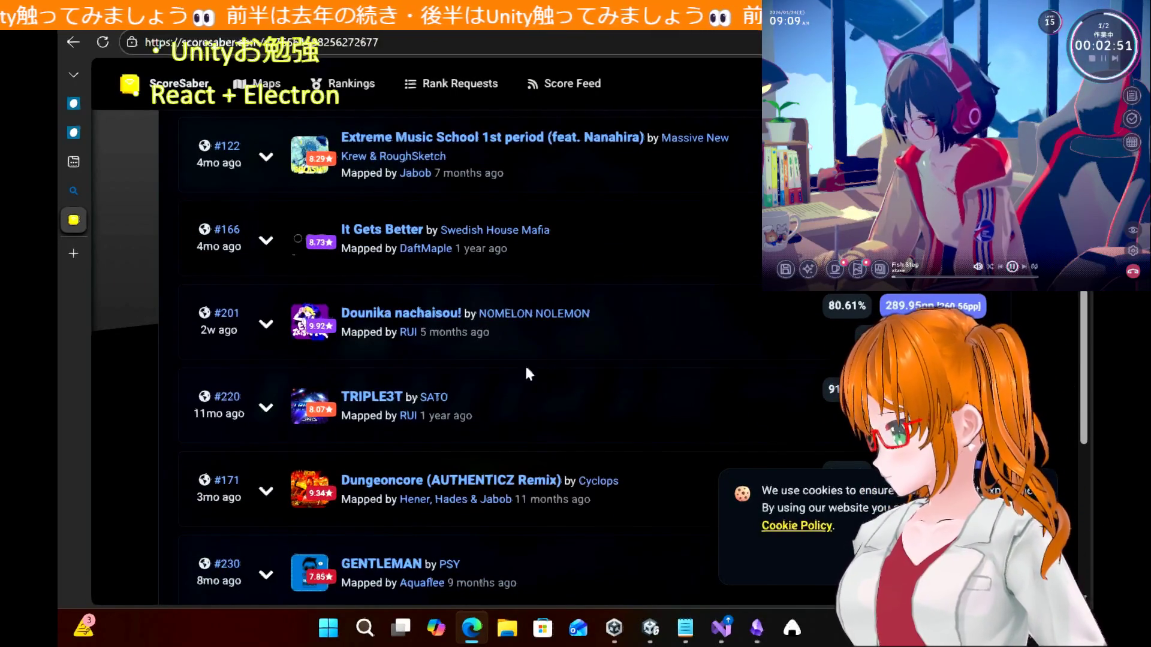
scroll(169, 316, "up", 2)
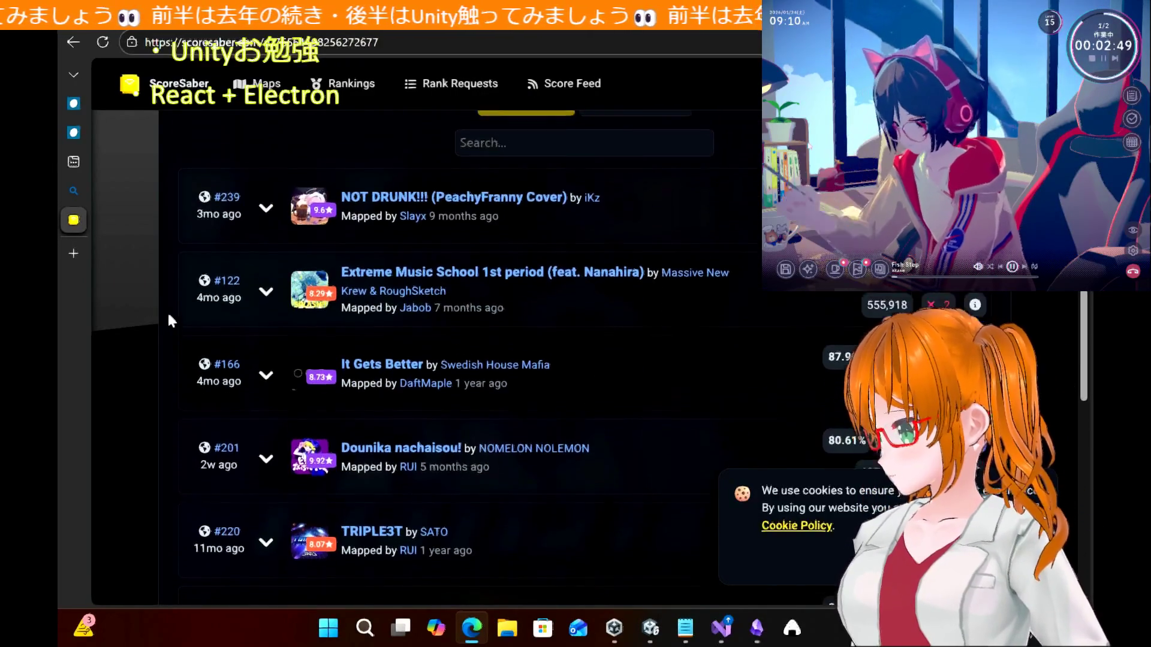
scroll(169, 316, "down", 3)
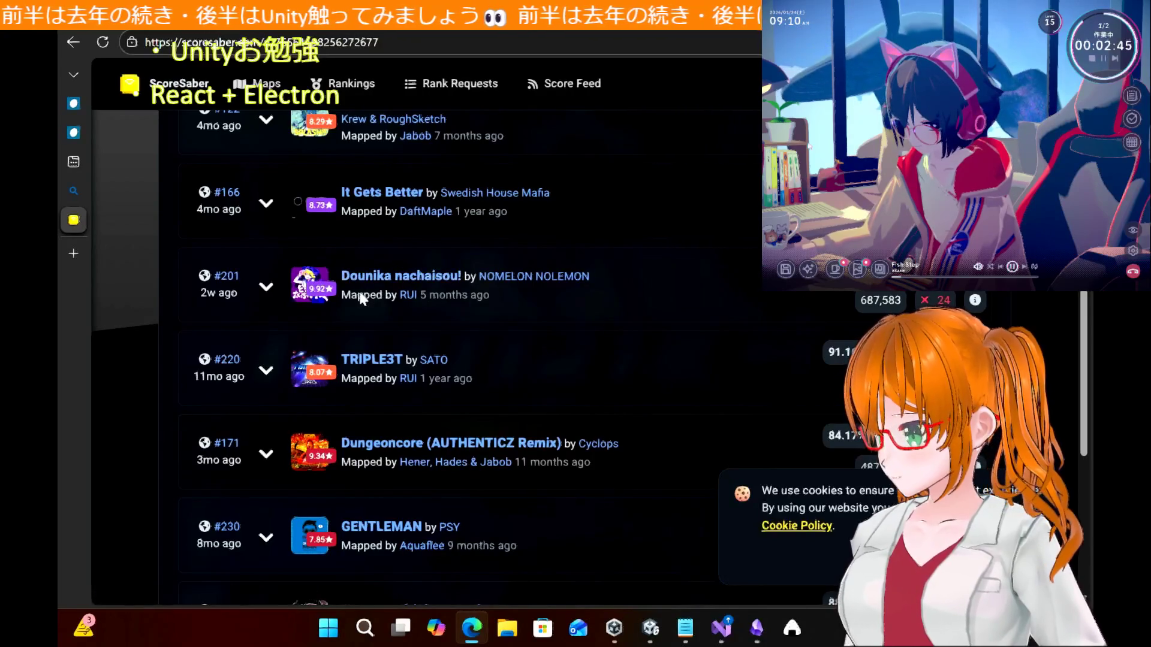
scroll(145, 366, "down", 3)
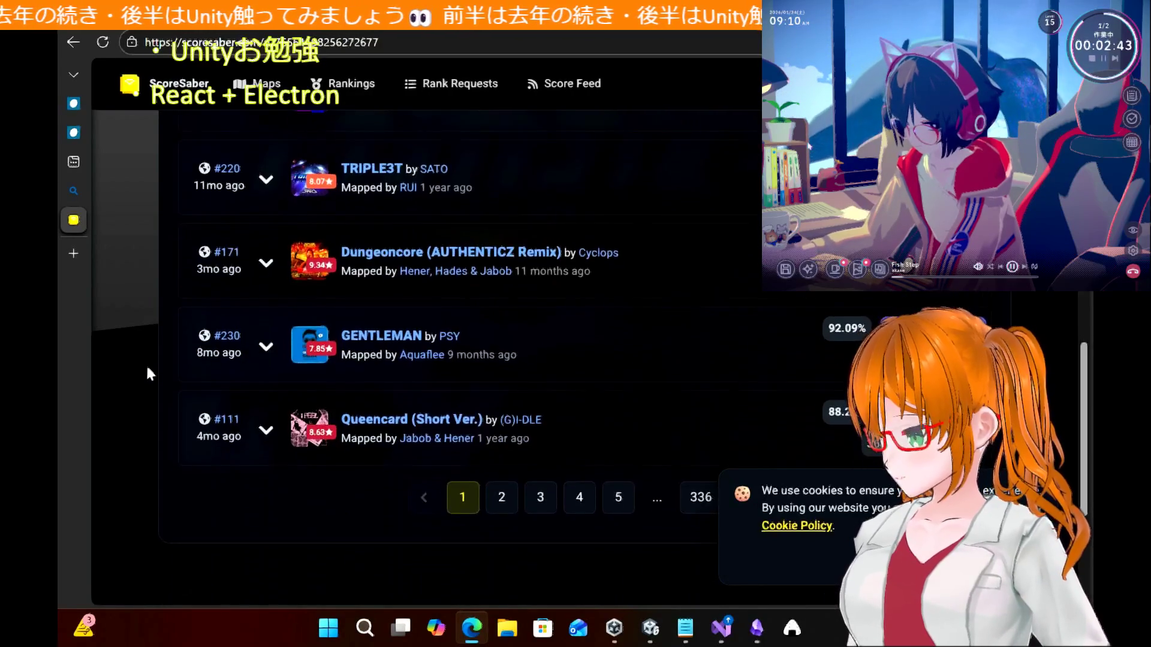
scroll(146, 366, "up", 1)
scroll(149, 372, "down", 3)
scroll(148, 371, "up", 5)
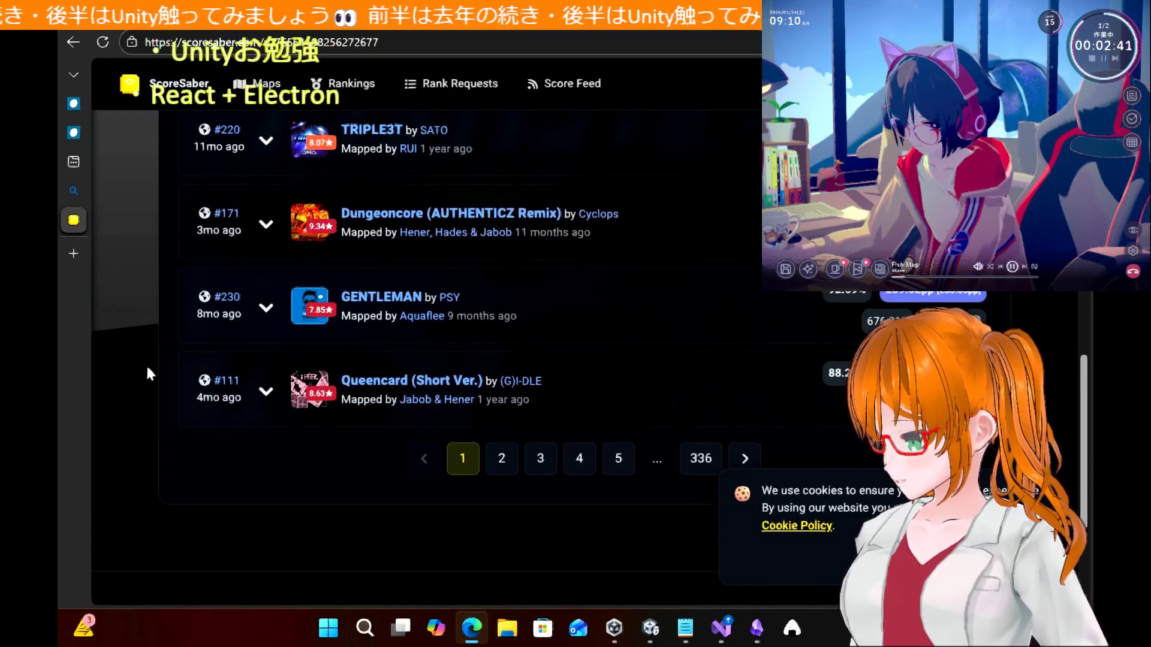
scroll(148, 373, "up", 3)
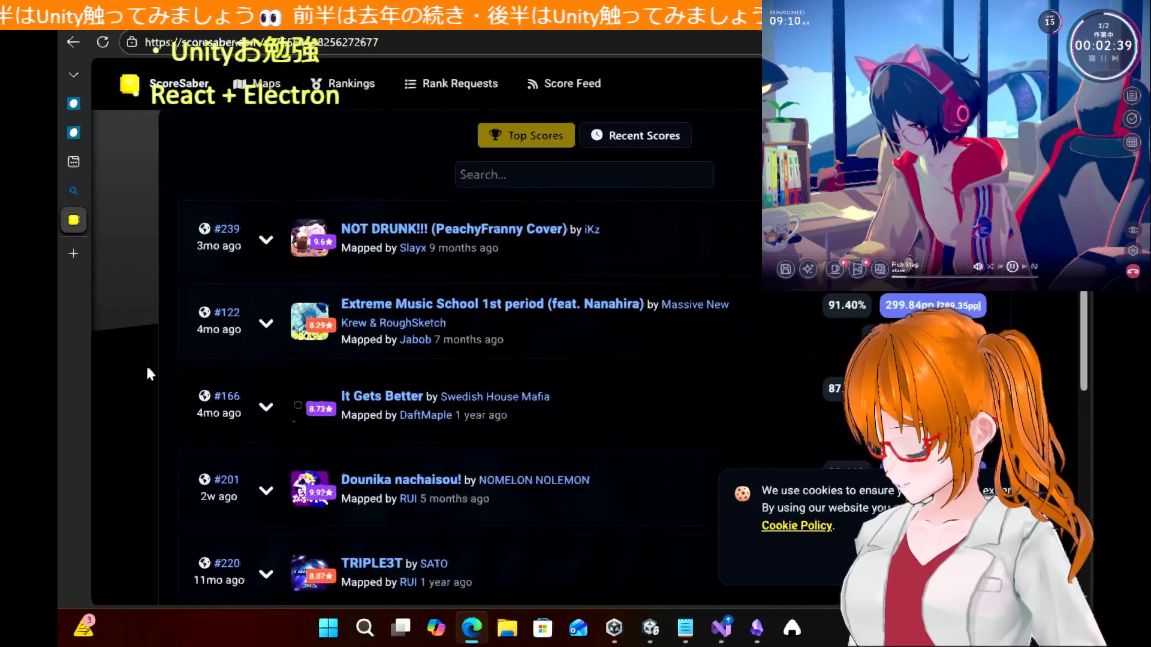
scroll(149, 373, "down", 1)
scroll(148, 373, "down", 4)
scroll(148, 373, "up", 3)
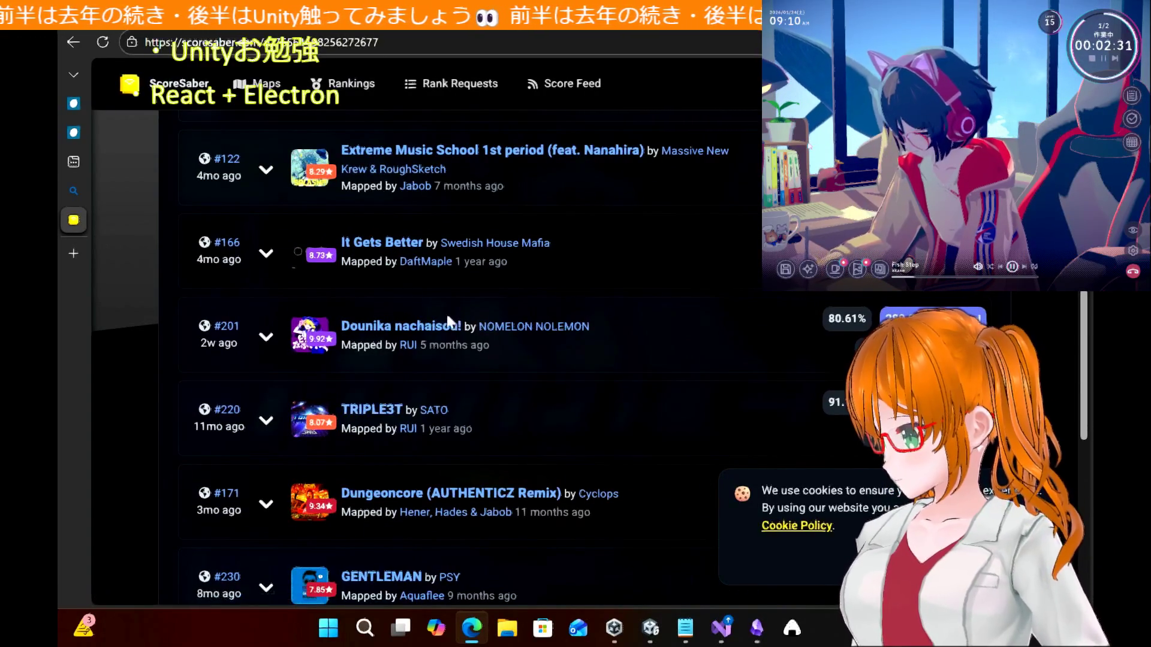
Step: Highlight the Dounika nachaisou! and TRIPLE3T score entries, then return to Japan rankings page 7
left_click_drag(490, 423, 322, 327)
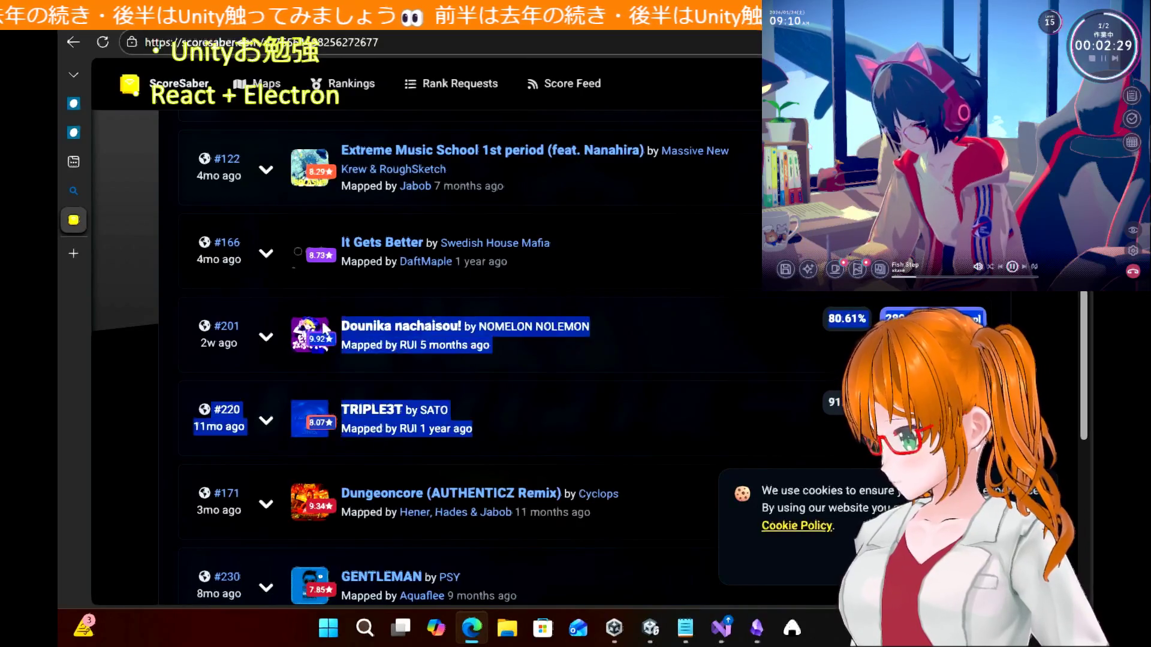
left_click(135, 340)
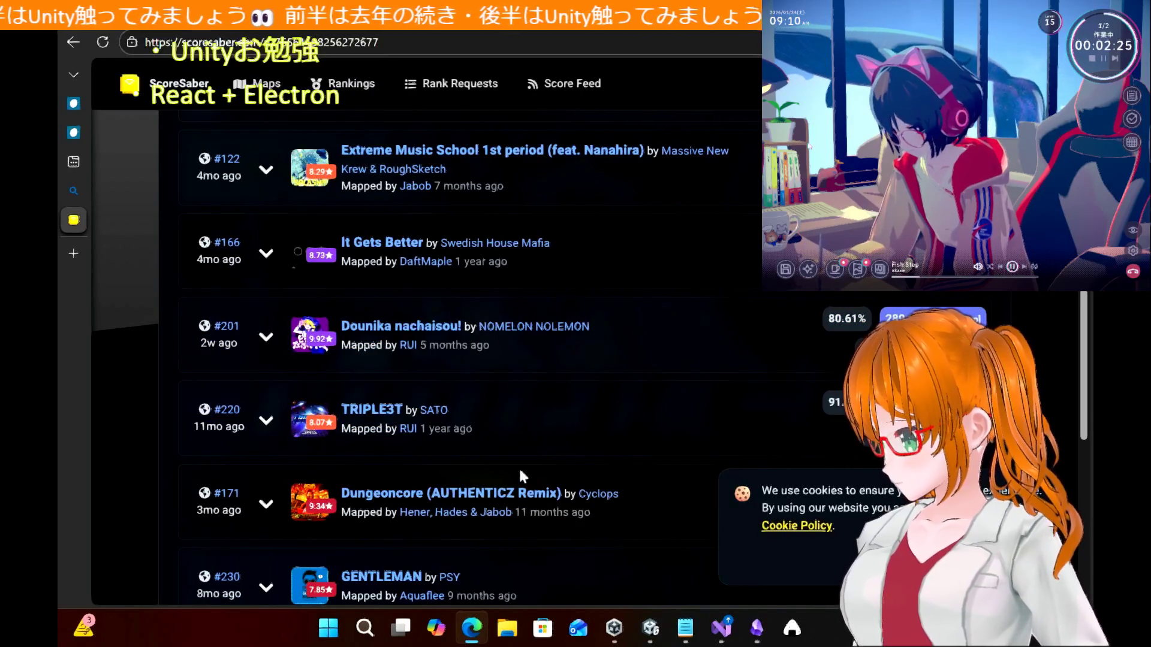
scroll(529, 433, "down", 5)
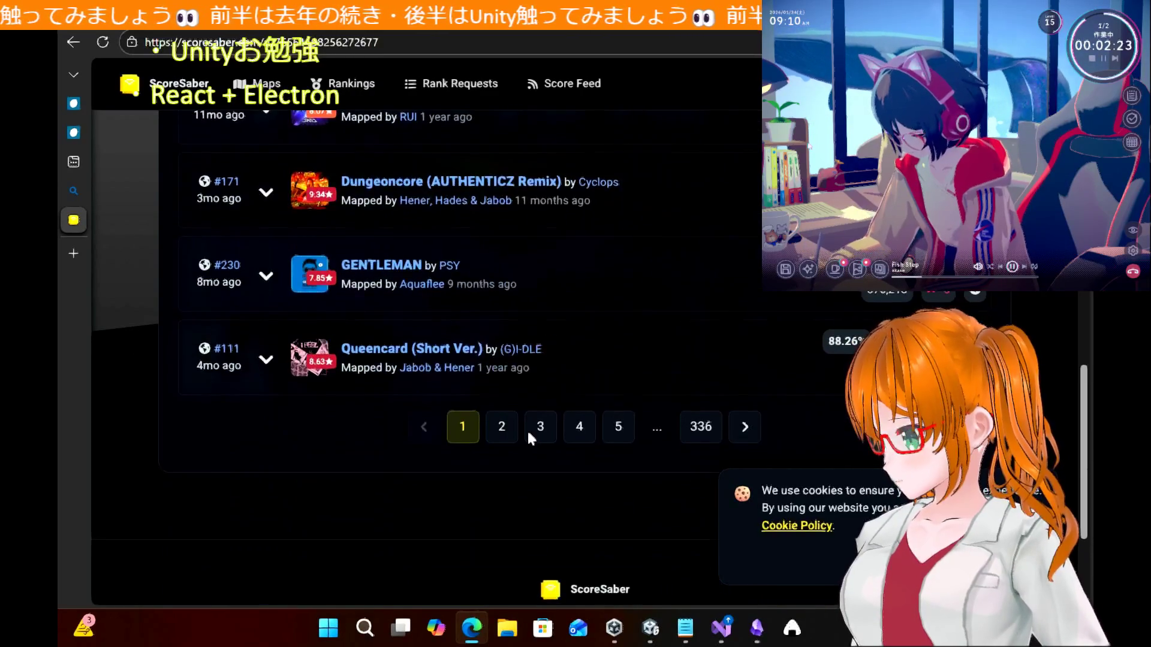
scroll(527, 429, "up", 1)
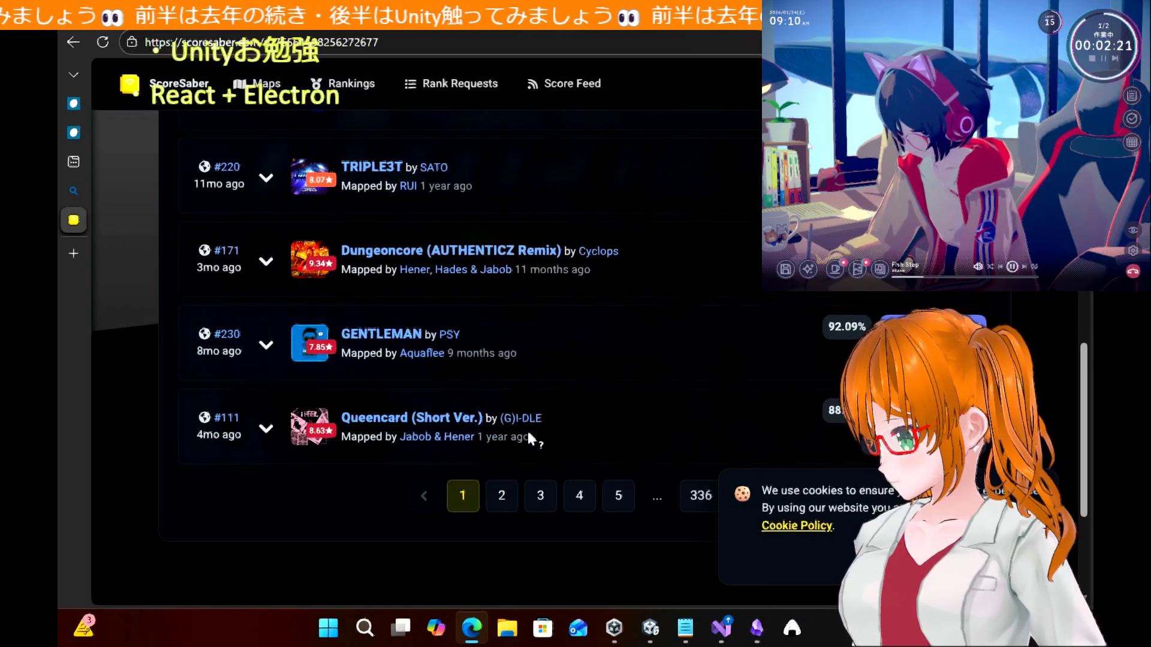
scroll(528, 437, "up", 2)
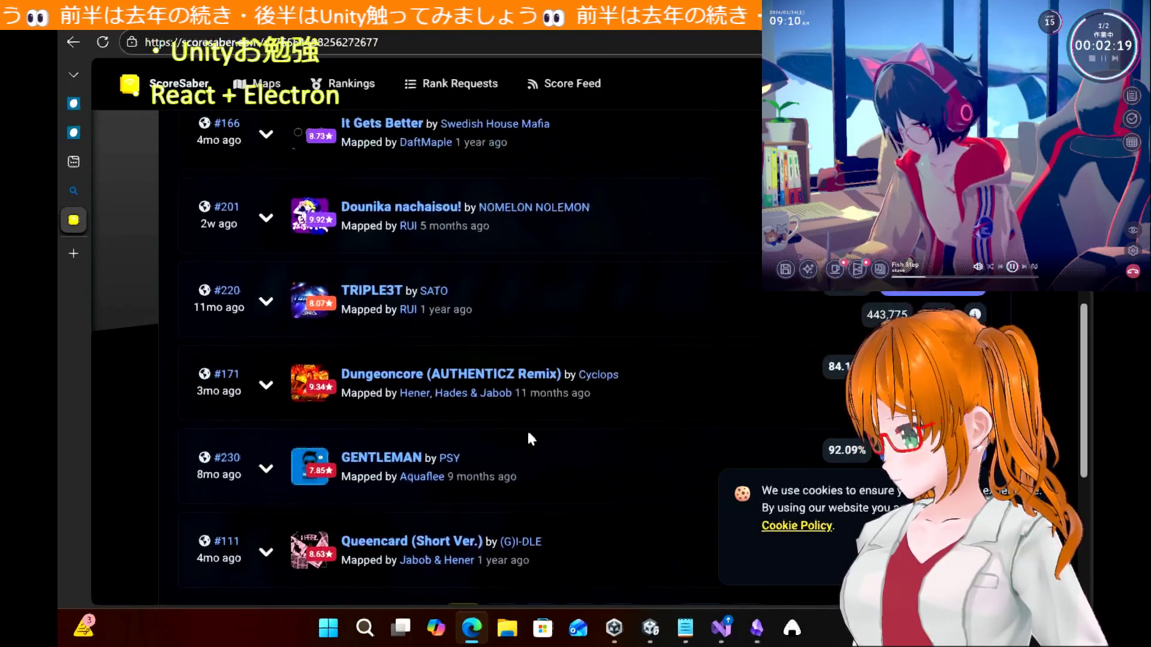
scroll(528, 432, "down", 3)
scroll(528, 432, "up", 5)
scroll(527, 429, "up", 3)
scroll(527, 430, "down", 2)
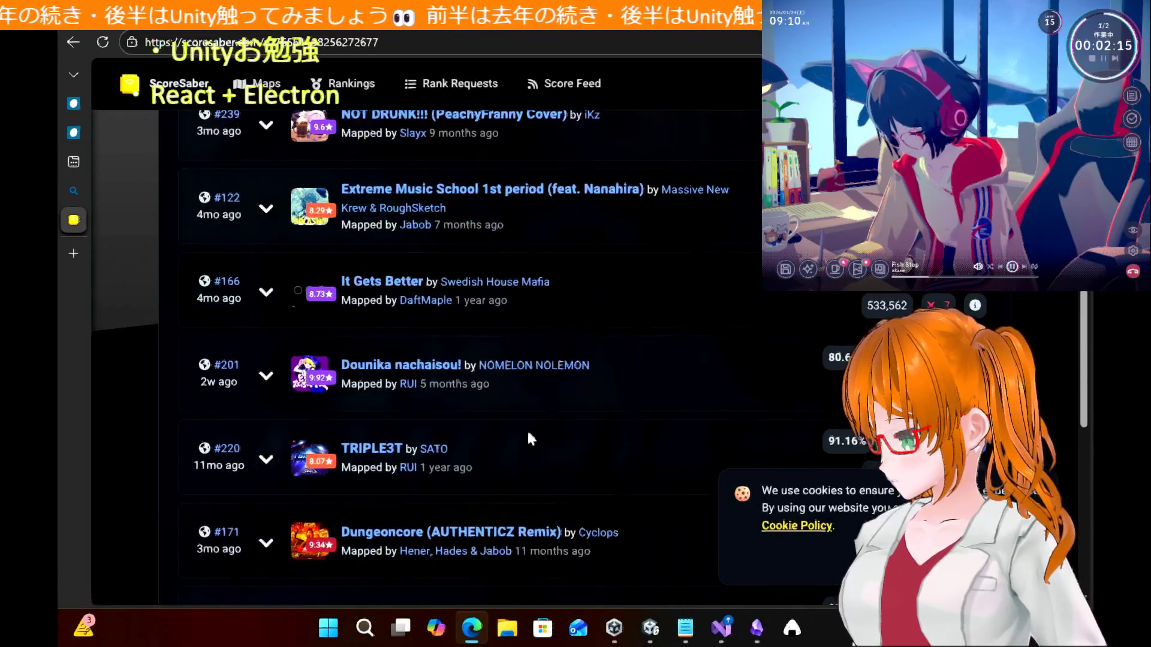
scroll(528, 436, "up", 1)
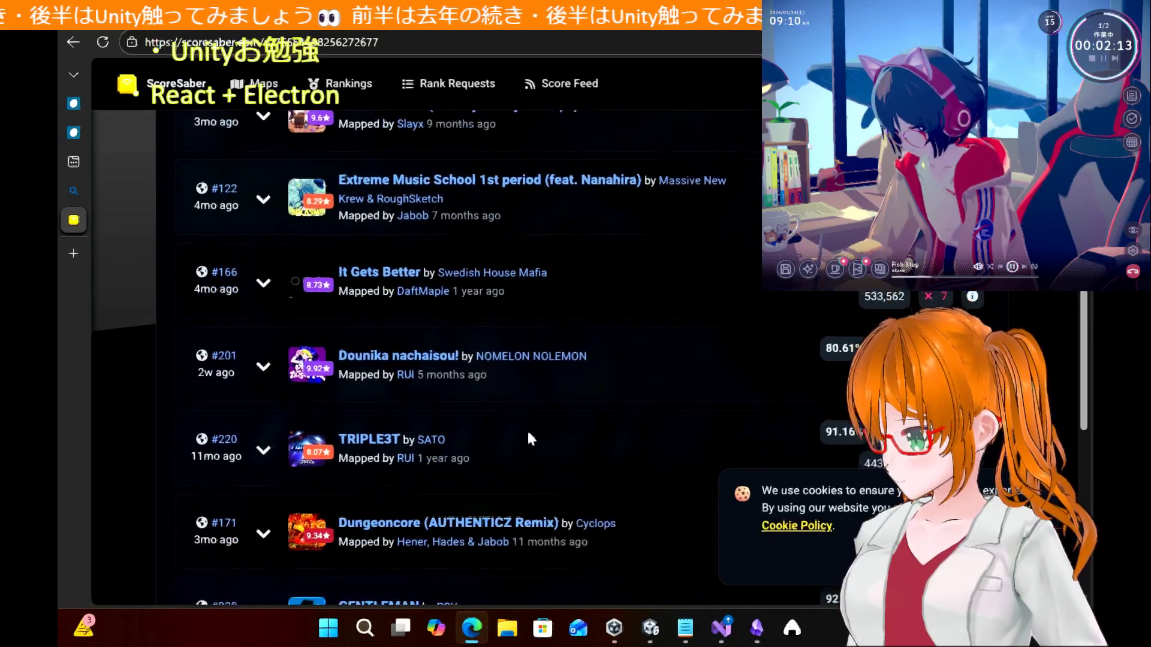
scroll(527, 430, "down", 5)
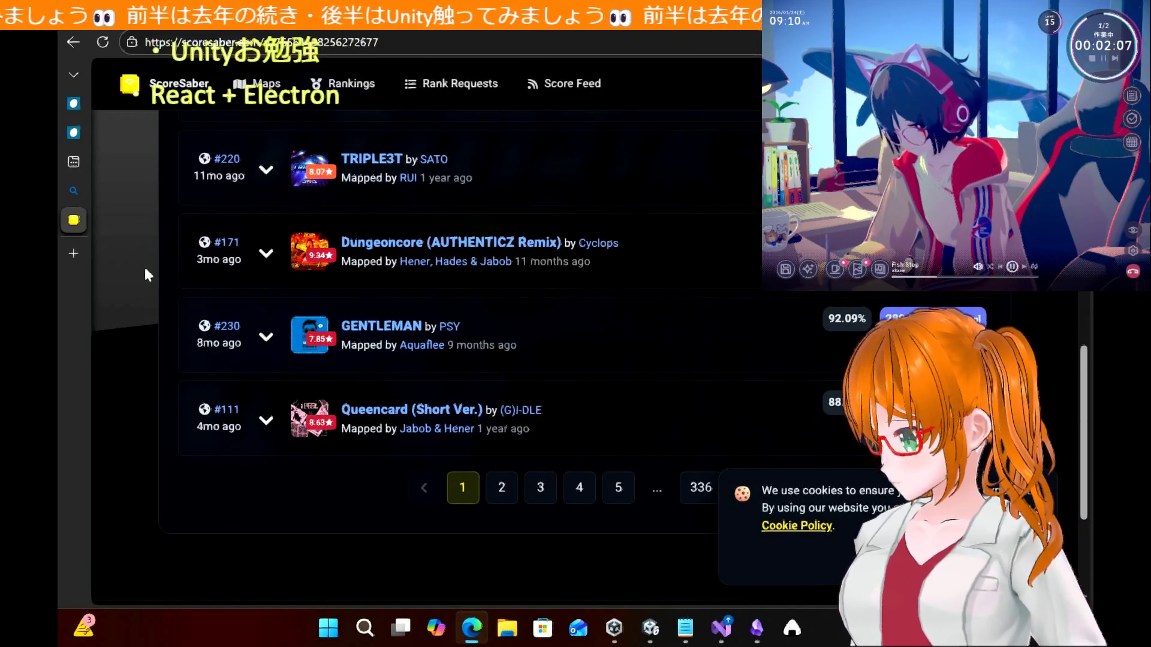
left_click(72, 41)
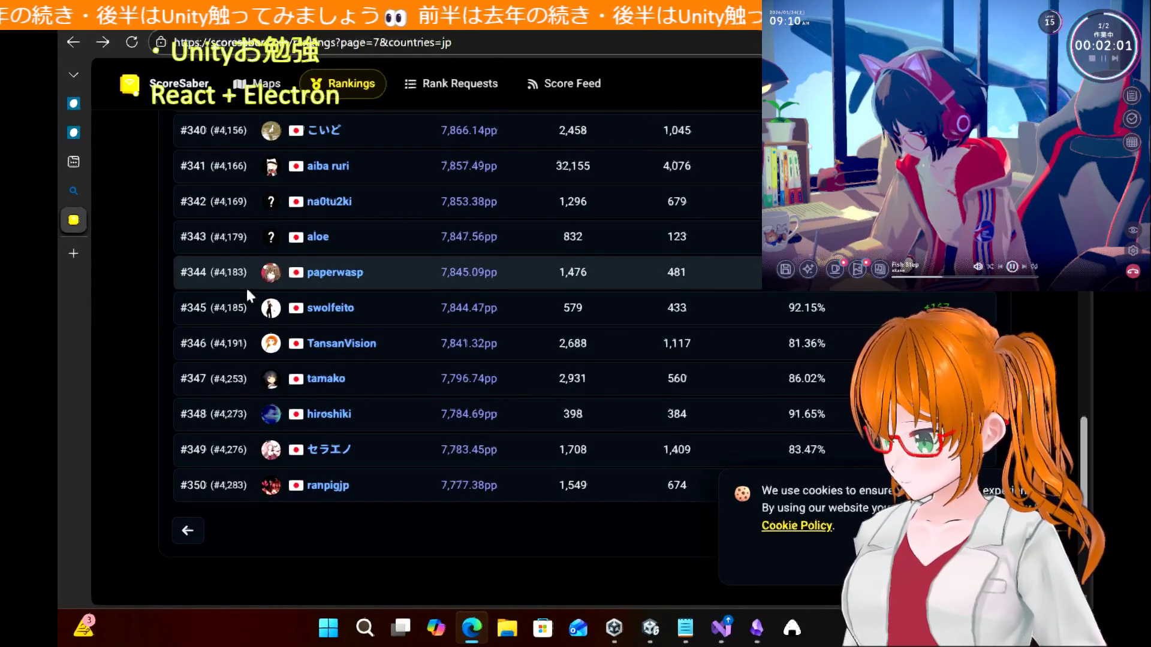
Step: Open the #347 Japan player's profile and scroll through their Top Scores
left_click(327, 378)
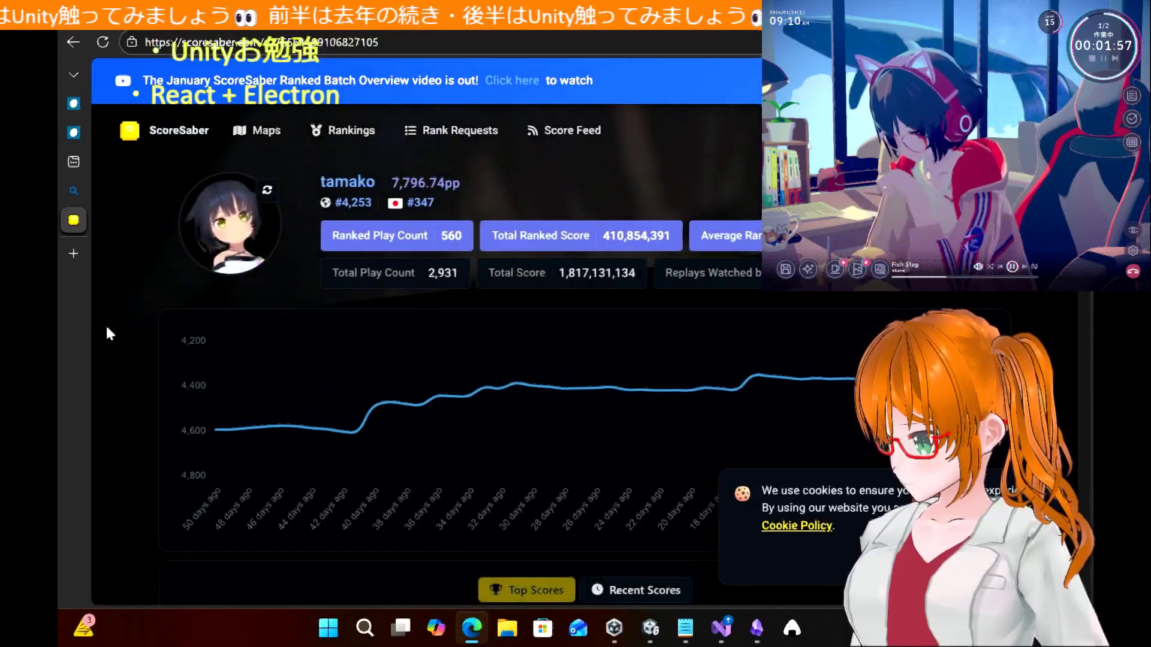
scroll(168, 410, "down", 10)
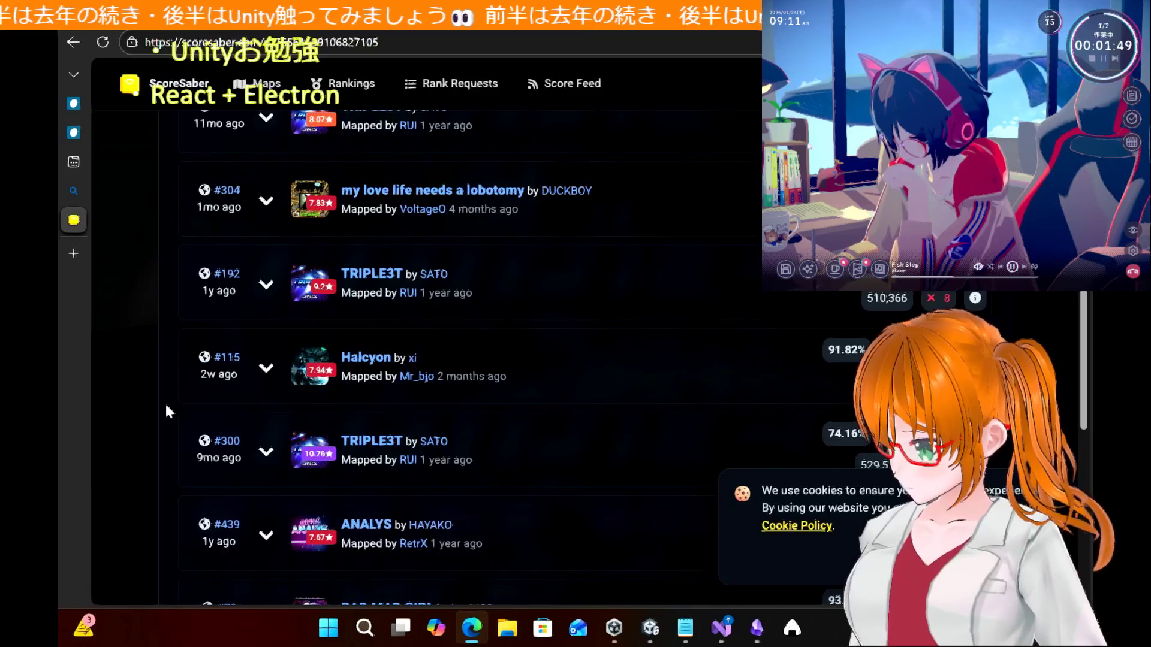
scroll(168, 407, "up", 2)
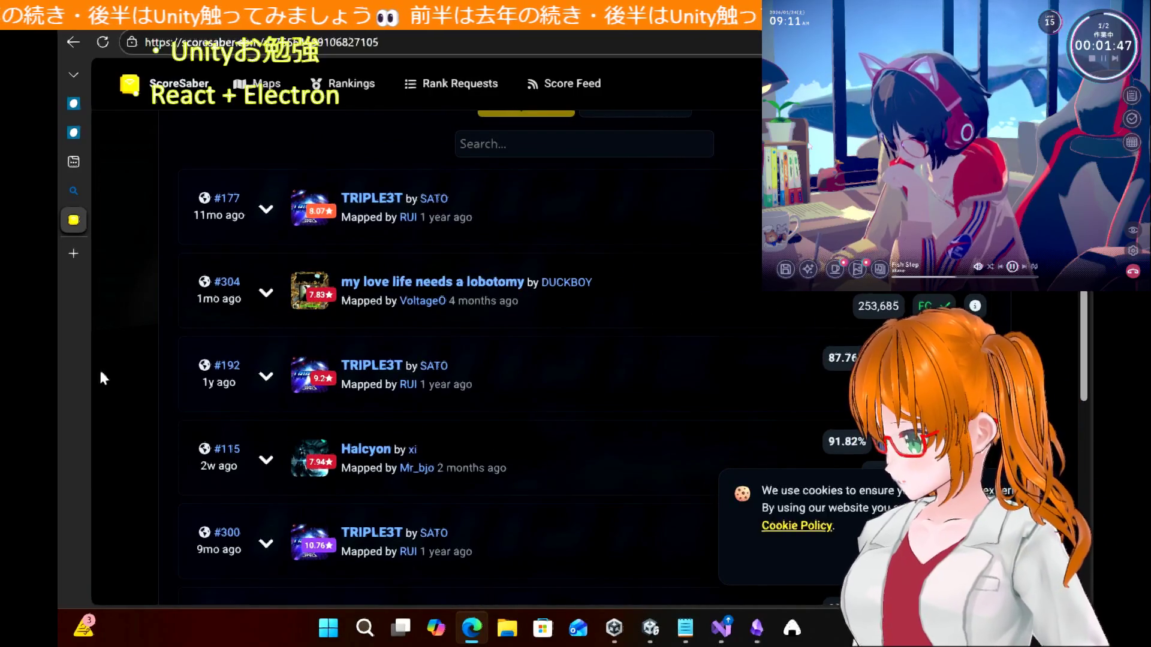
scroll(127, 306, "down", 7)
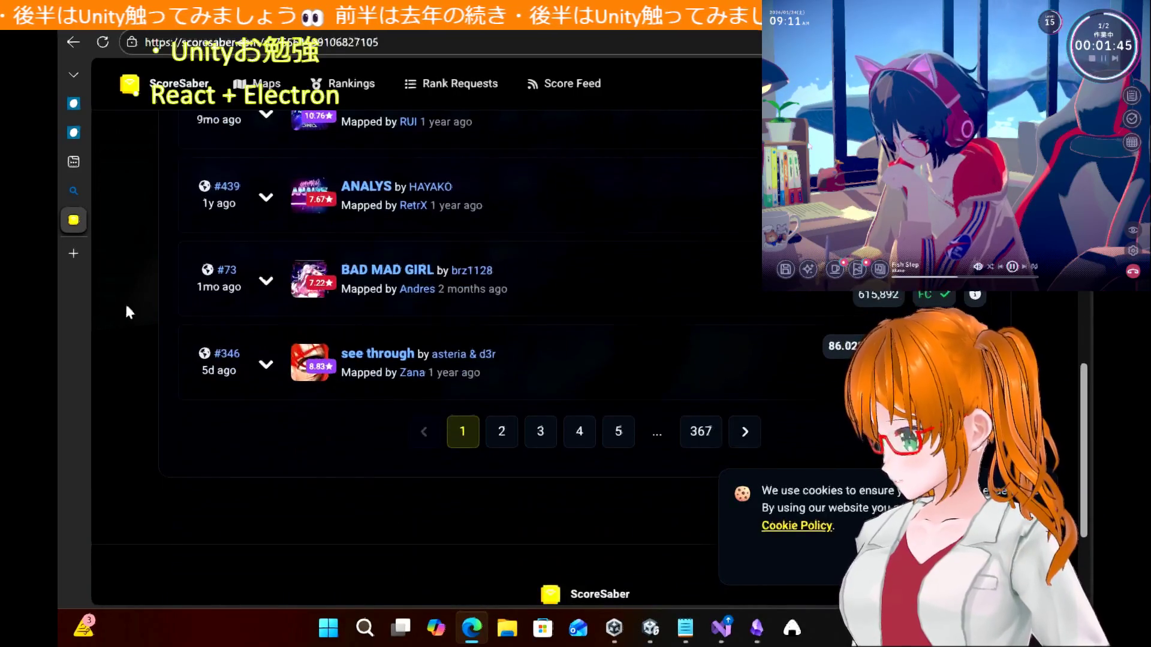
scroll(126, 307, "down", 4)
scroll(126, 307, "up", 8)
scroll(127, 307, "down", 9)
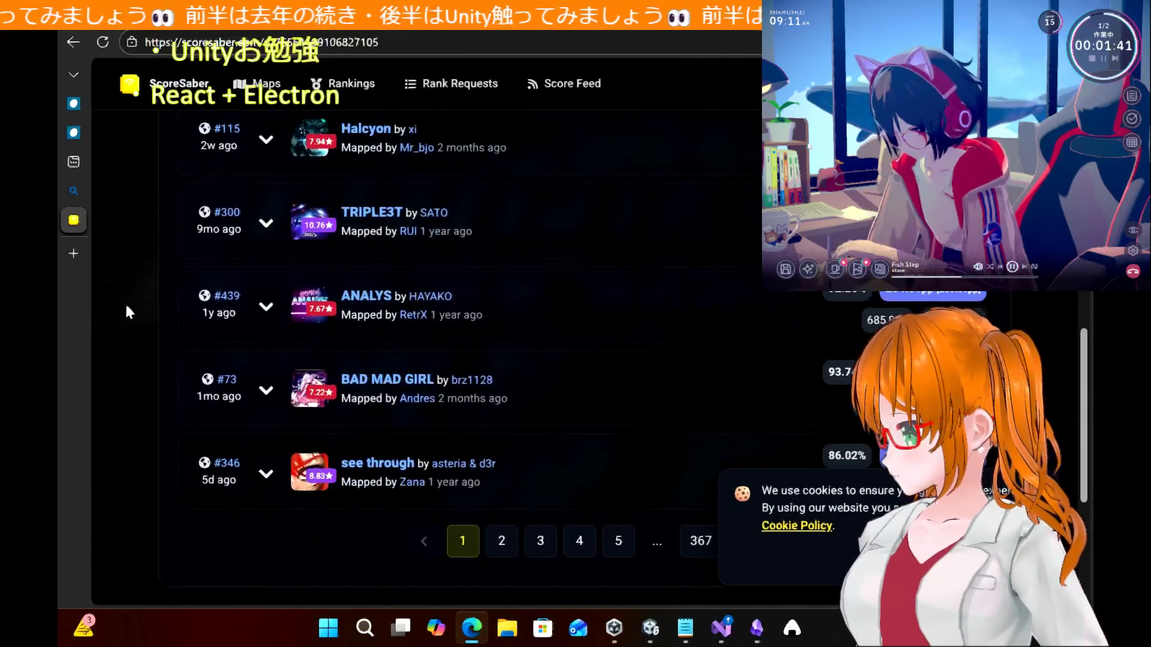
scroll(126, 306, "up", 6)
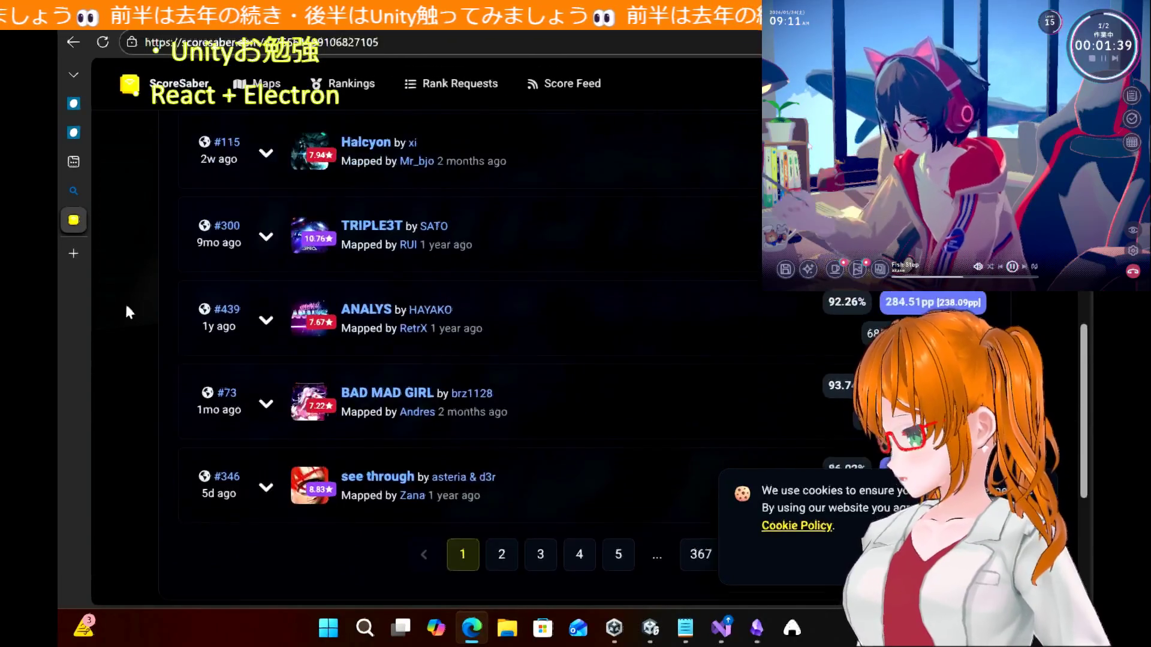
scroll(127, 307, "down", 6)
scroll(126, 307, "up", 7)
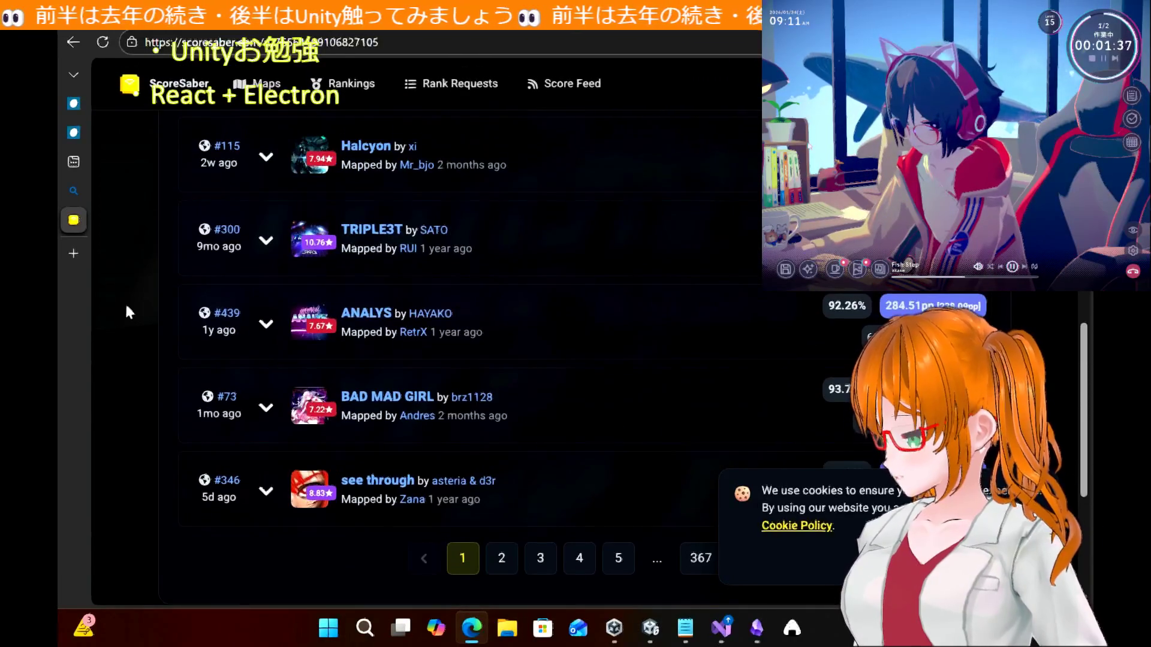
scroll(126, 311, "up", 1)
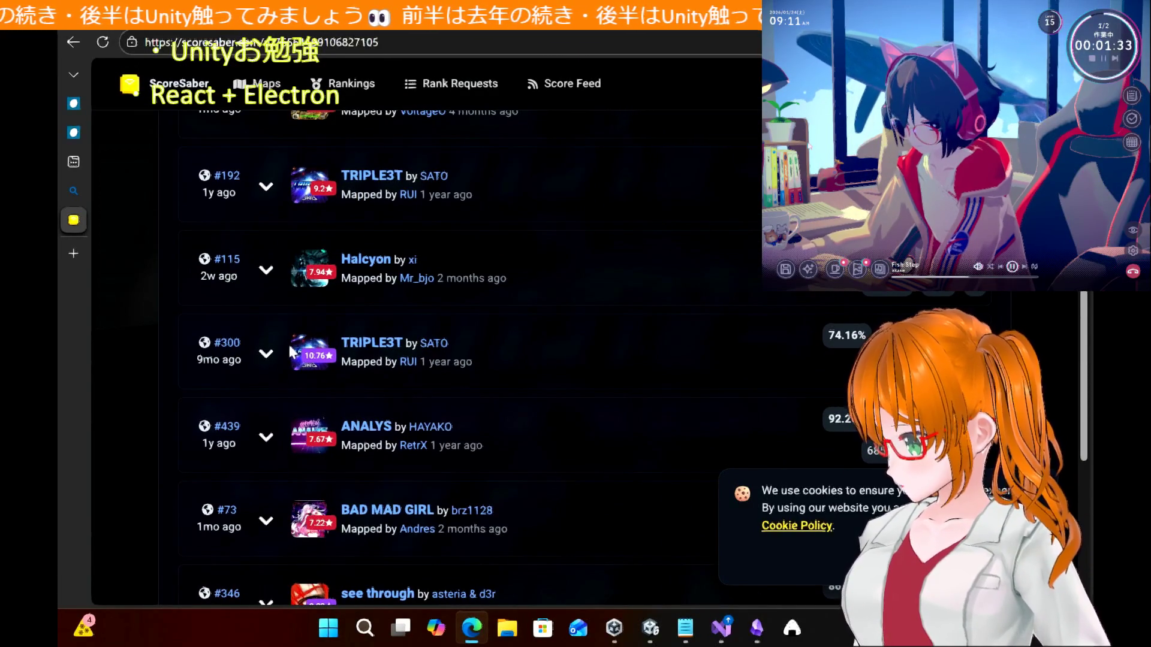
Step: Highlight the TRIPLE3T score entry, then go back to Japan rankings page 7
left_click_drag(500, 373, 341, 337)
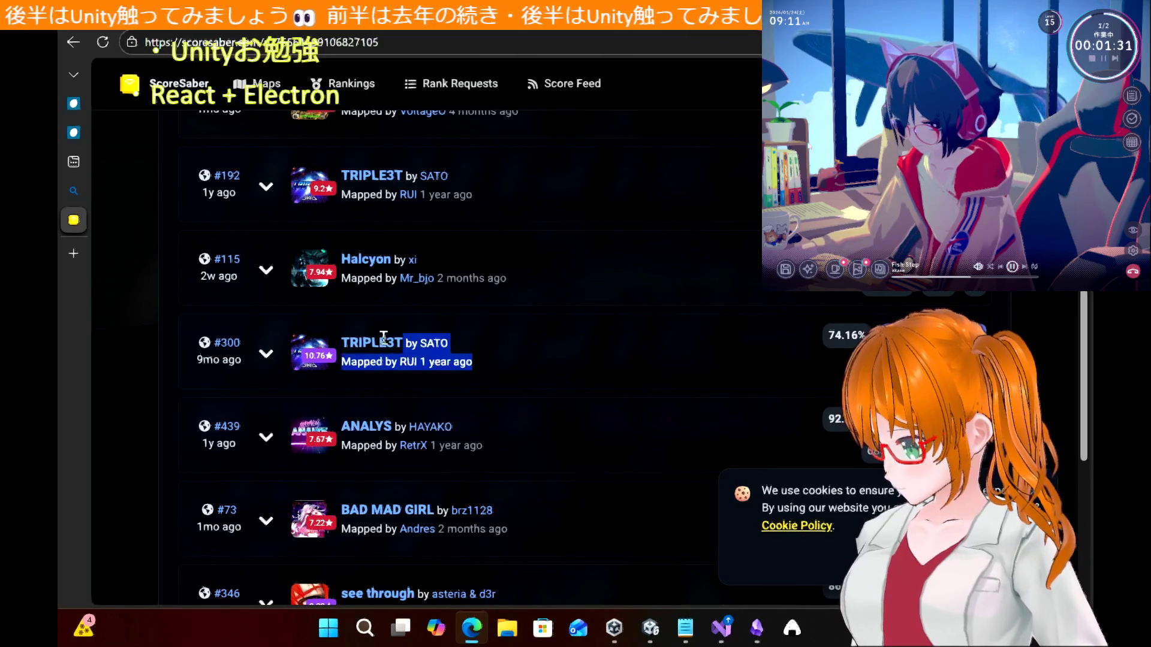
left_click(132, 327)
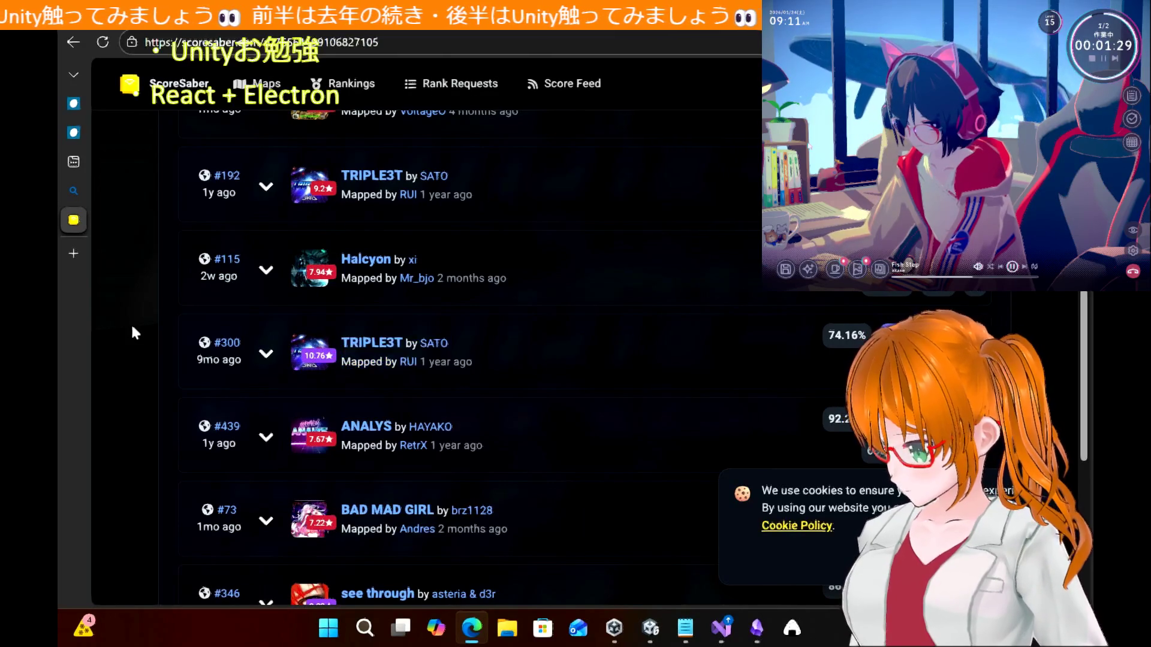
scroll(132, 327, "up", 10)
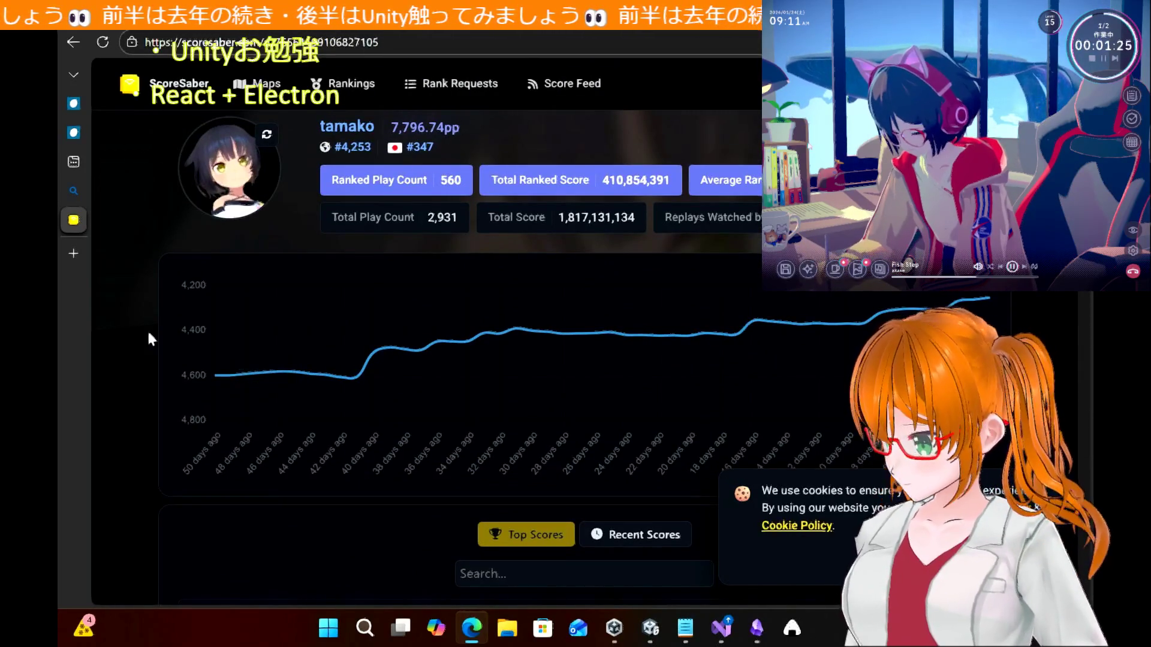
scroll(149, 335, "down", 8)
scroll(148, 339, "down", 2)
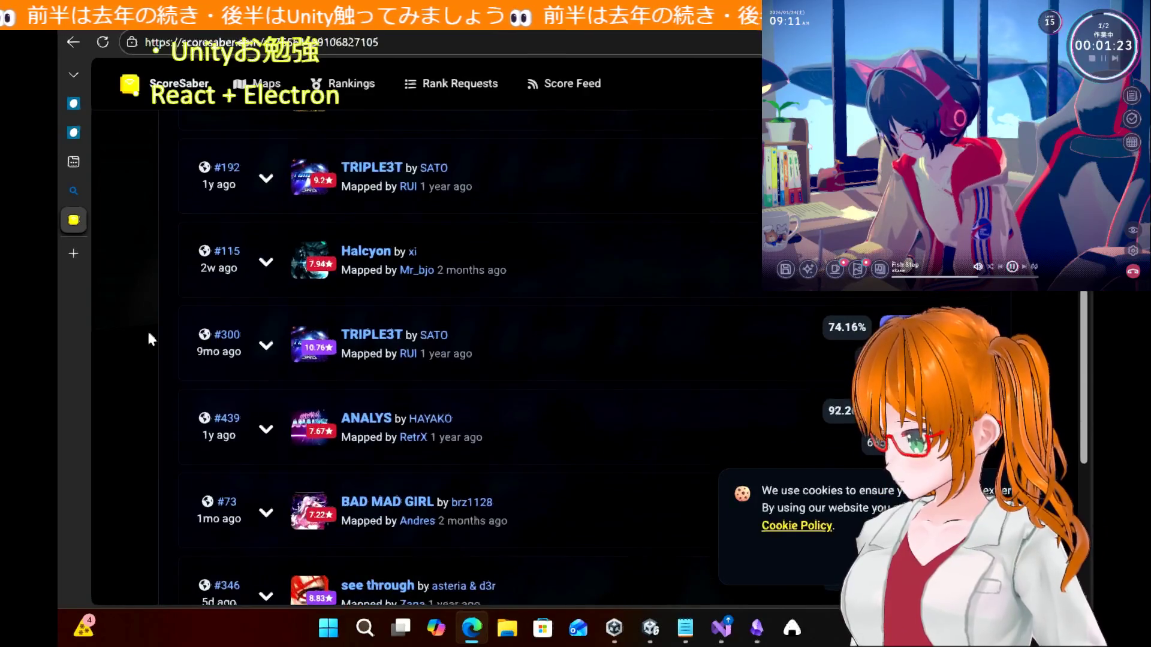
scroll(148, 339, "down", 5)
scroll(150, 339, "up", 5)
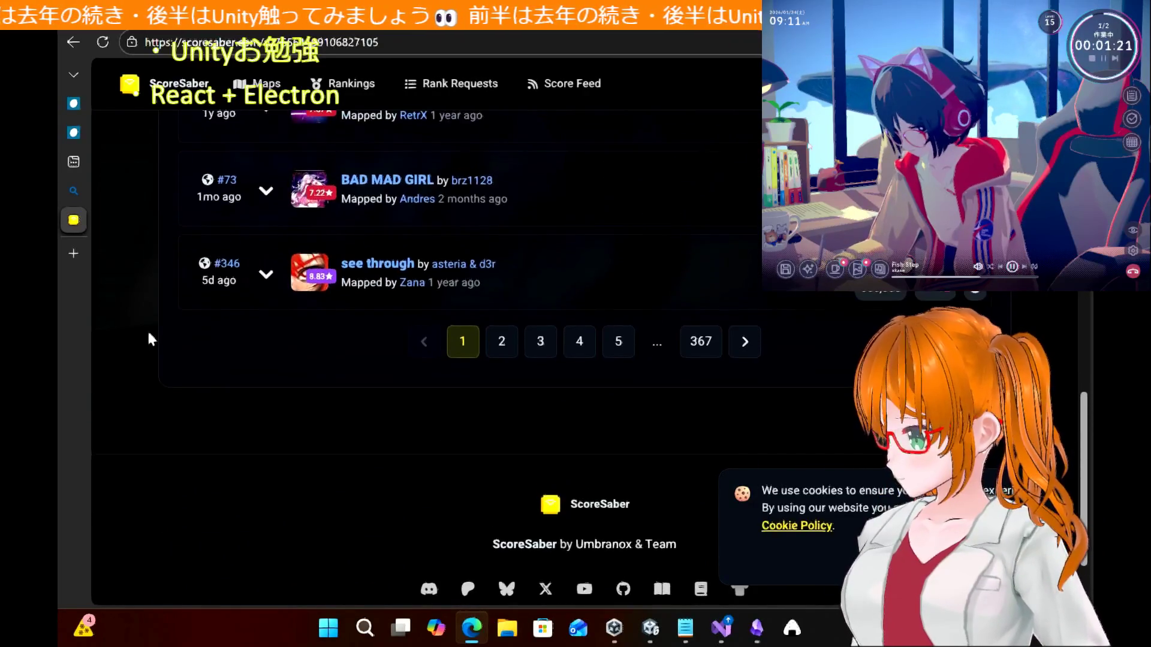
scroll(150, 339, "down", 1)
scroll(150, 339, "down", 2)
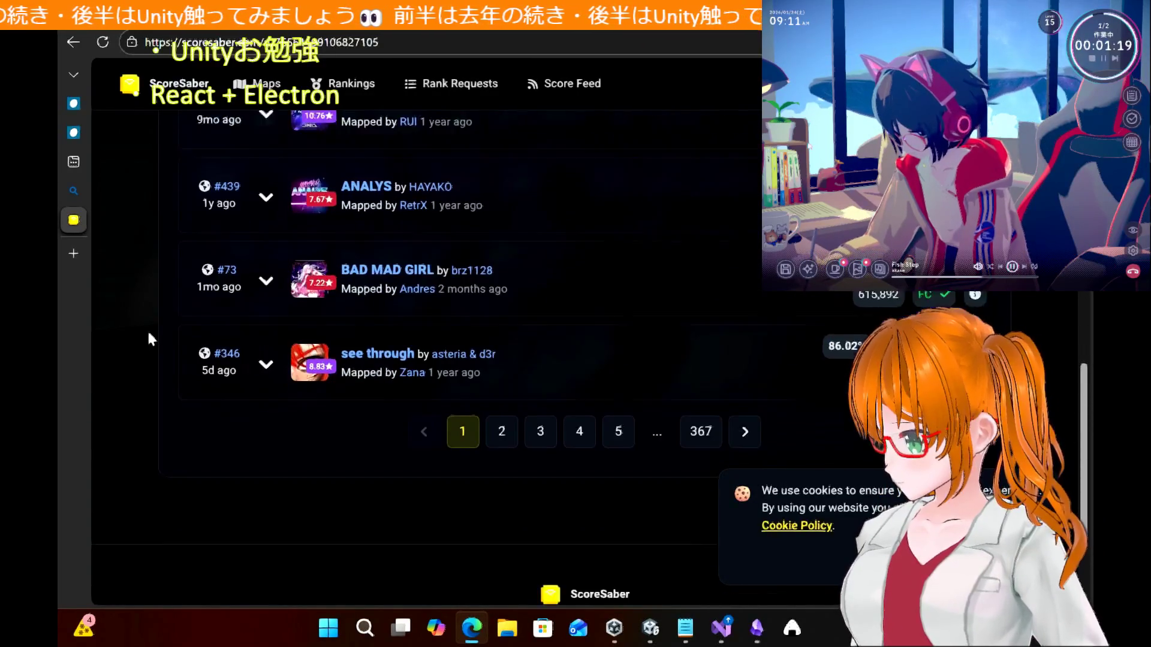
scroll(149, 339, "up", 1)
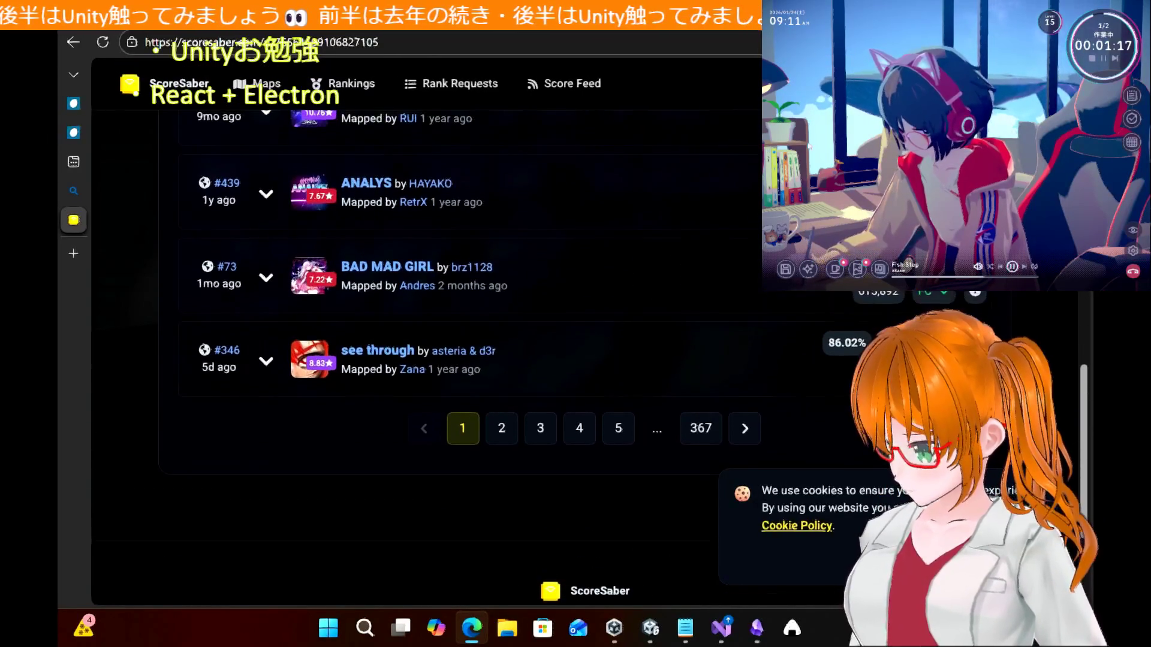
left_click(73, 44)
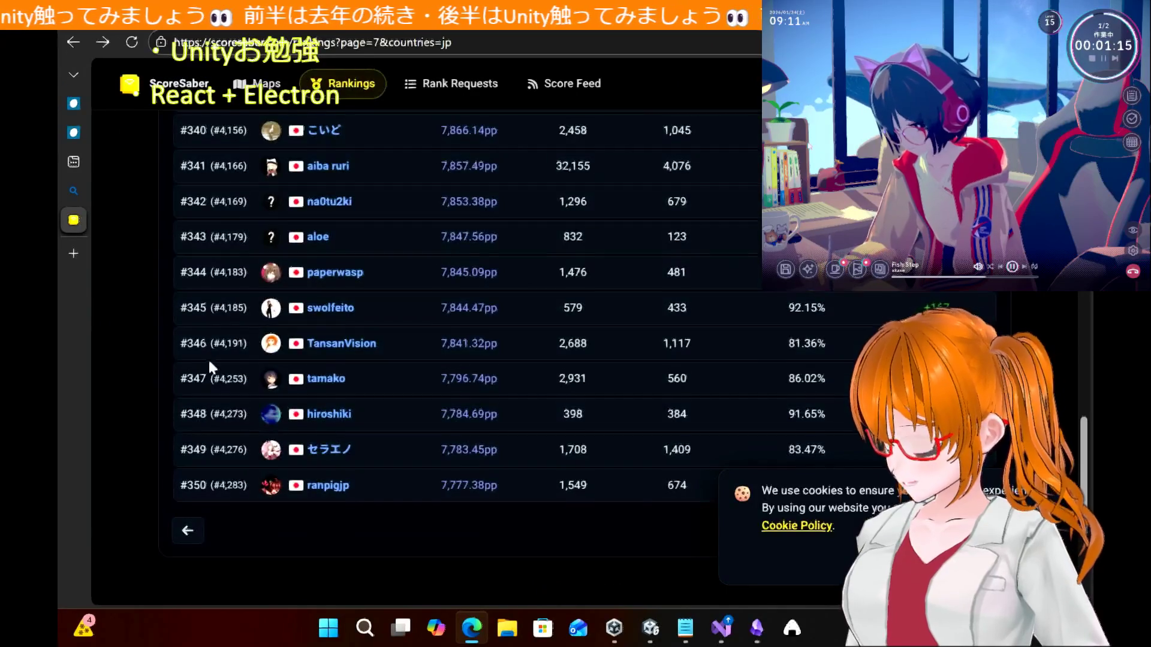
Step: Close the ScoreSaber Rankings and search tabs, then switch to the second Unity tutorial tab
scroll(167, 345, "up", 3)
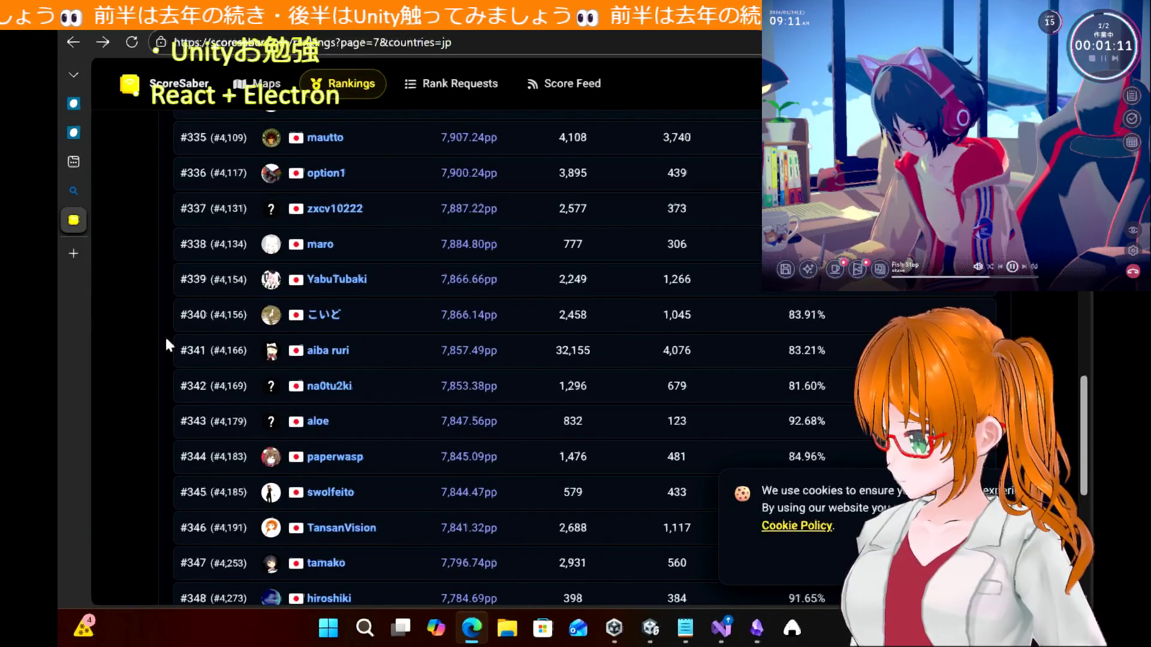
scroll(167, 341, "up", 3)
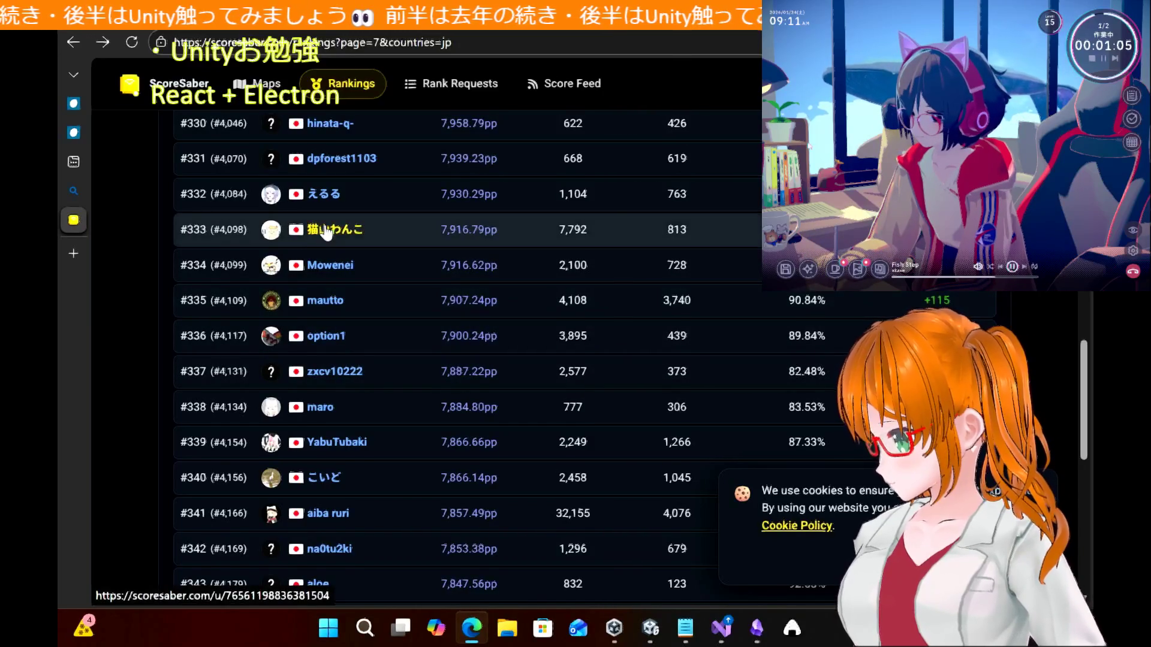
scroll(141, 271, "up", 2)
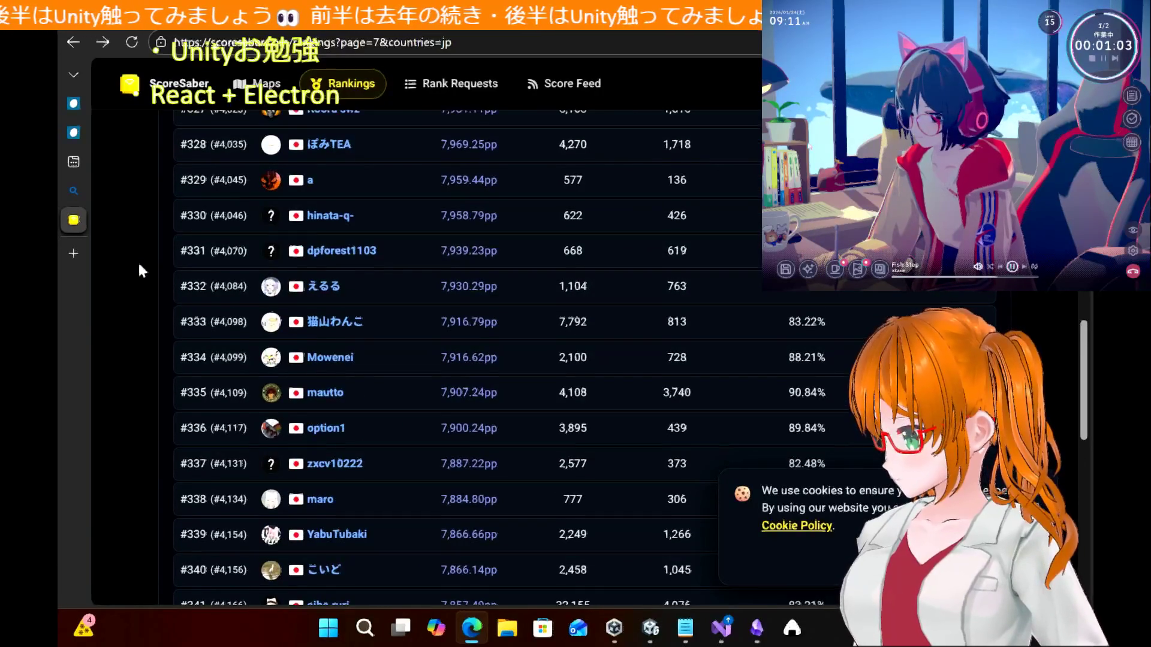
scroll(139, 271, "up", 6)
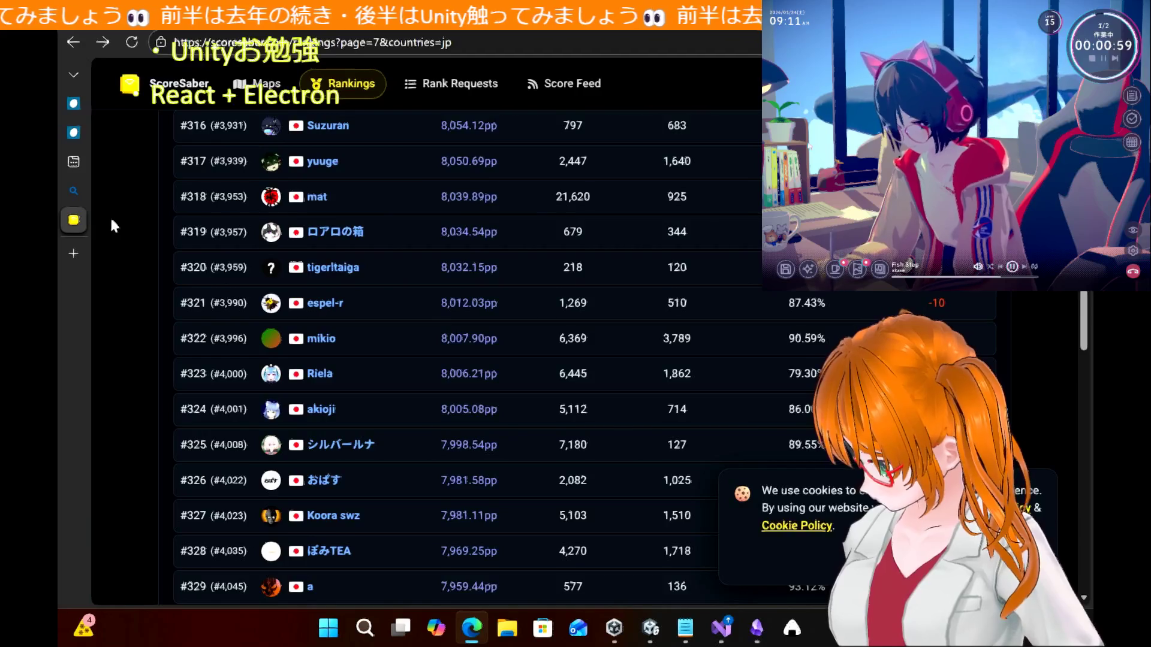
mouse_move(188, 217)
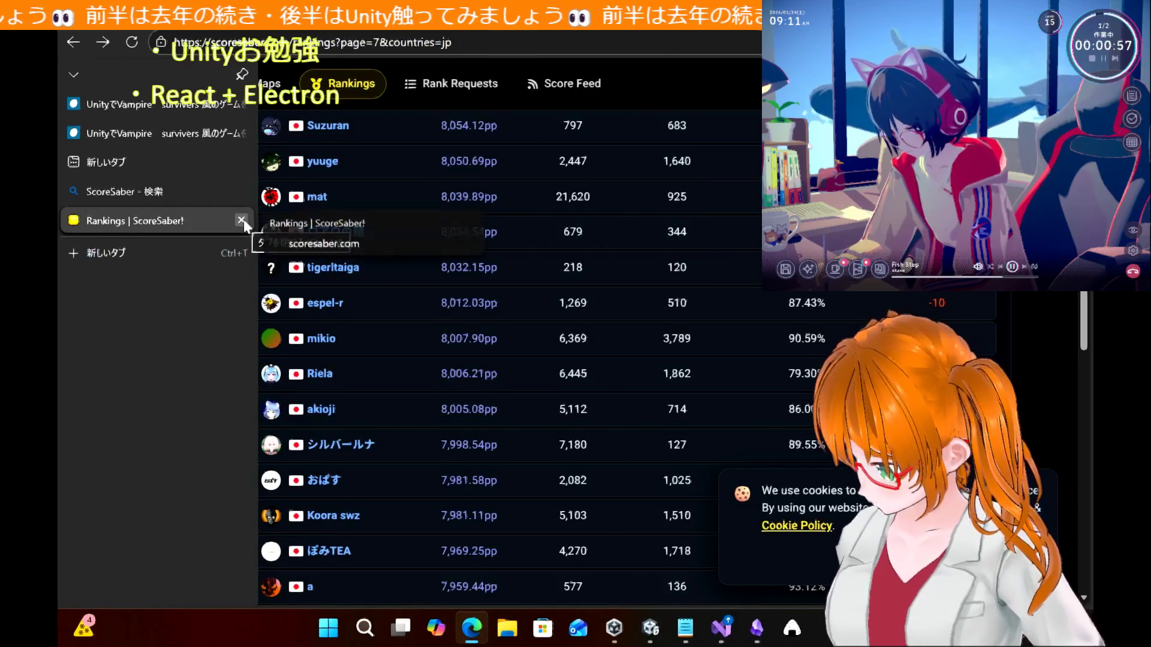
left_click(242, 220)
mouse_move(146, 197)
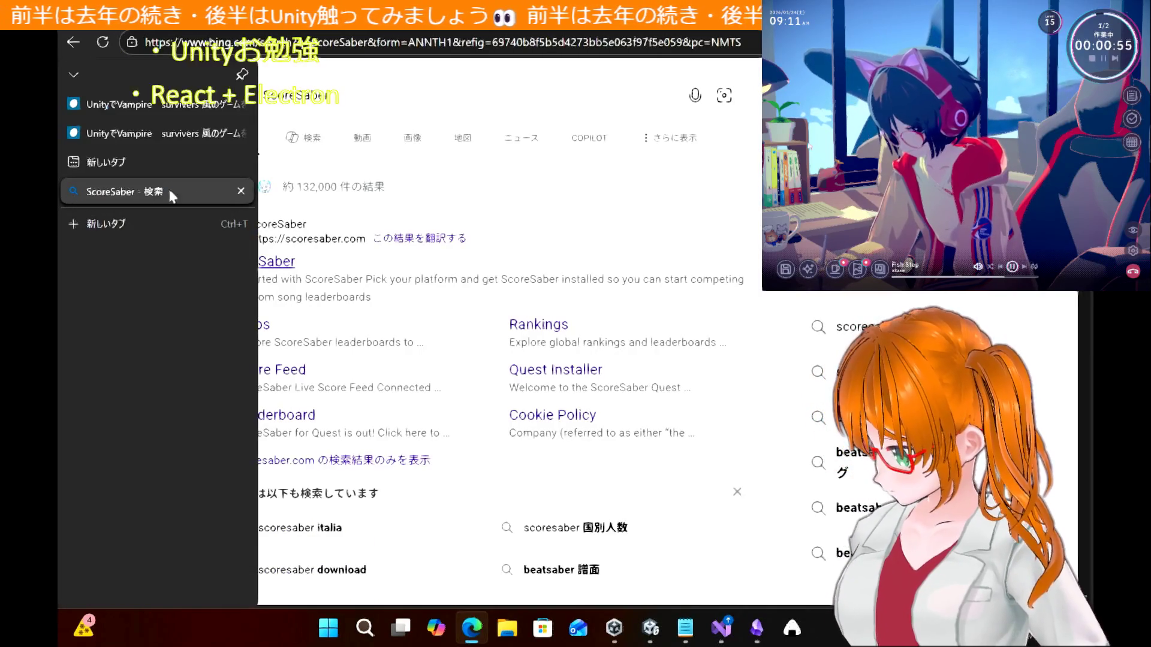
left_click(242, 191)
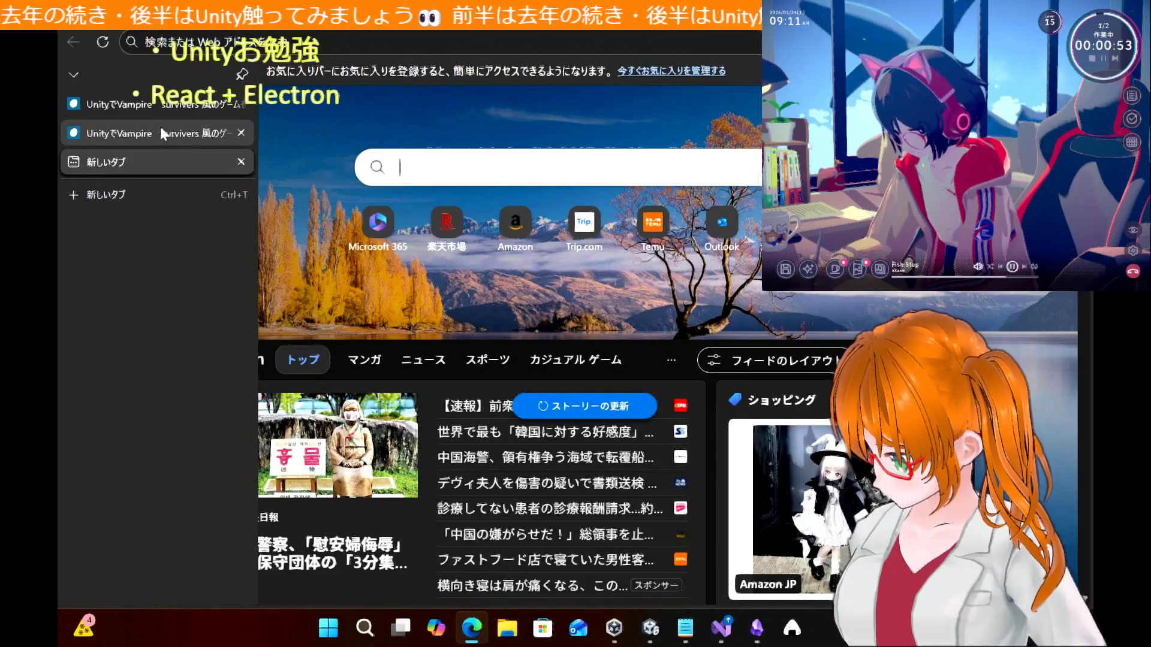
left_click(162, 135)
Step: Read into the ExpManeger setup, highlighting the words EXPprefab, EXPorb and ExpOrbScript
scroll(563, 341, "down", 1)
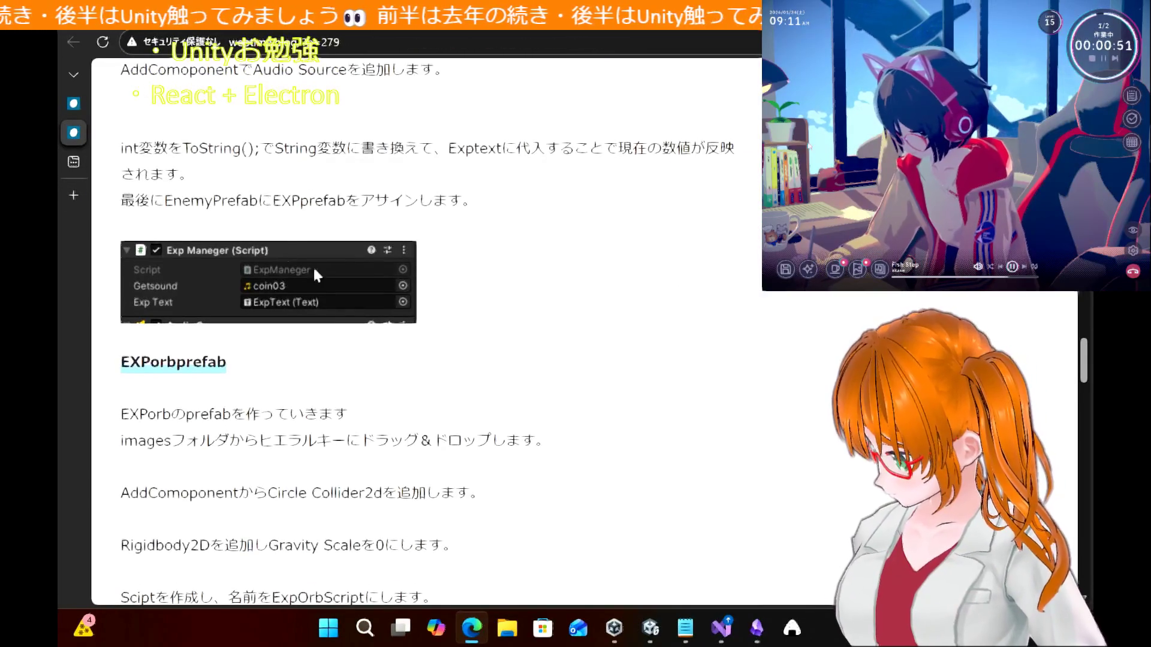
double_click(291, 200)
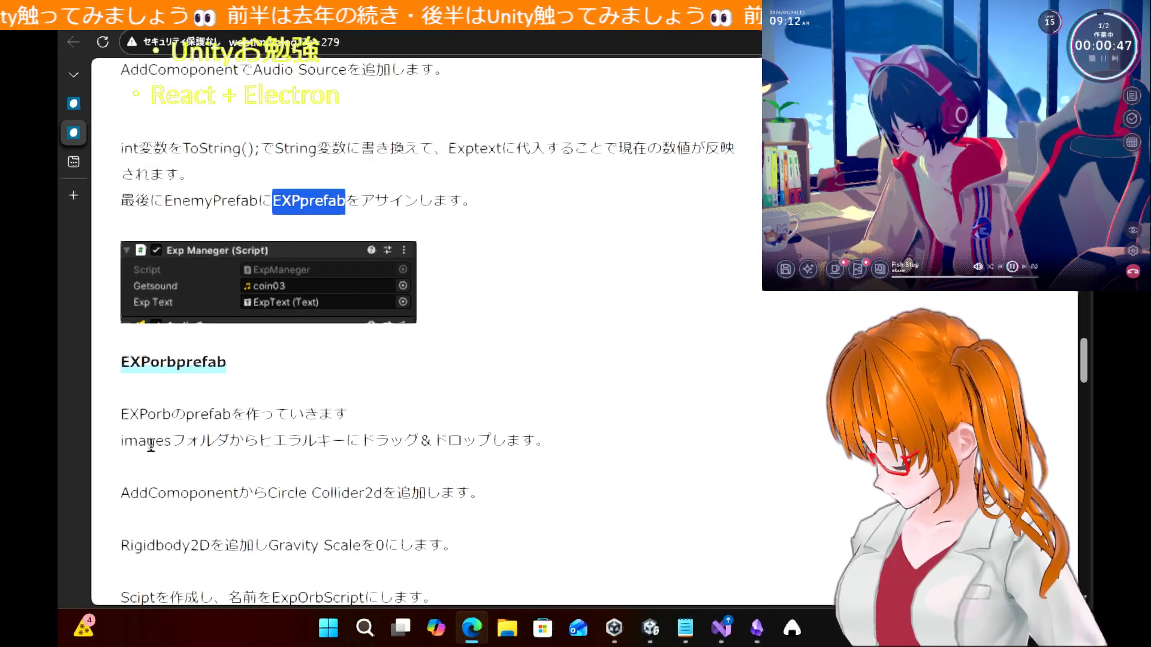
scroll(188, 437, "down", 1)
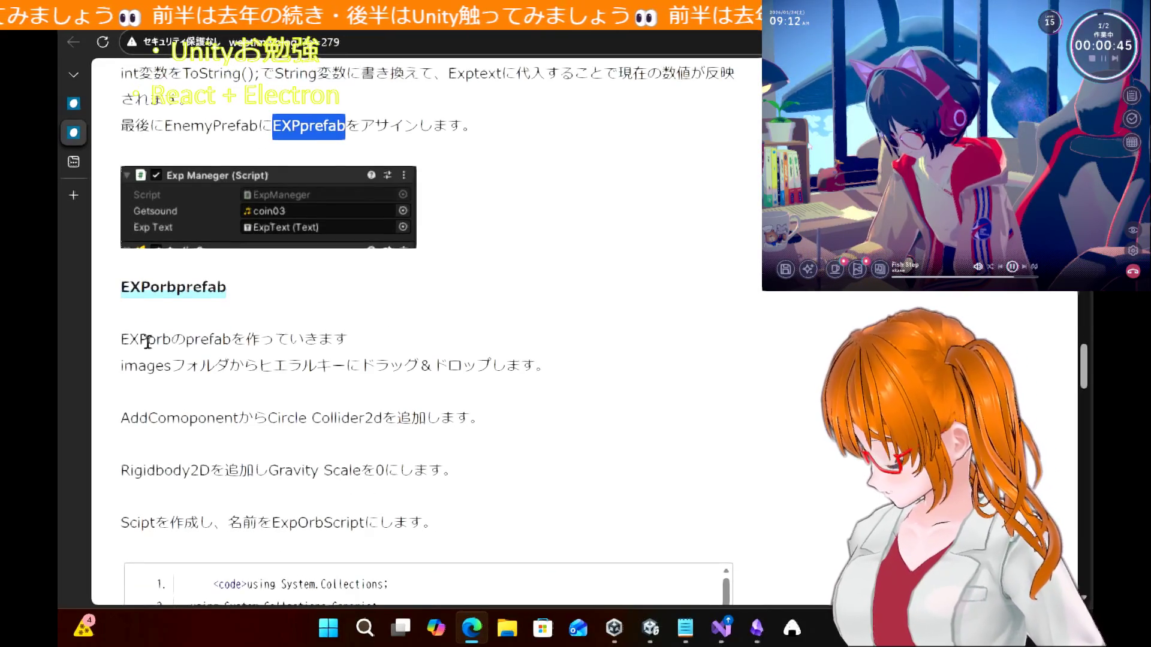
double_click(146, 338)
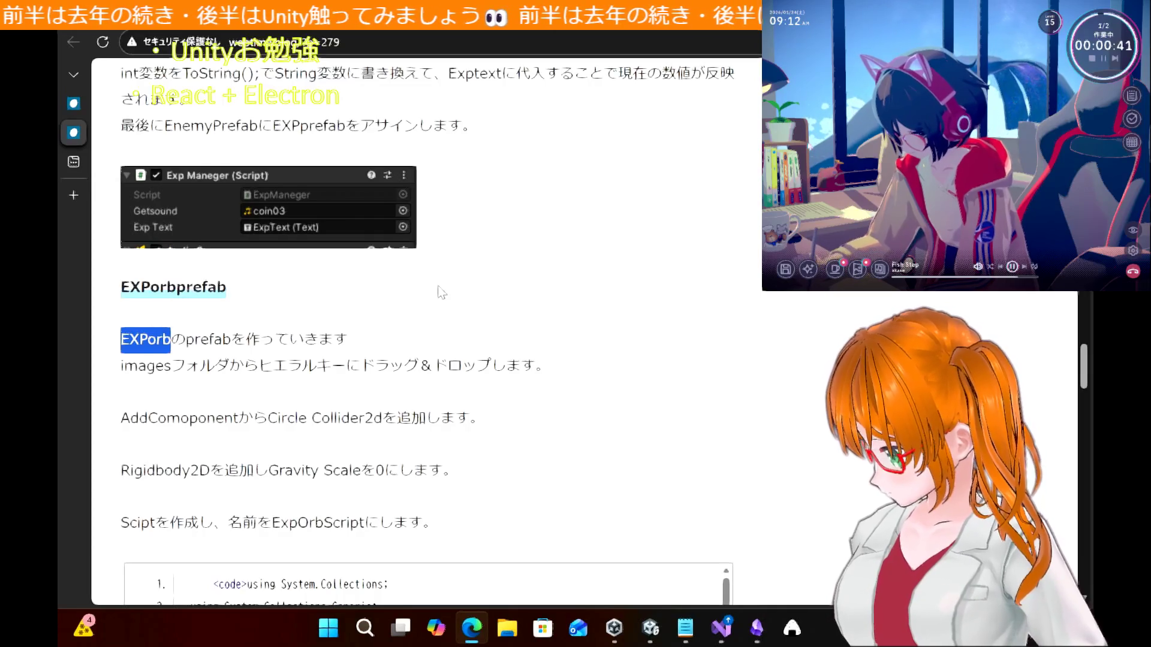
scroll(685, 291, "down", 6)
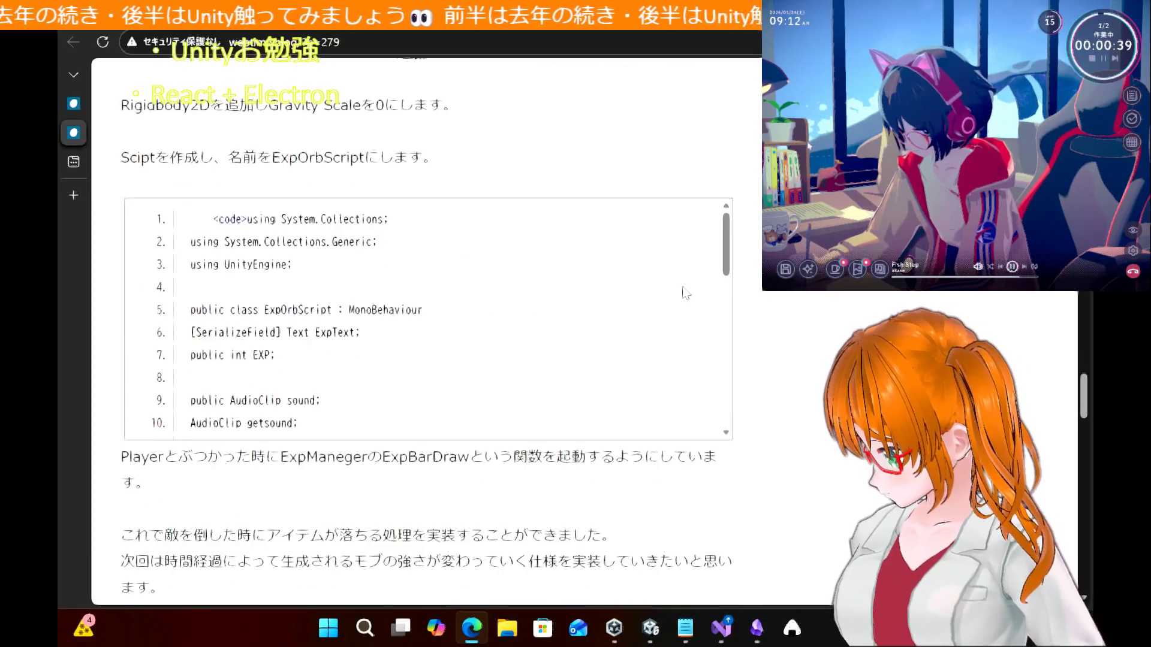
scroll(686, 294, "up", 4)
scroll(687, 293, "down", 1)
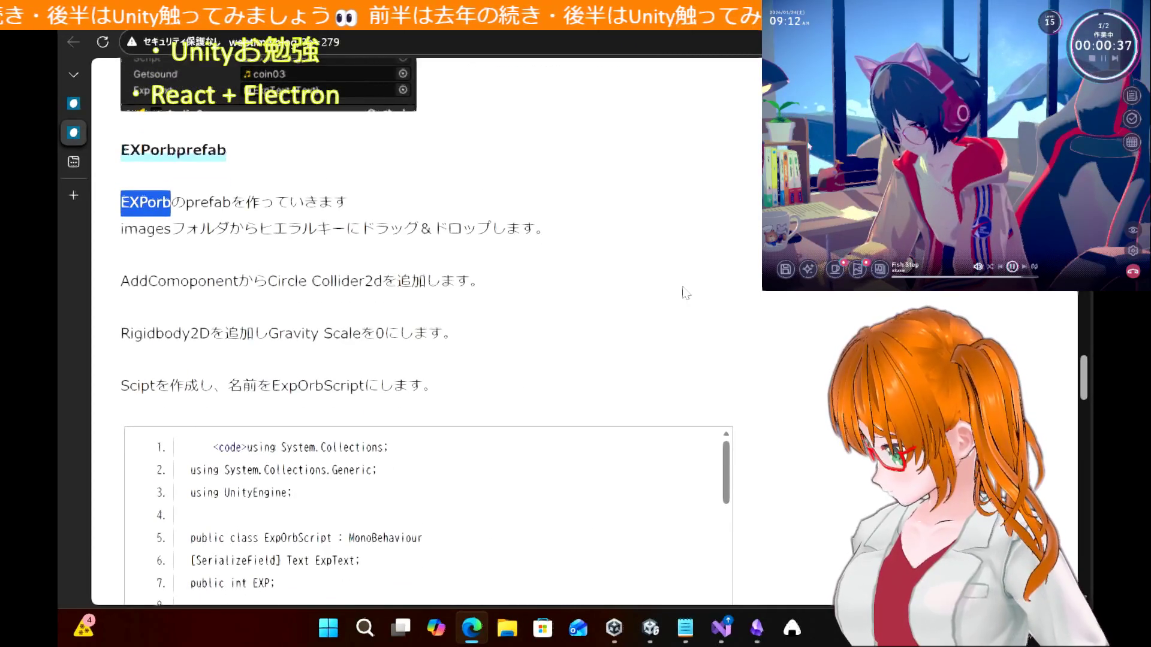
double_click(318, 385)
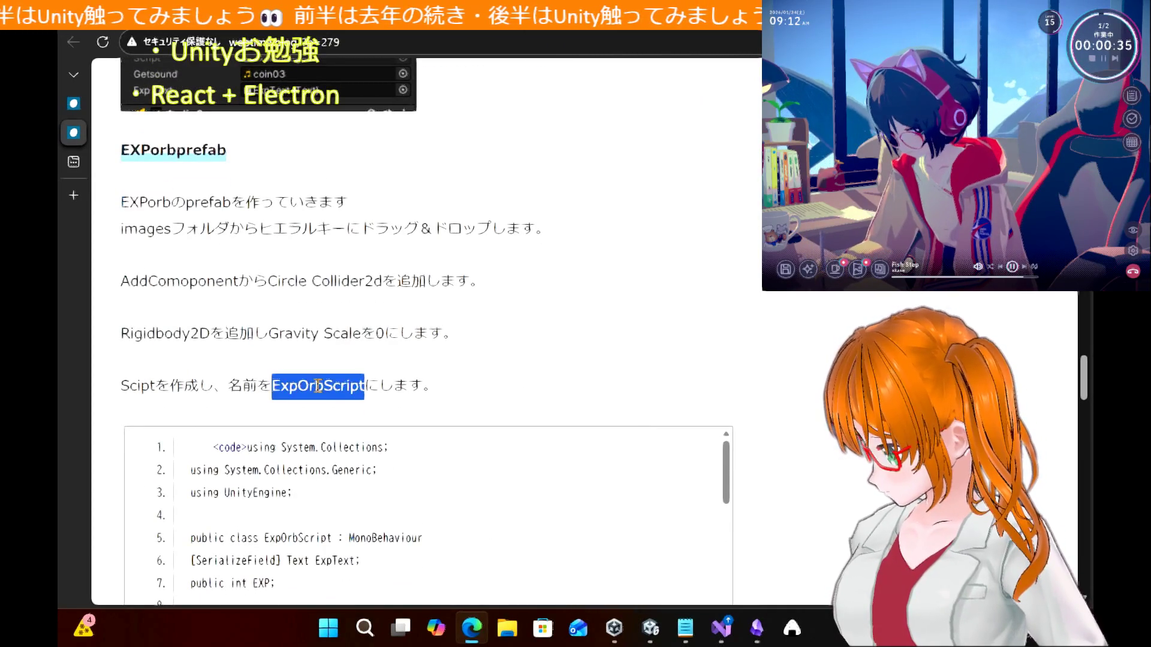
left_click(701, 330)
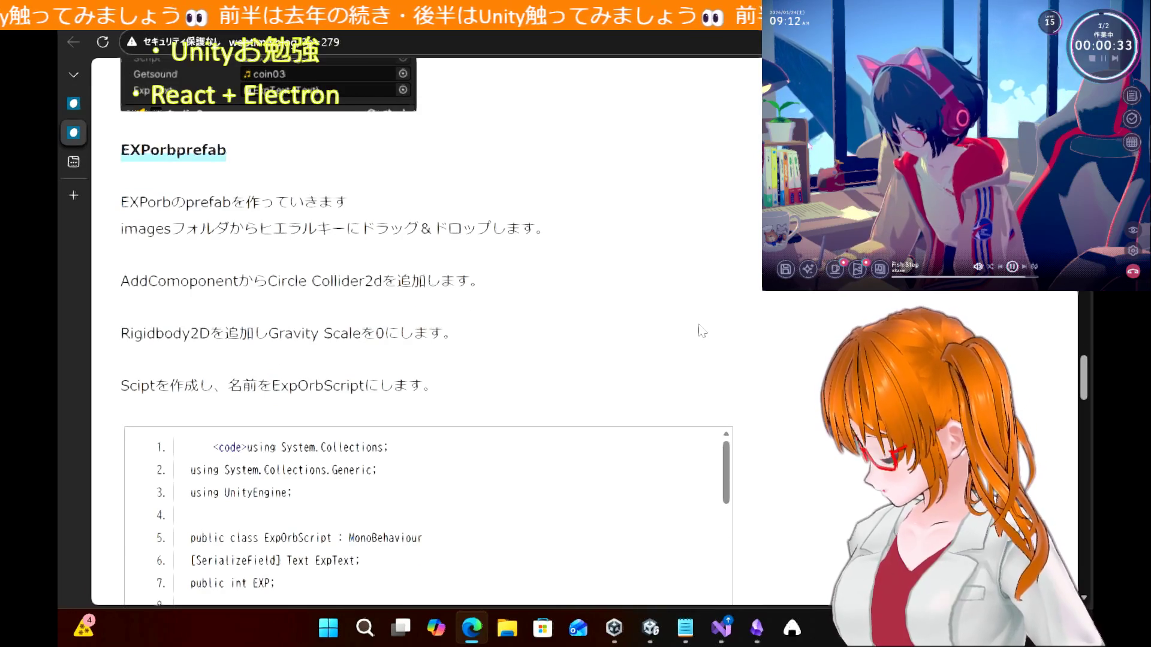
Step: Scroll through the ExpManeger code and the inspector image
scroll(701, 331, "up", 5)
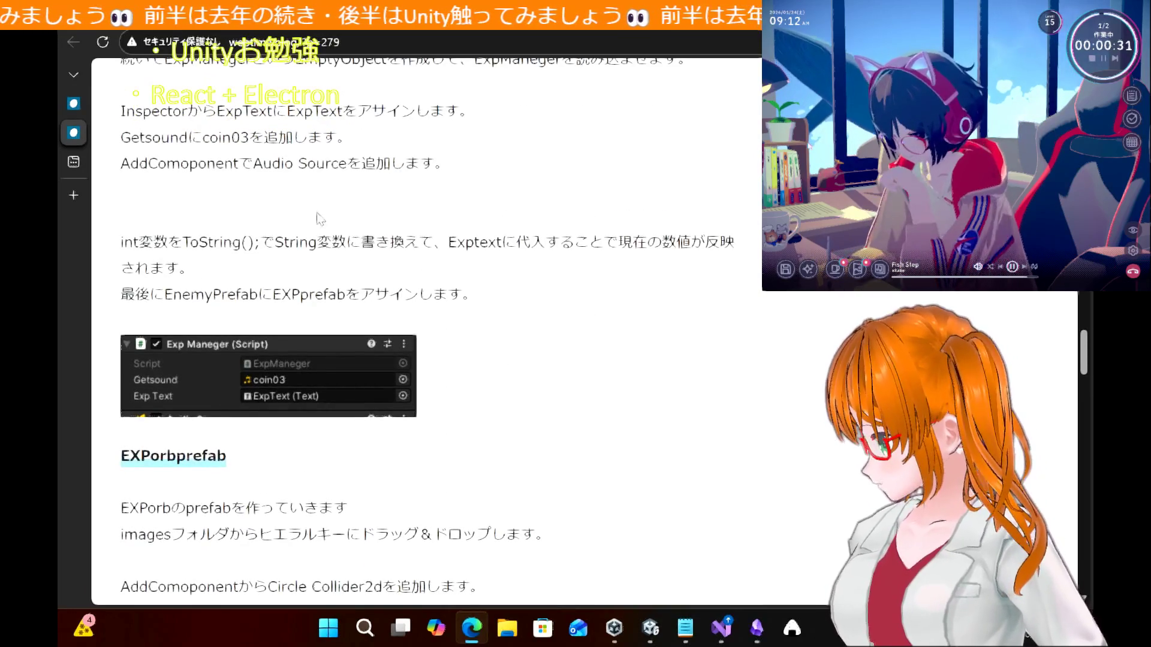
scroll(555, 252, "down", 2)
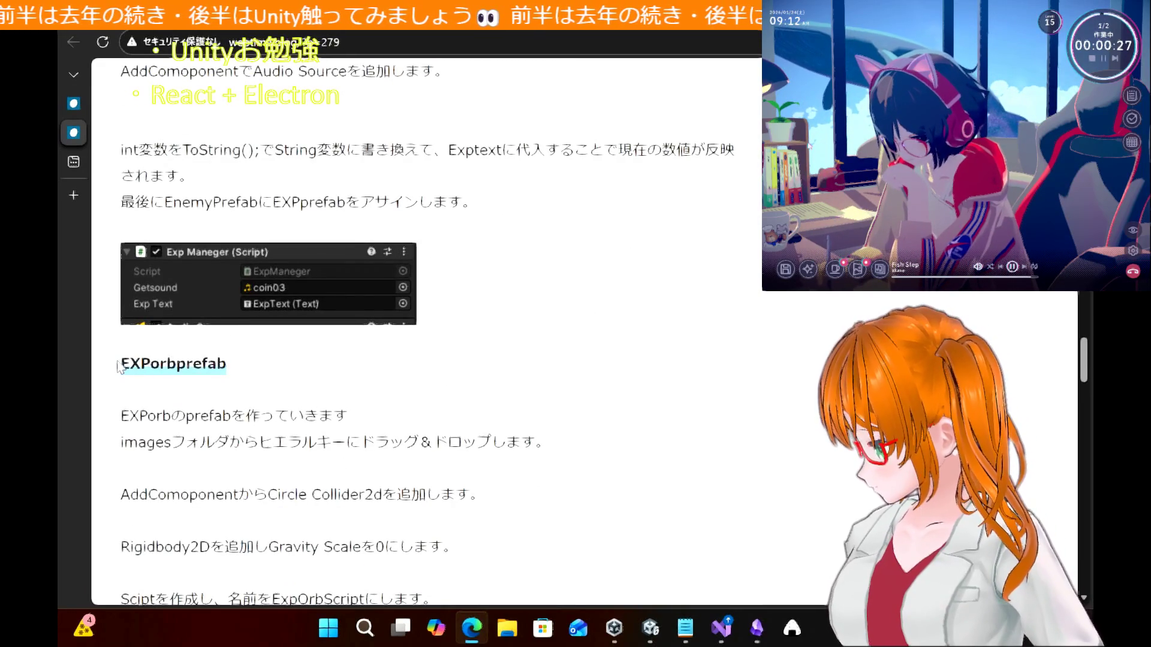
scroll(555, 365, "up", 15)
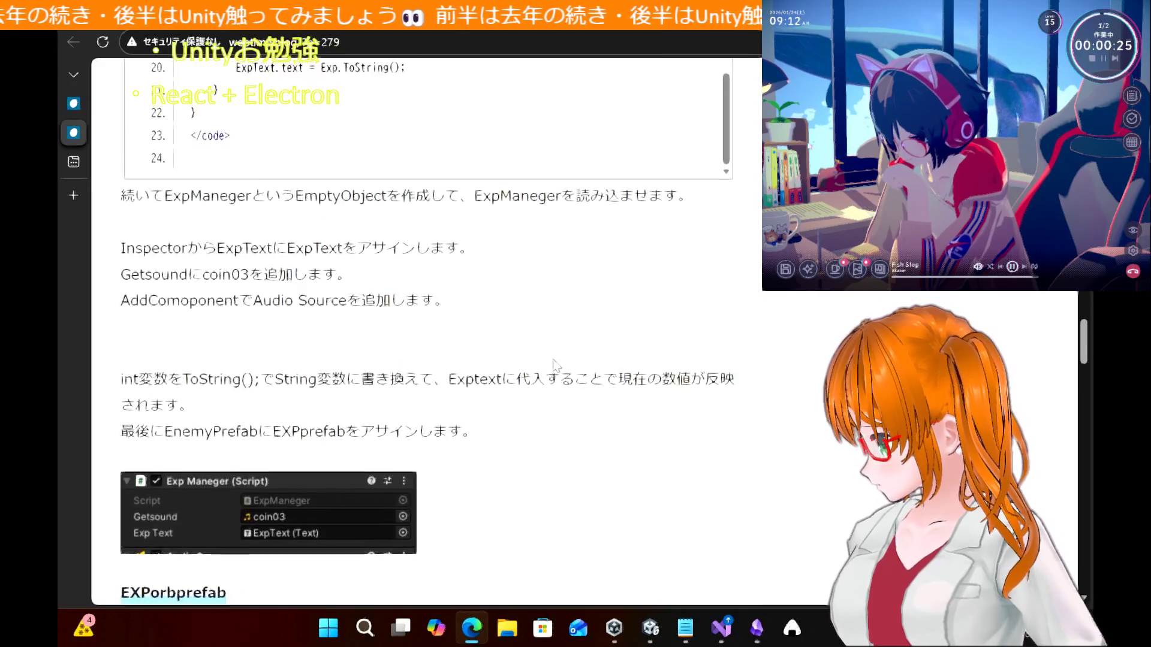
scroll(555, 366, "down", 5)
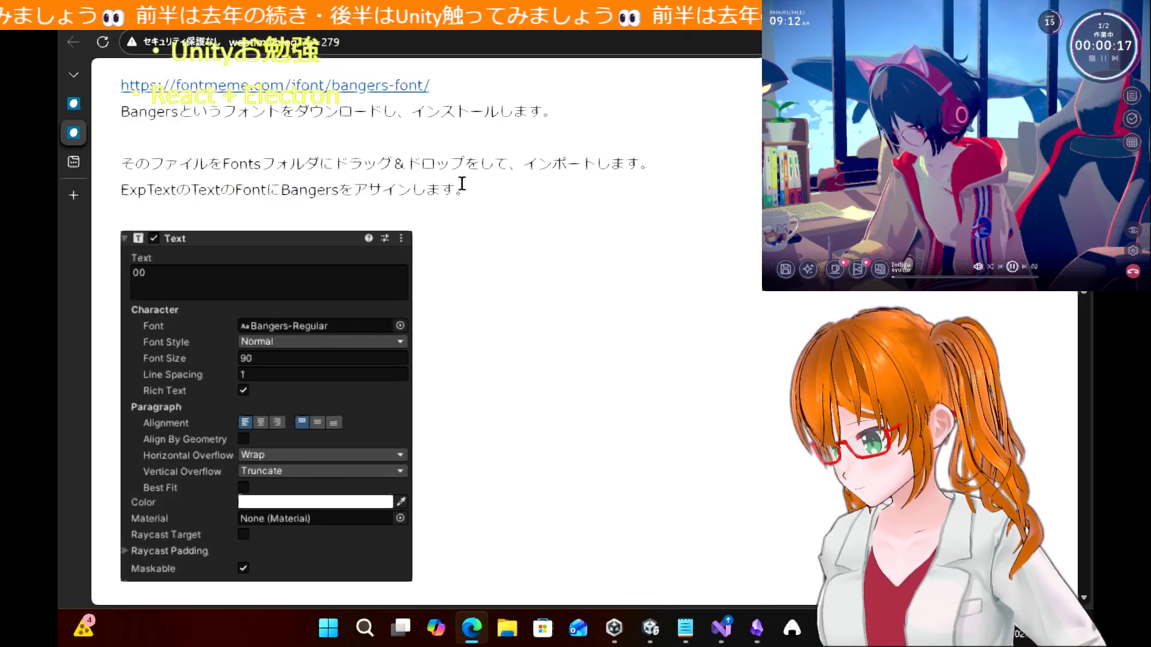
scroll(462, 184, "down", 2)
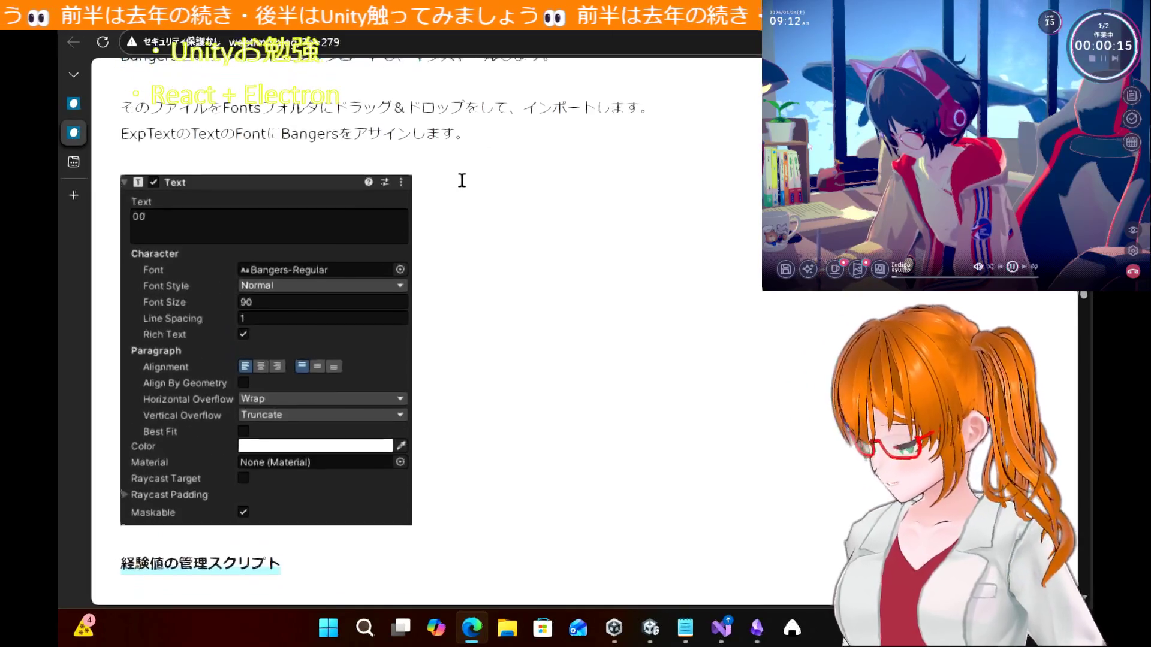
scroll(462, 184, "down", 3)
scroll(462, 184, "down", 5)
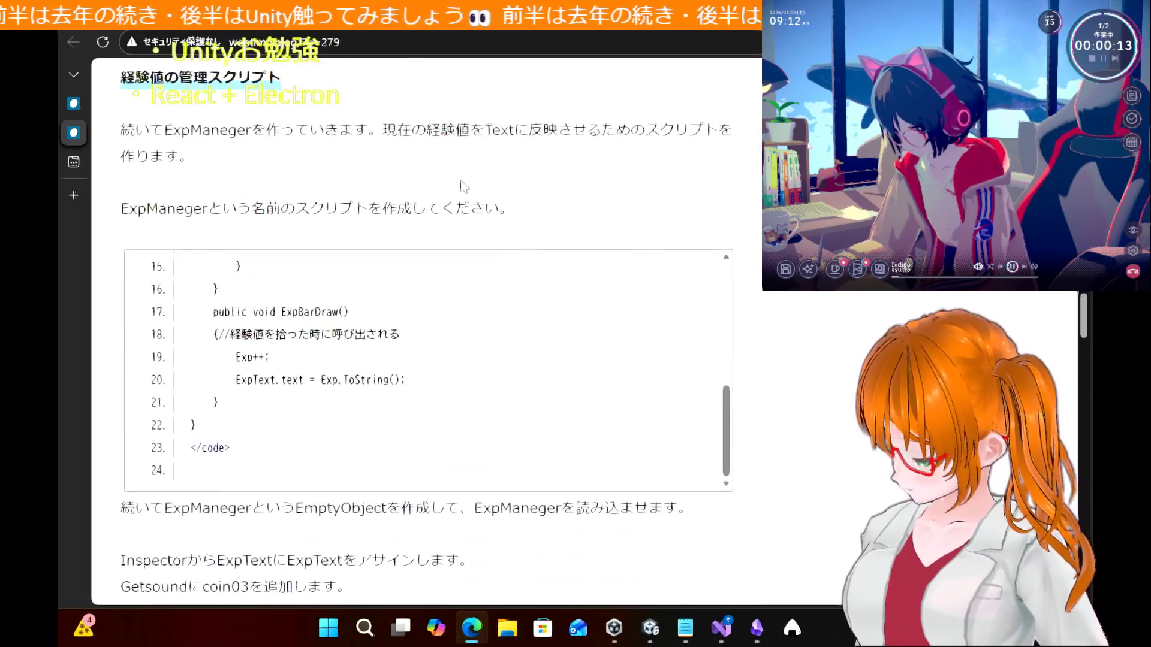
scroll(462, 185, "down", 3)
scroll(427, 331, "down", 3)
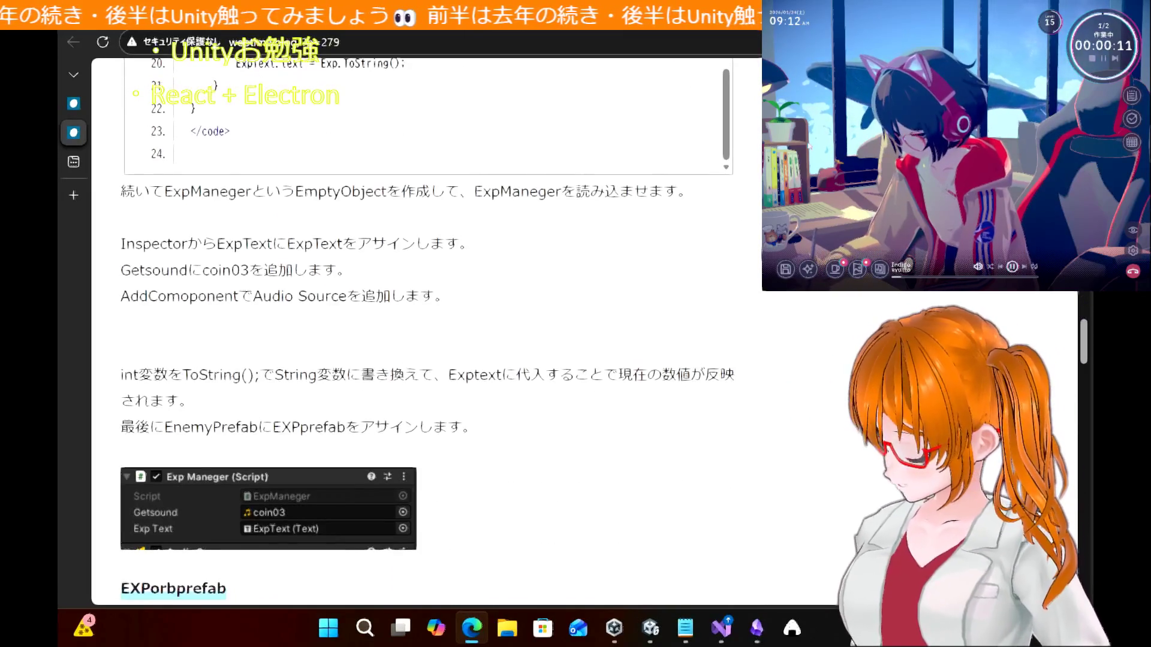
scroll(566, 320, "down", 12)
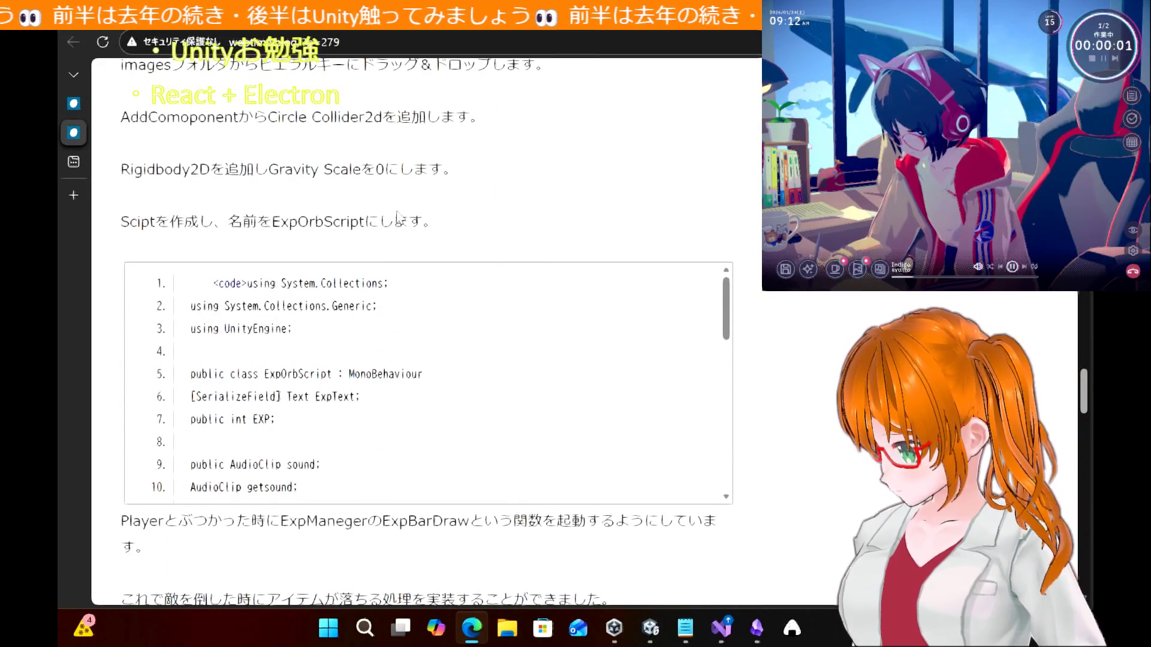
scroll(397, 211, "up", 4)
scroll(398, 211, "up", 4)
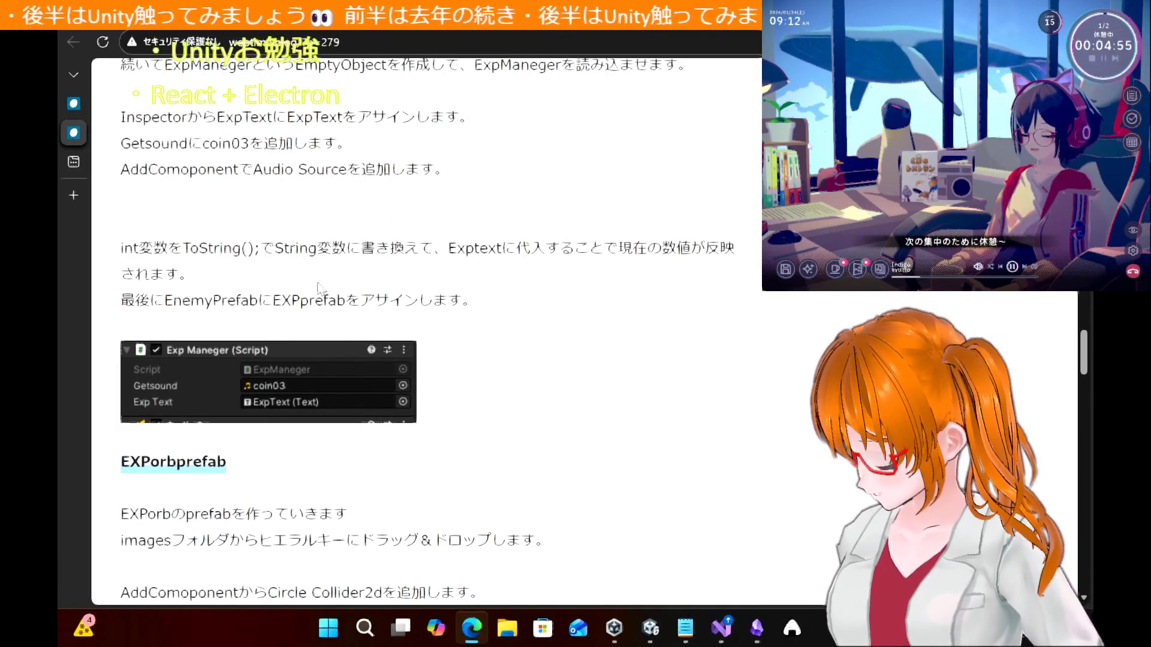
Step: Highlight EnemyPrefab and EXPprefab, then reach the EXPorbprefab steps and select 'Circle Collider2d'
double_click(201, 300)
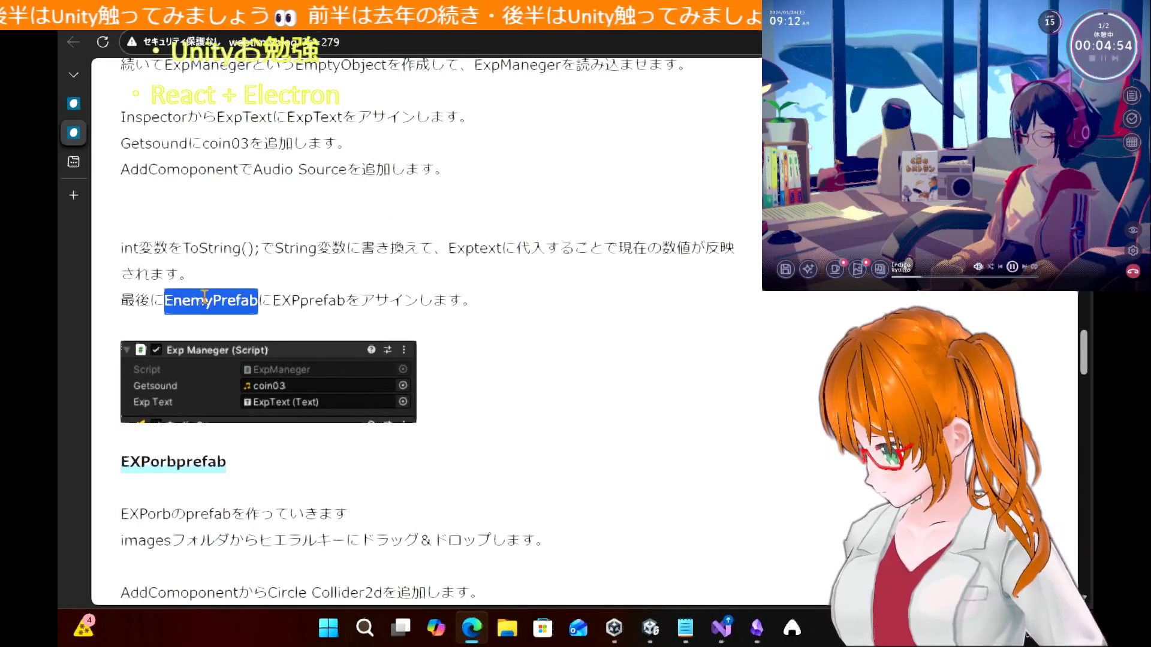
double_click(303, 301)
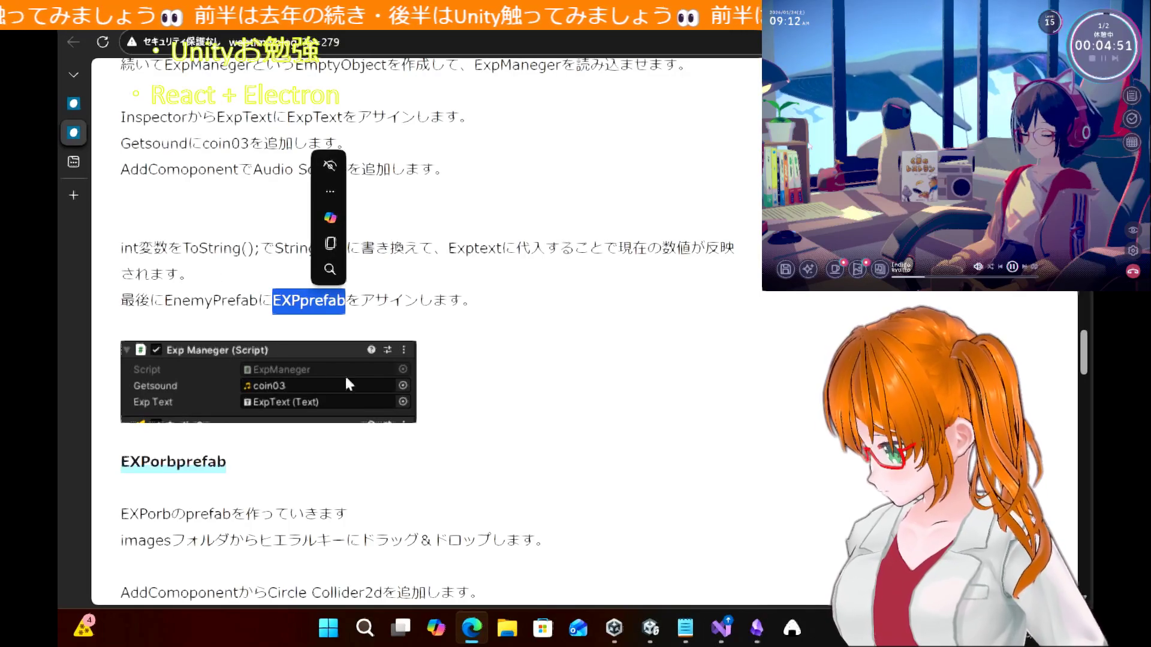
left_click(528, 340)
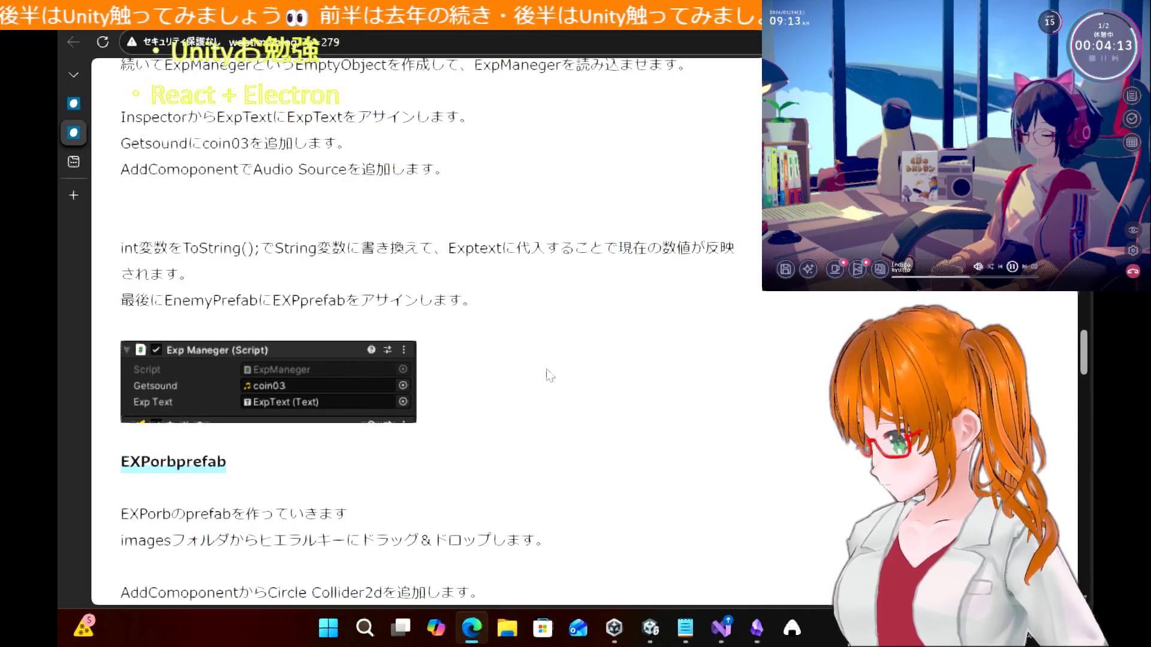
scroll(550, 376, "down", 3)
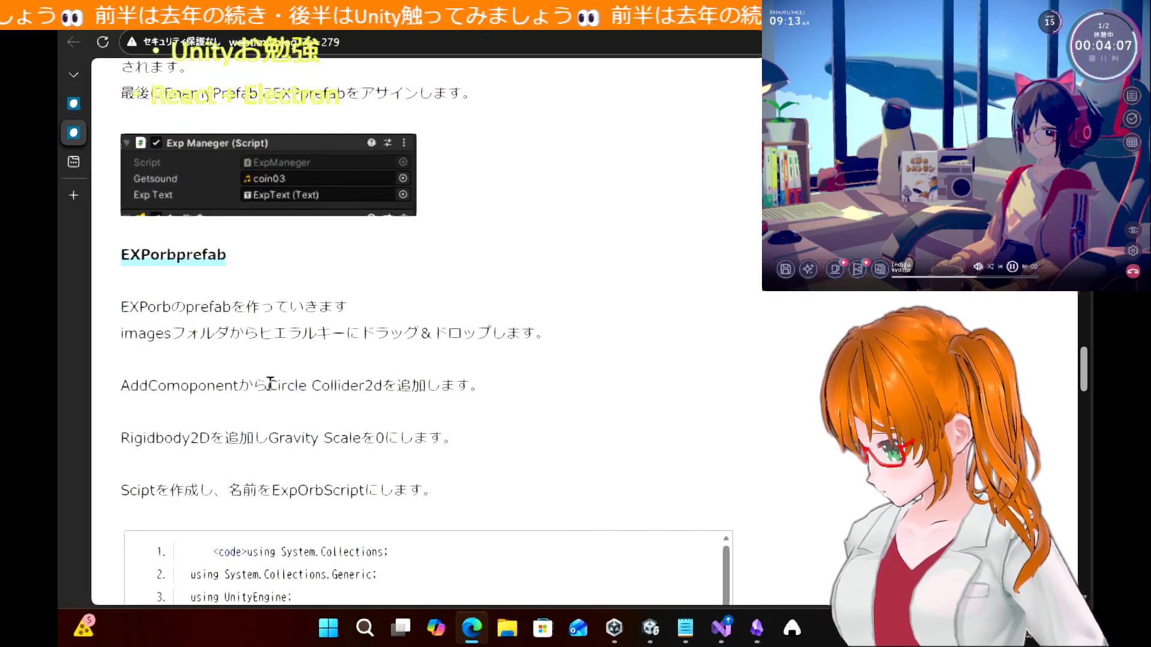
left_click_drag(273, 385, 384, 386)
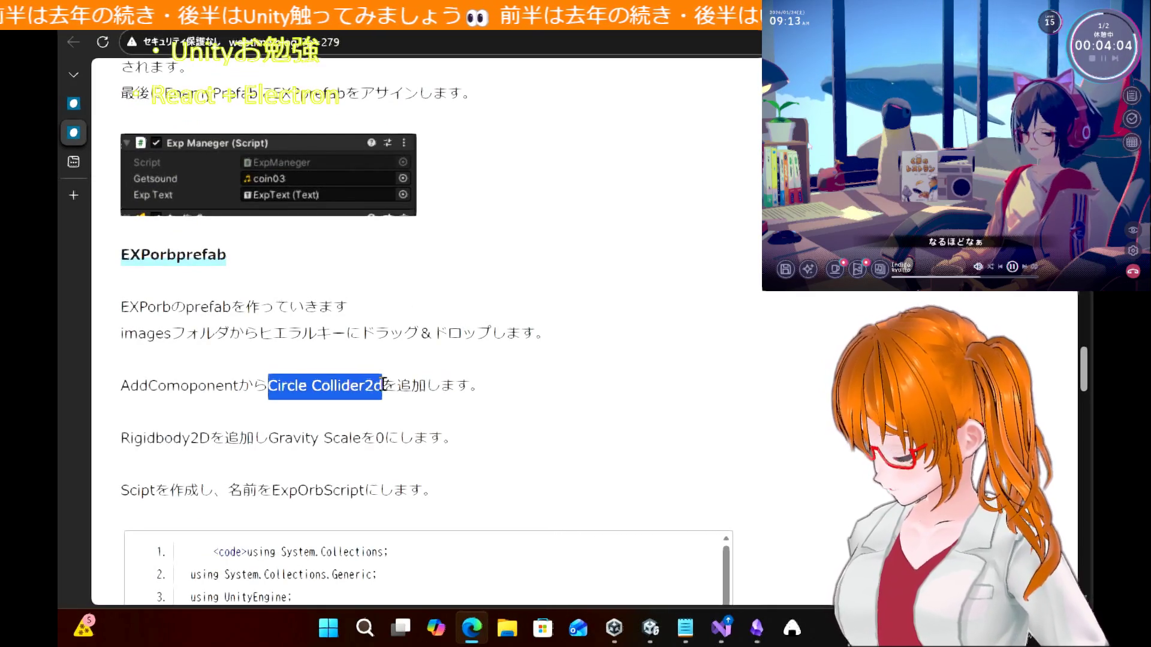
Step: Scroll through the ExpOrbScript code block and the conclusion on dropping items when enemies die
left_click(540, 336)
scroll(513, 327, "down", 2)
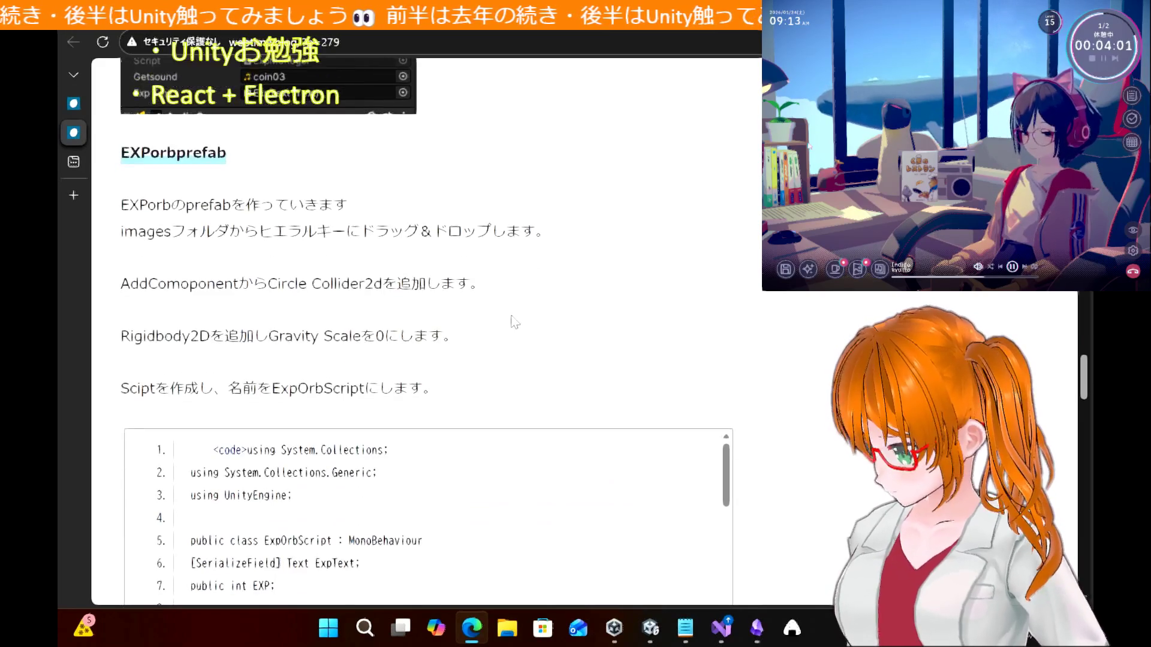
scroll(772, 341, "down", 8)
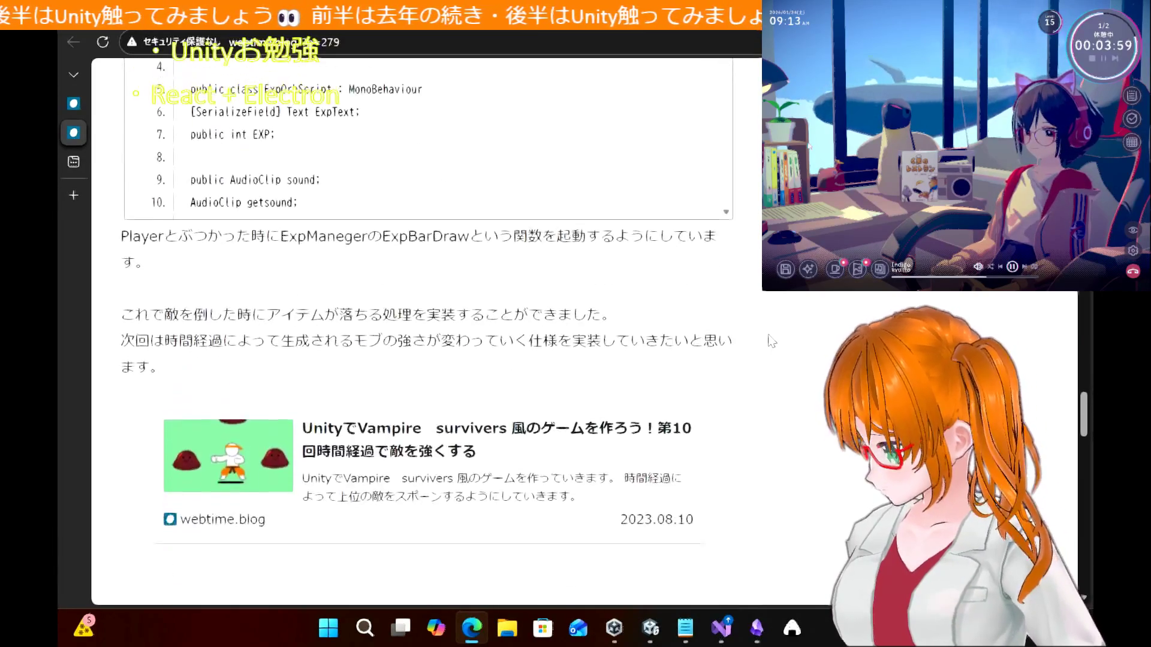
scroll(772, 340, "up", 5)
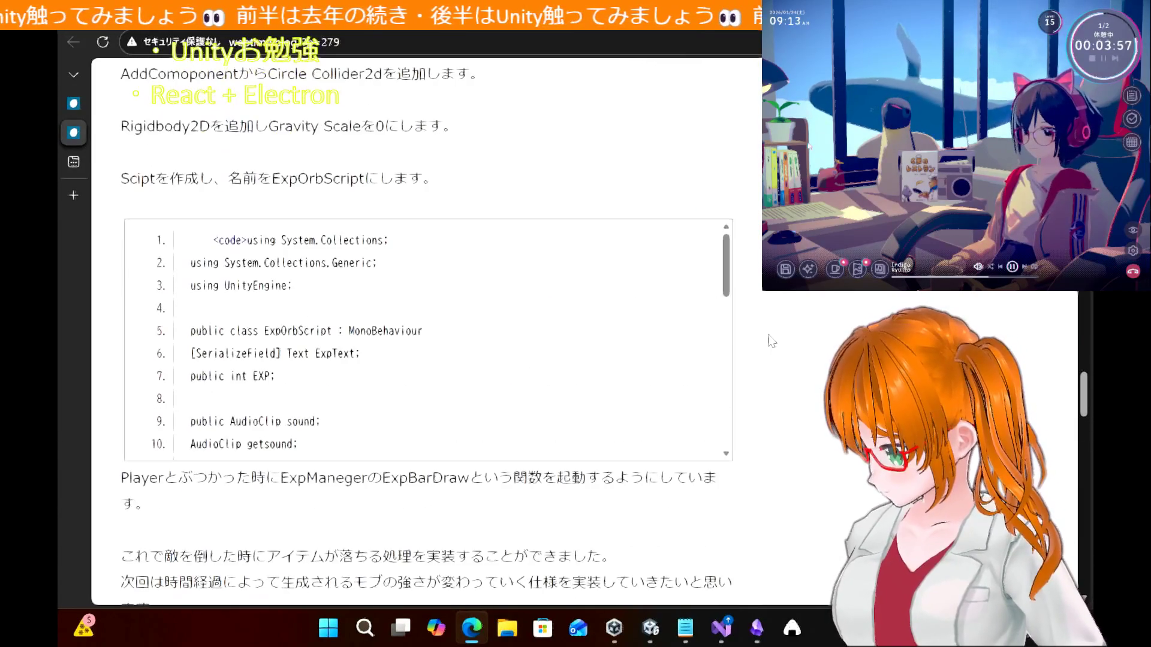
scroll(490, 359, "up", 2)
scroll(490, 360, "down", 12)
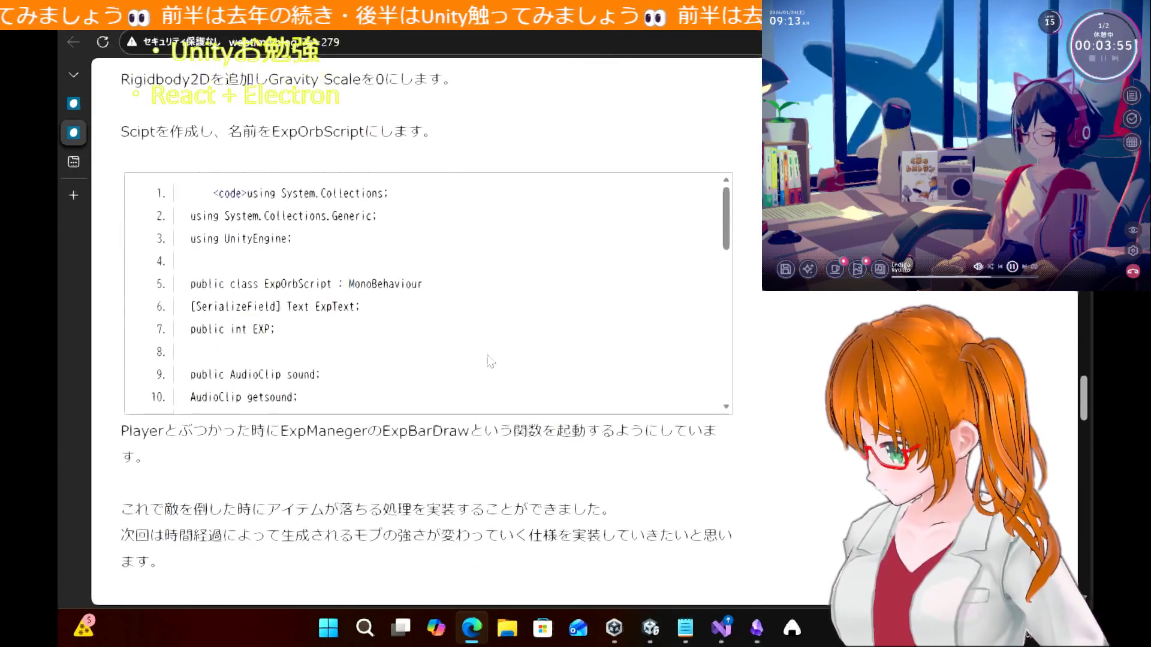
scroll(490, 359, "up", 12)
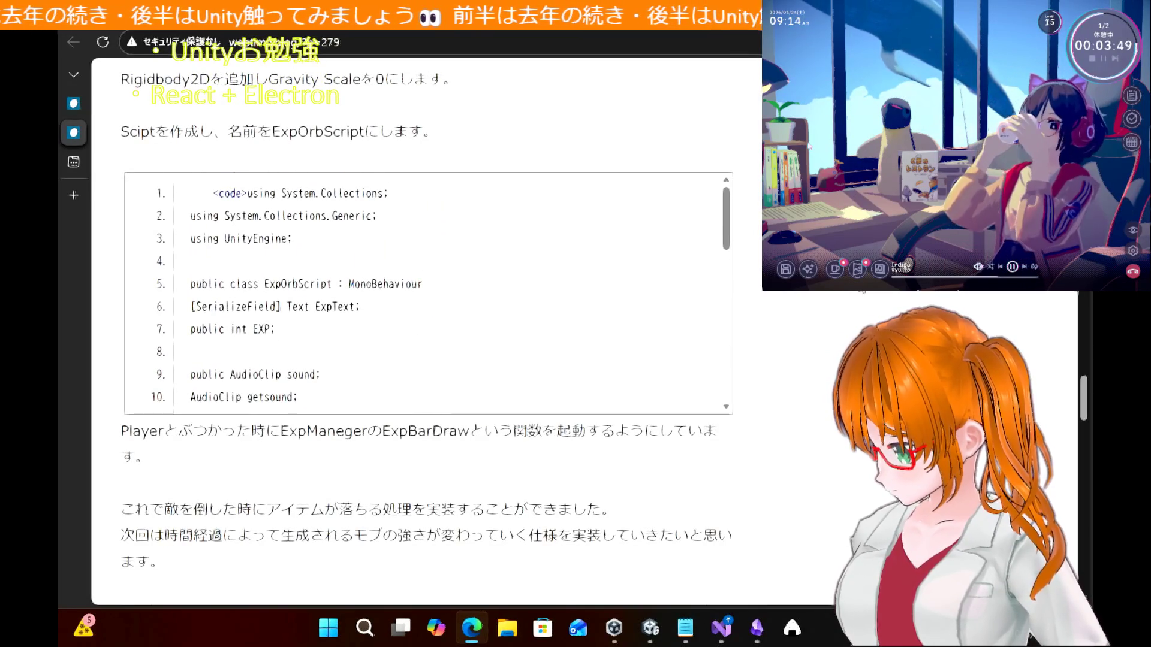
scroll(832, 292, "up", 2)
scroll(446, 273, "up", 3)
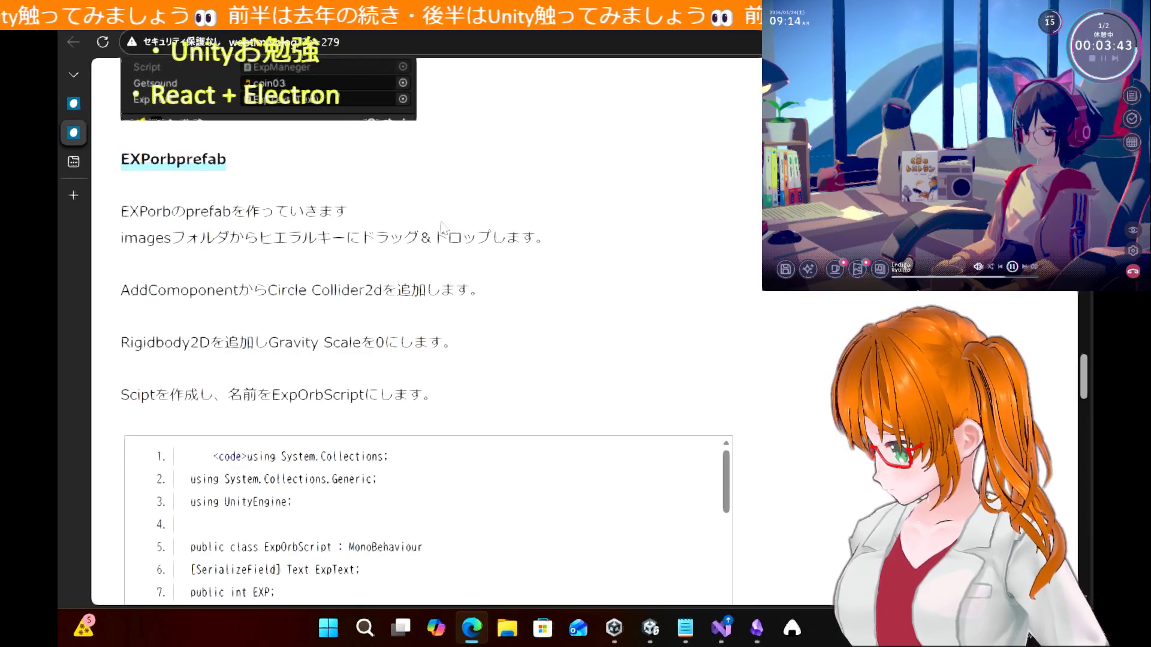
scroll(443, 228, "up", 2)
scroll(444, 228, "down", 1)
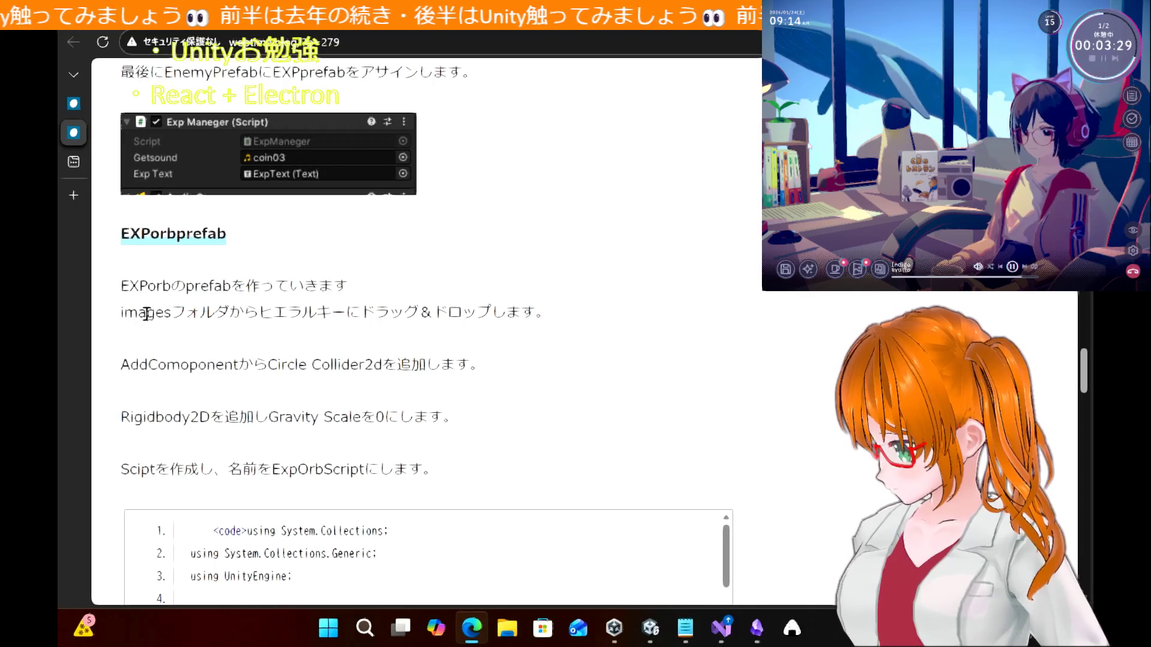
scroll(432, 305, "up", 3)
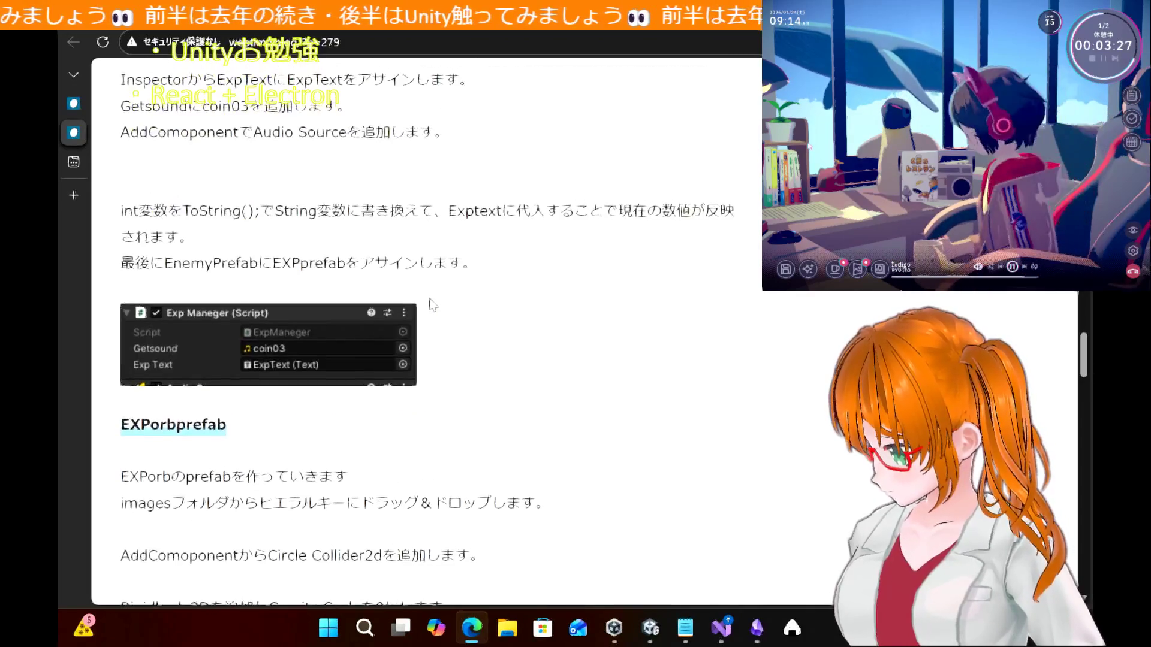
scroll(432, 304, "up", 1)
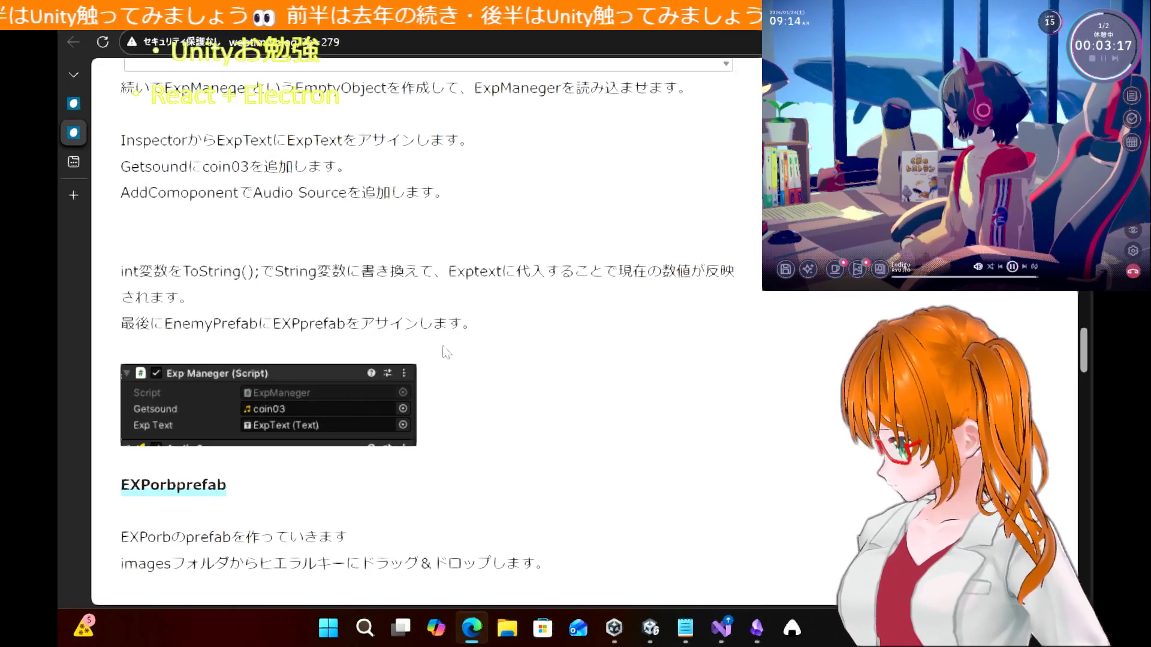
scroll(497, 403, "down", 15)
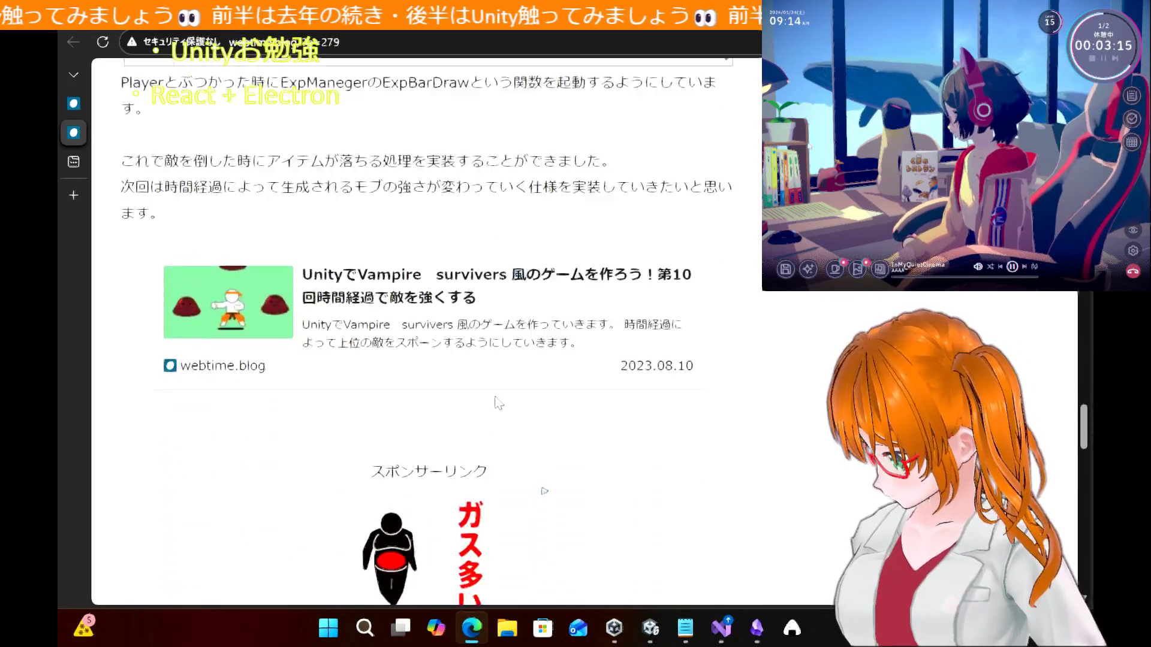
scroll(497, 403, "up", 6)
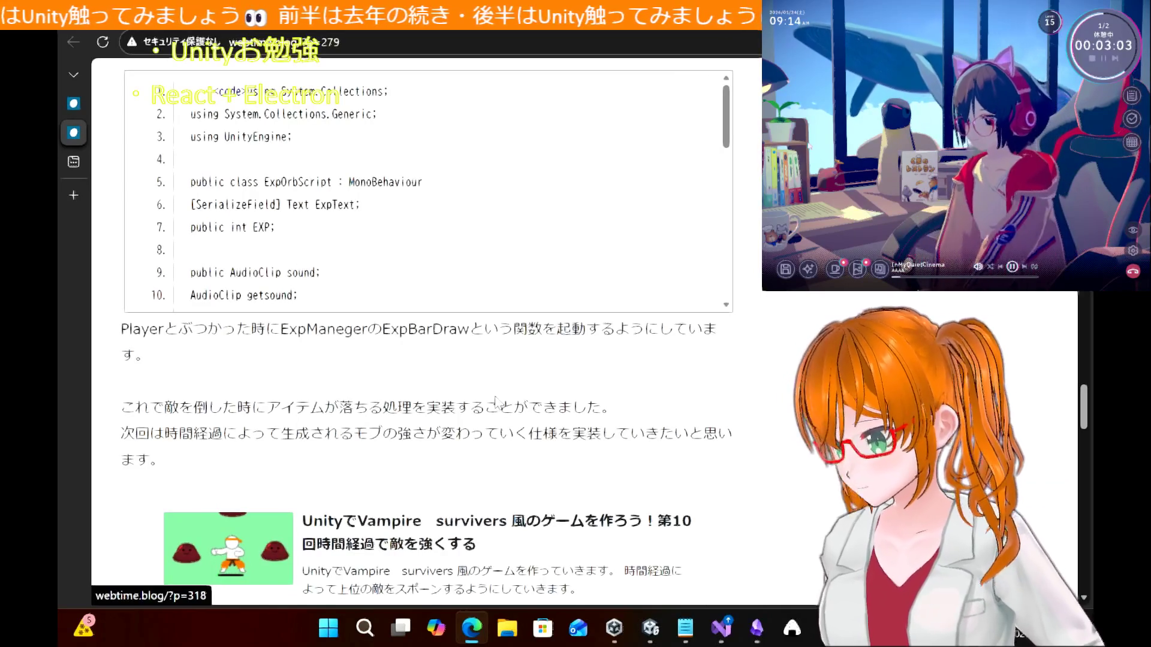
Step: Scroll the webtime.blog article back to the ExpOrbScript code block
scroll(784, 356, "up", 4)
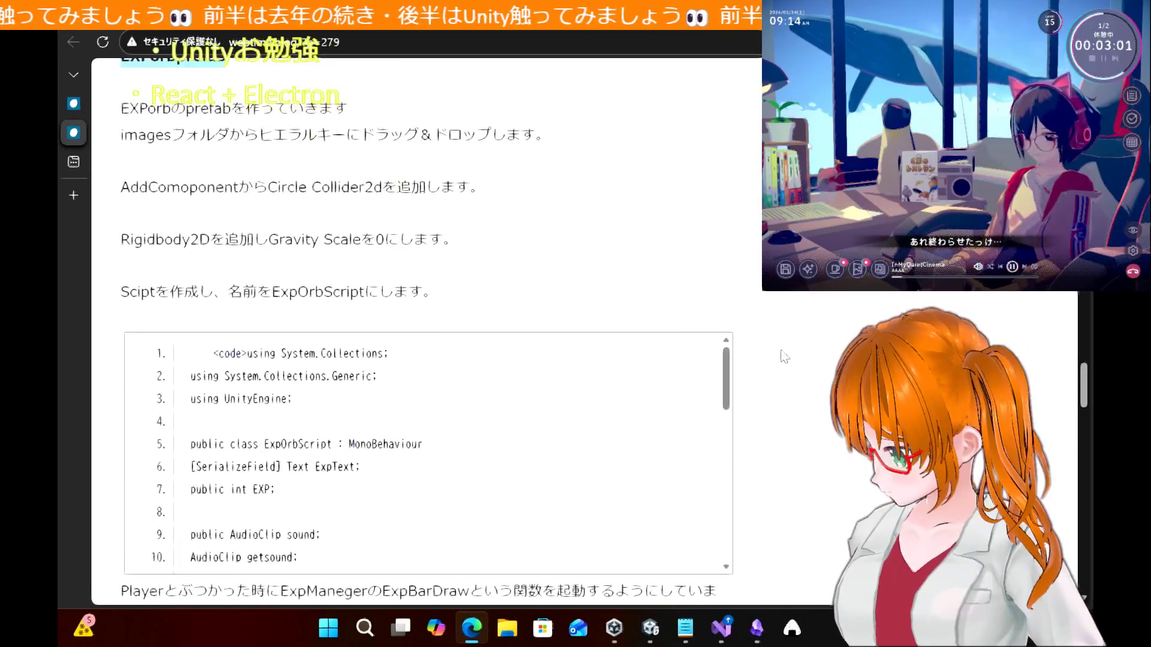
scroll(379, 185, "down", 4)
scroll(379, 185, "down", 2)
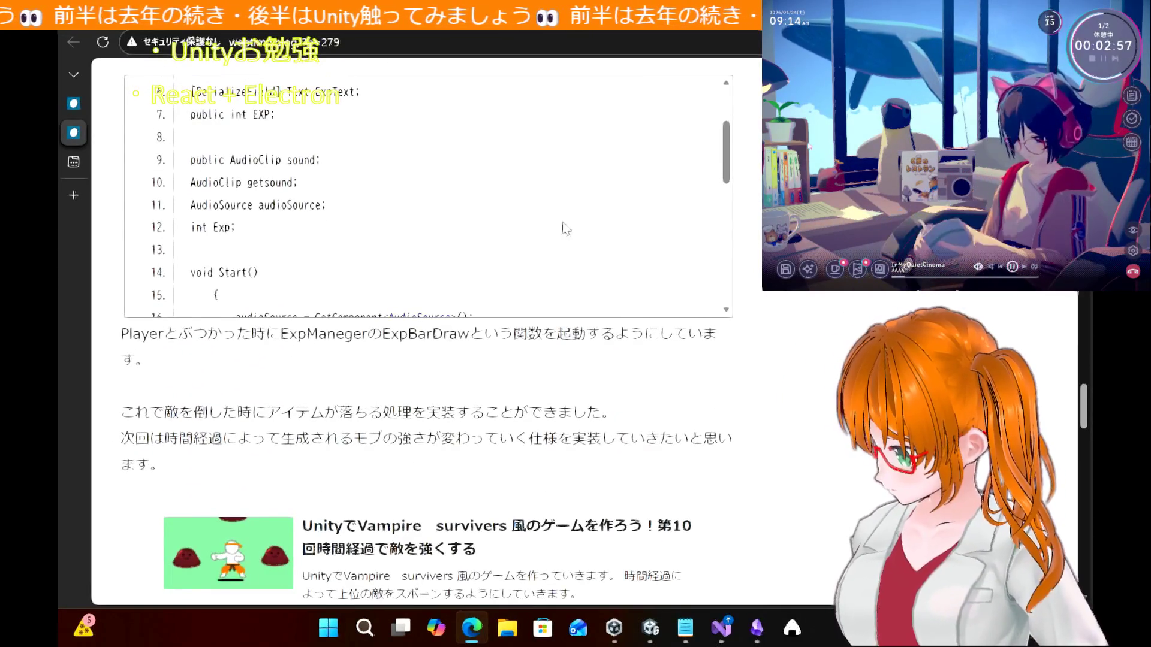
scroll(406, 187, "down", 7)
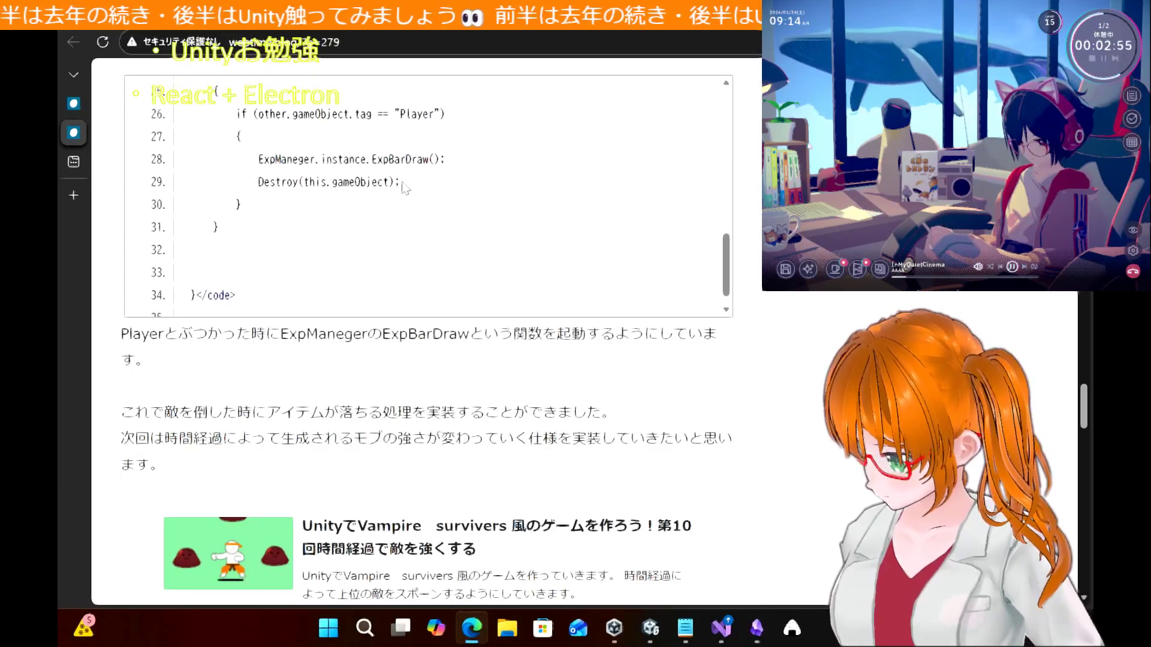
scroll(405, 187, "down", 1)
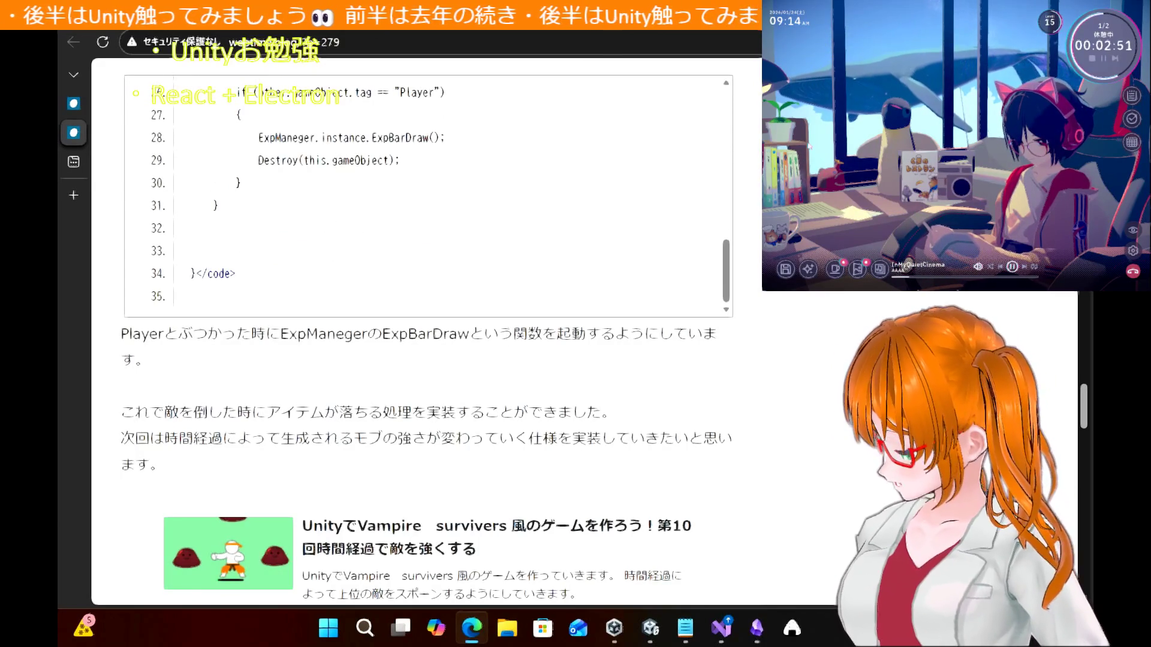
scroll(419, 330, "up", 15)
scroll(443, 249, "up", 15)
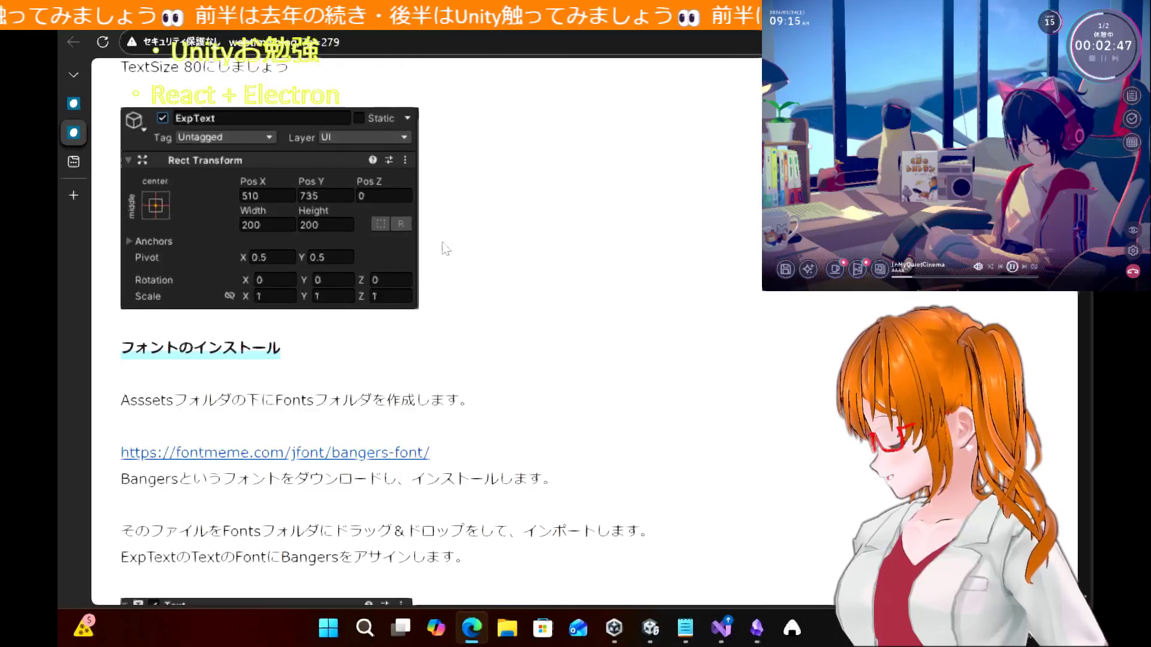
scroll(446, 248, "up", 10)
scroll(444, 243, "down", 8)
scroll(443, 242, "down", 20)
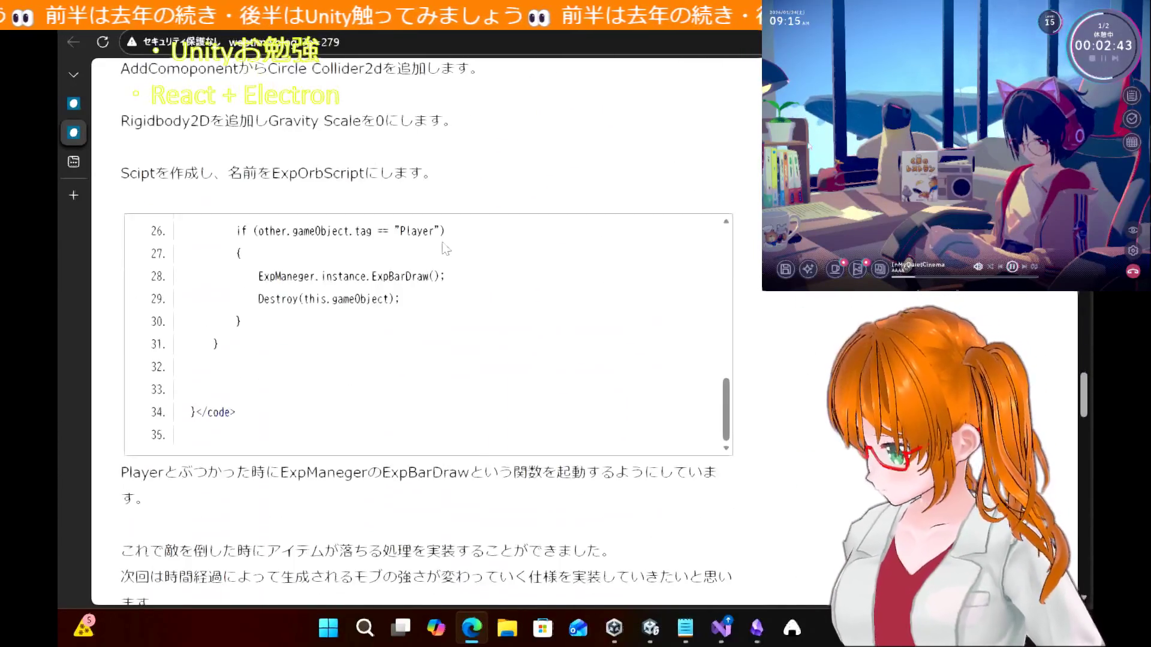
scroll(446, 248, "up", 2)
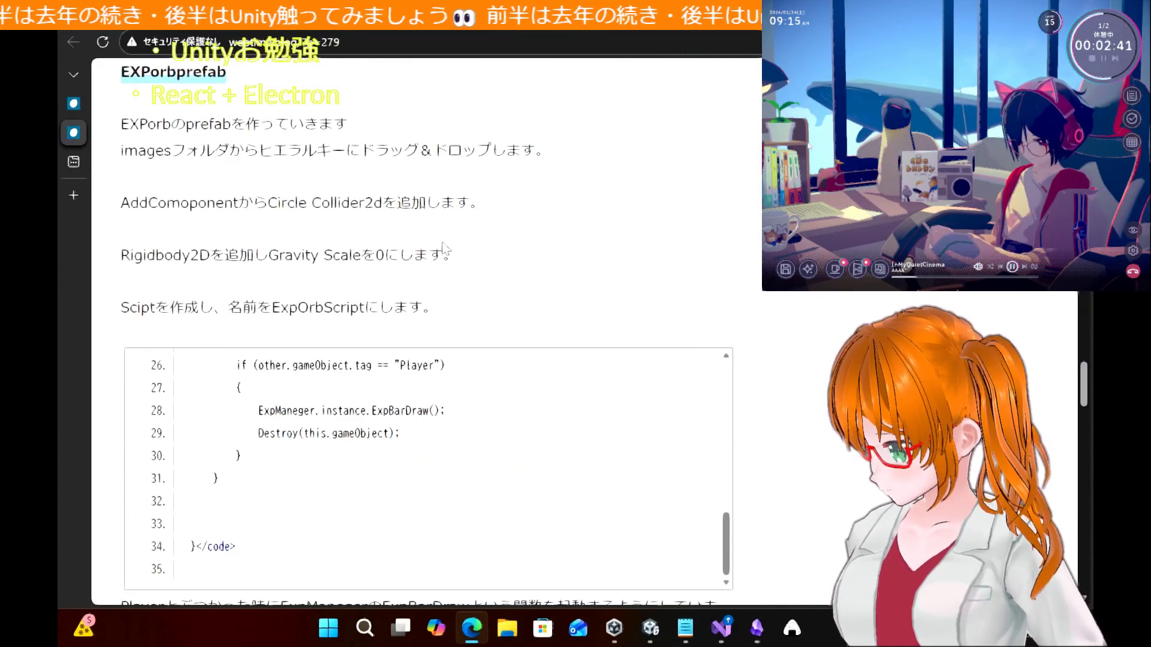
scroll(785, 318, "down", 8)
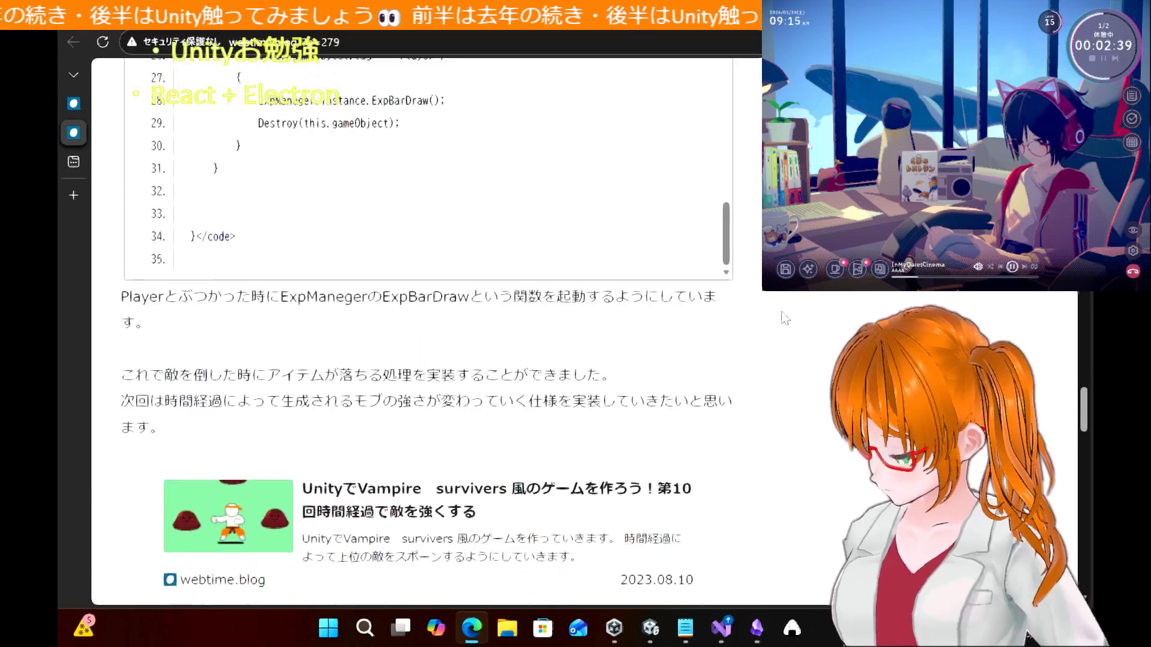
scroll(785, 318, "up", 2)
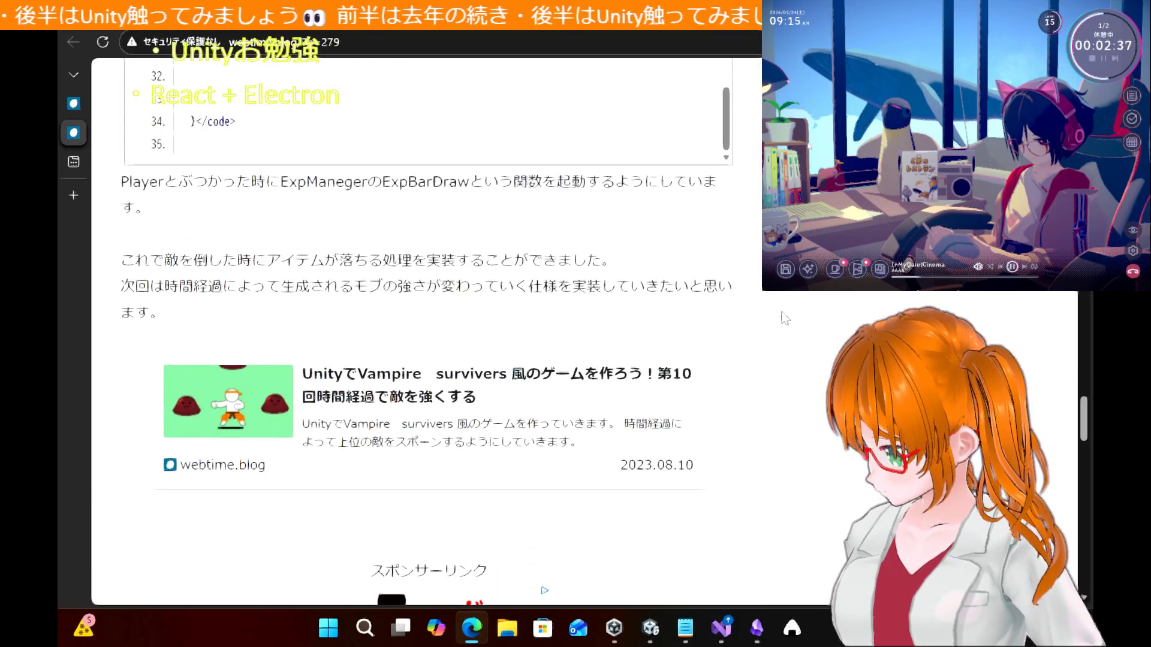
scroll(704, 270, "up", 3)
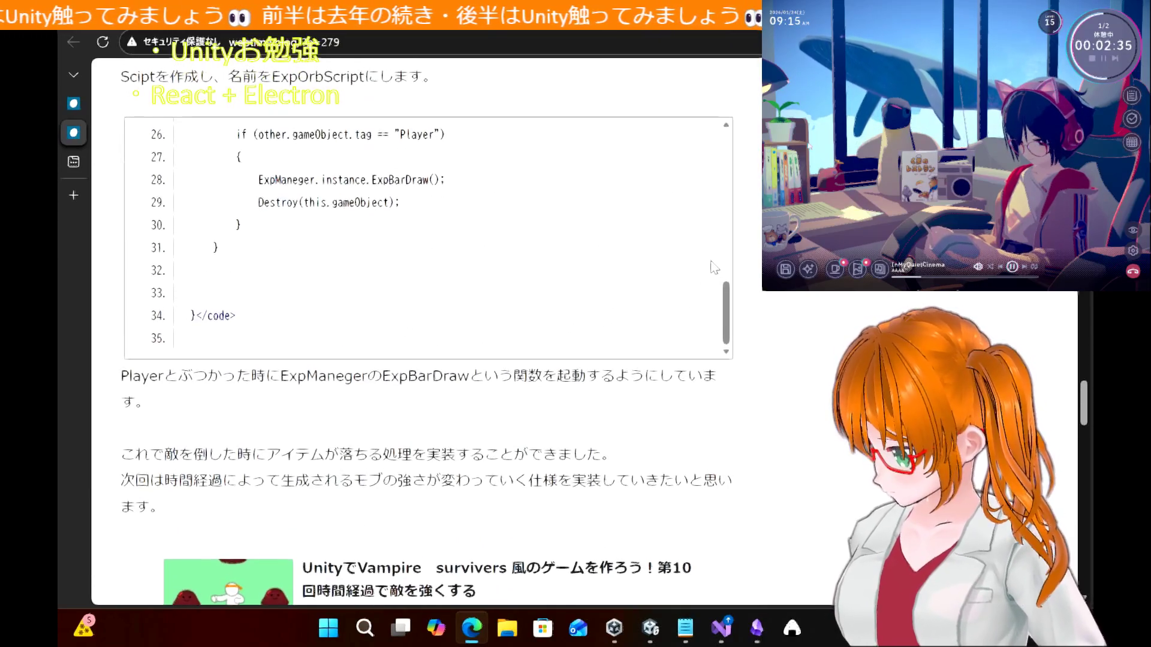
scroll(713, 268, "up", 10)
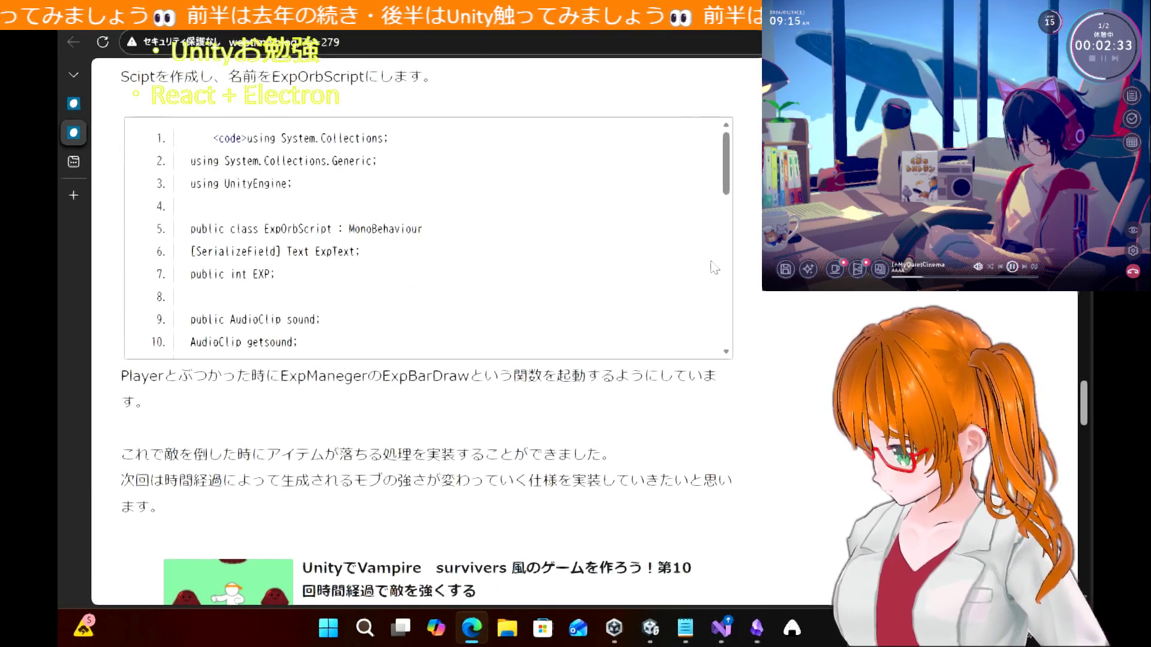
scroll(773, 297, "up", 7)
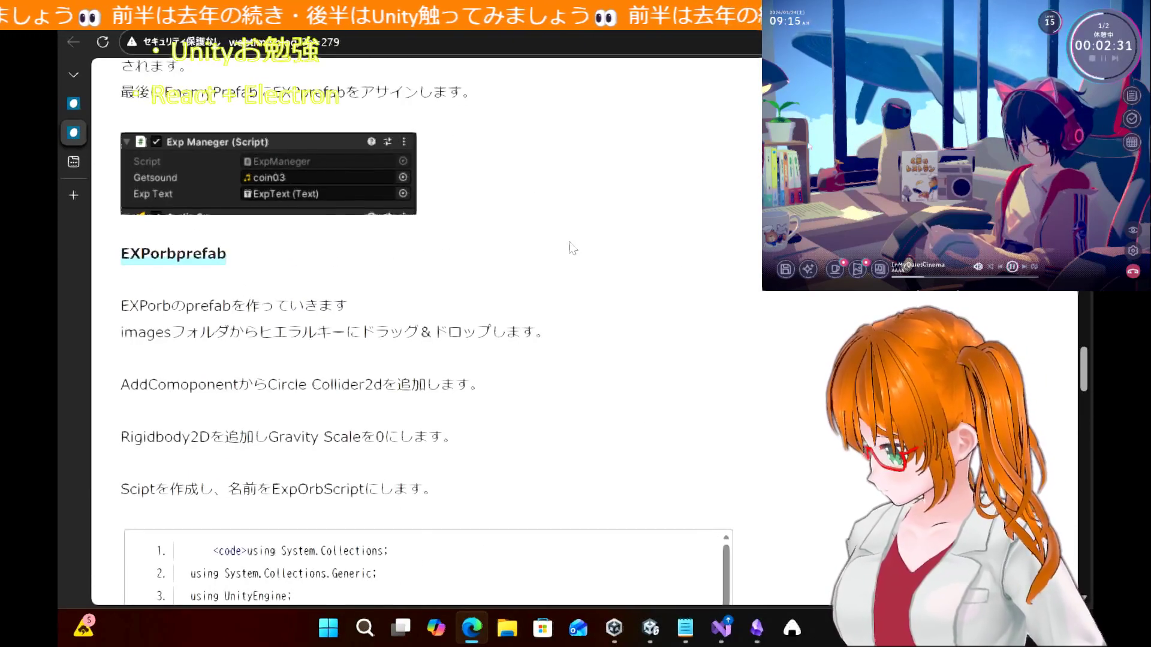
scroll(570, 247, "up", 9)
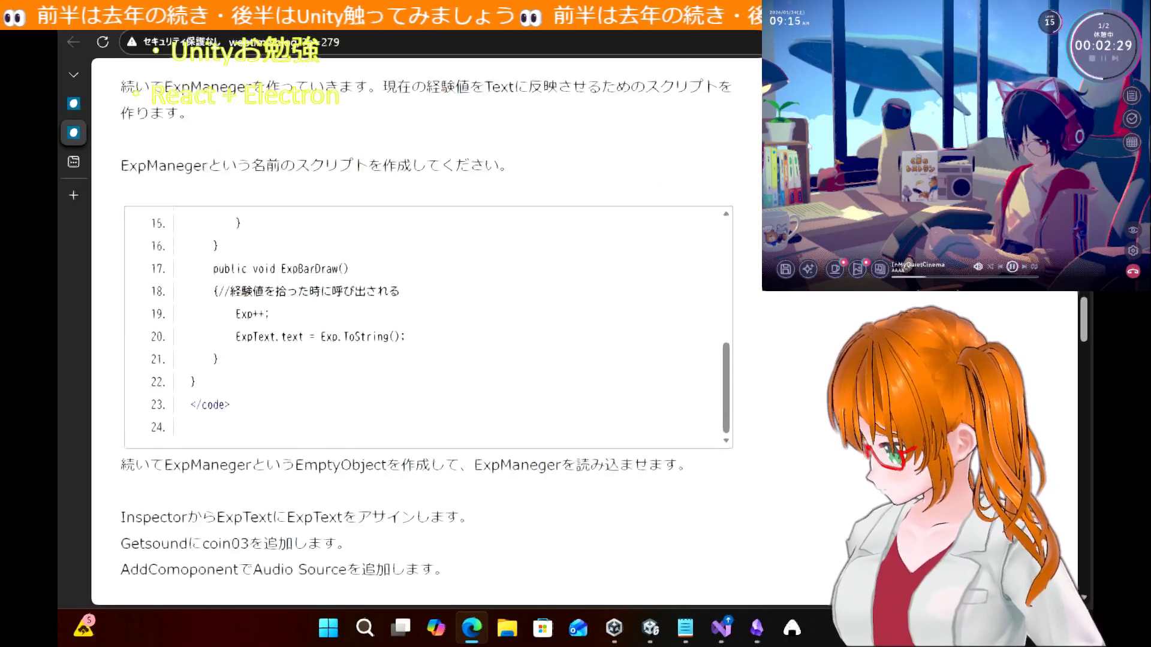
scroll(571, 232, "up", 14)
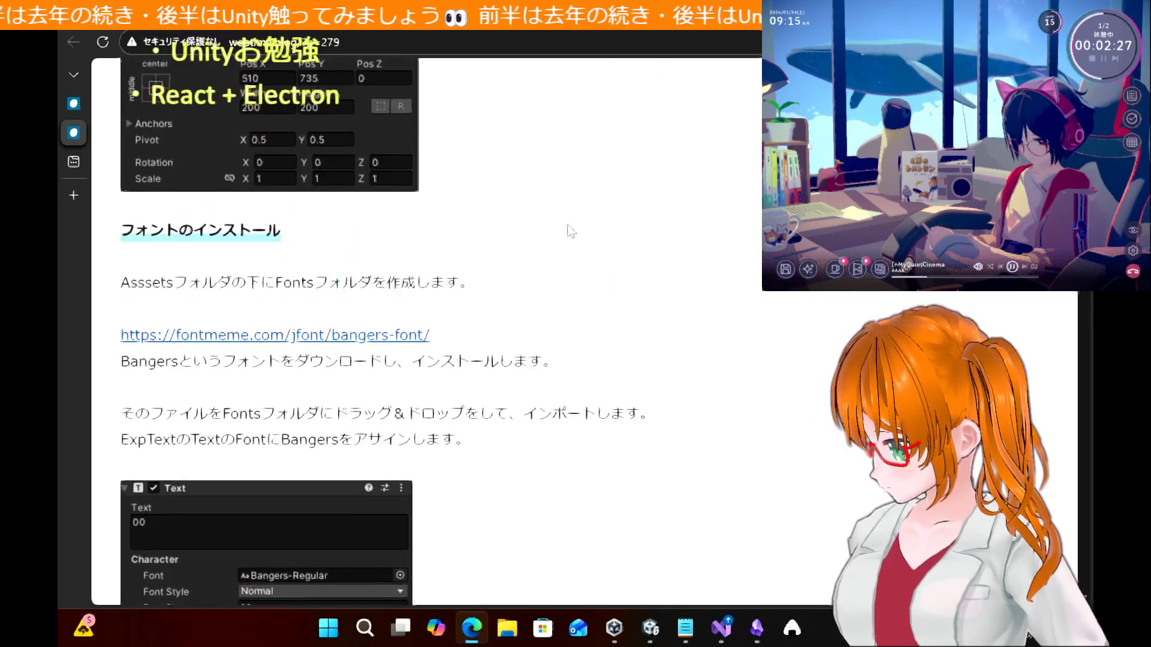
Step: Scroll to the end of the code showing OnTriggerEnter2D and highlight 'ExpOrbScript'
scroll(571, 232, "down", 20)
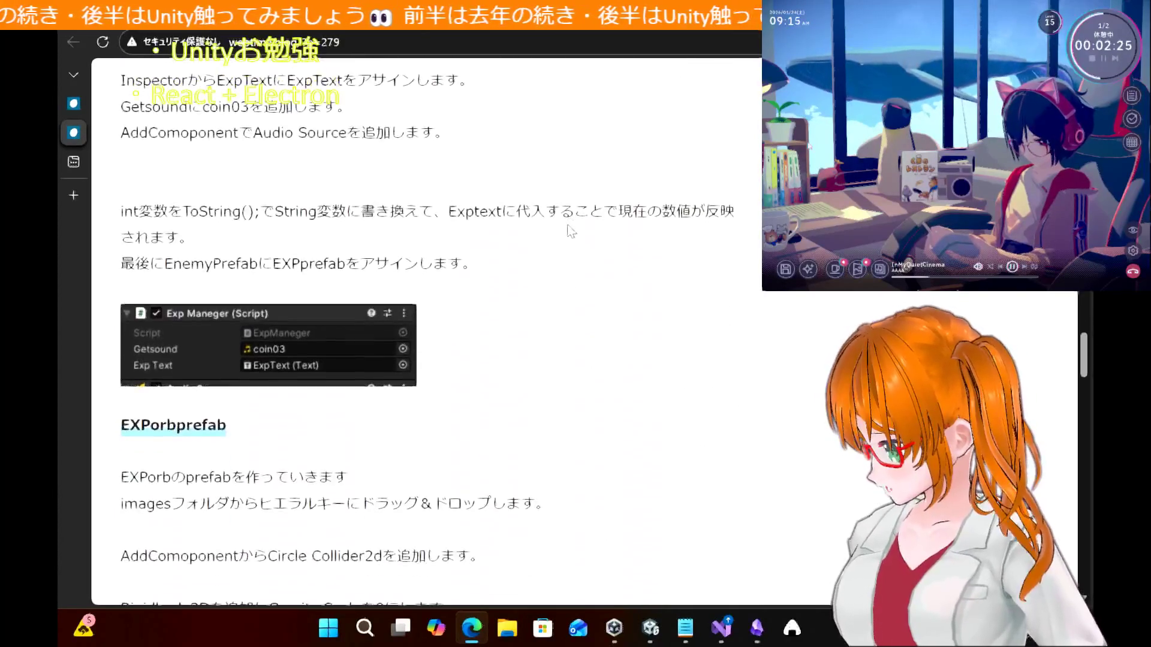
scroll(571, 232, "down", 12)
scroll(474, 242, "up", 5)
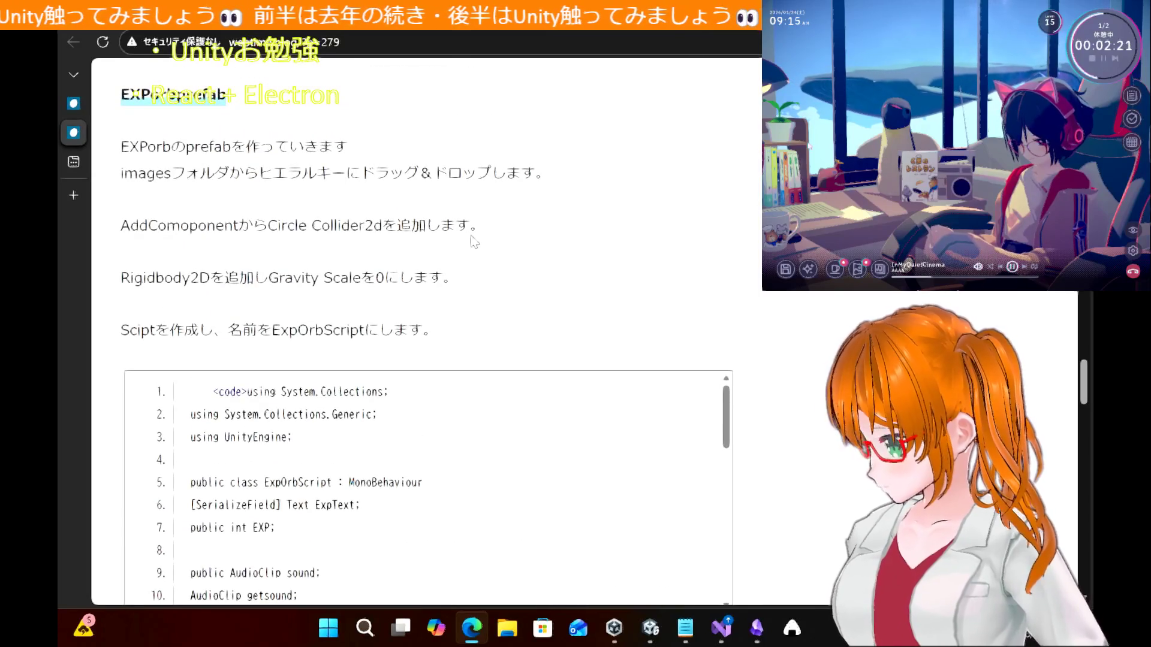
scroll(362, 218, "down", 2)
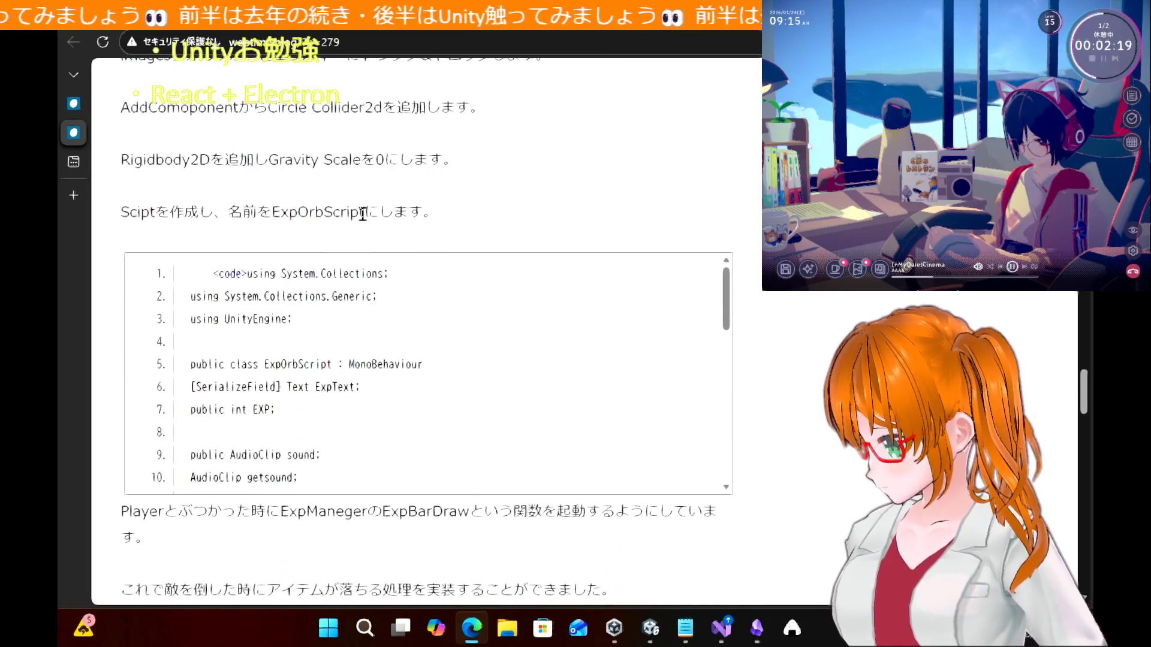
scroll(420, 429, "down", 2)
scroll(360, 390, "up", 2)
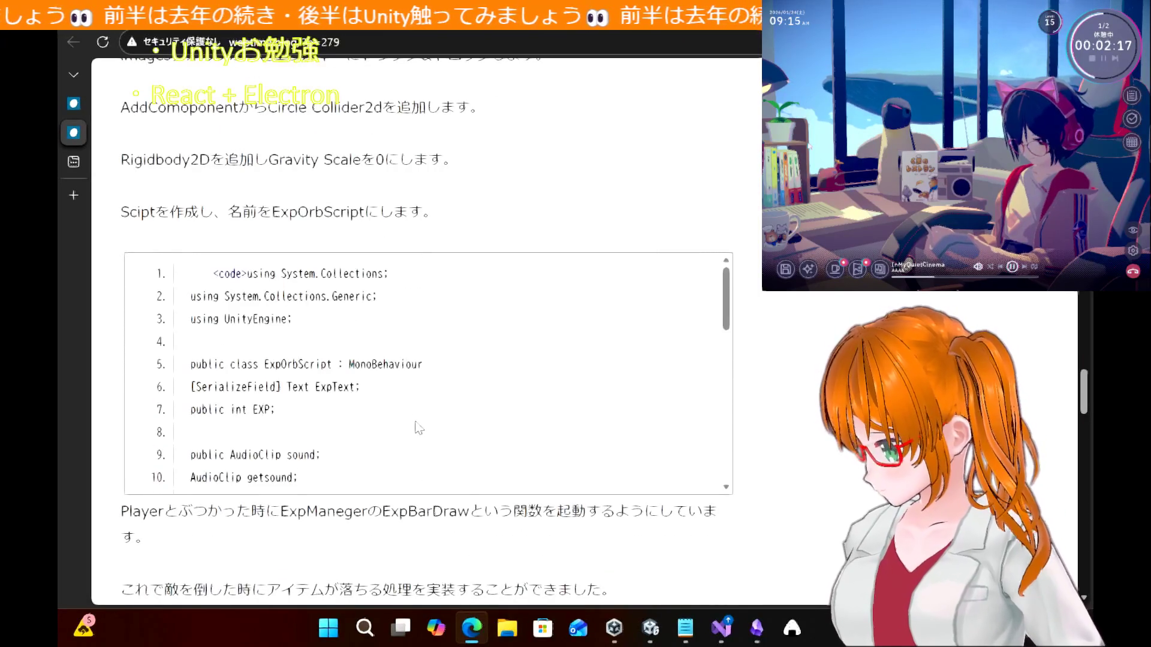
scroll(342, 379, "down", 10)
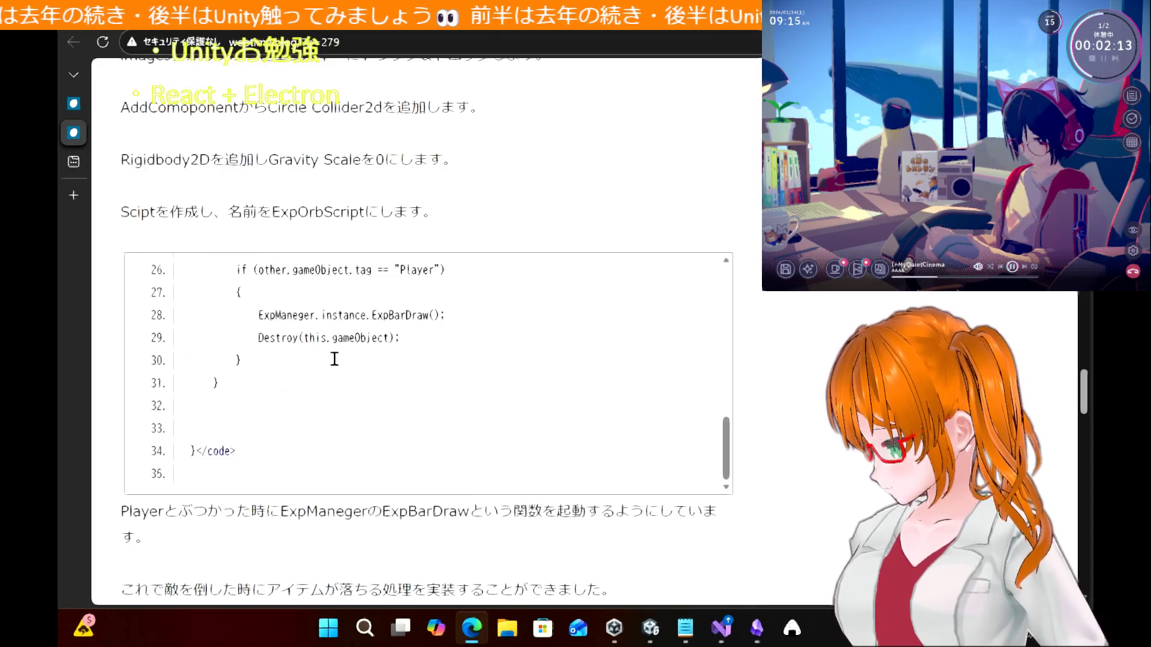
double_click(310, 211)
left_click(527, 217)
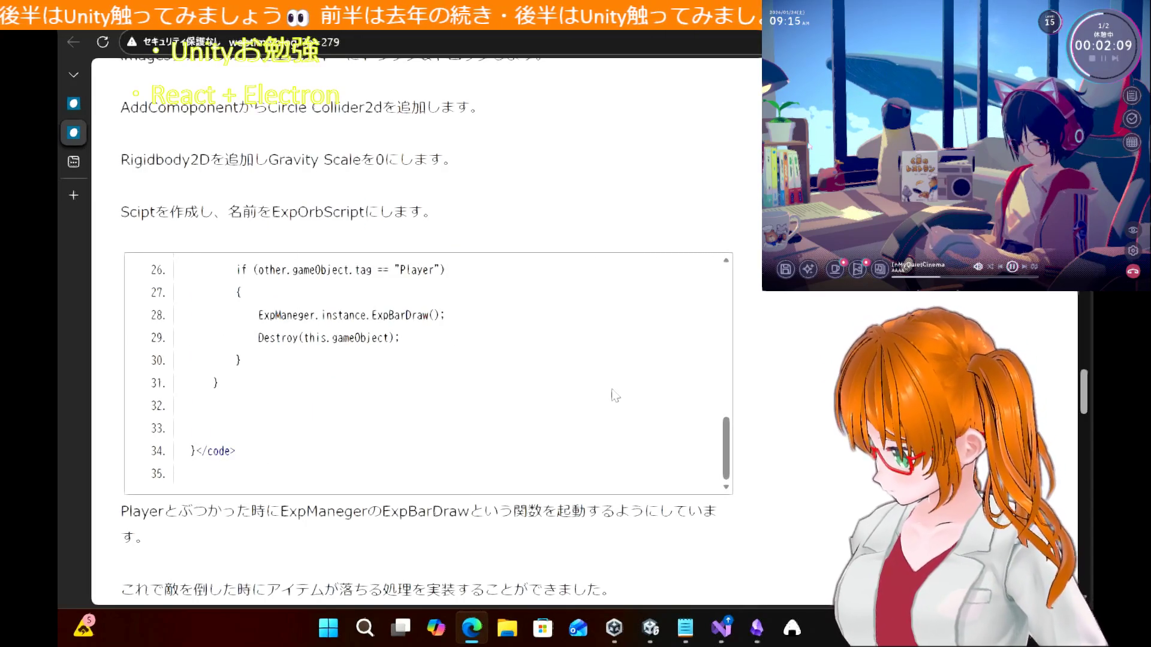
Step: Create a MonoBehaviour script named ExpOrbScript in Assets/Scripts, then go back to the tutorial
left_click(653, 630)
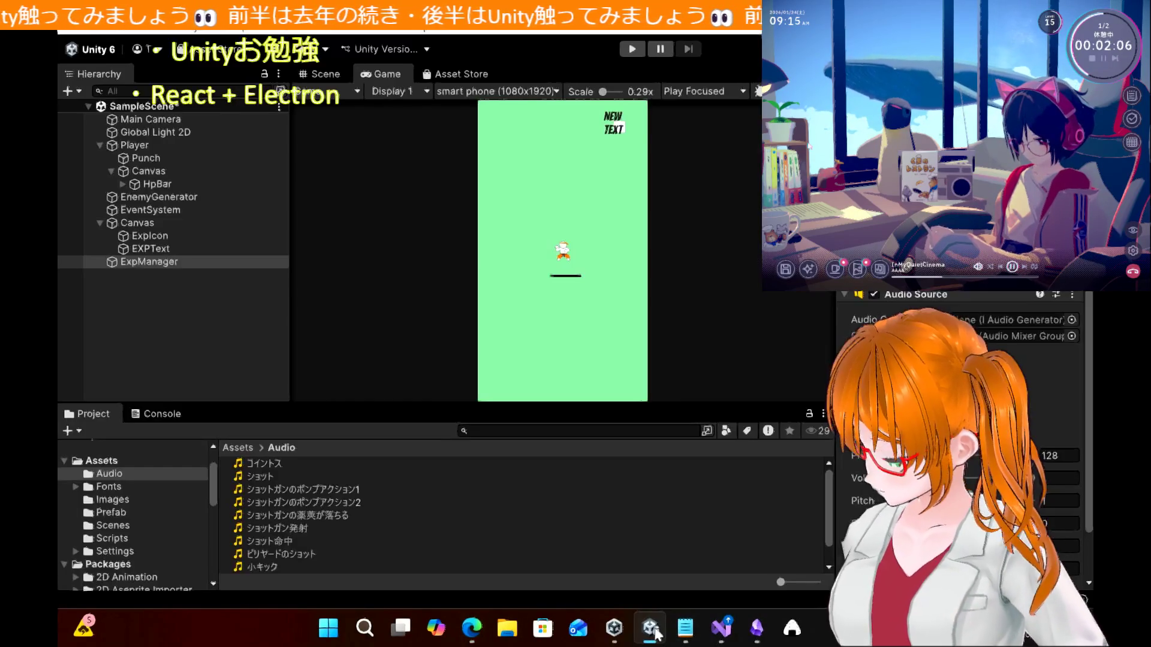
left_click(124, 533)
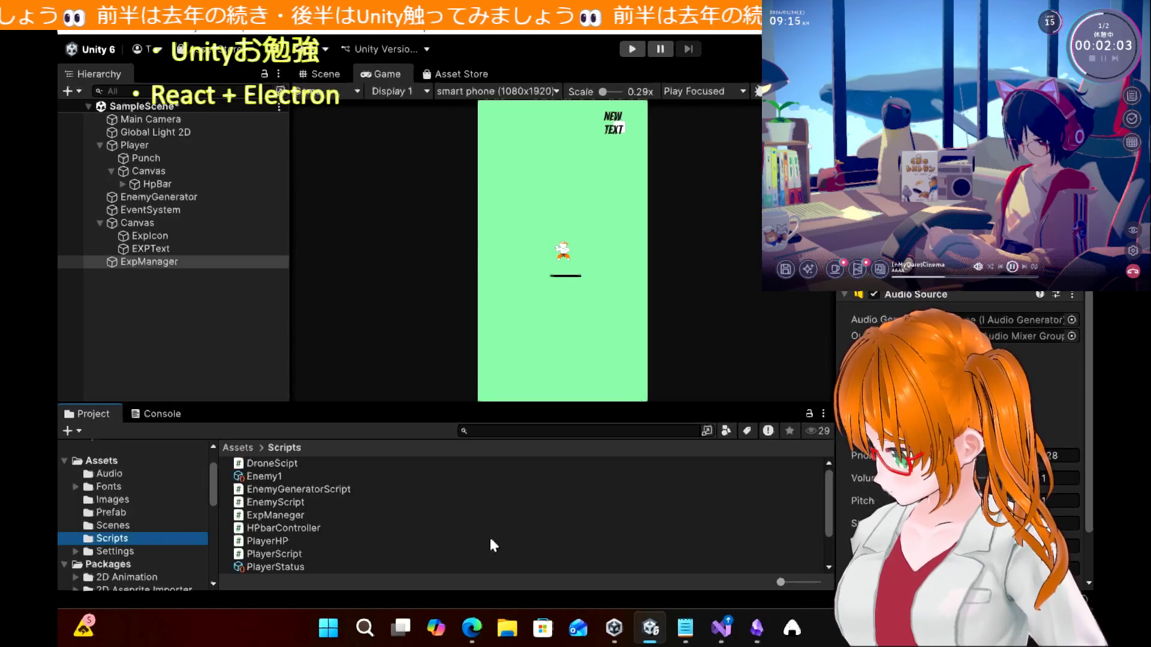
right_click(536, 540)
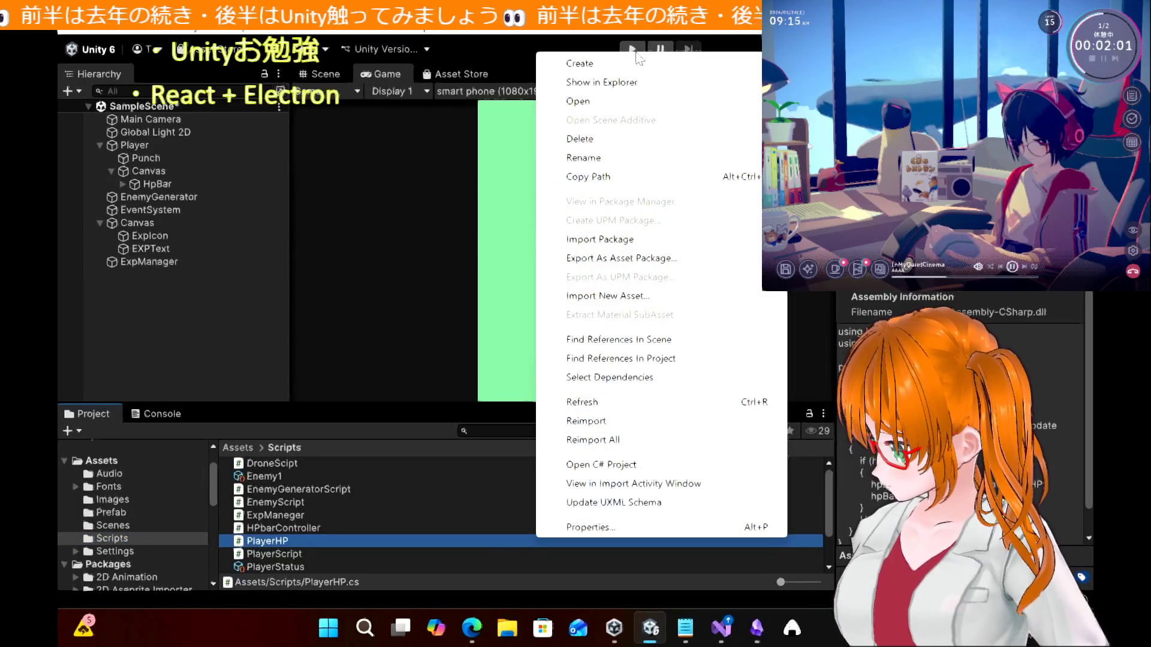
mouse_move(638, 63)
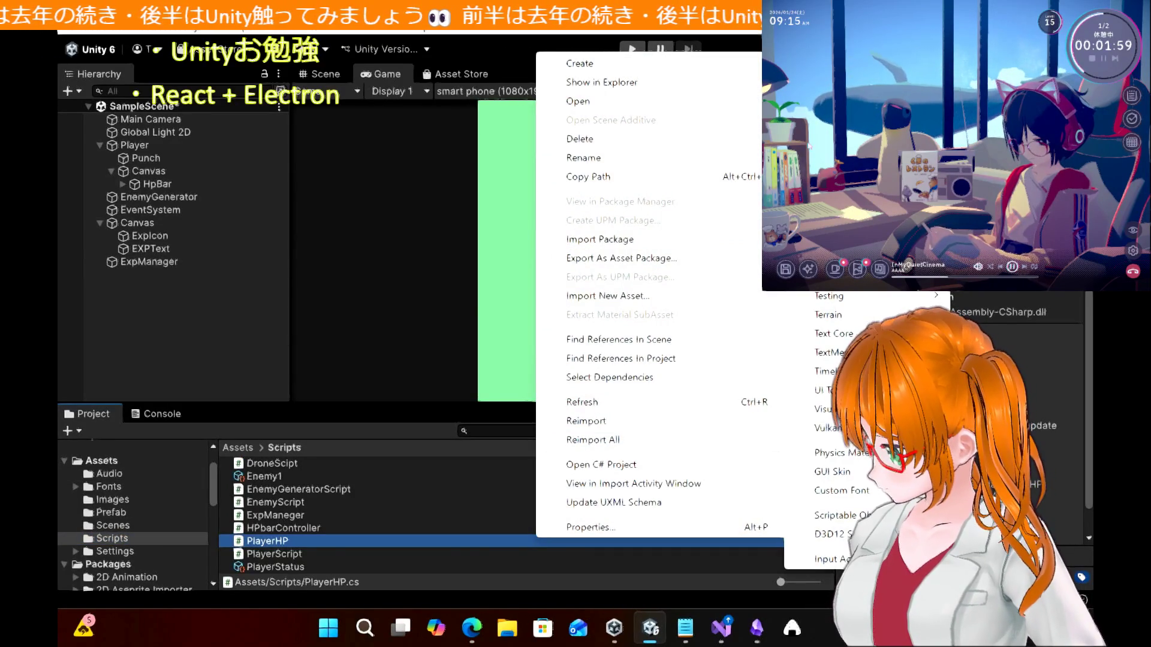
mouse_move(840, 239)
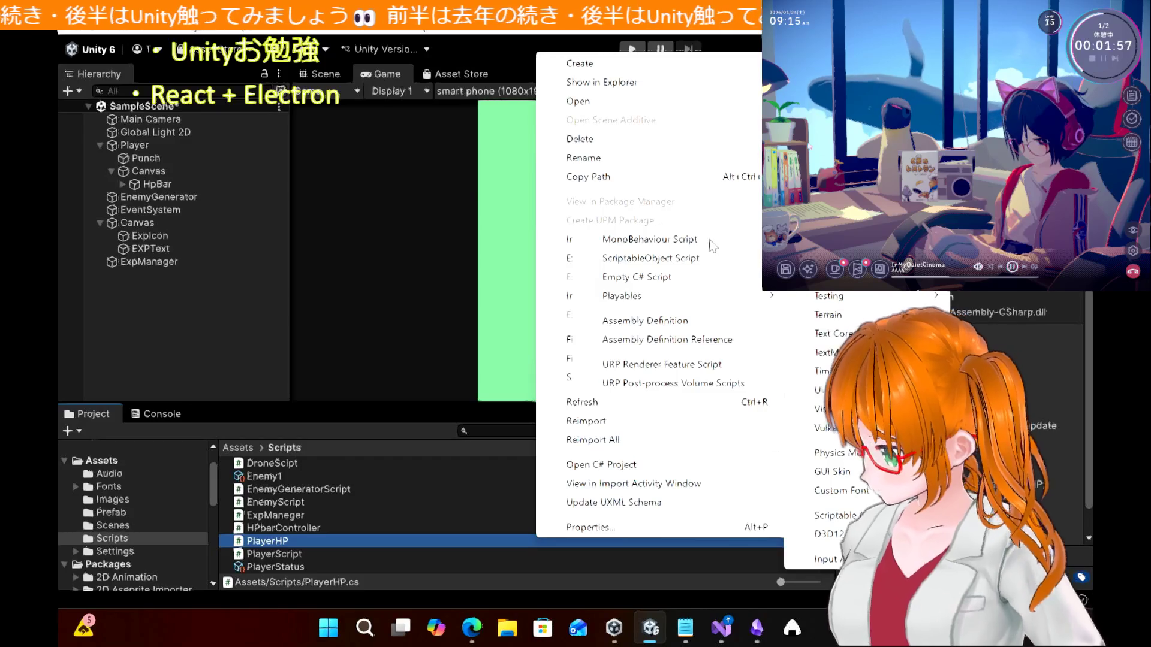
left_click(710, 241)
type("ExpOrbScript")
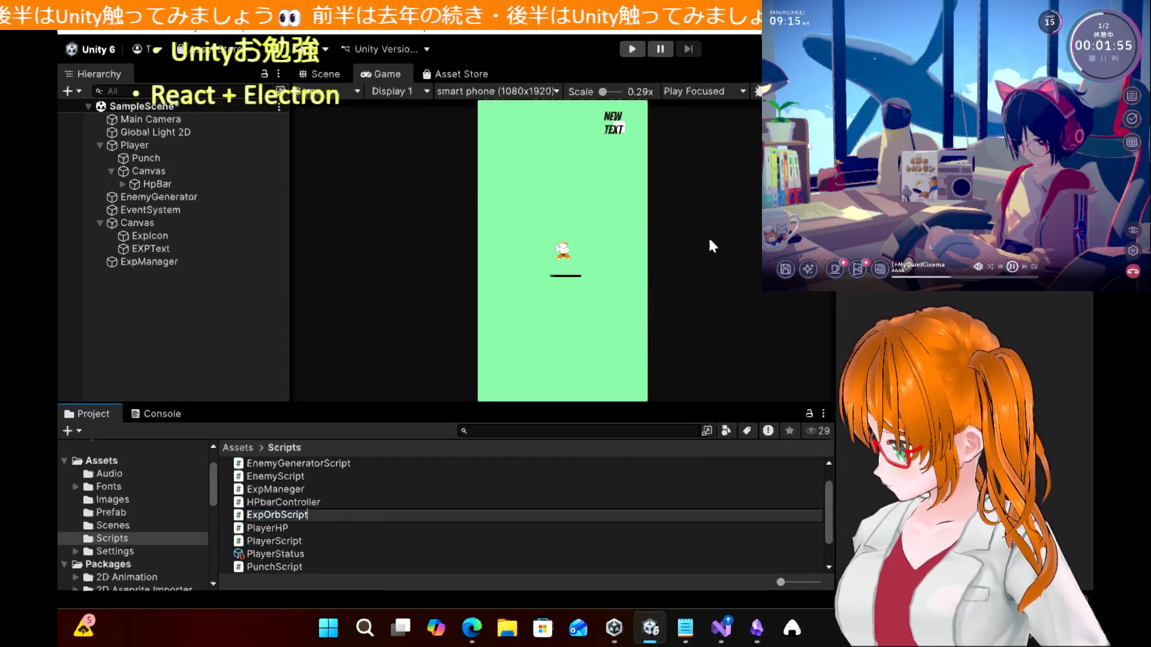
key("Return")
key("alt+Tab")
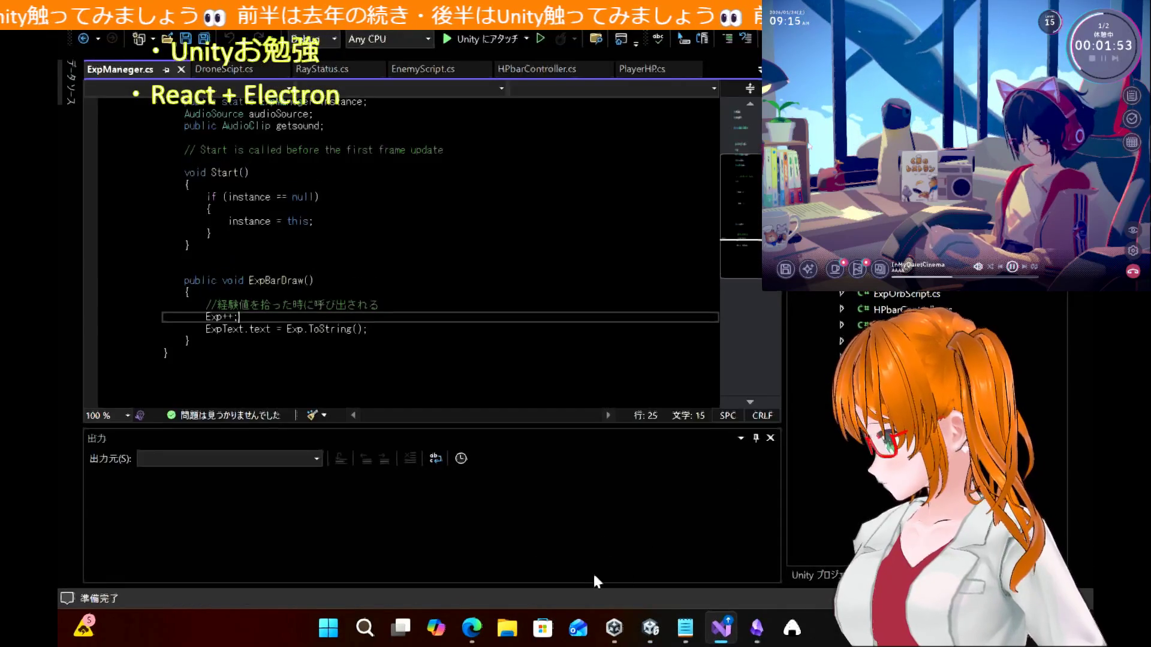
left_click(471, 628)
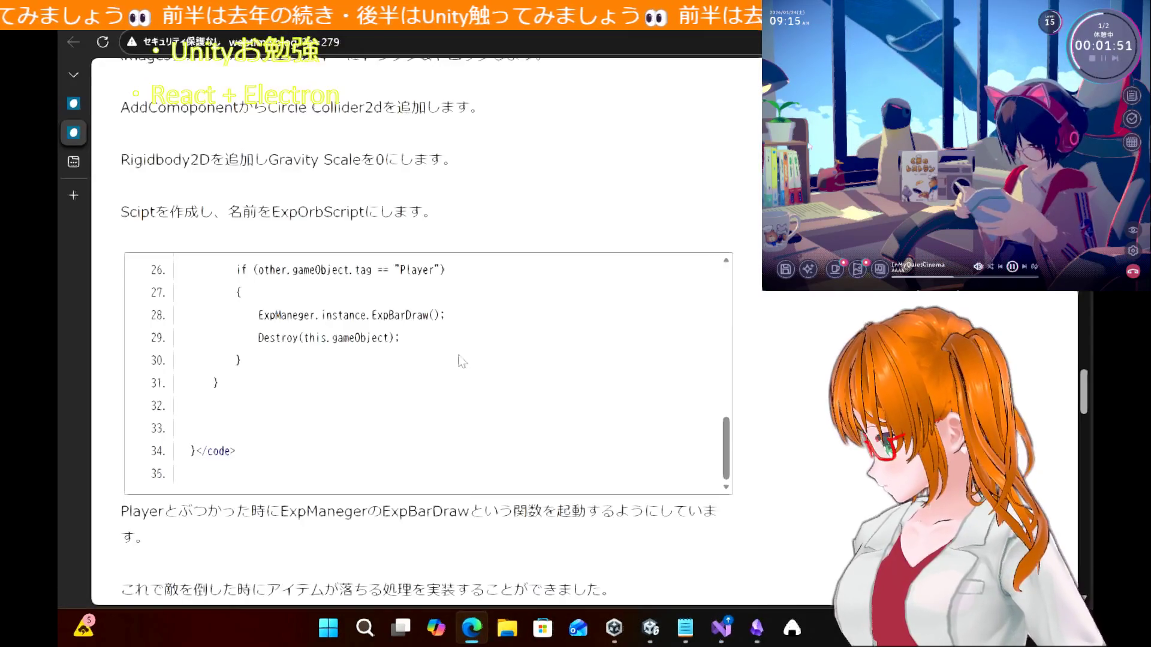
Step: Copy the tutorial's ExpOrbScript code block
mouse_move(193, 452)
left_mouse_down()
mouse_move(164, 197)
mouse_move(163, 298)
mouse_move(248, 279)
left_mouse_up()
key("ctrl+c")
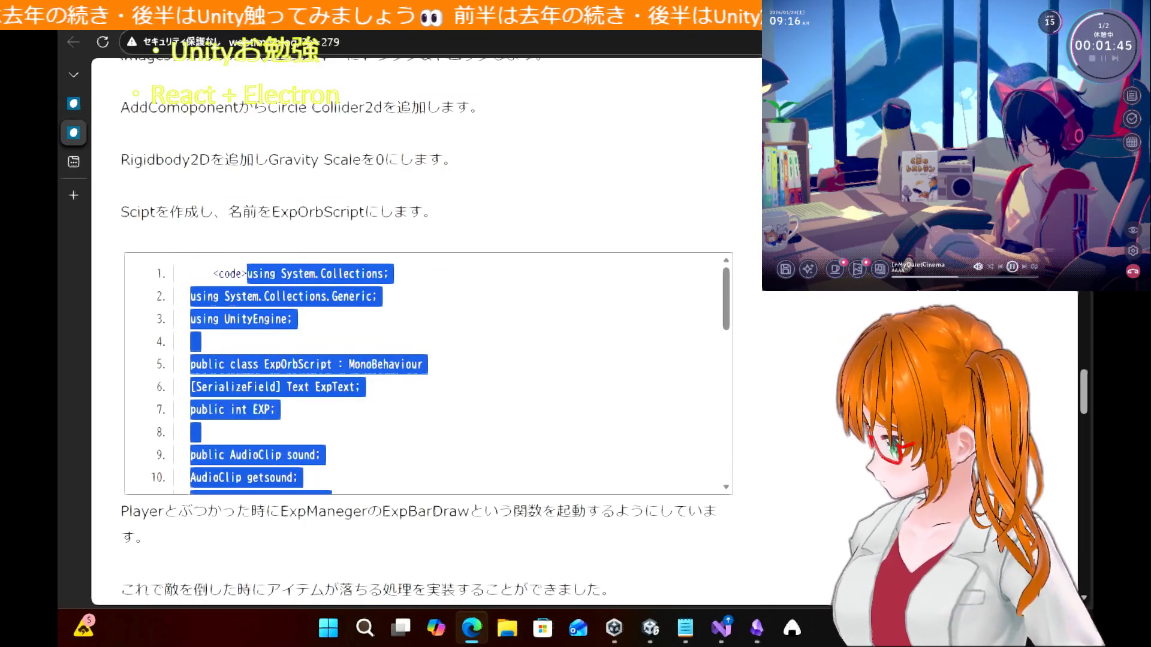
left_click(249, 279)
Step: Open ExpOrbScript from Unity's Scripts folder in Visual Studio
key("alt+Tab")
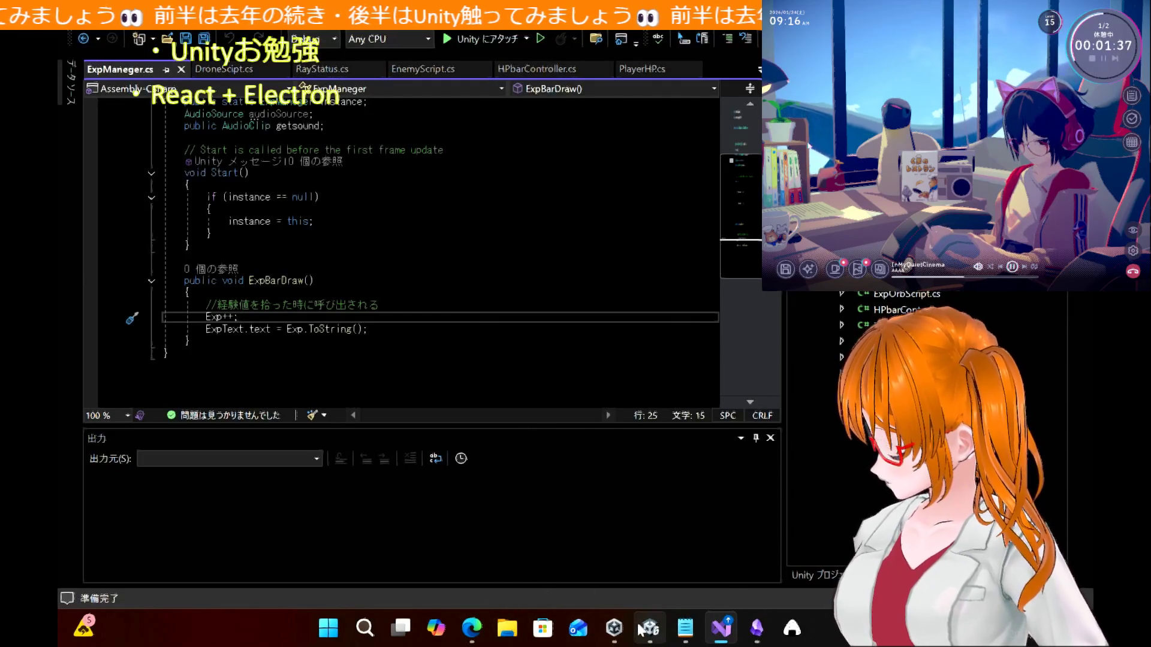
mouse_move(643, 631)
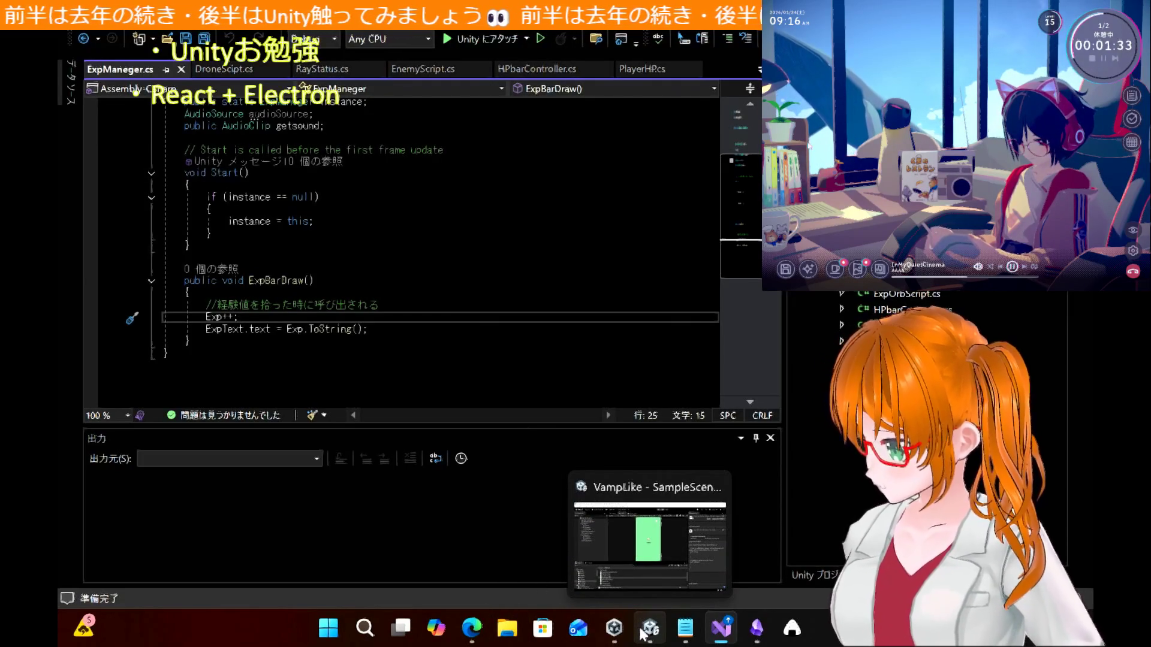
left_click(655, 564)
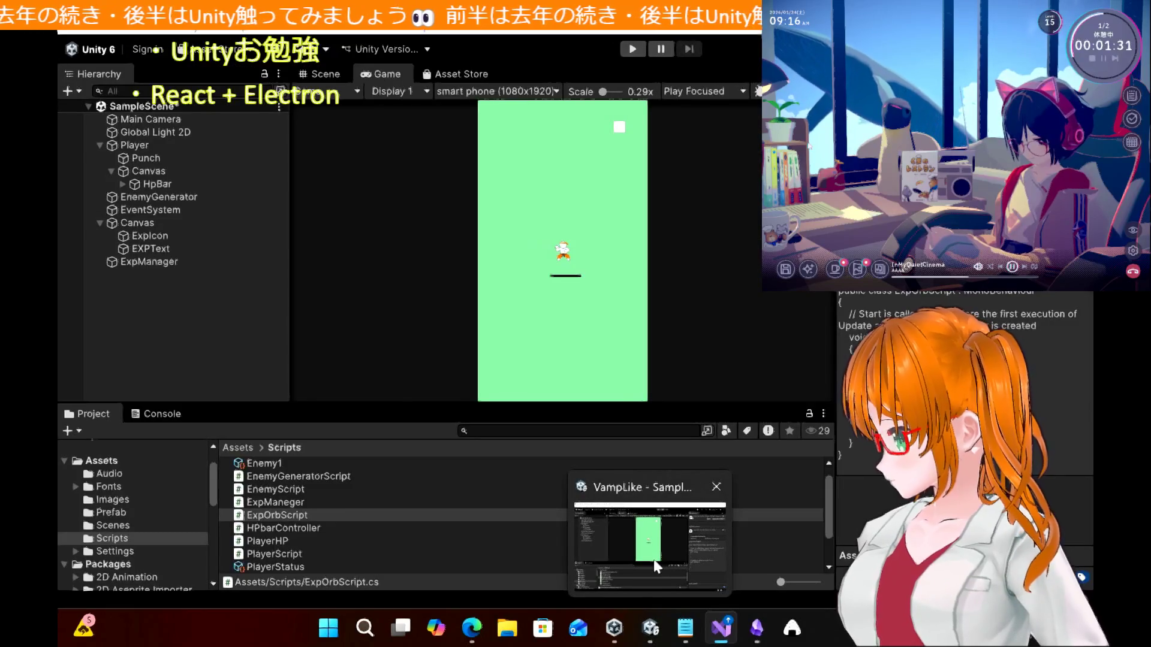
left_click(653, 559)
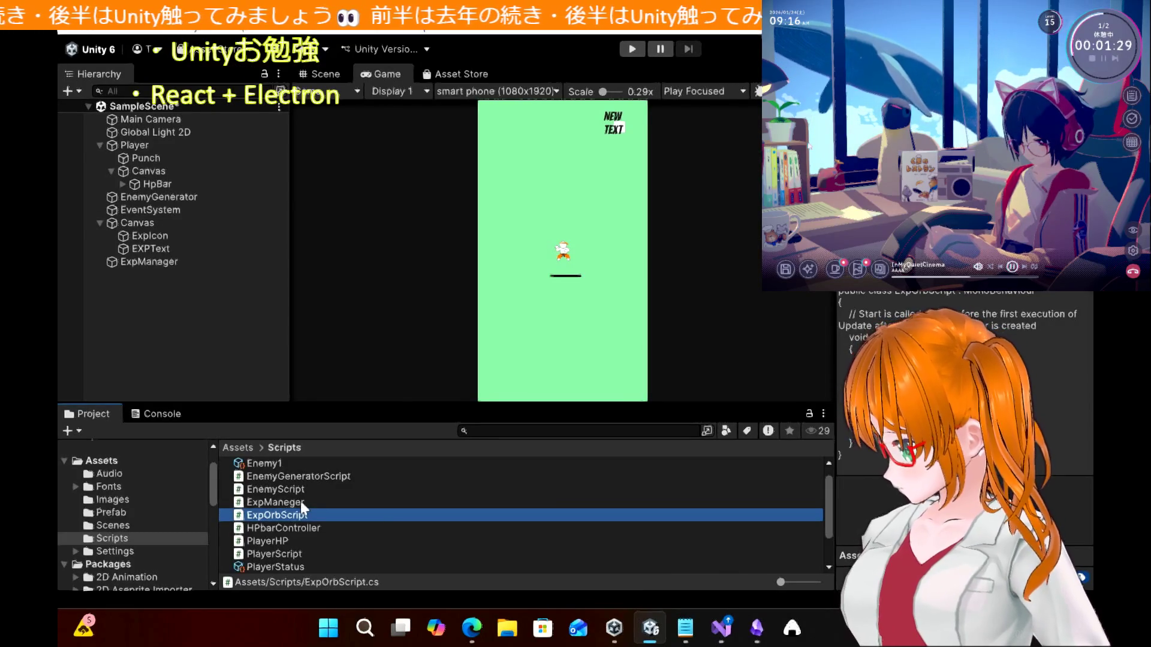
double_click(300, 516)
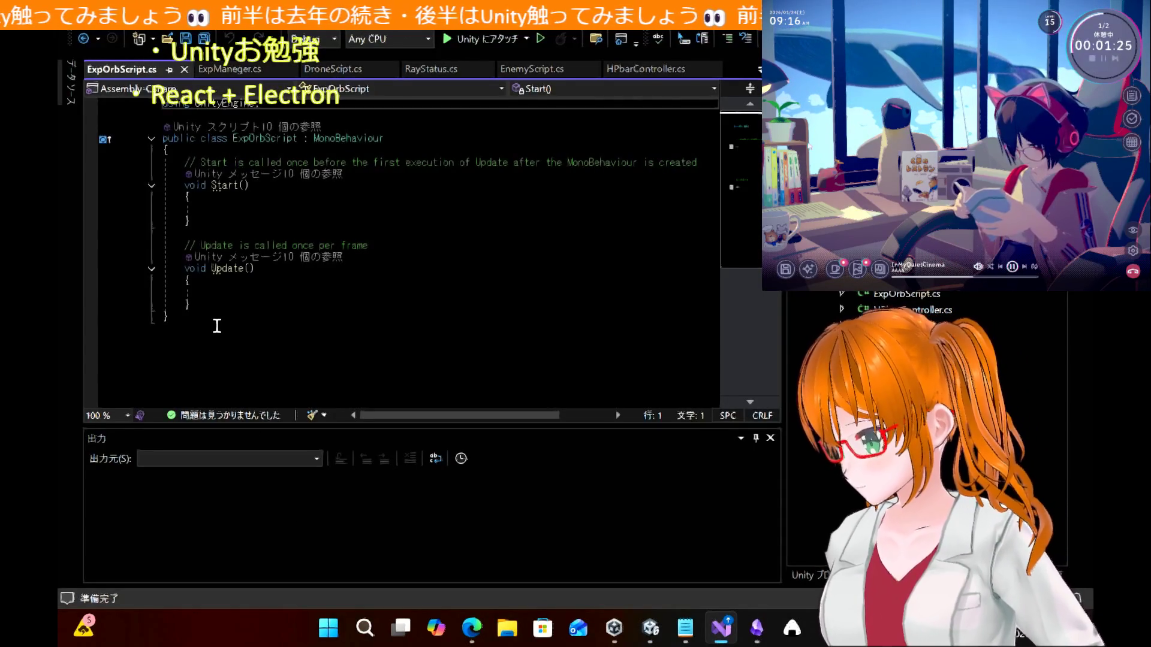
Step: Replace the ExpOrbScript template class with the pasted tutorial code
mouse_move(217, 326)
left_mouse_down()
mouse_move(94, 146)
mouse_move(91, 61)
left_mouse_up()
key("ctrl+v")
key("ctrl+s")
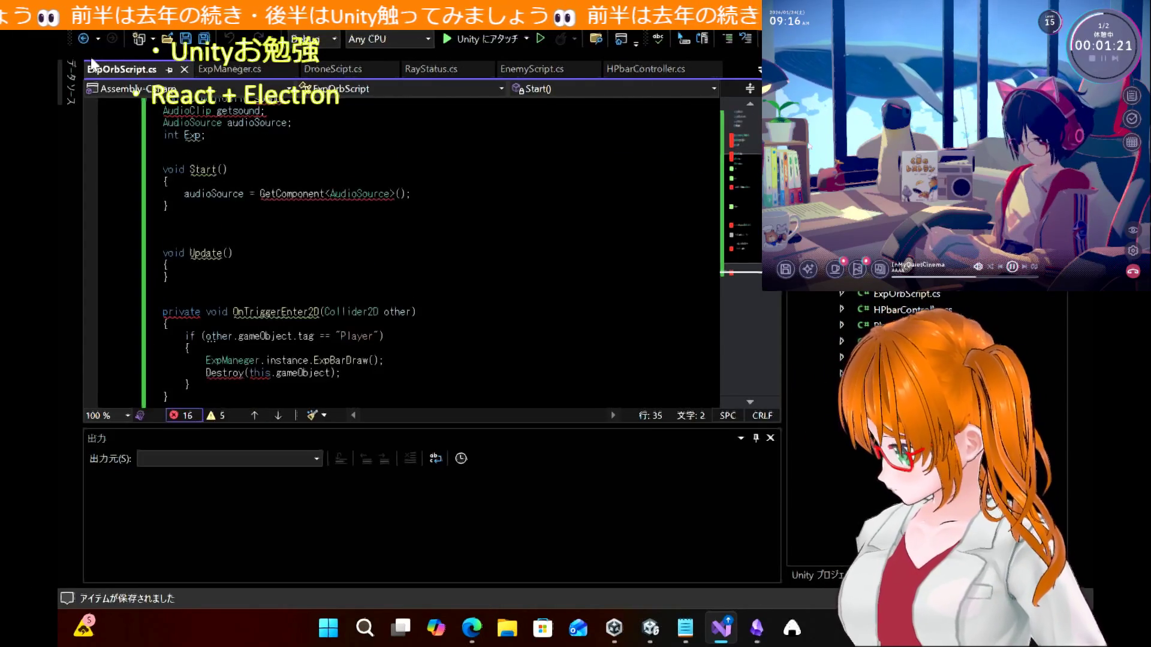
scroll(420, 258, "up", 3)
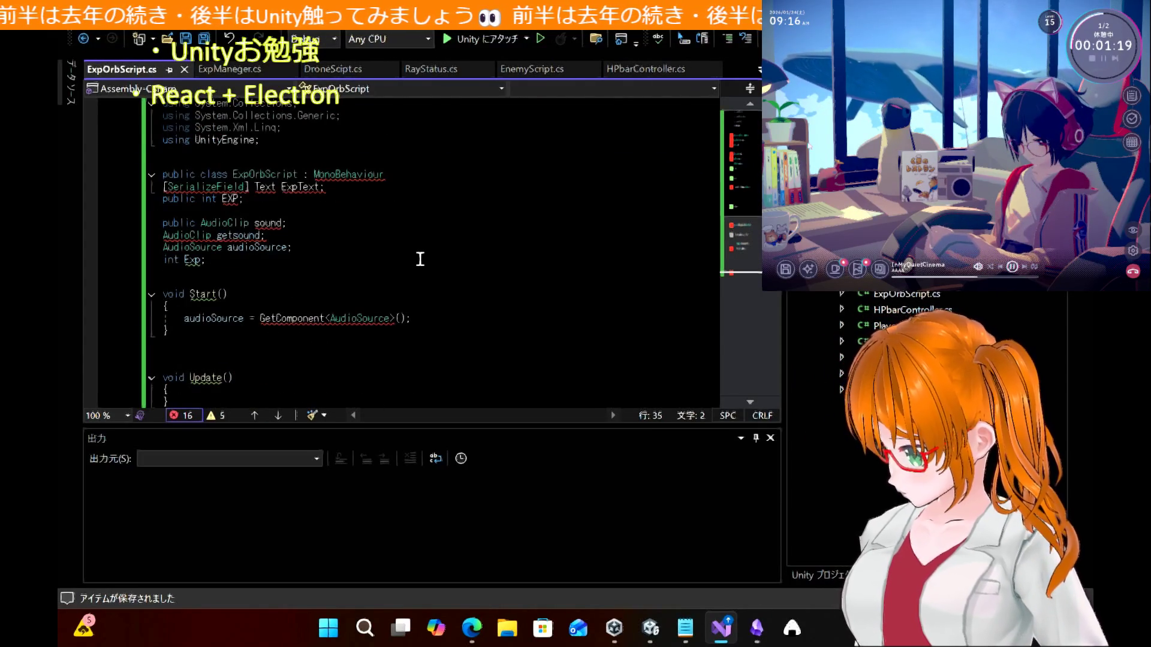
key("BackSpace")
key("ctrl+z")
key("ctrl+z")
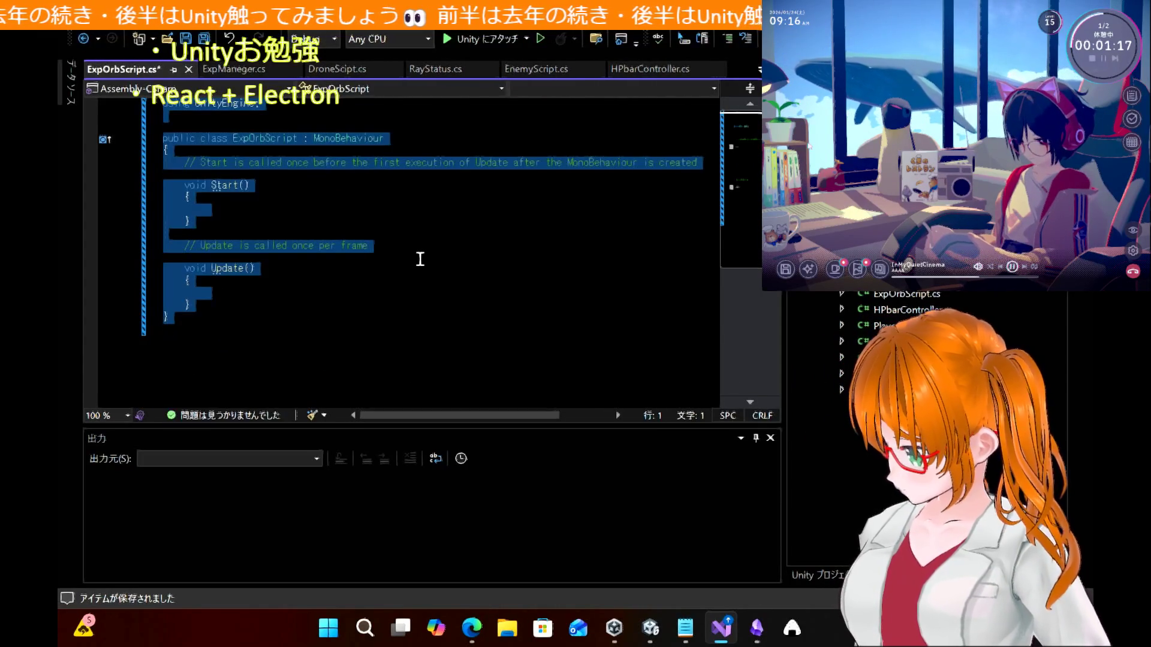
key("ctrl+z")
mouse_move(257, 318)
left_mouse_down()
mouse_move(111, 178)
mouse_move(85, 135)
left_mouse_up()
key("ctrl+v")
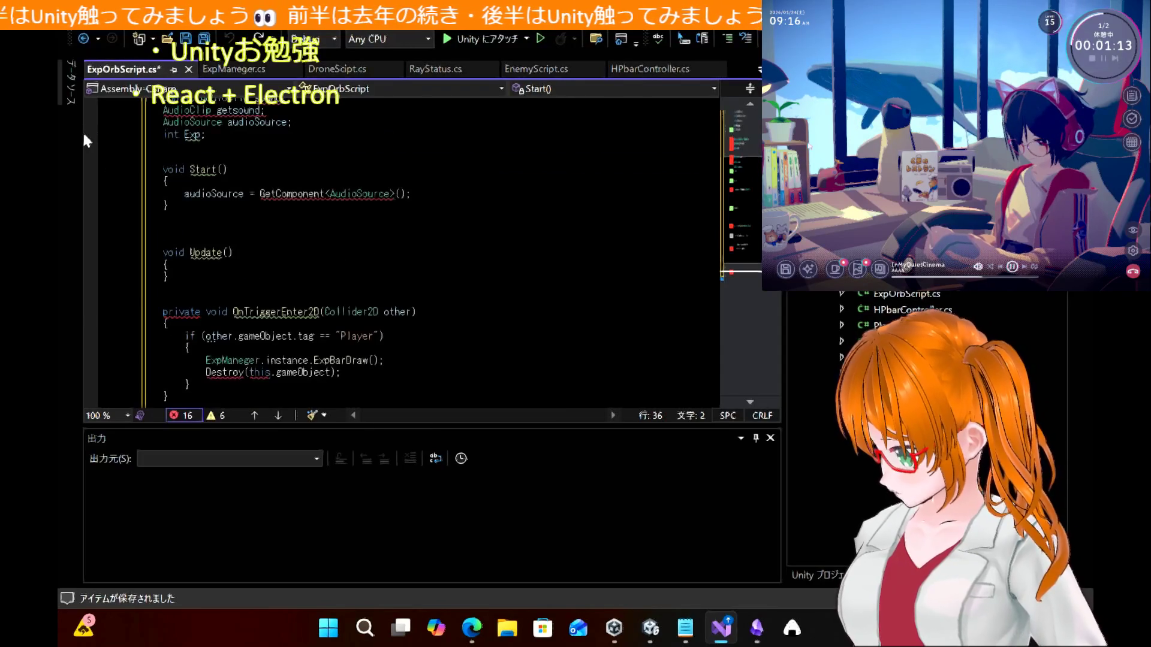
Step: Add the class's opening and closing braces, save, and indent the OnTriggerEnter2D method
scroll(308, 176, "up", 4)
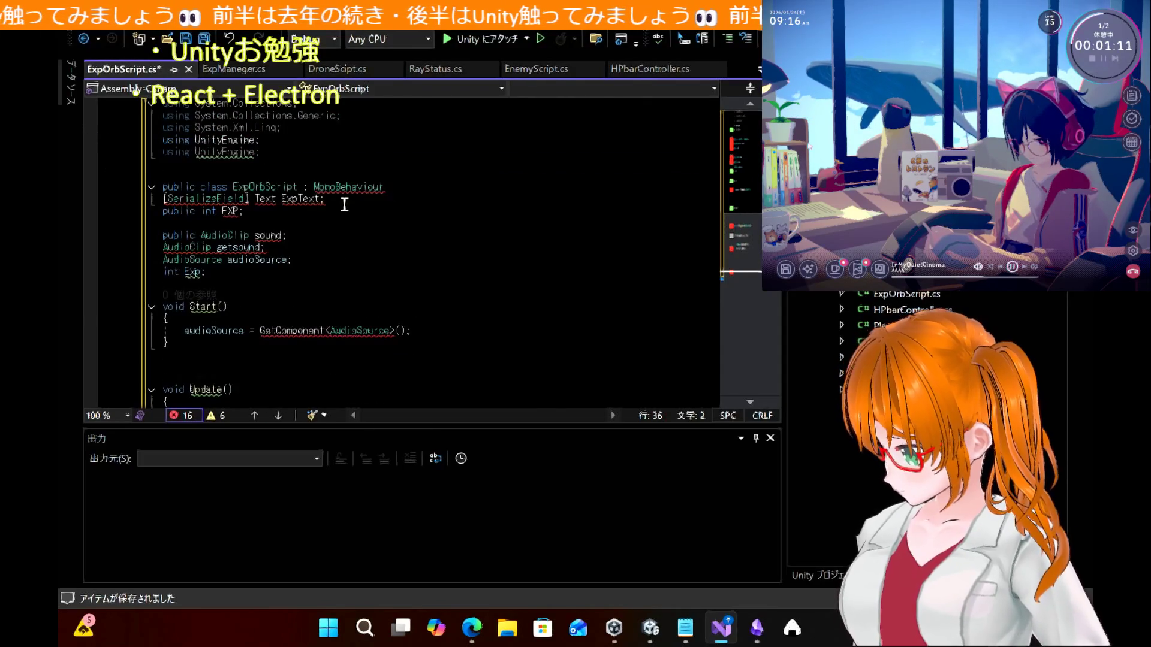
left_click(424, 190)
key("Return")
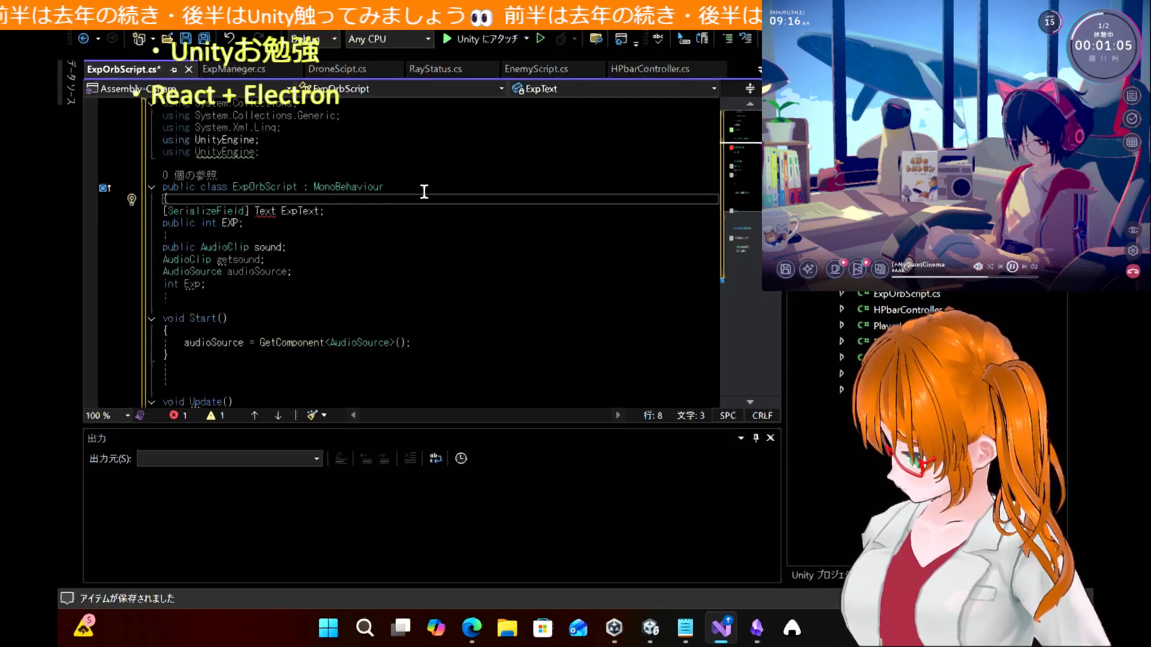
key("Delete")
scroll(297, 317, "down", 8)
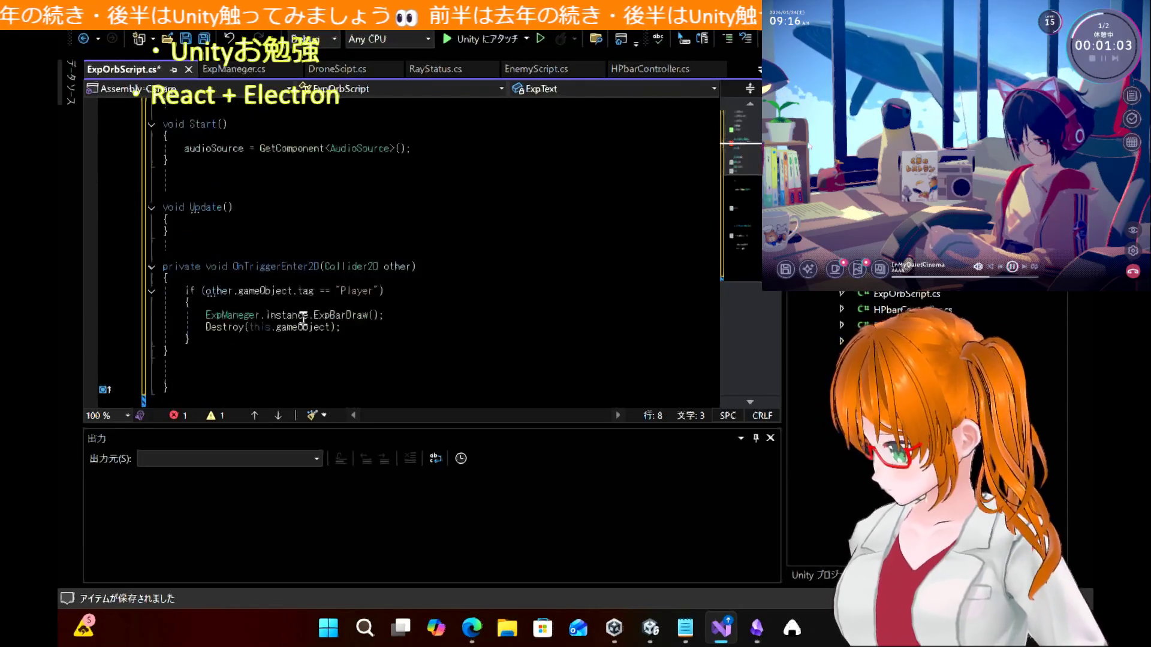
left_click(265, 291)
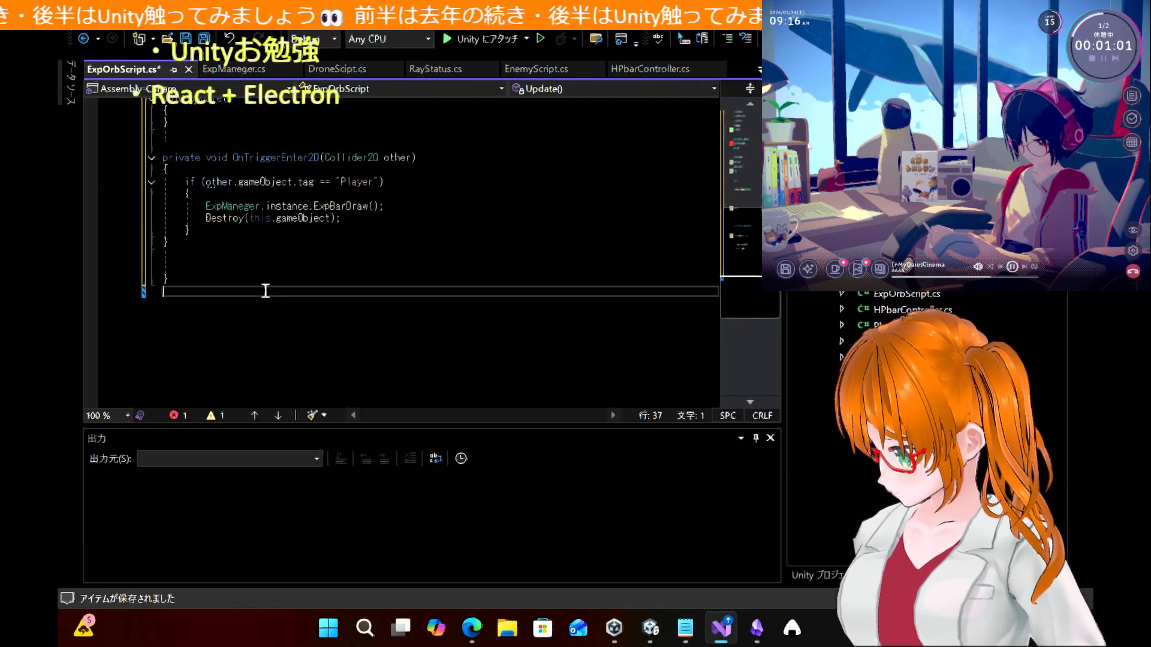
type("}")
key("ctrl+s")
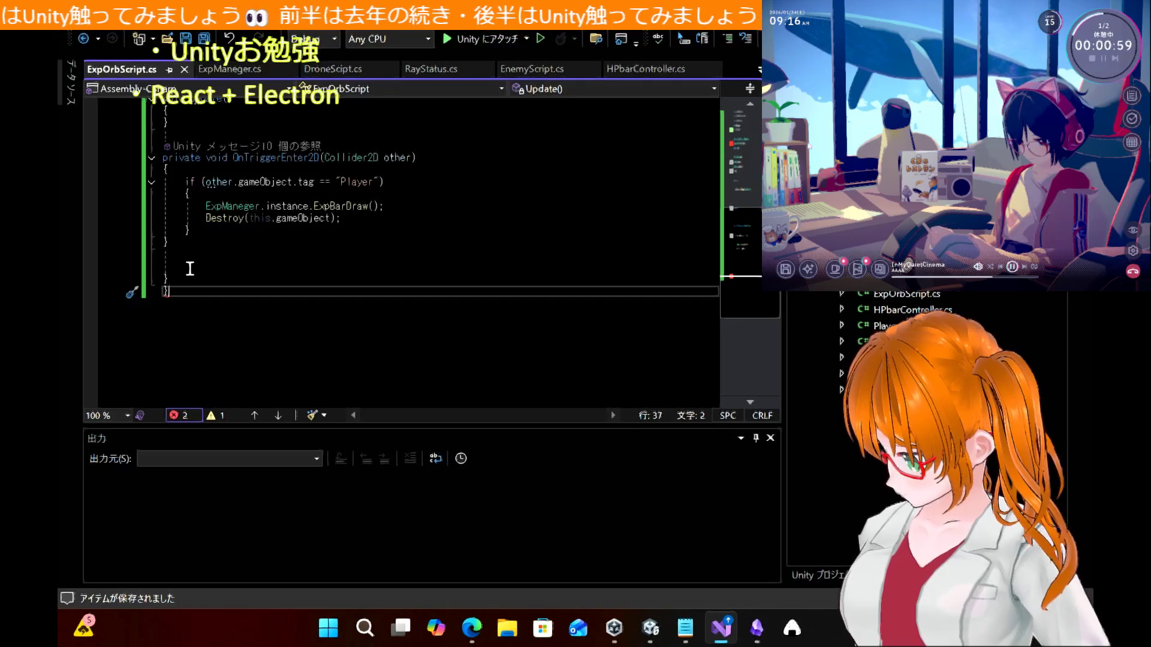
mouse_move(185, 275)
left_mouse_down()
mouse_move(134, 146)
mouse_move(127, 162)
left_mouse_up()
key("Tab")
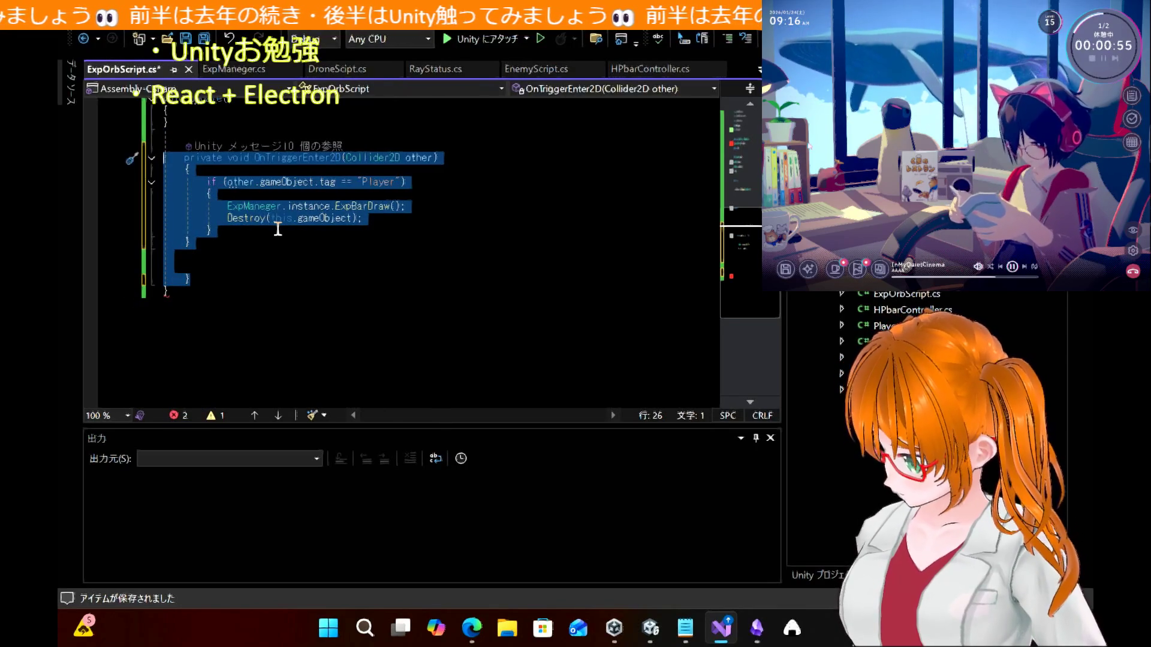
Step: Delete the leftover stray closing-brace lines at the end of ExpOrbScript
left_click(278, 230)
left_click(237, 271)
left_click_drag(234, 270, 234, 240)
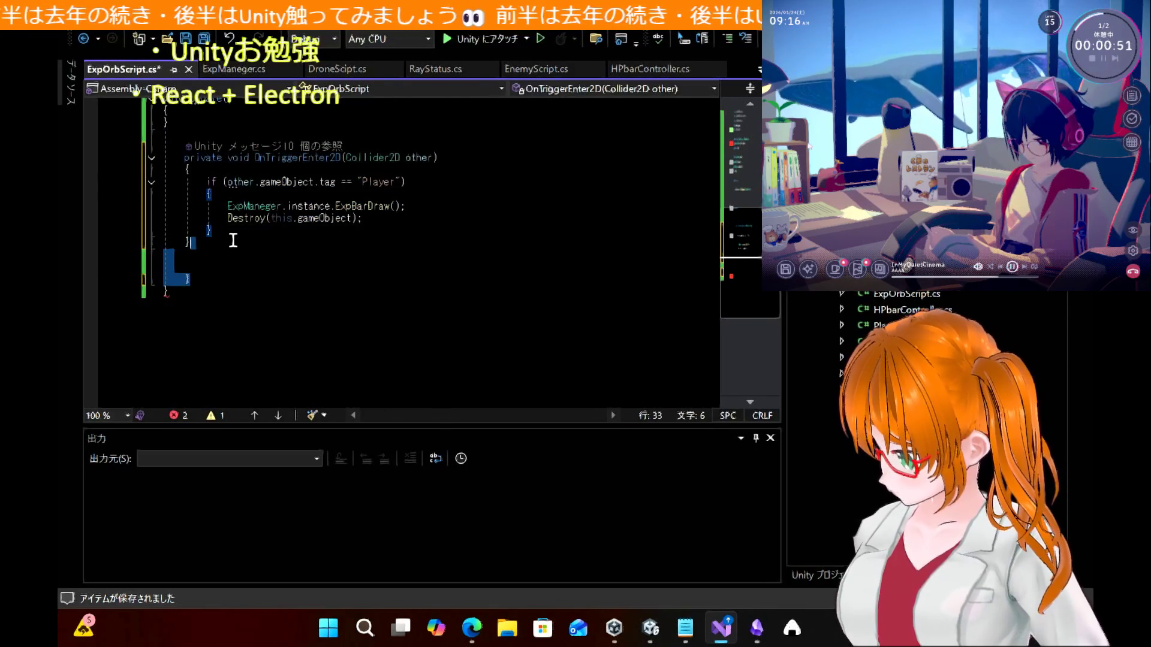
key("Delete")
scroll(233, 240, "up", 6)
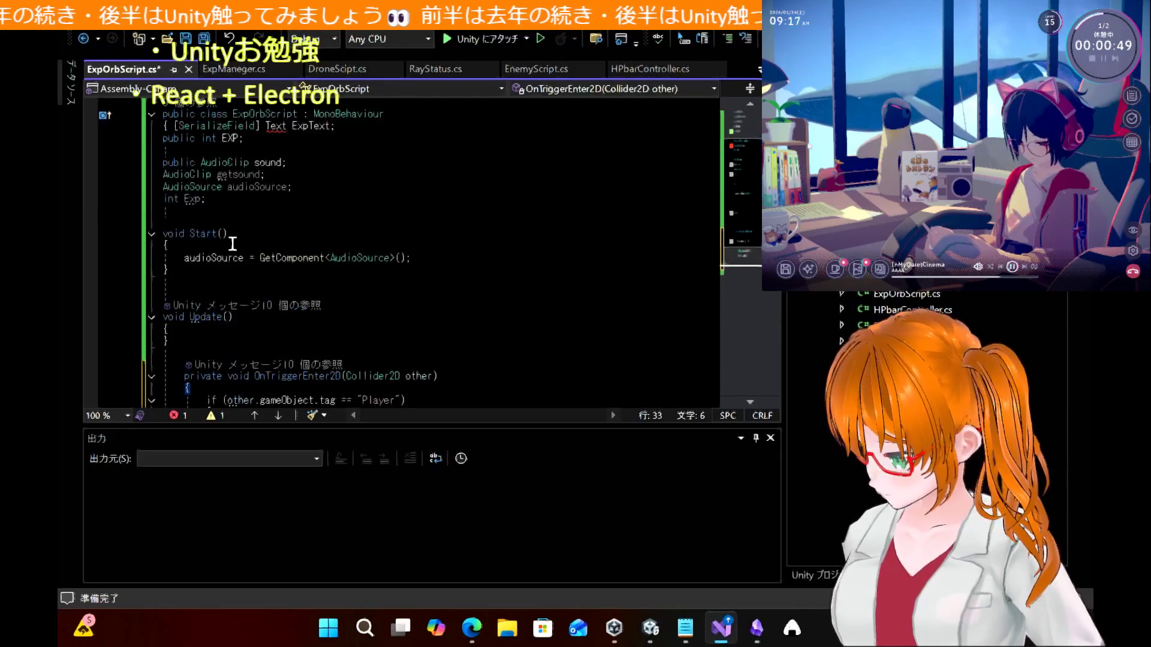
scroll(232, 275, "down", 2)
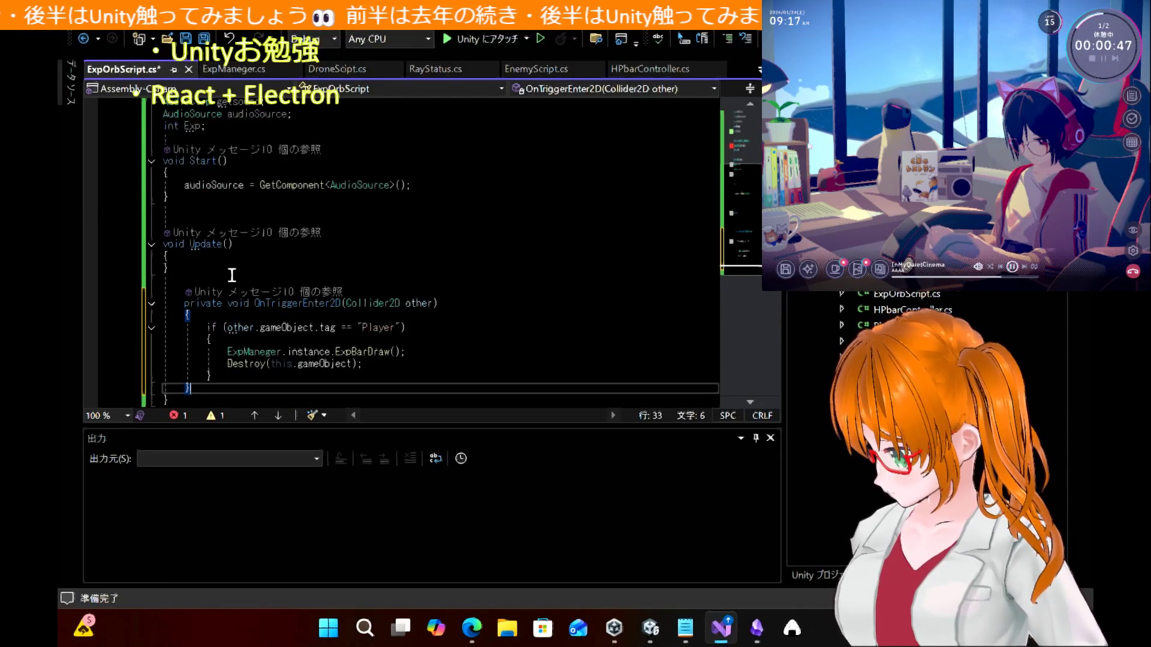
Step: Indent the Start and Update methods one level inside the class
mouse_move(215, 270)
left_mouse_down()
mouse_move(172, 246)
mouse_move(163, 157)
left_mouse_up()
key("Tab")
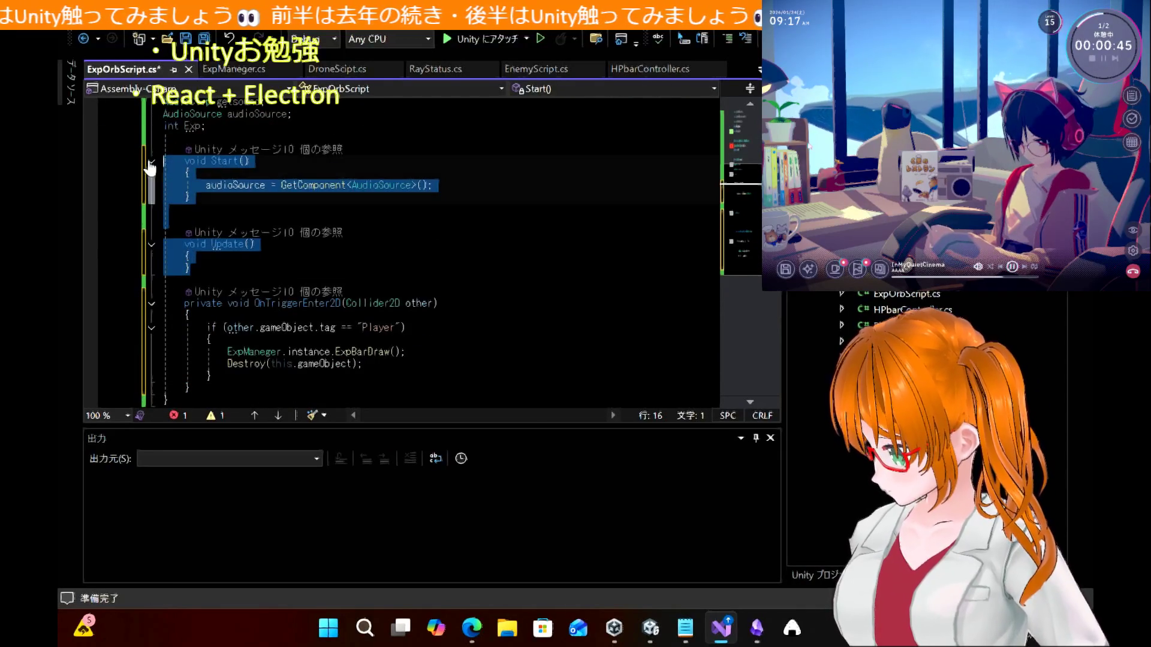
left_click(247, 229)
left_click(302, 195)
Step: Indent the EXP field declarations and move the class's opening brace onto its own line
scroll(302, 194, "up", 4)
left_click_drag(207, 271, 144, 213)
key("Tab")
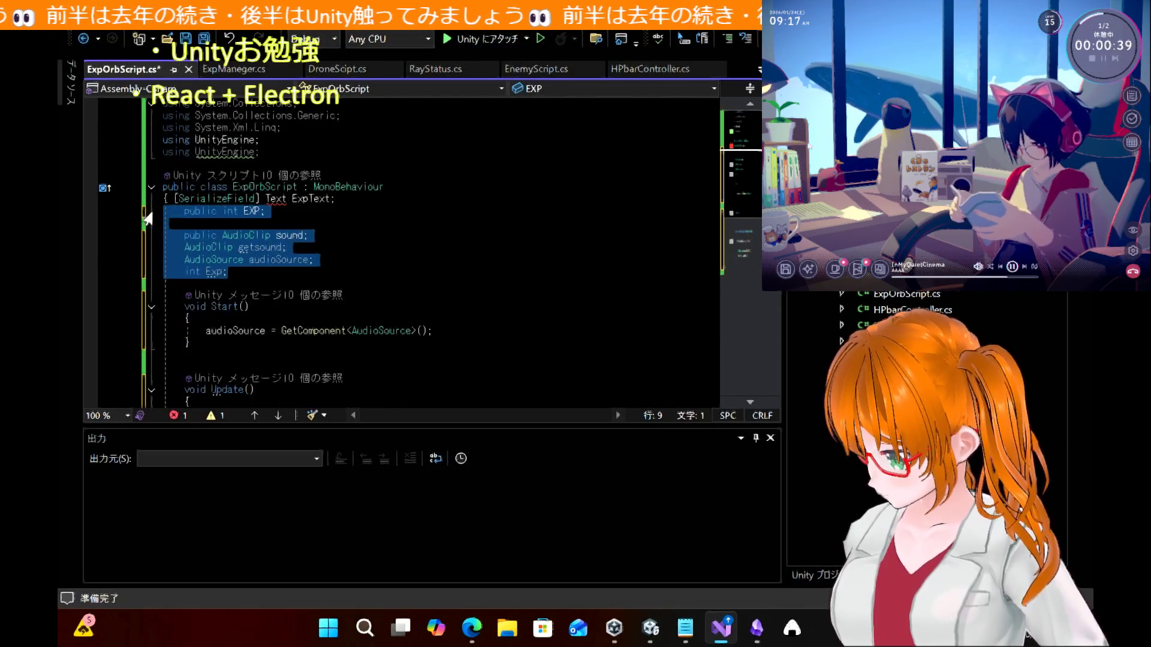
left_click(234, 235)
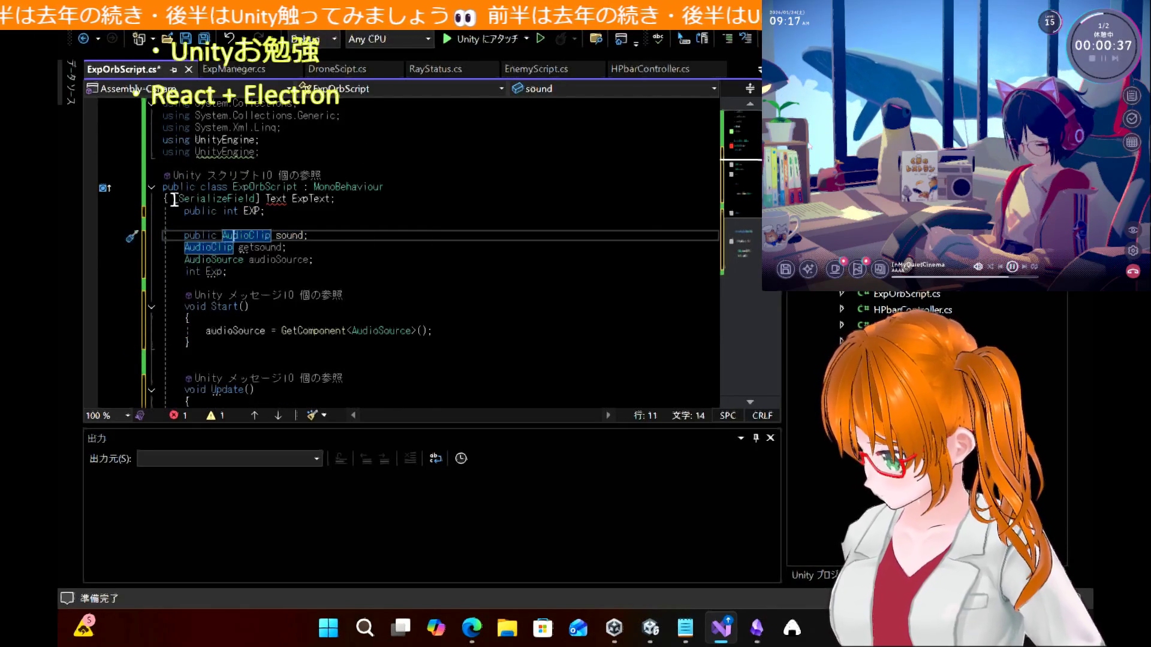
left_click(174, 199)
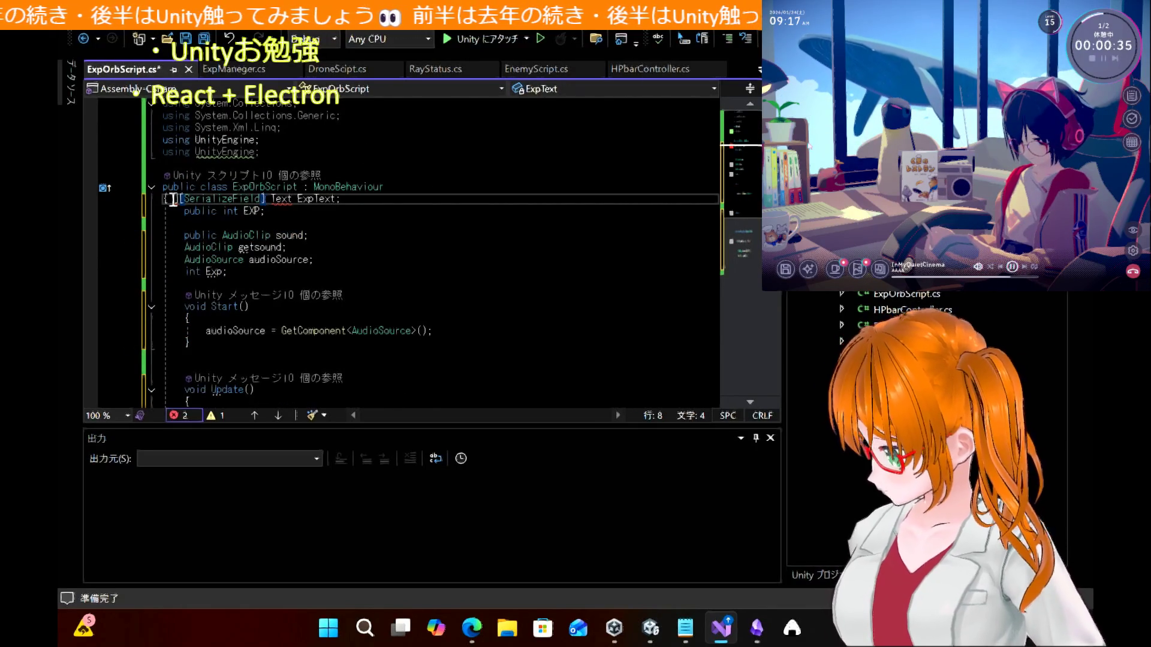
key("Return")
Step: Resolve the unknown Text type by adding 'using UnityEngine.UI;' via the quick fix
left_click(399, 224)
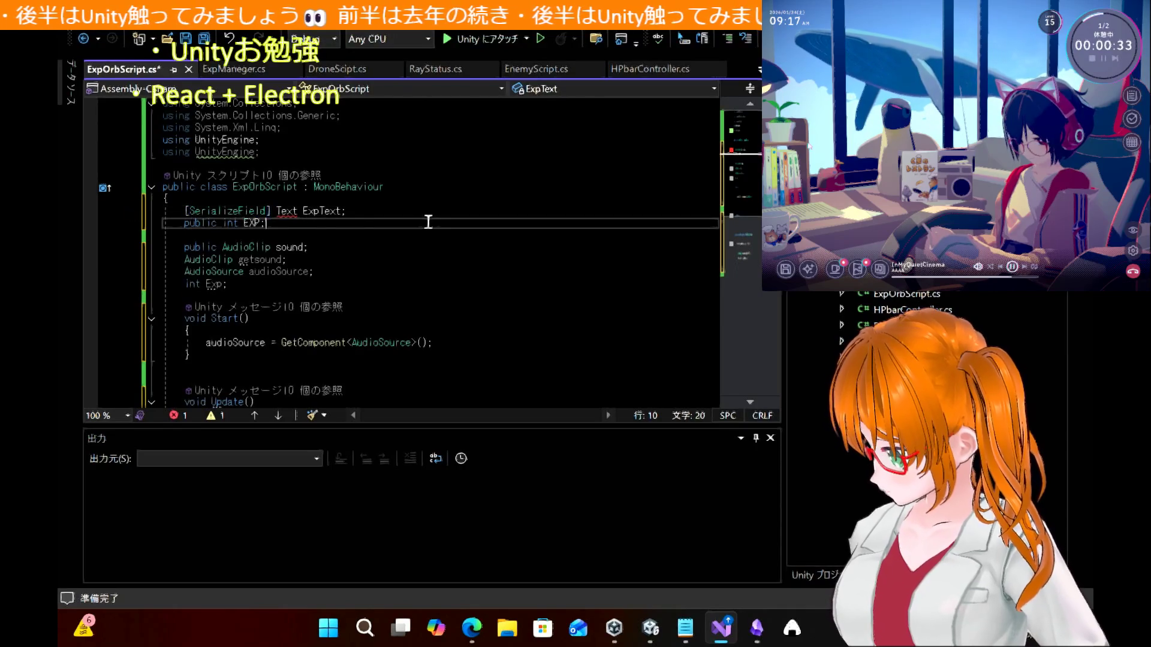
mouse_move(289, 211)
left_click(345, 273)
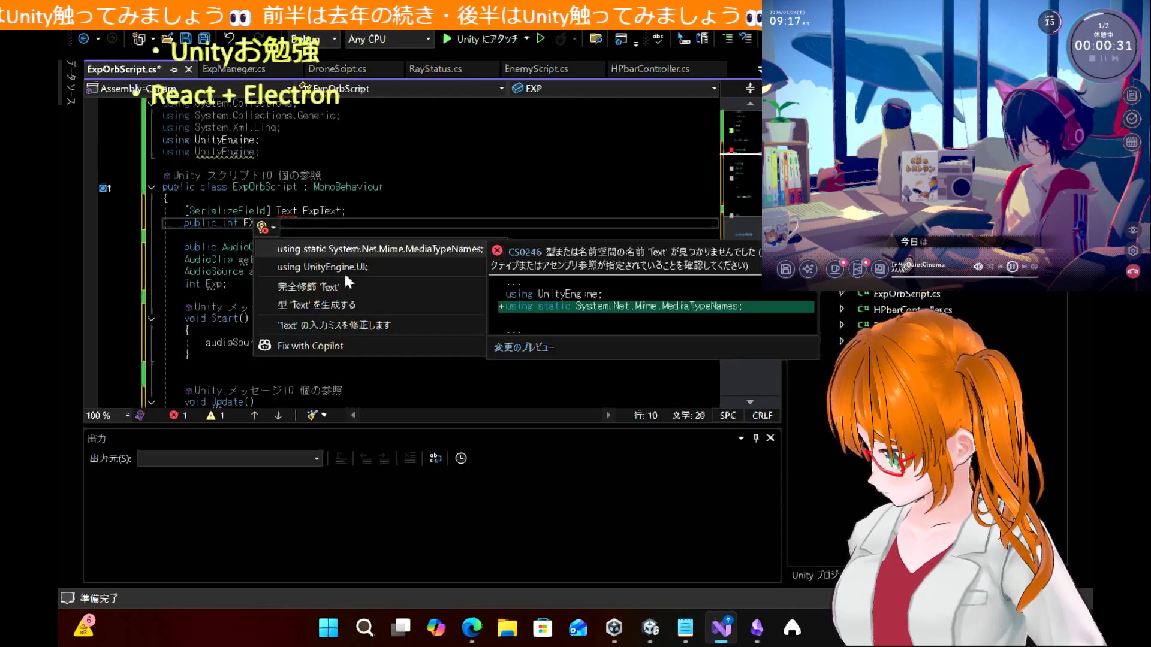
left_click(372, 268)
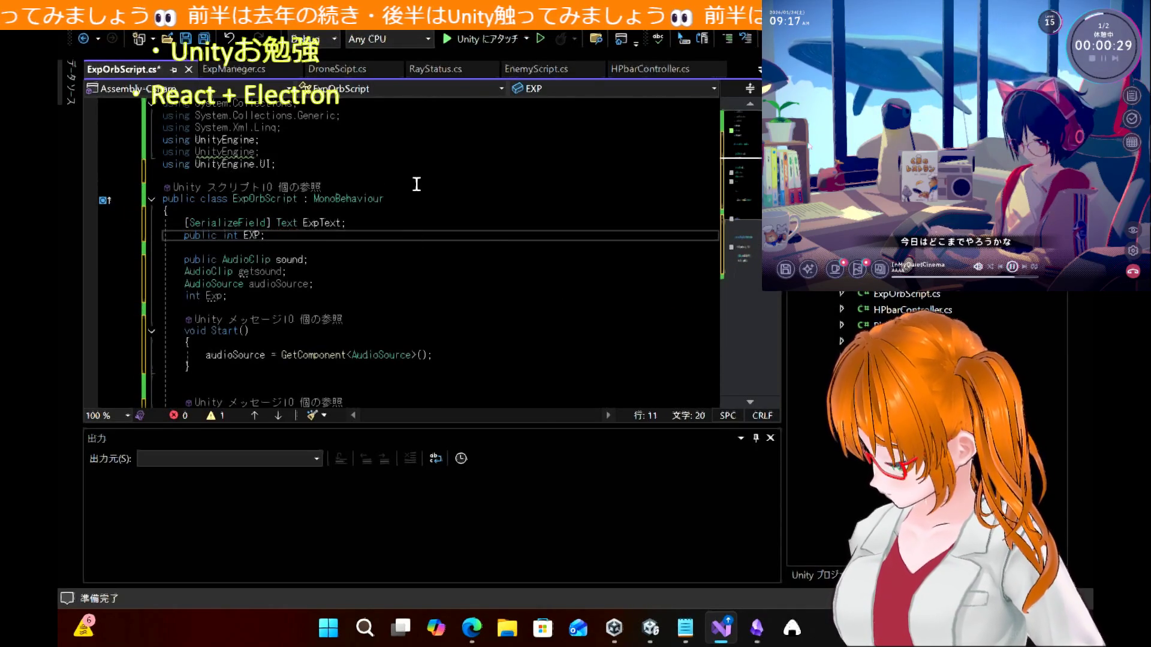
Step: Remove and sort the using directives, then save ExpOrbScript.cs
left_click(381, 153)
right_click(380, 153)
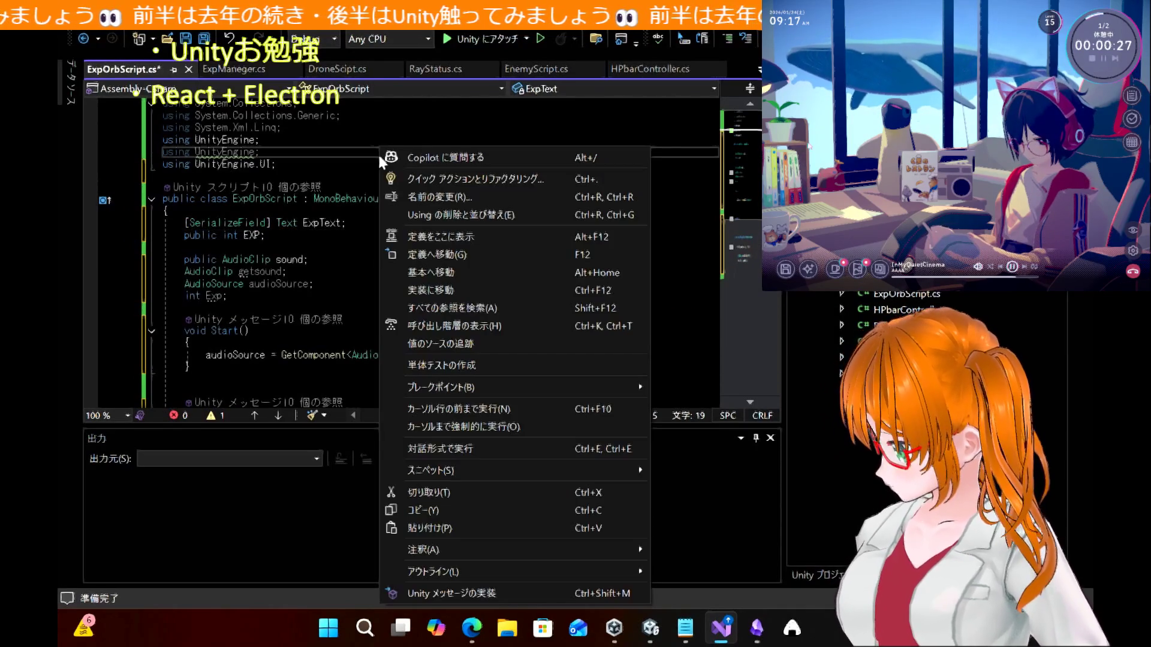
left_click(511, 213)
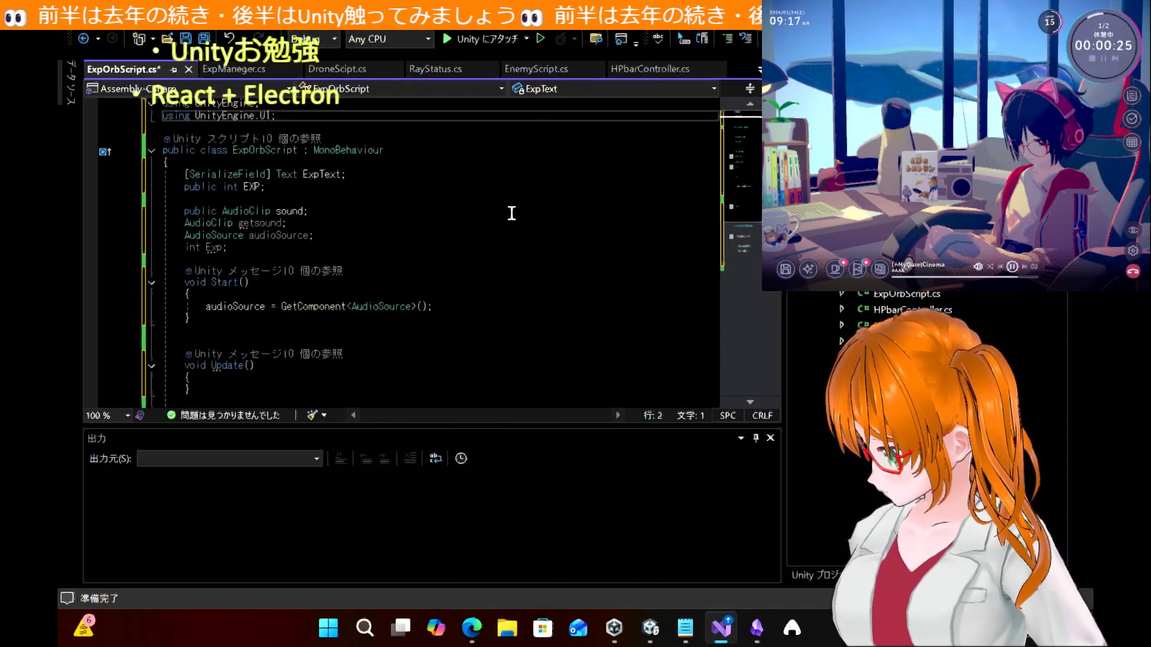
key("ctrl+s")
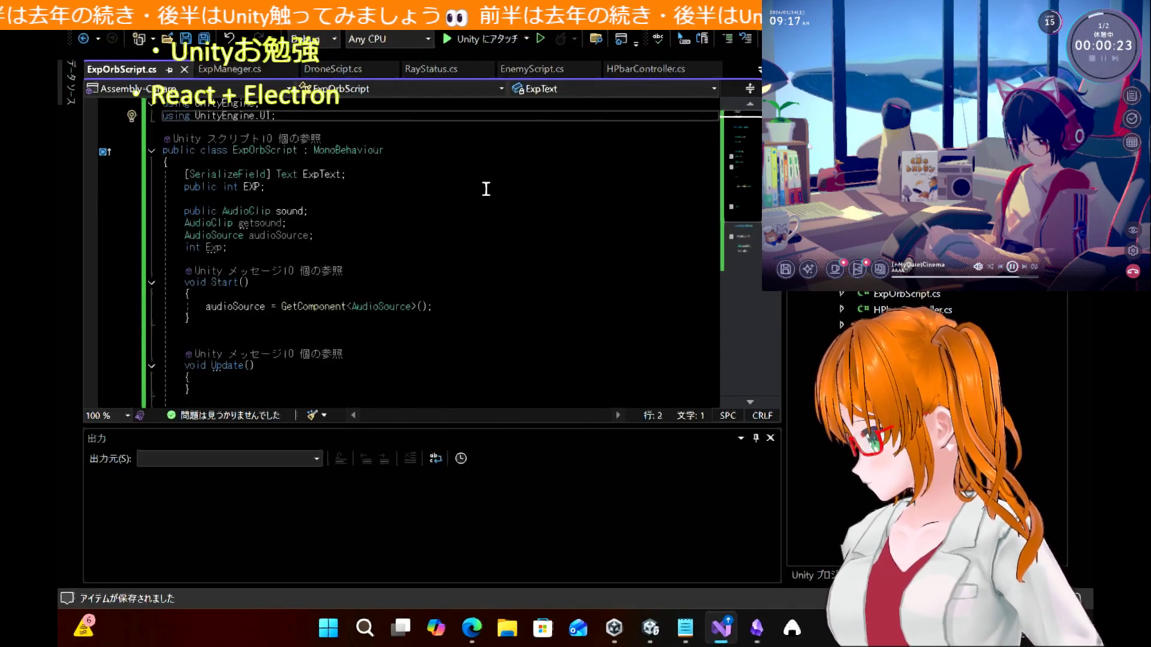
scroll(486, 188, "down", 4)
scroll(486, 189, "up", 4)
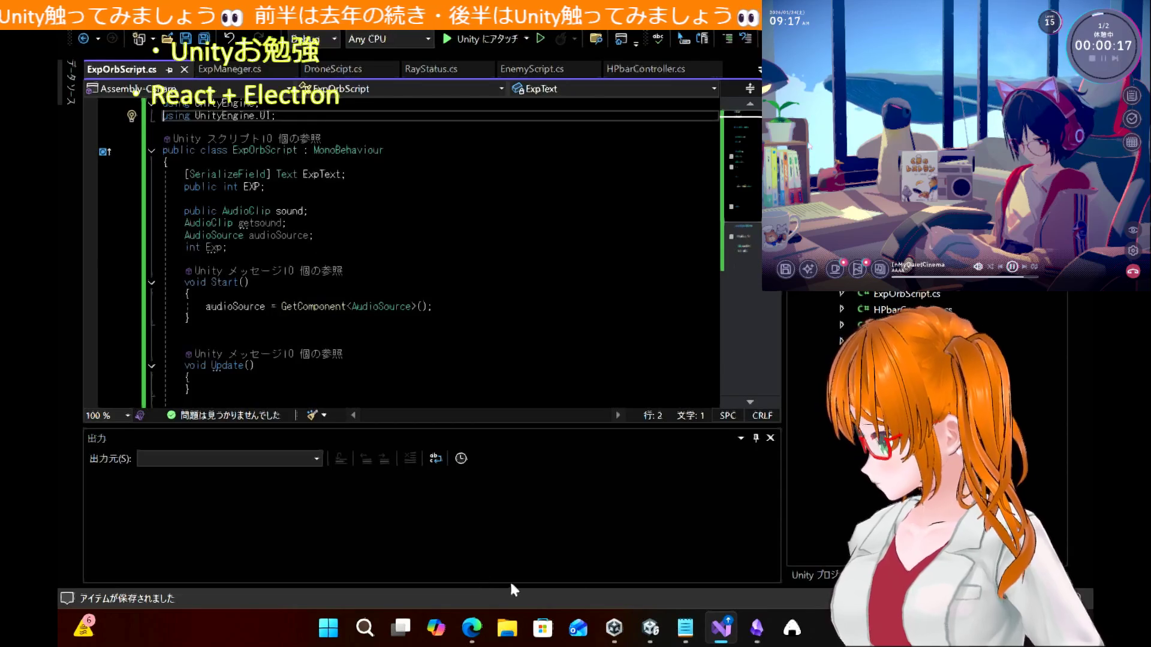
left_click(781, 639)
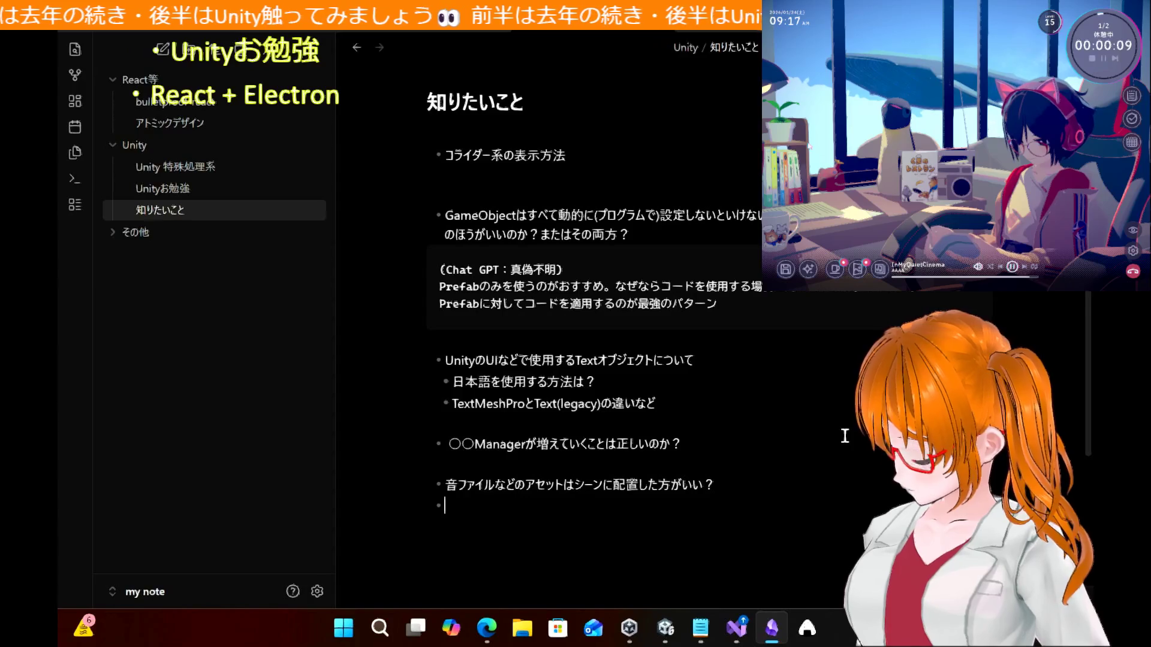
Step: Start a new bullet reading 'AudioClipなどはSerializeField属性が'
type("Audio")
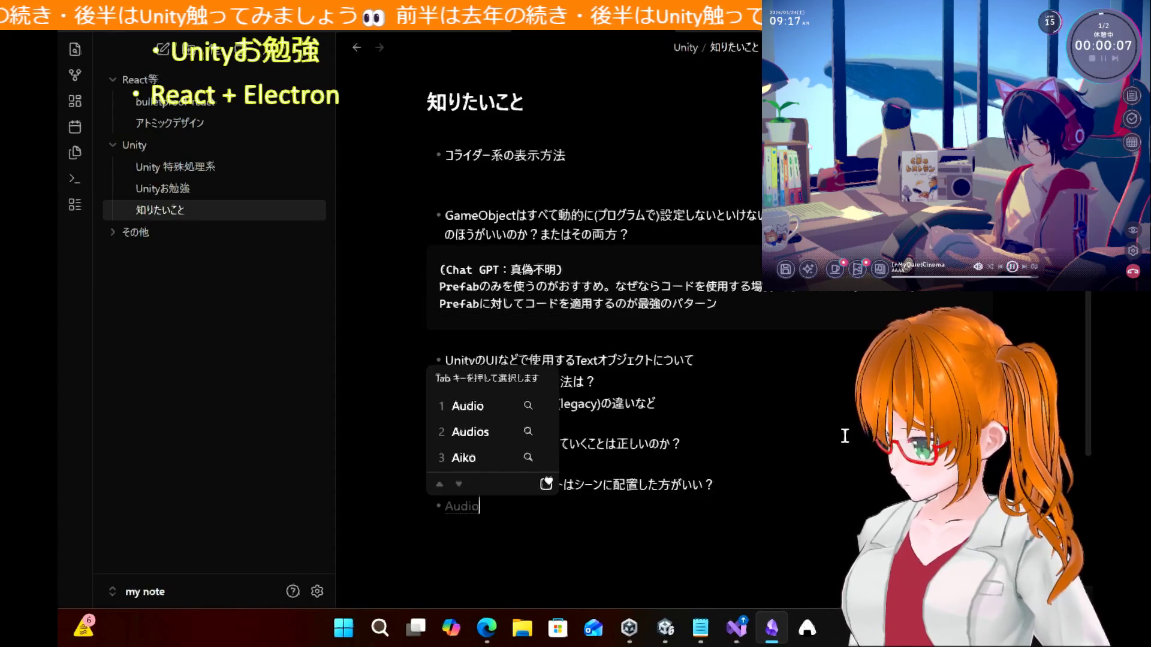
key("Return")
type("Clipnad")
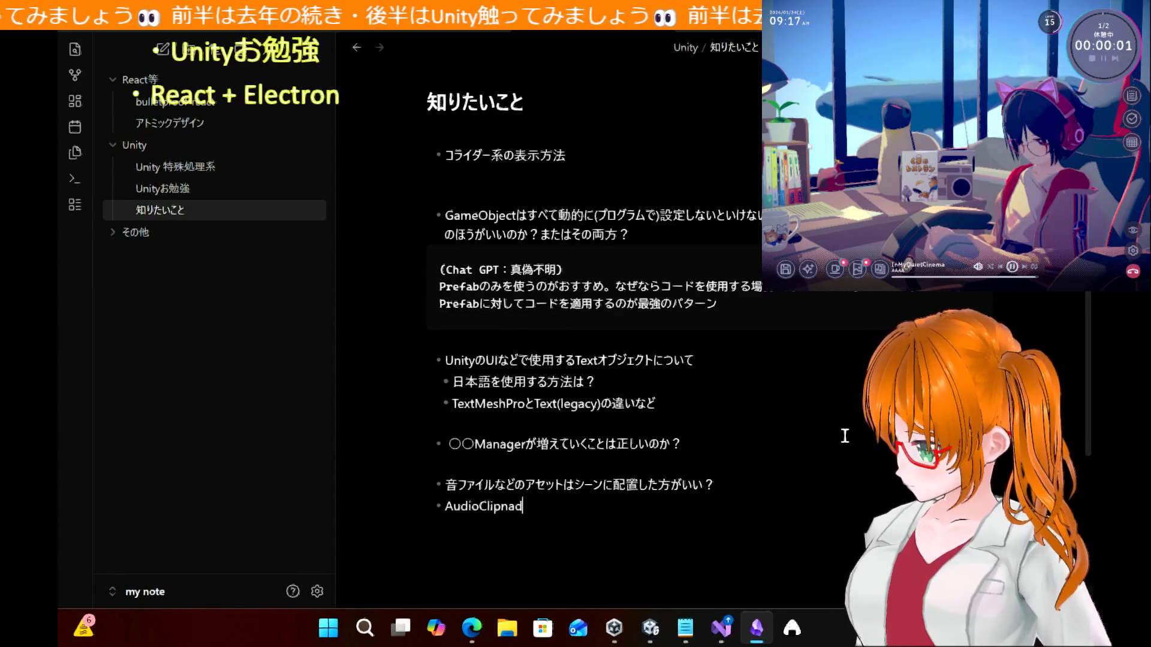
type("oha")
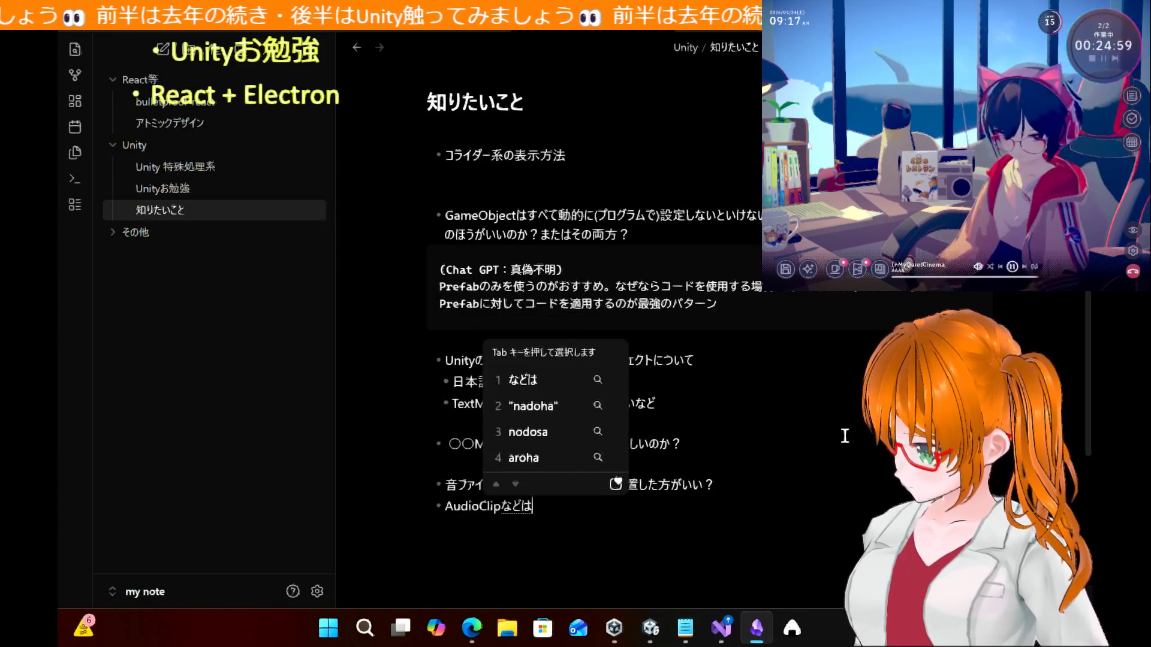
key("Return")
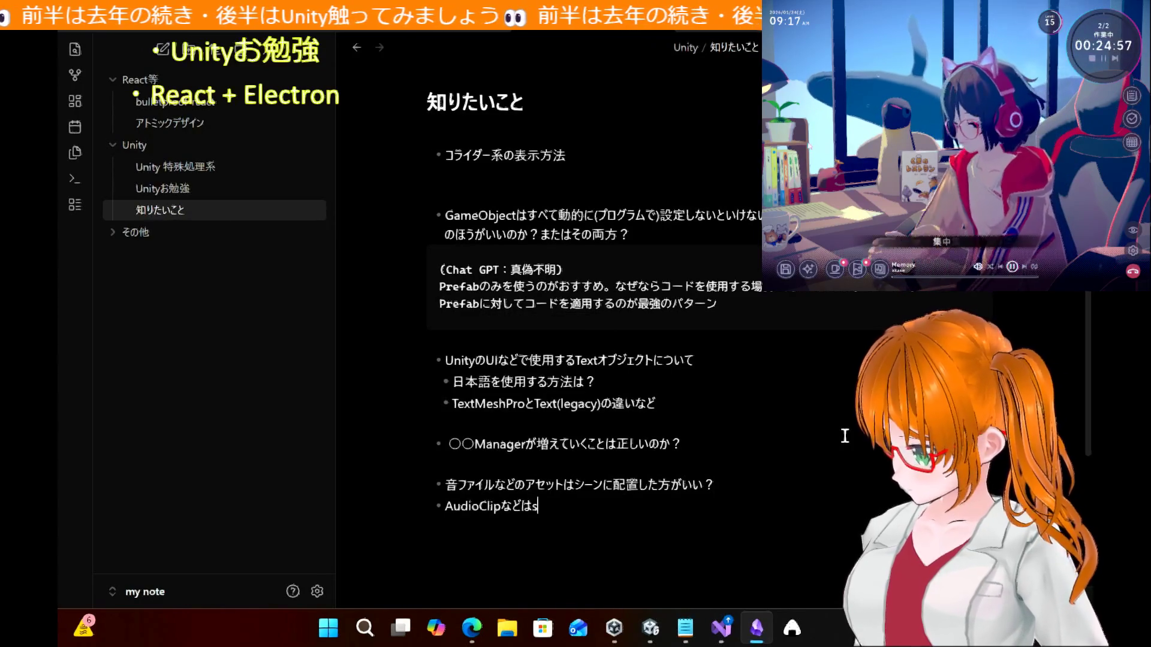
key("BackSpace")
type("Selia")
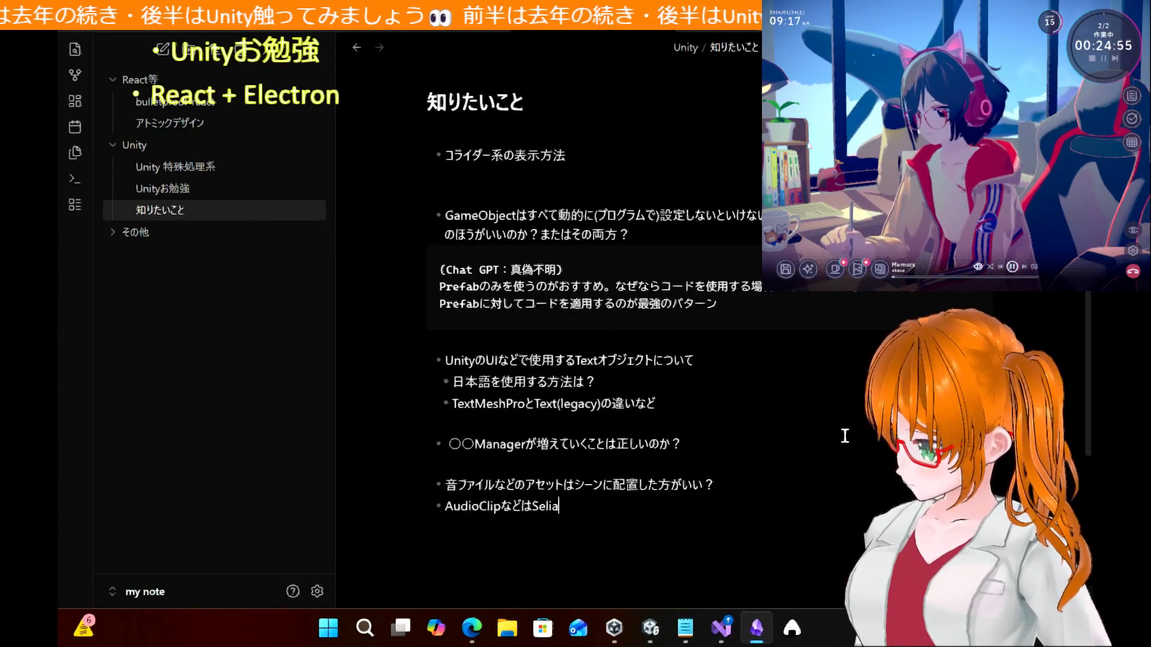
key("BackSpace")
key("BackSpace")
key("BackSpace")
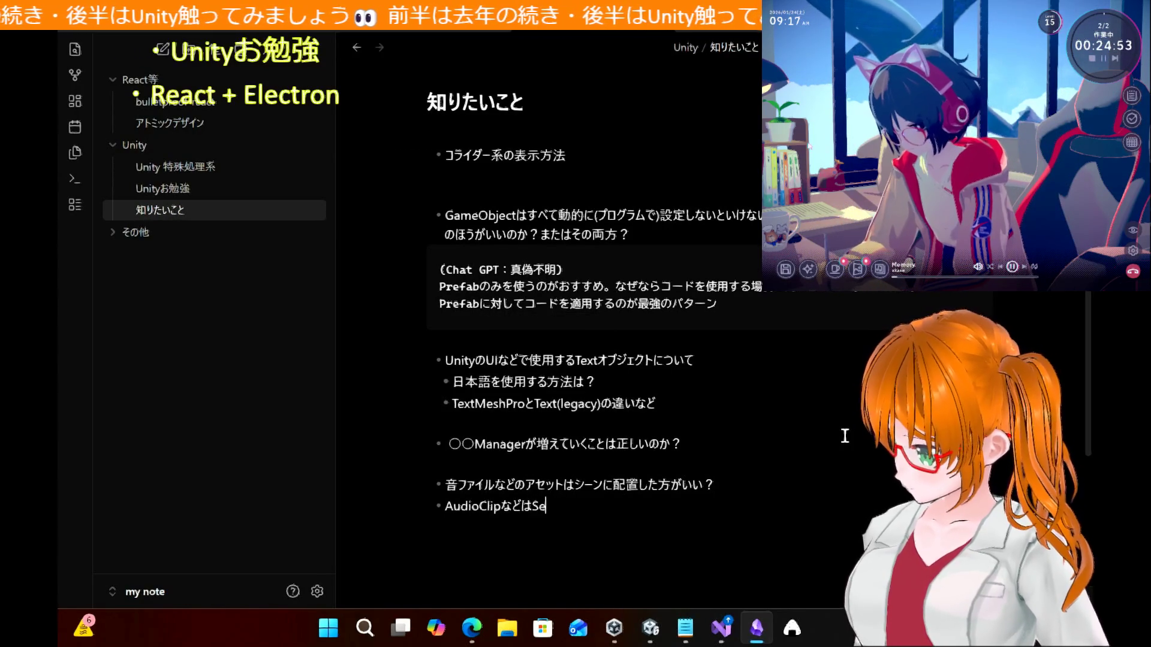
type("Field")
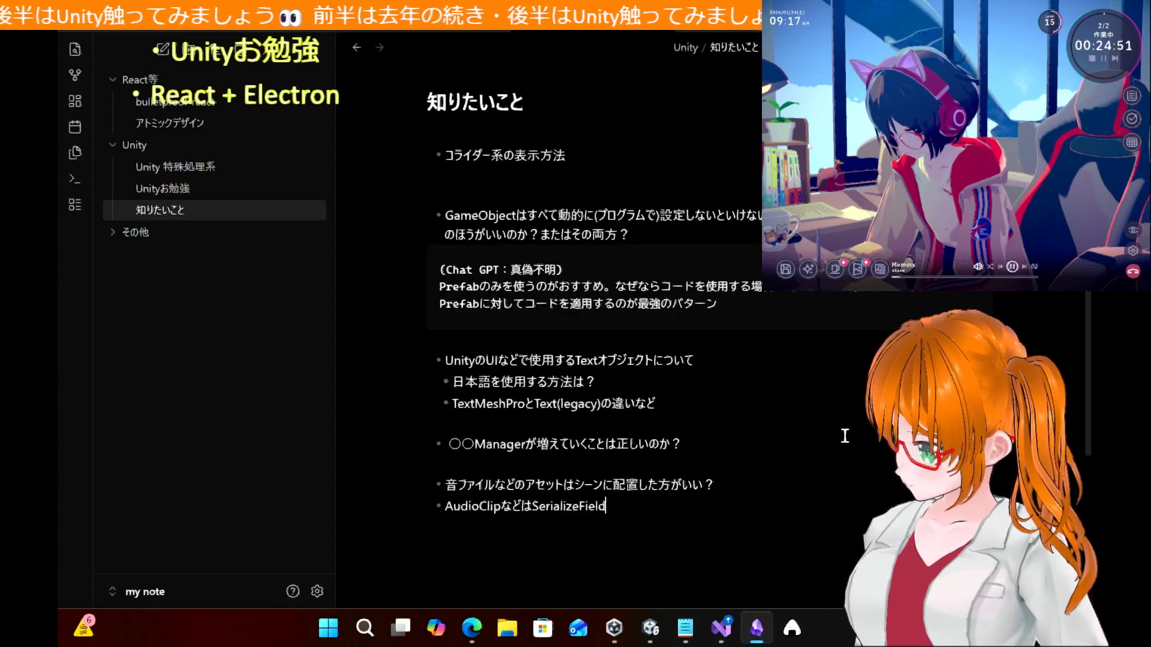
type("zokusei")
key("Return")
type("ga")
key("Return")
Step: Continue the bullet with 'ついていないのにUnityの画面から設定可能なのには理…'
type("tuitenai")
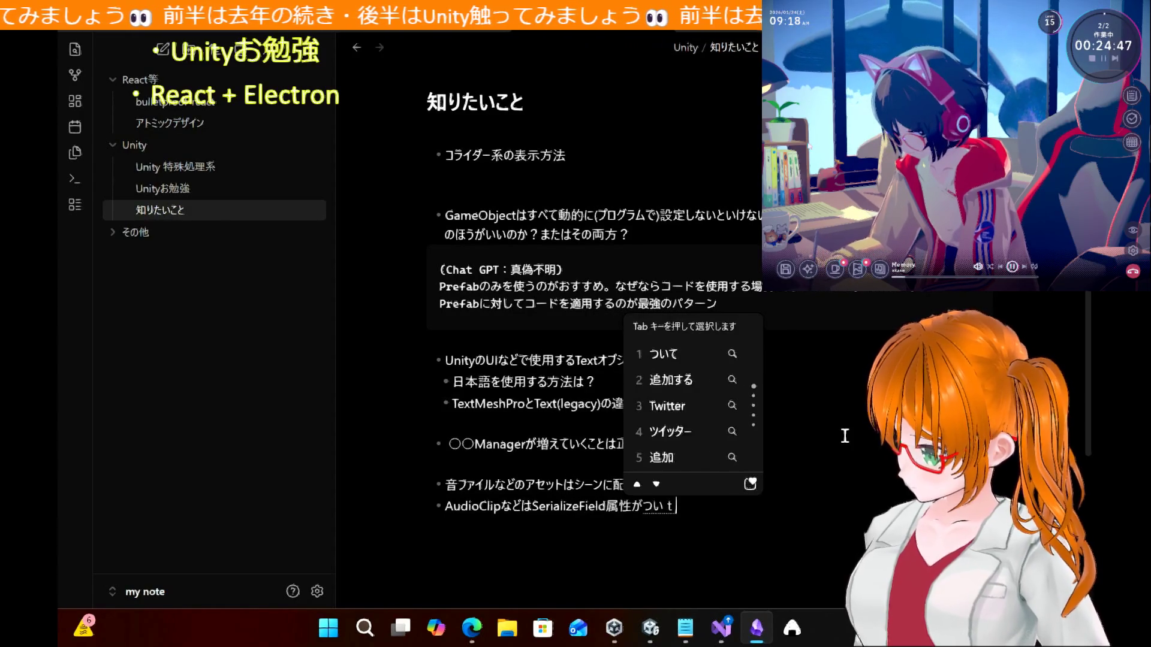
type("t")
key("BackSpace")
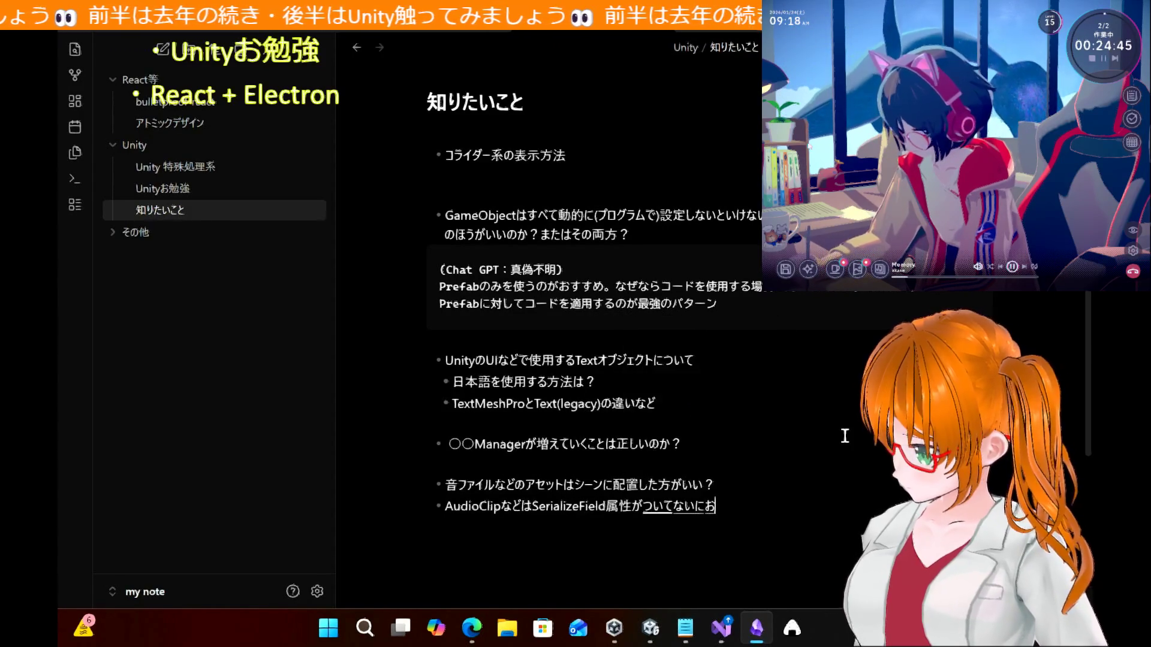
key("space")
type("noni")
key("Return")
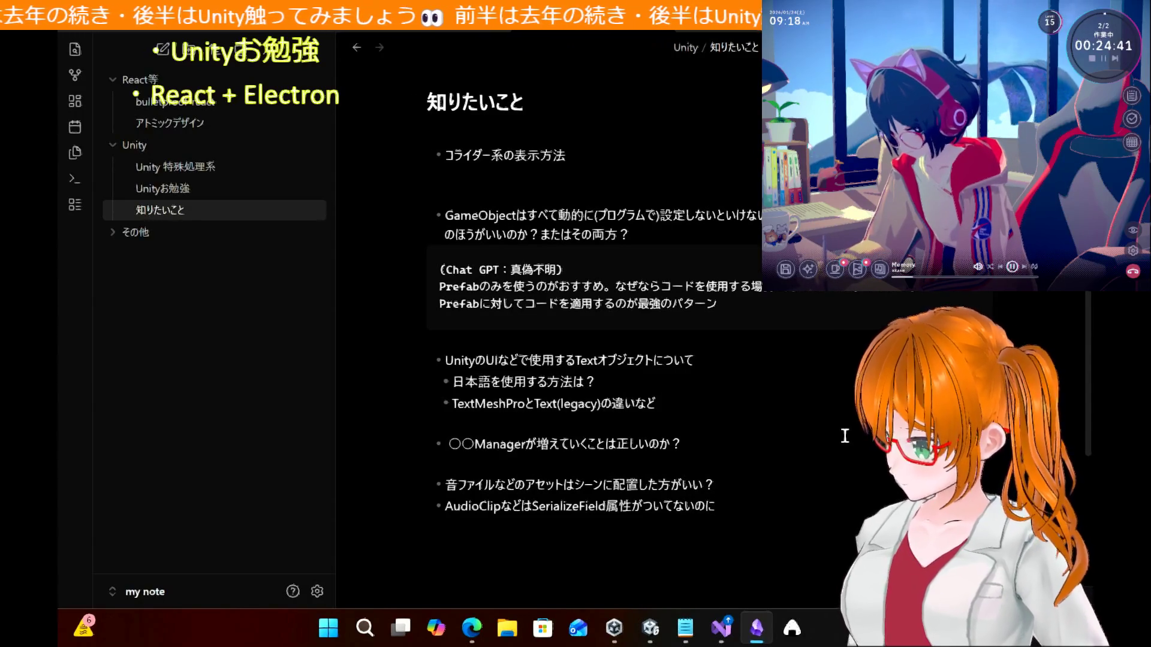
type("Unity")
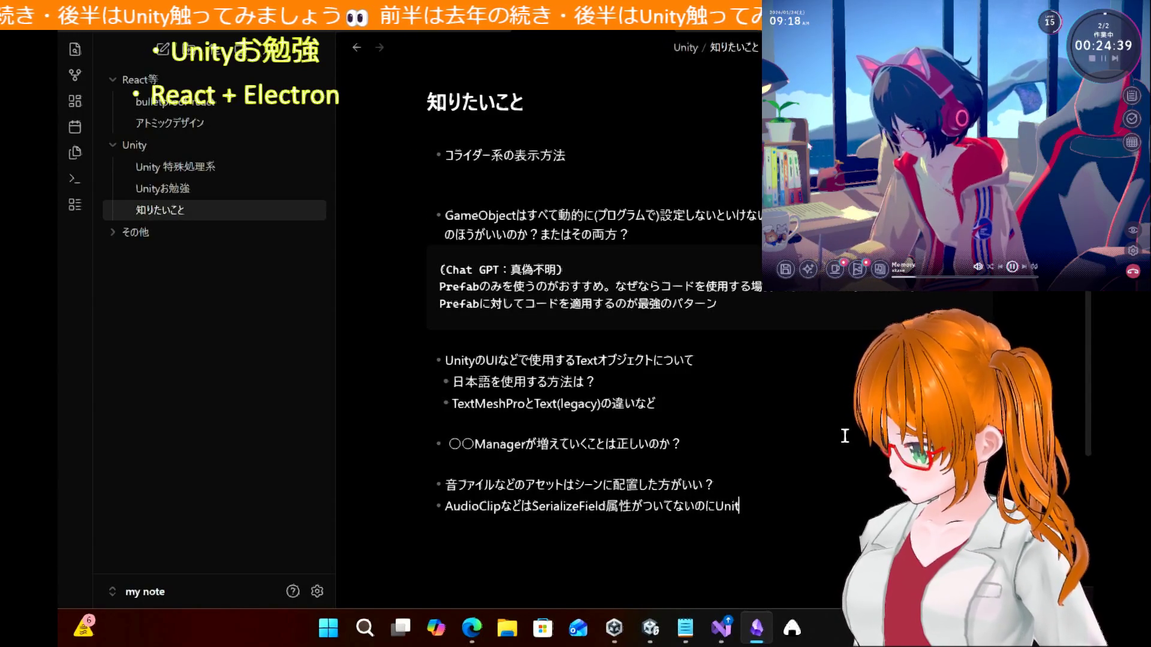
type("の画面から")
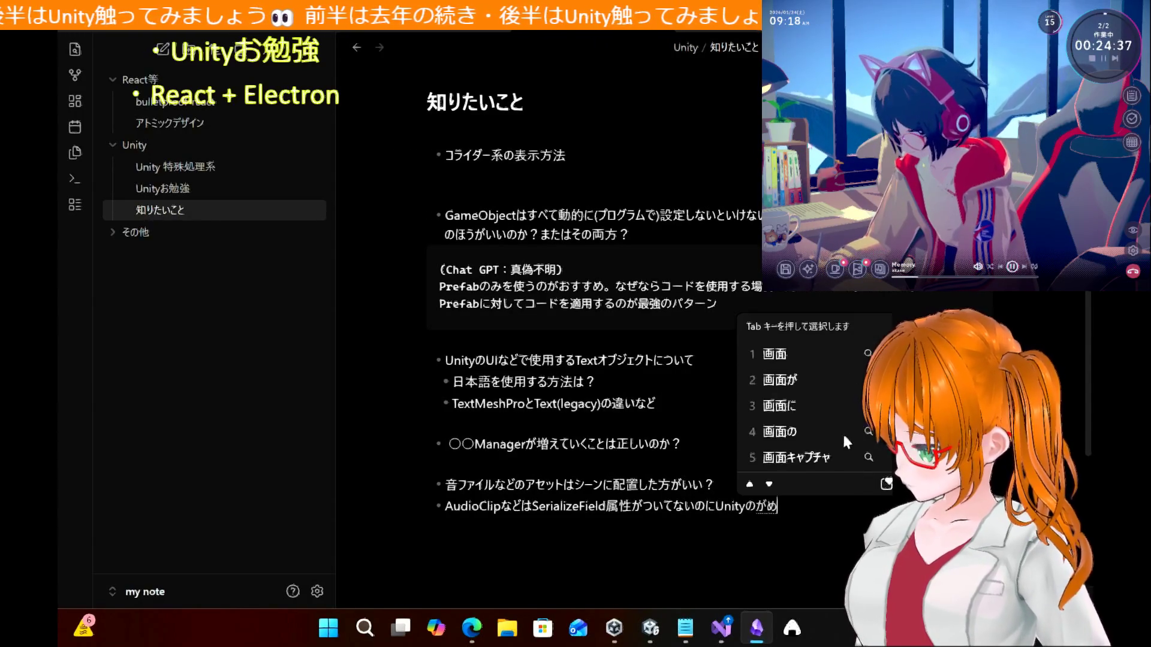
type("設定")
type("可能なの")
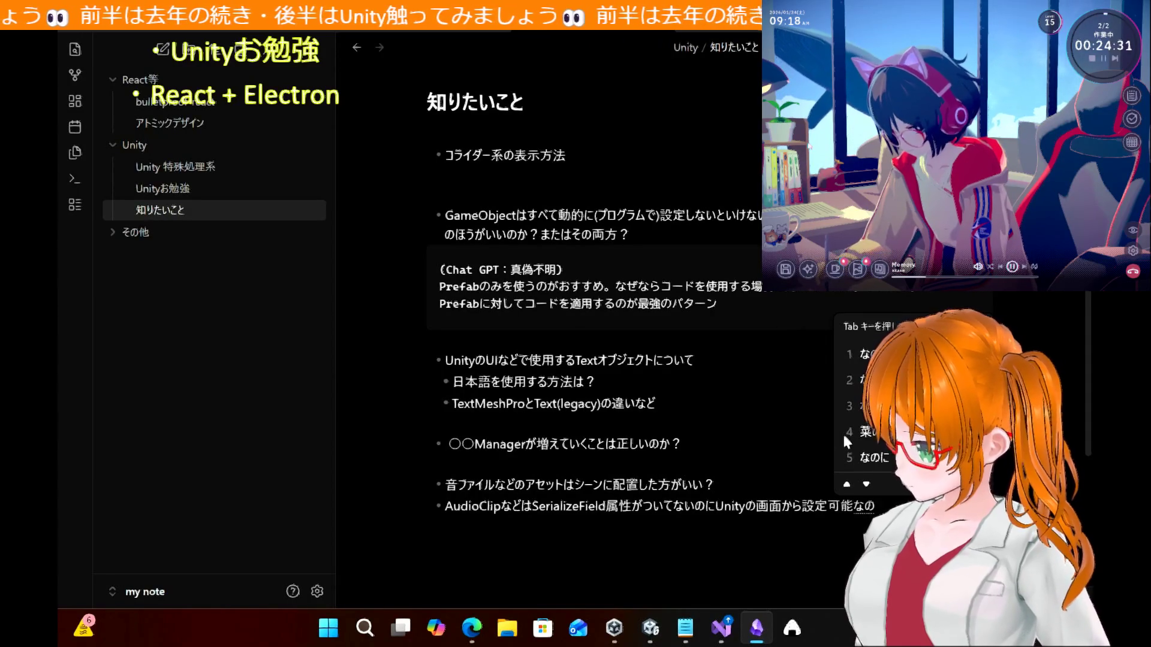
type("には理")
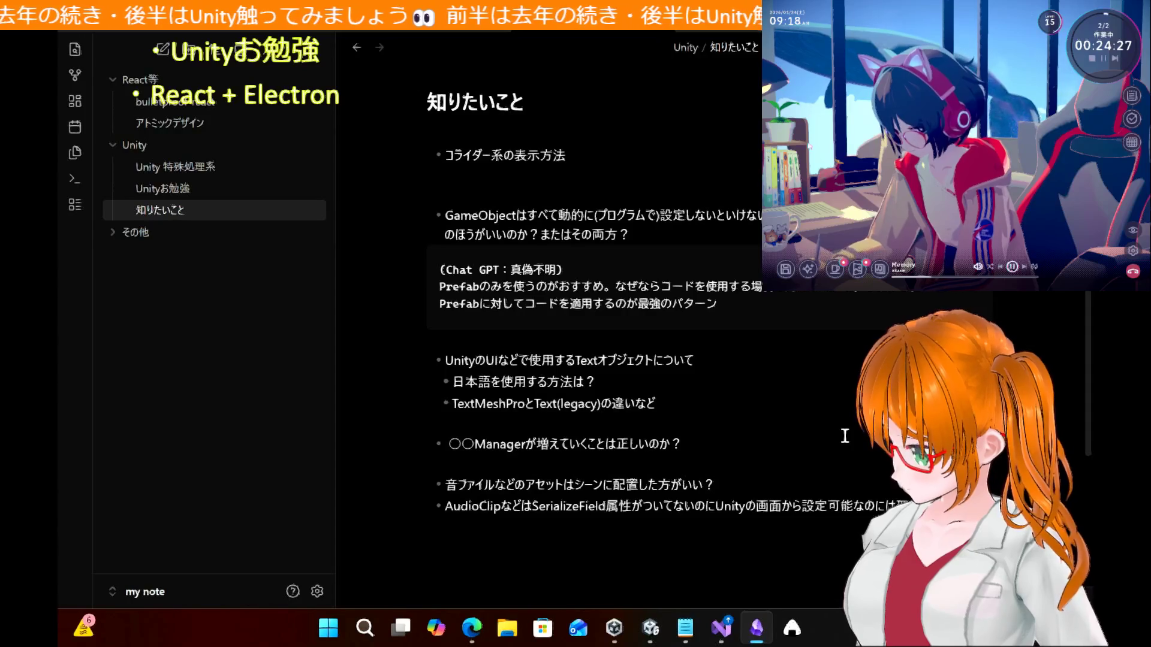
left_click(806, 403)
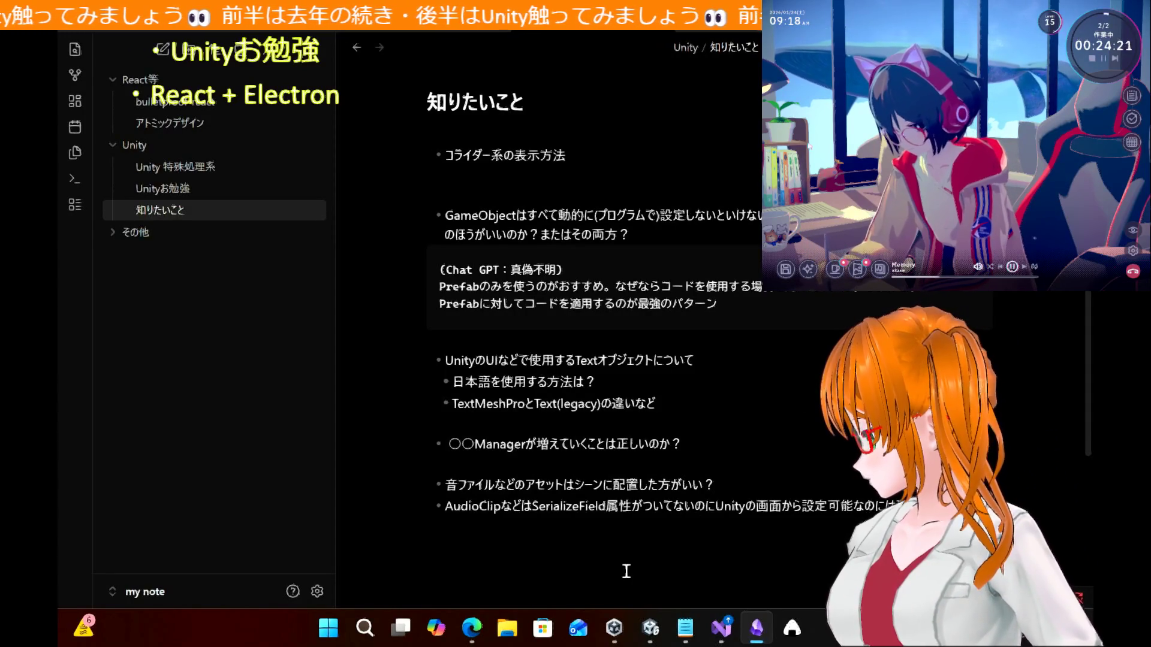
left_click(733, 635)
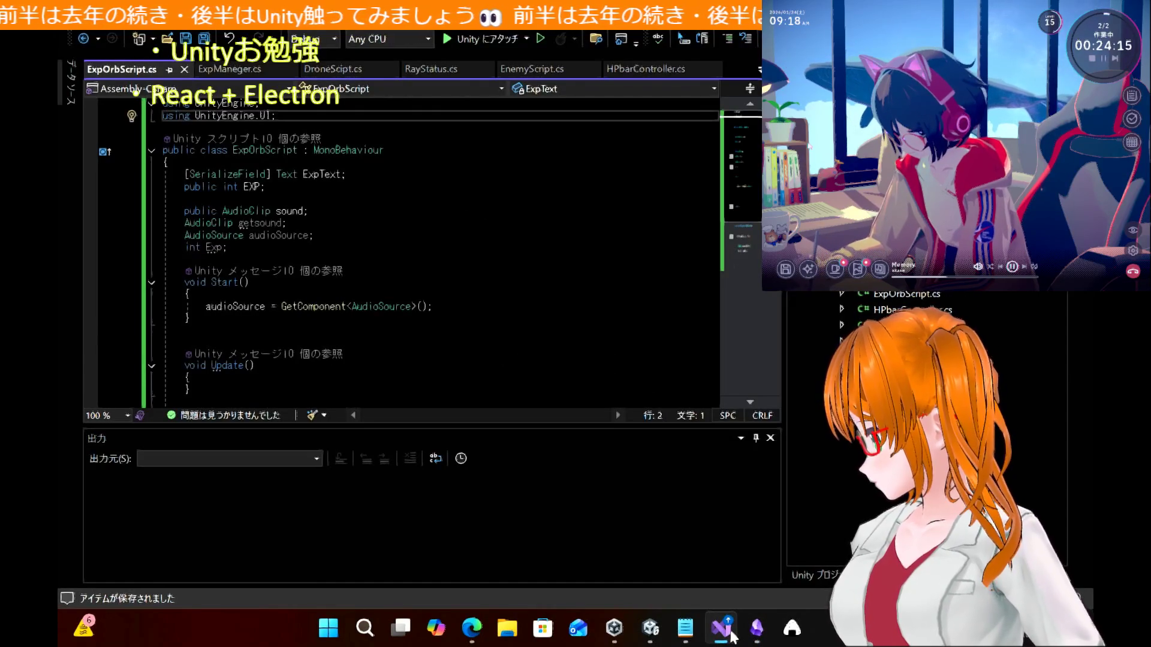
Step: Minimize Visual Studio and switch back to the Unity editor
left_click(731, 634)
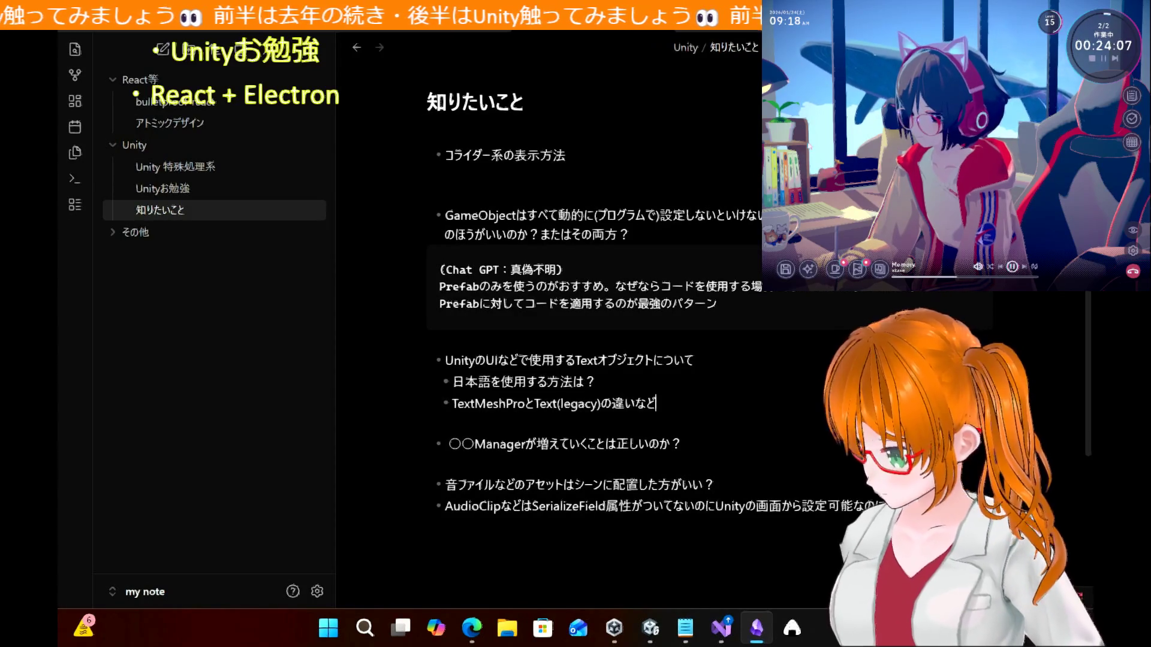
key("alt+Tab")
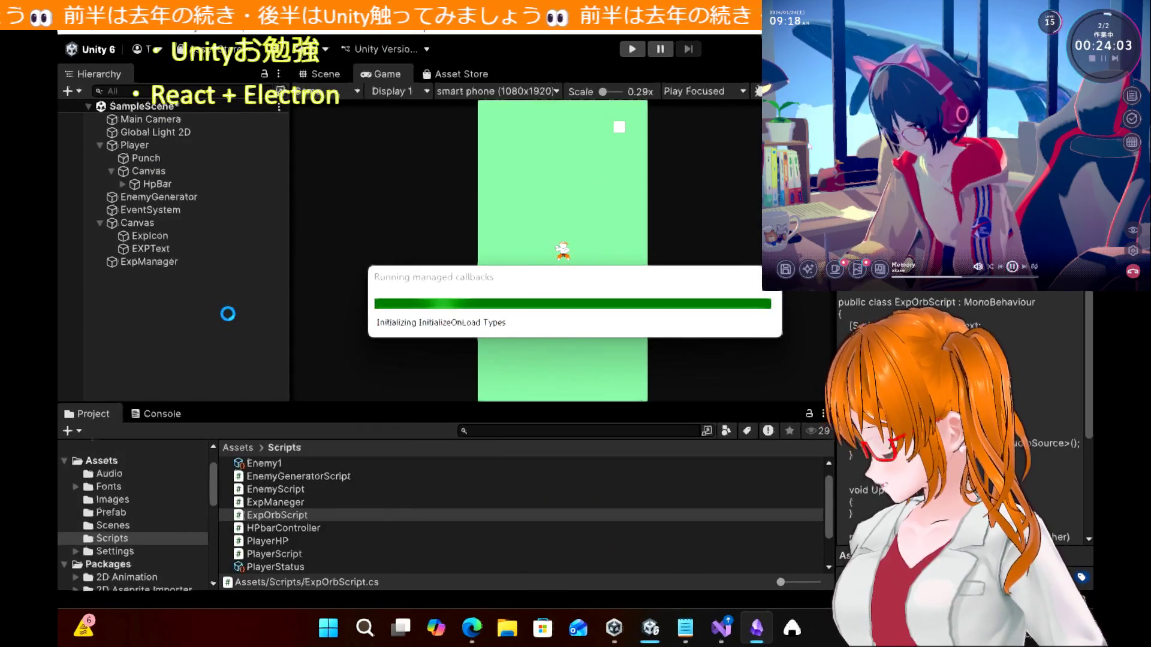
Step: Select ExpManager and review its Audio Source component in the Inspector
left_click(155, 362)
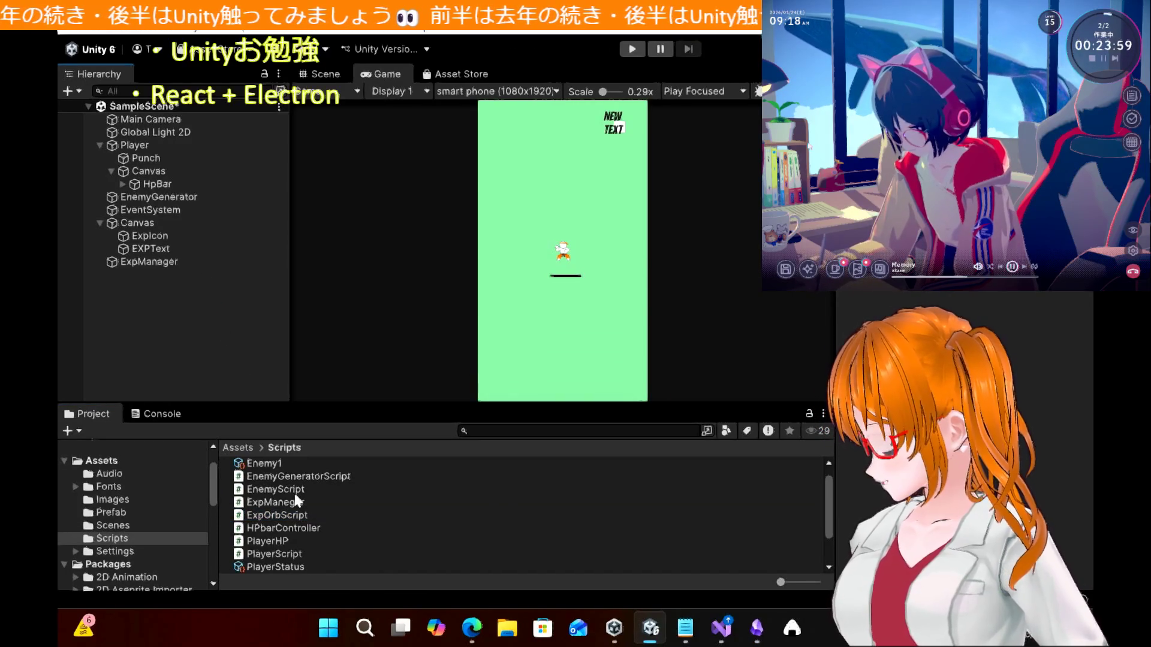
left_click(177, 271)
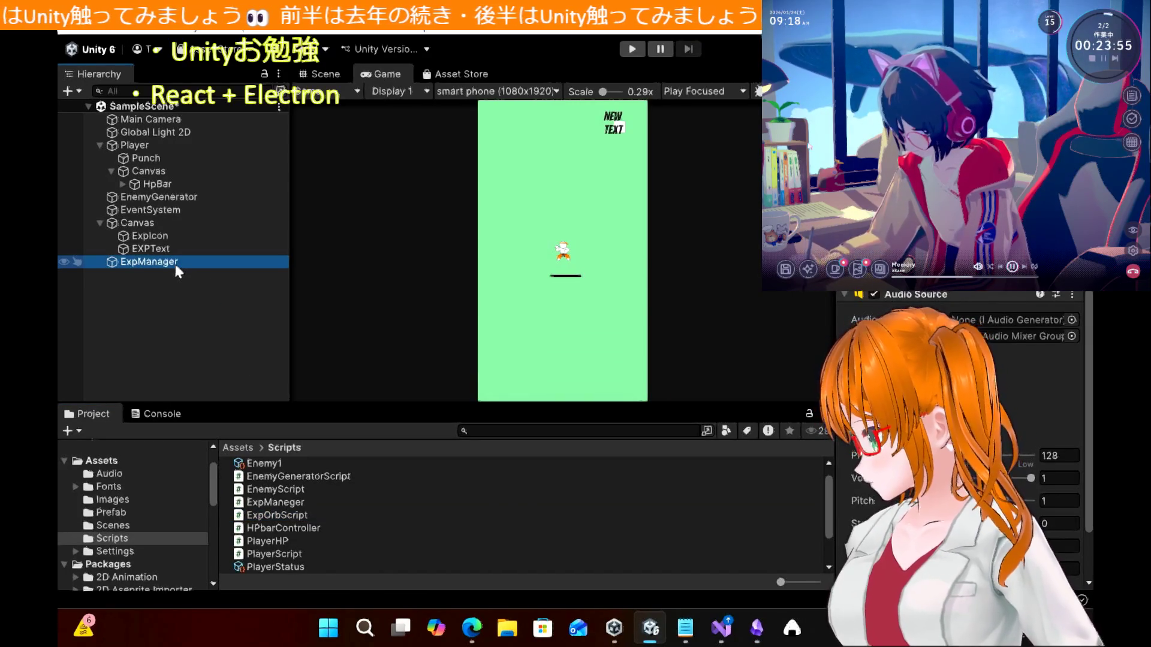
scroll(959, 420, "down", 2)
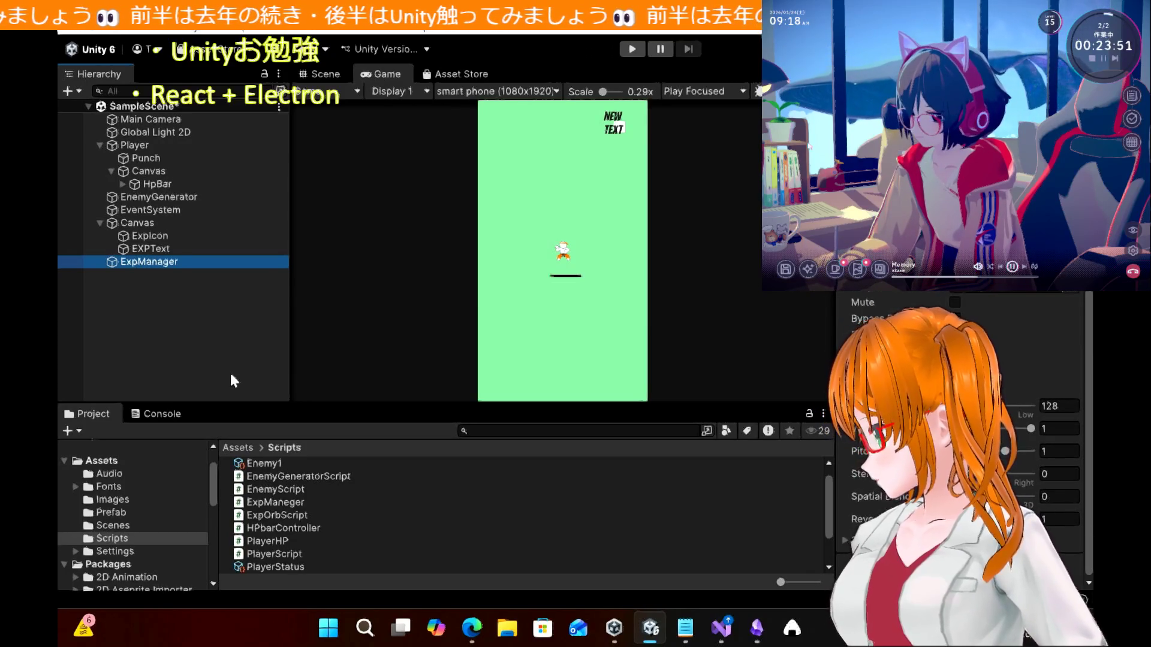
left_click(186, 352)
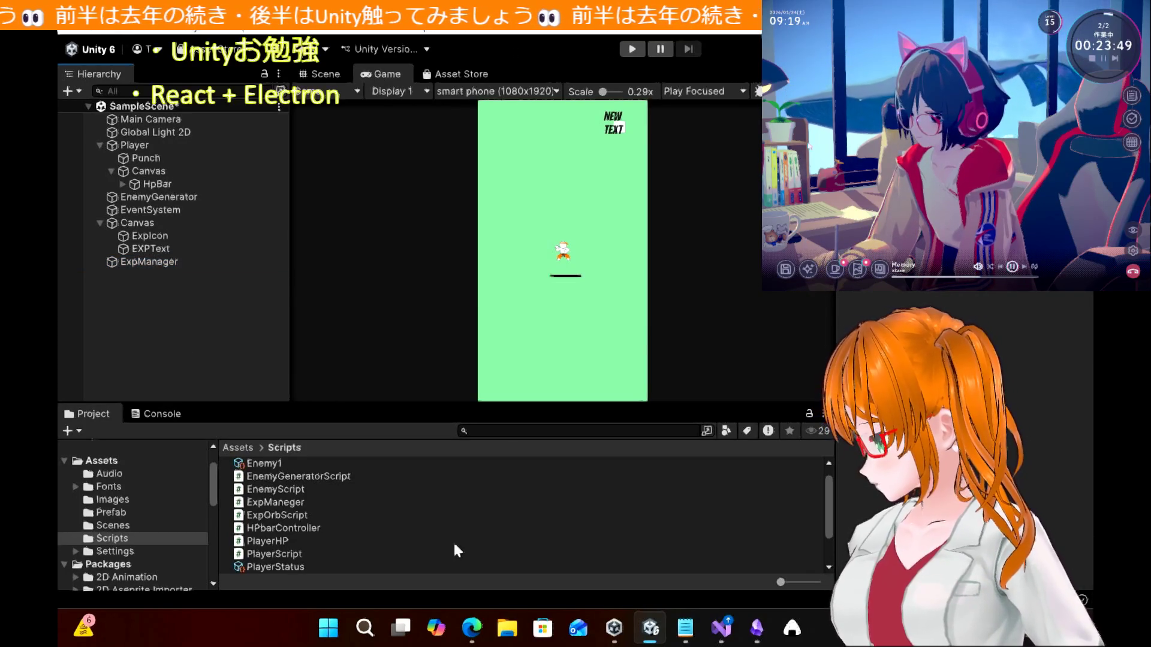
Step: Compare with the Edge tutorial, then reselect ExpManager to recheck its Audio Source
left_click(472, 627)
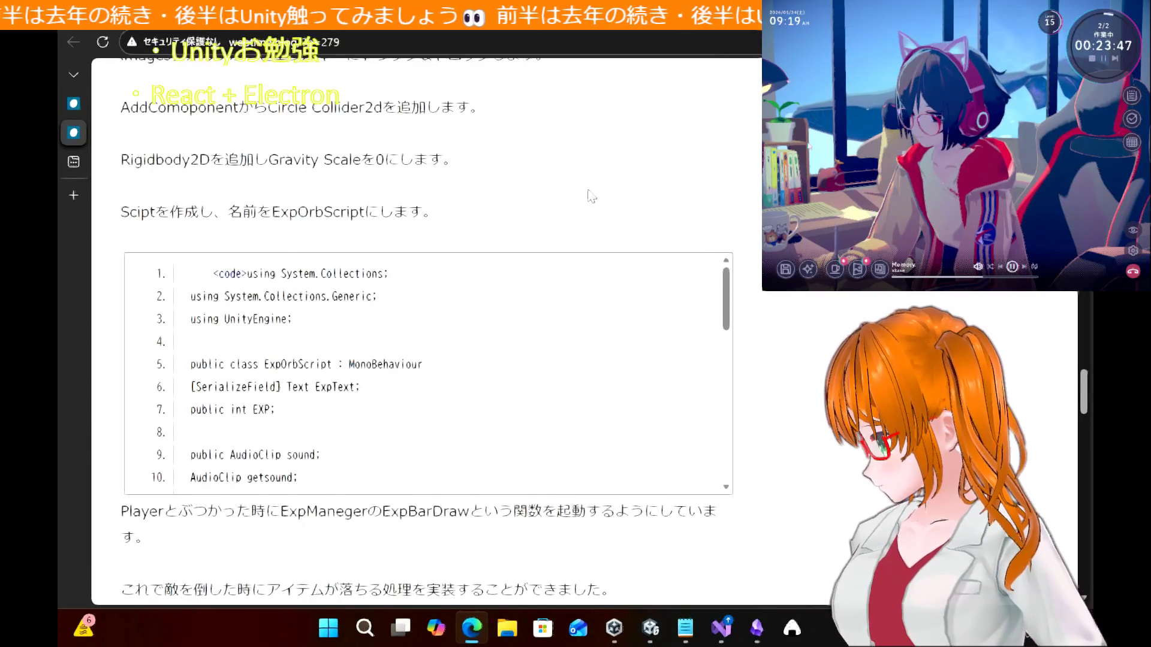
scroll(434, 183, "up", 3)
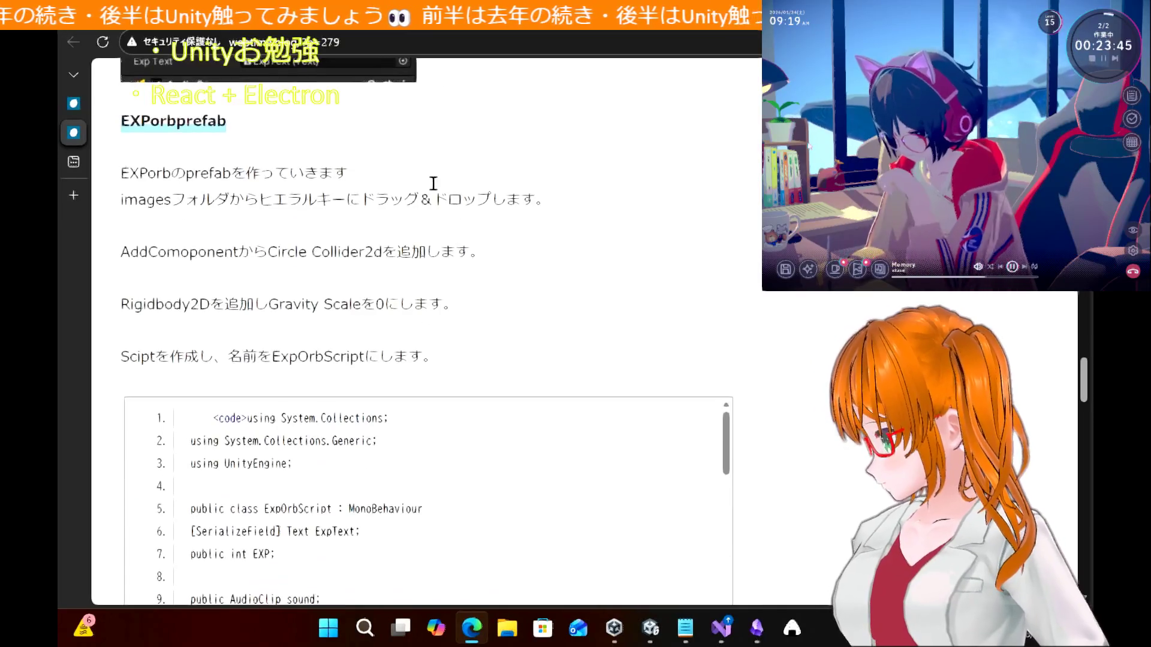
left_click(657, 639)
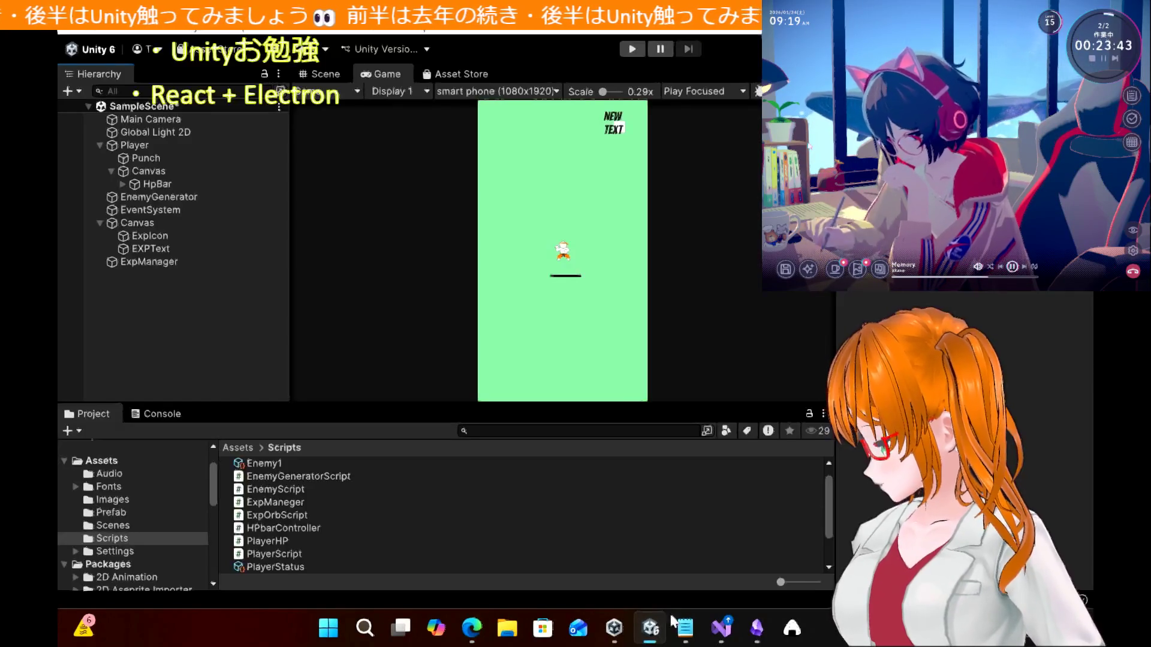
left_click(172, 263)
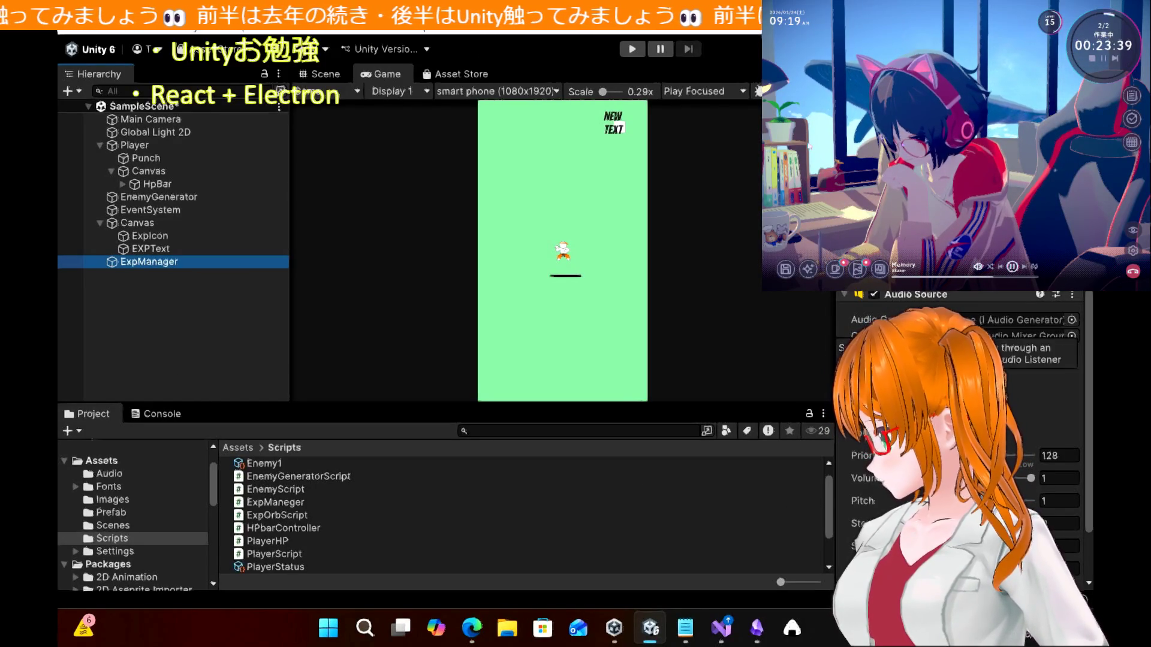
key("alt+Tab")
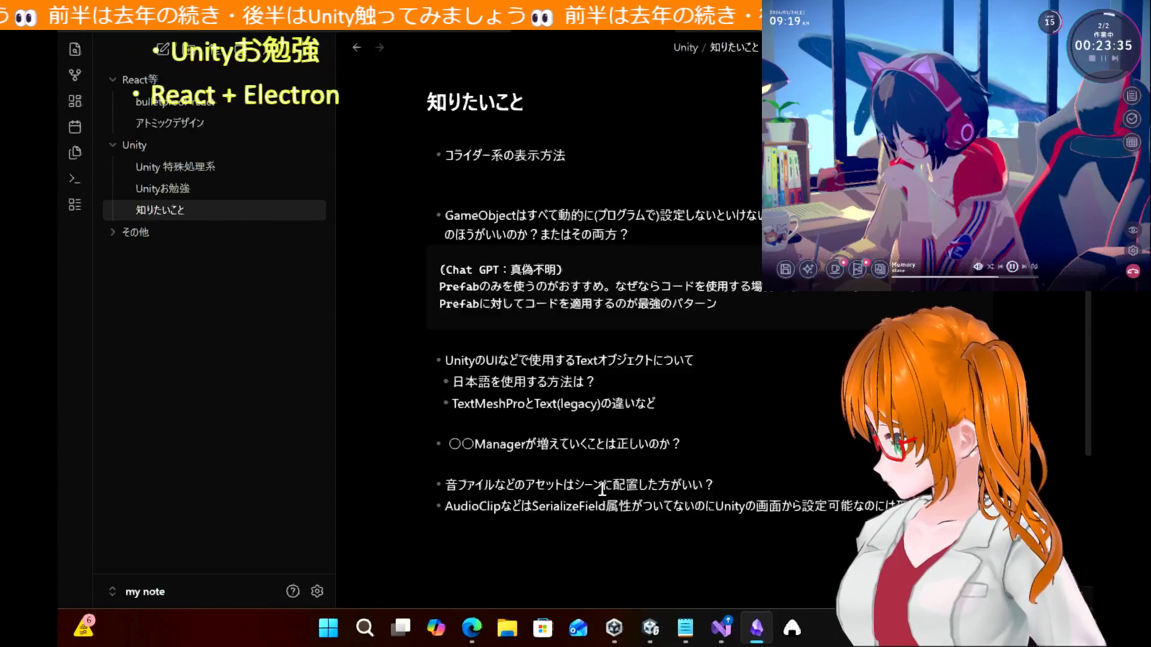
Step: Change AudioClip to AudioSource in the question and start a bullet 'Unityの公式の見解'
key("BackSpace")
key("BackSpace")
key("BackSpace")
type("Source")
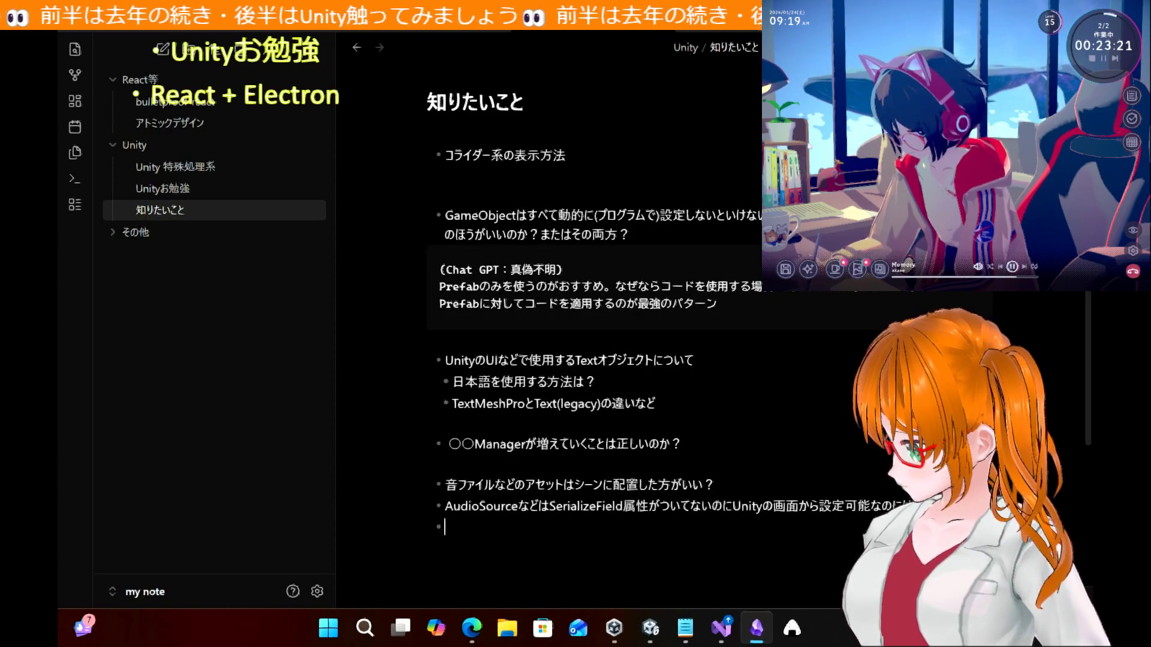
type("nityのこうs")
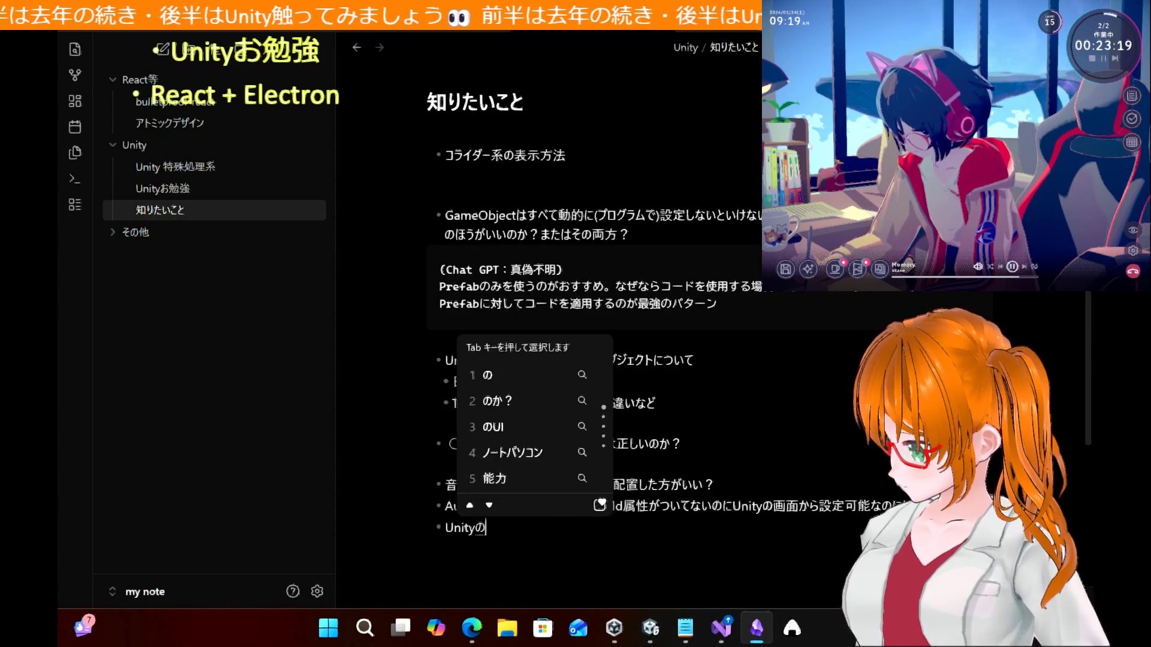
type("公式の")
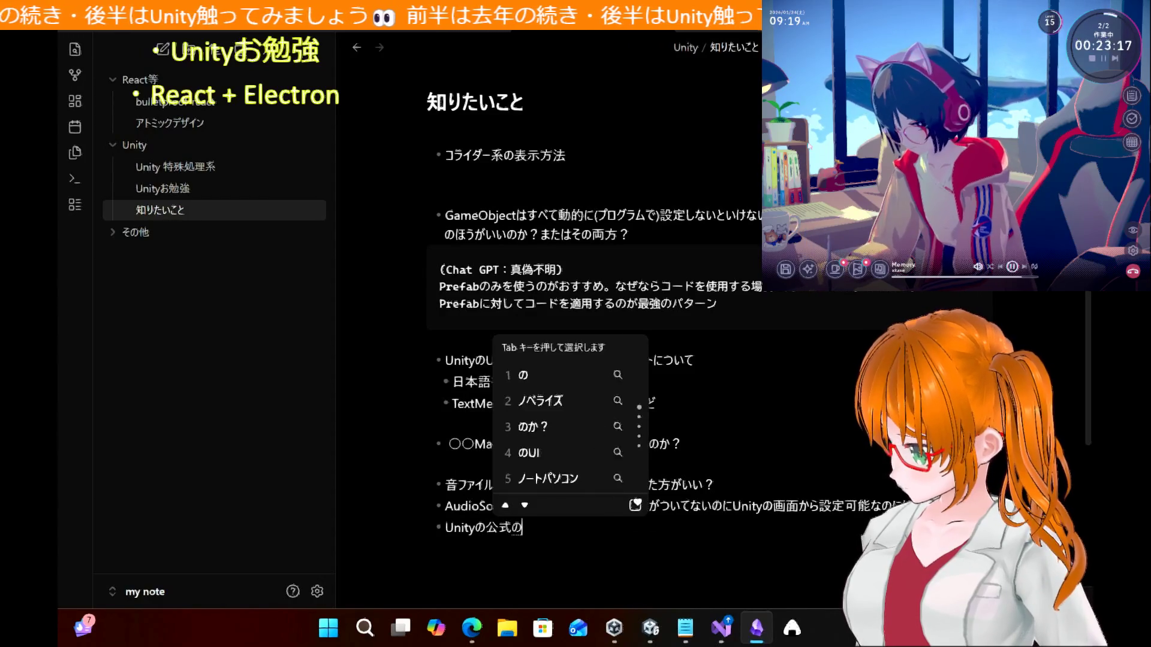
key("Return")
type("ke")
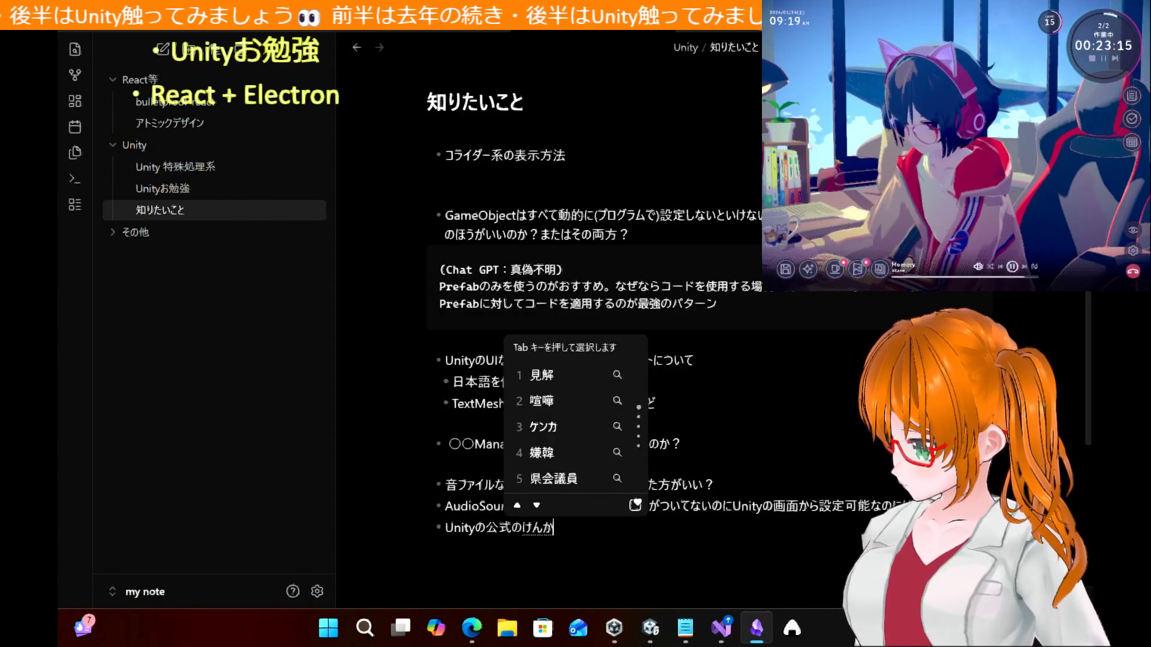
type("nkai")
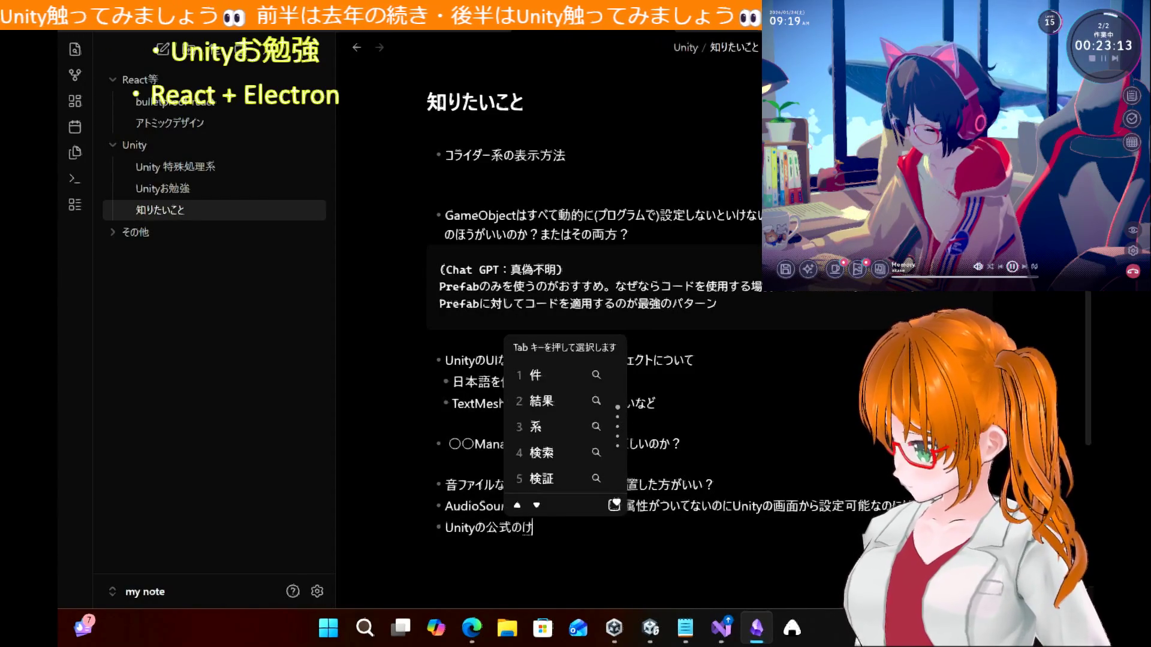
key("space")
Step: Finish the bullet with 'などがあれば助かる(基本設計)'
type("nadoga")
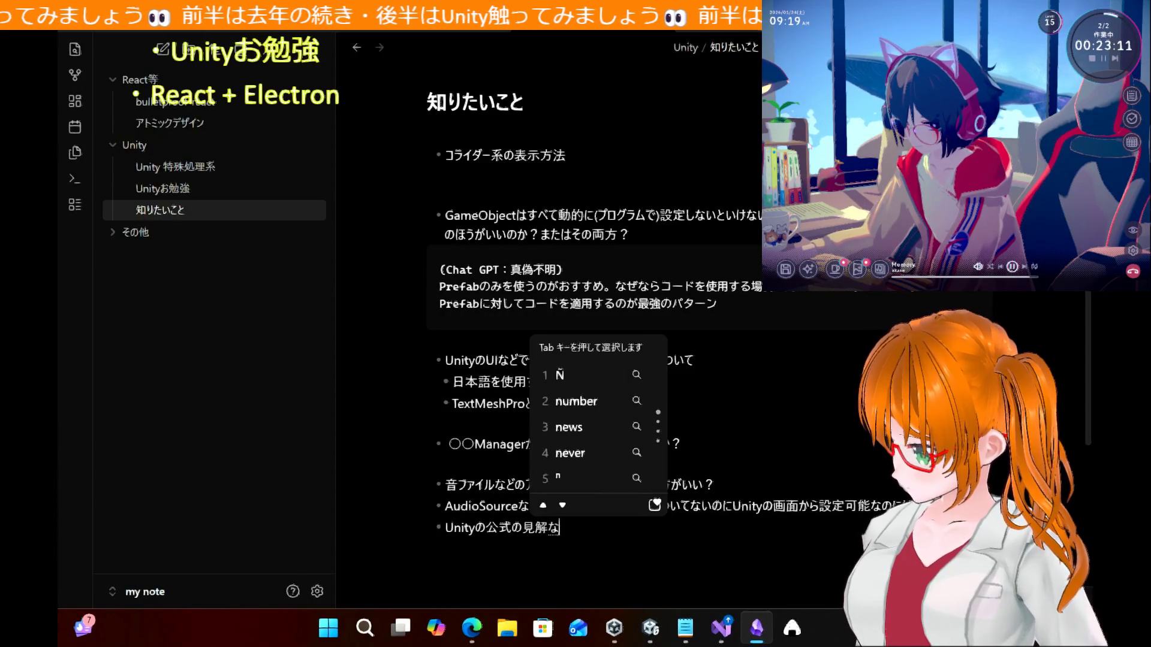
type("areba")
key("Return")
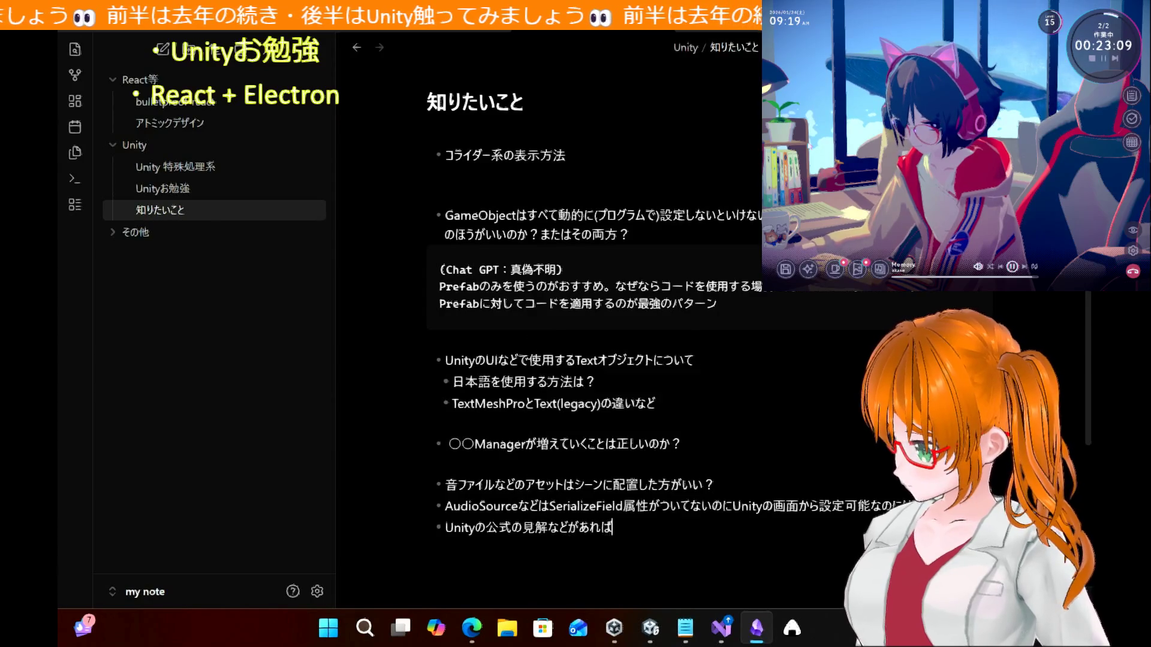
type("tasua")
key("BackSpace")
type("karu")
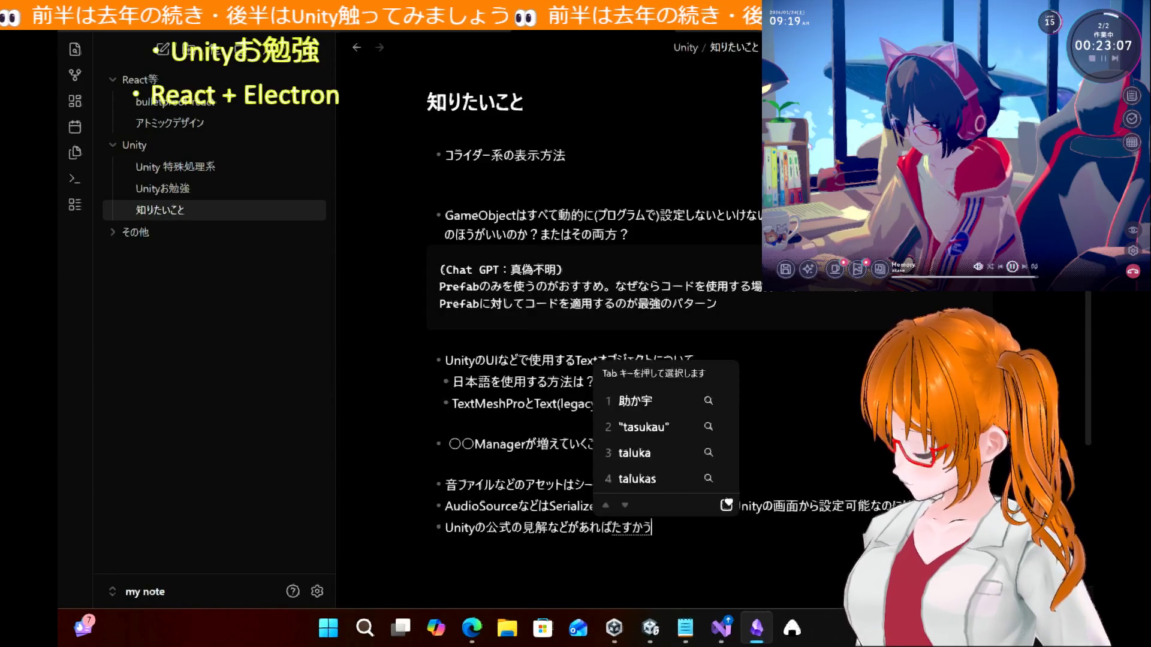
key("space")
key("Return")
type("(kihon")
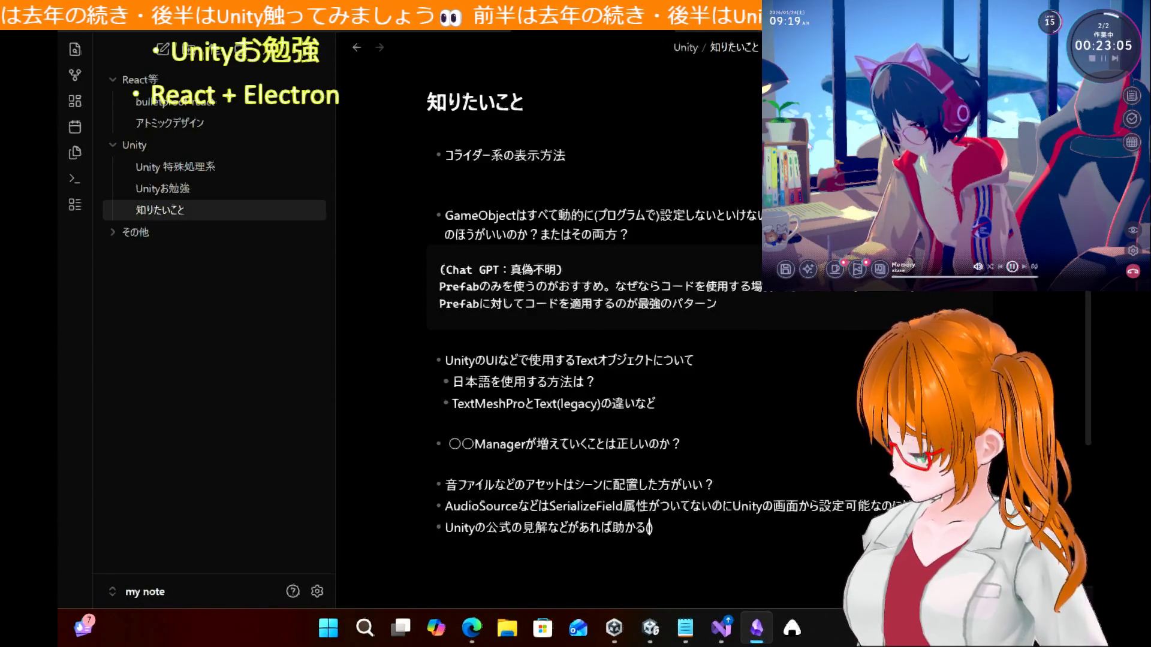
type("sekkei")
key("space")
key("Return")
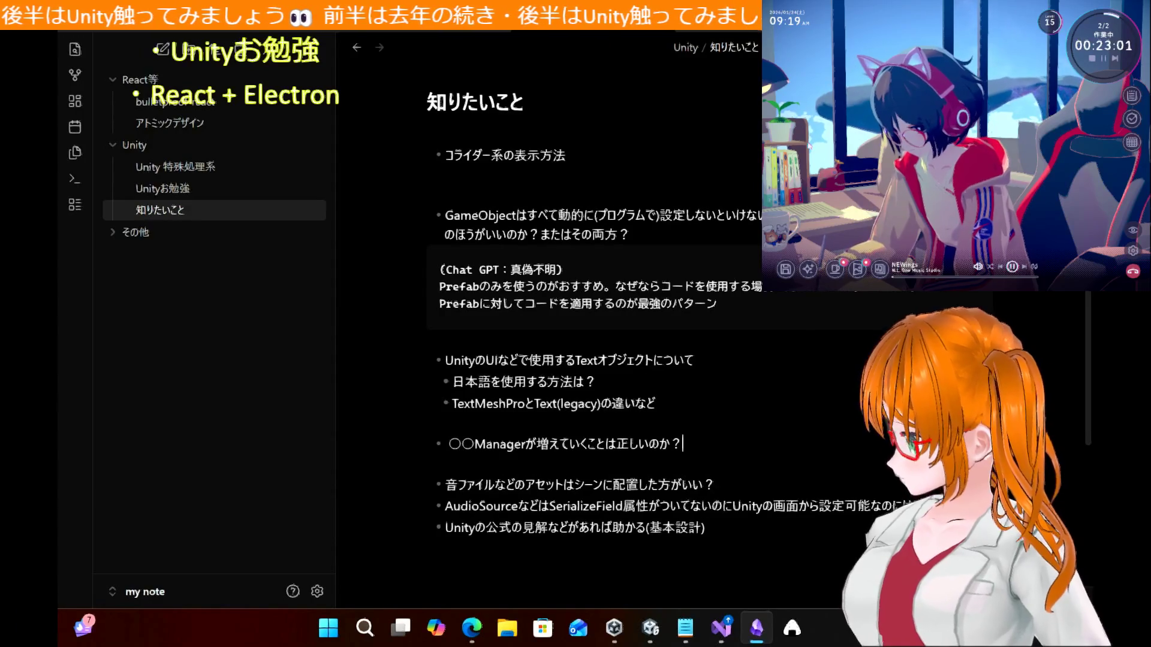
key("alt+Tab")
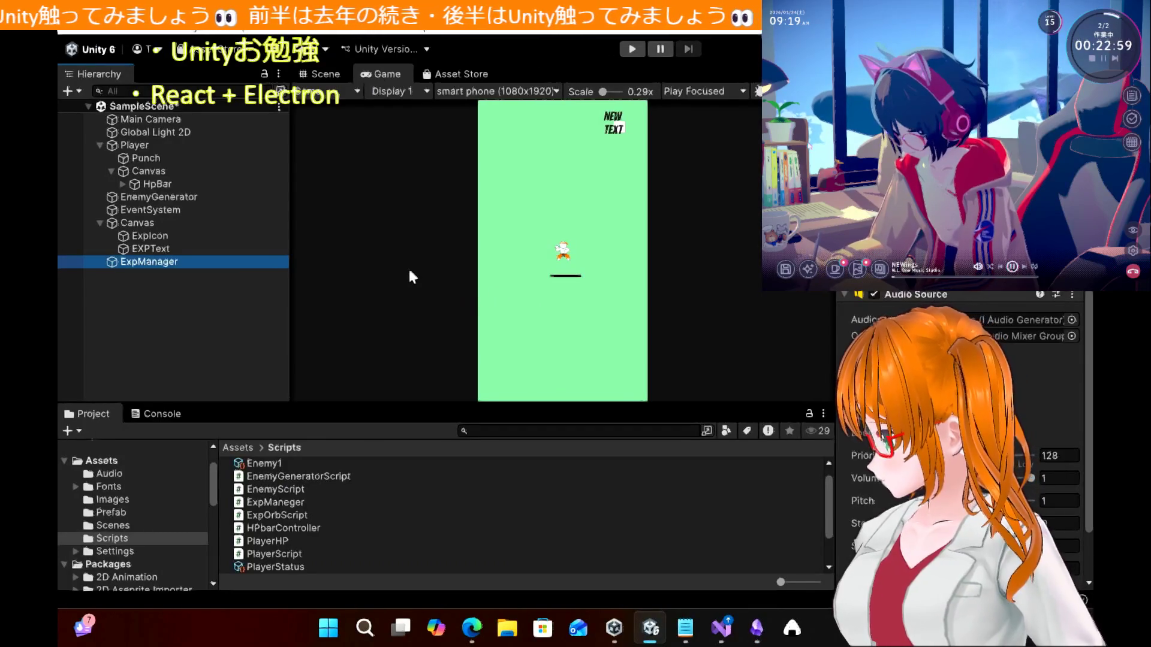
Step: In the tutorial, highlight the names ExpManeger and ExpBarDraw in the explanation
left_click(184, 389)
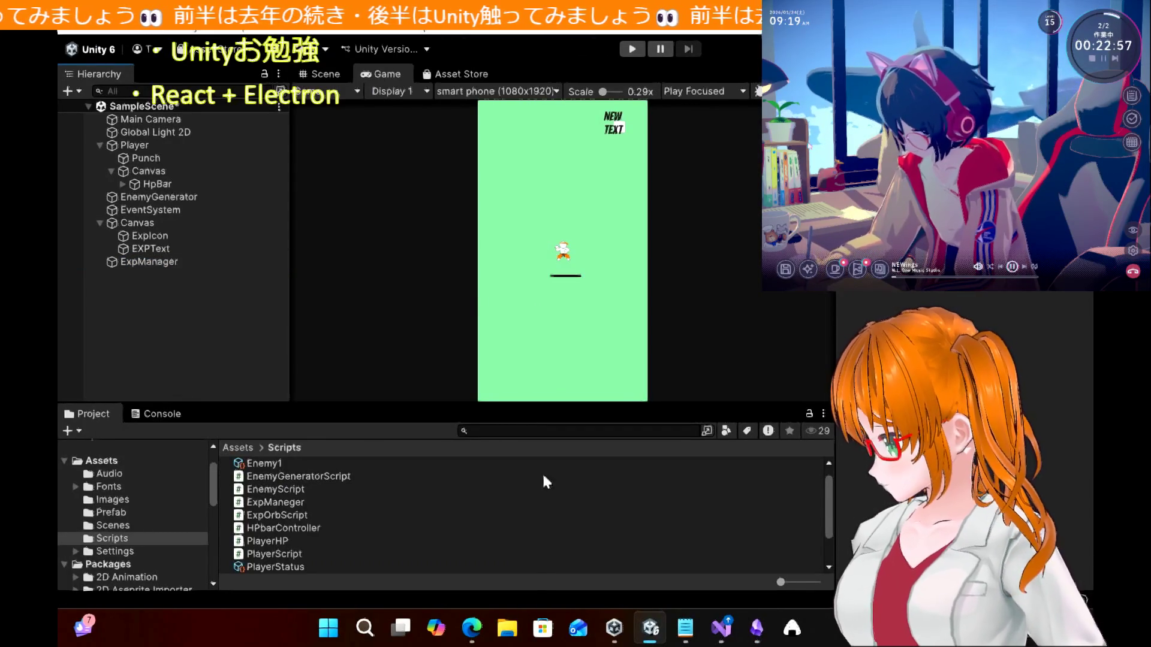
left_click(472, 628)
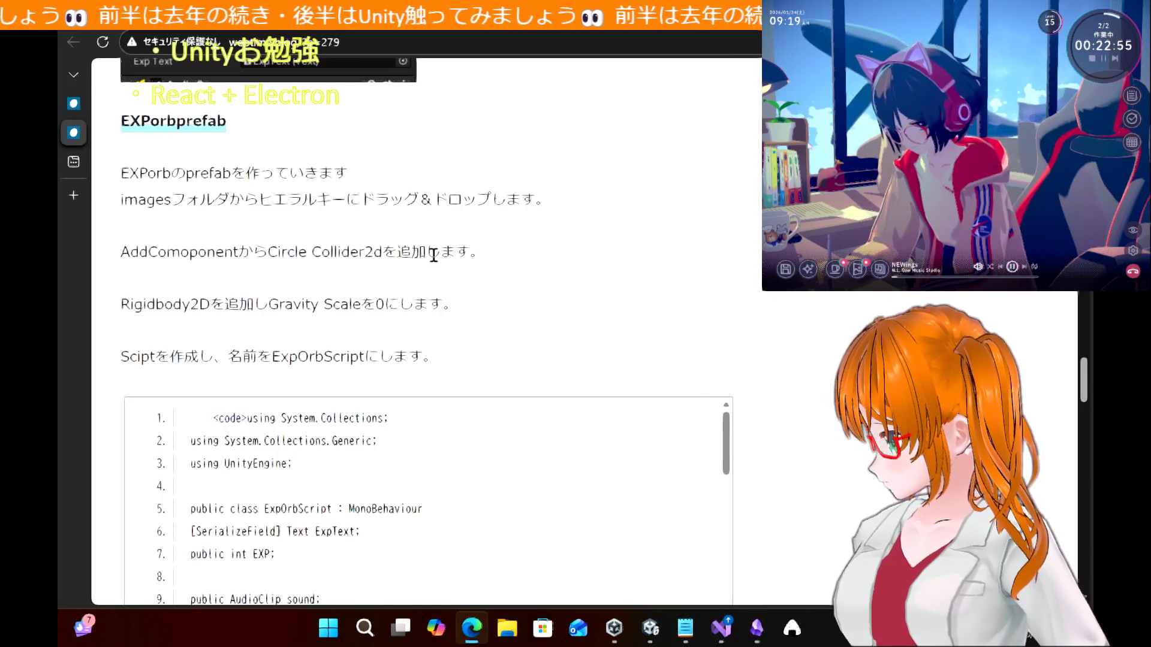
scroll(437, 249, "down", 2)
scroll(434, 255, "down", 6)
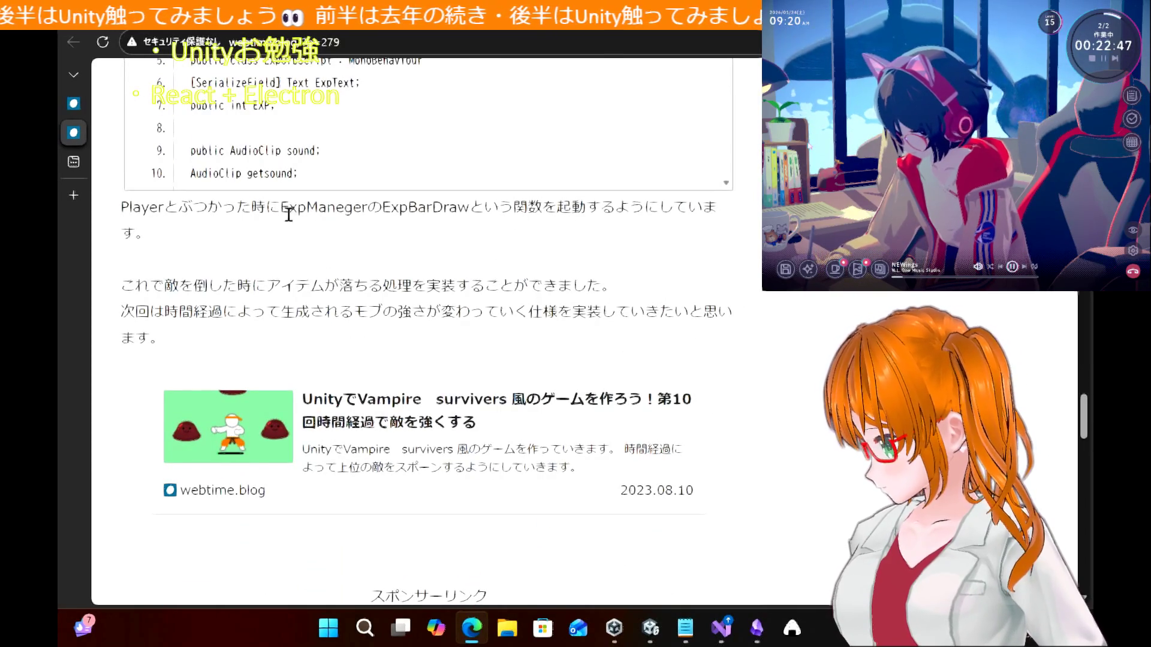
double_click(322, 211)
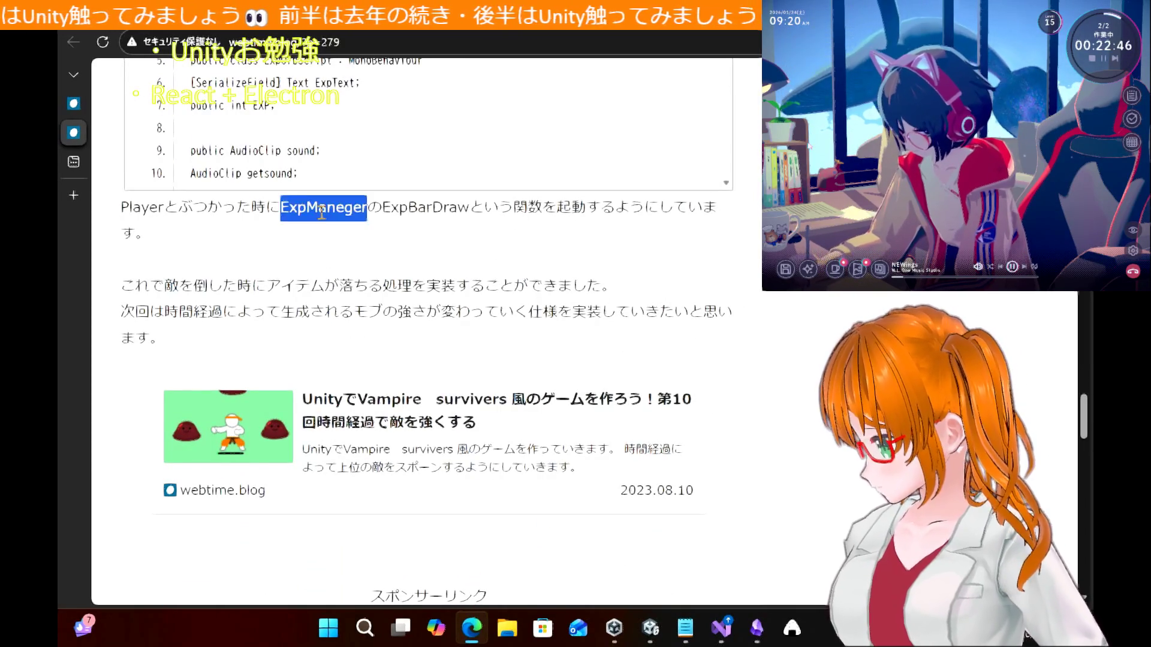
left_click(498, 259)
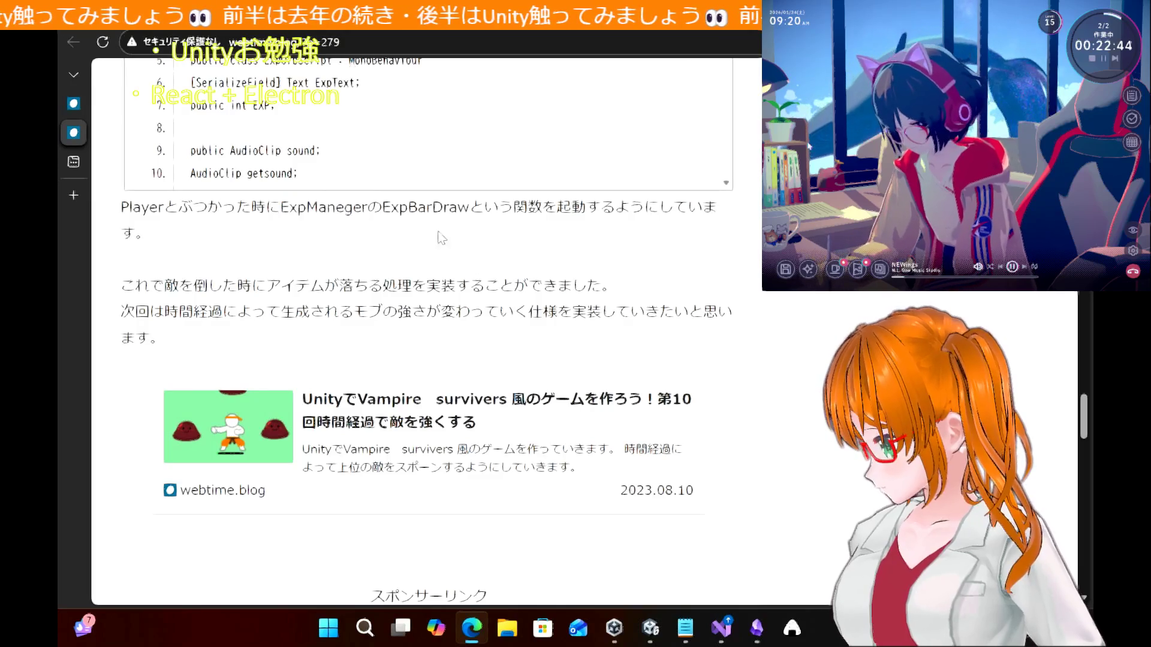
double_click(410, 207)
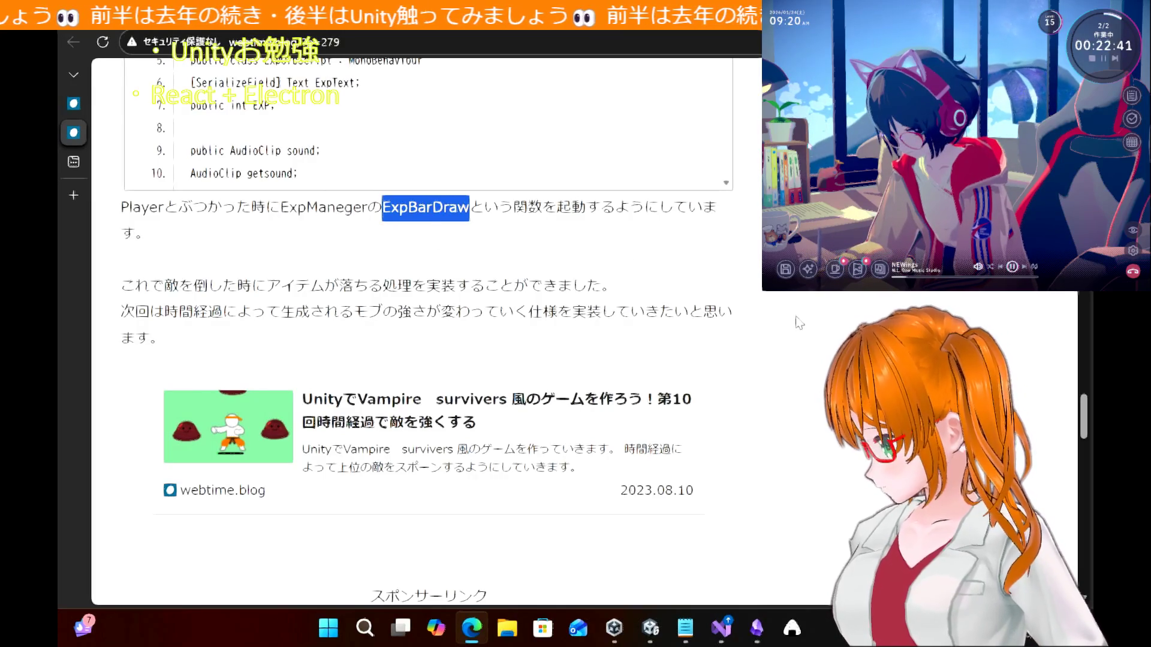
left_click(799, 322)
Step: Scroll to ExpOrbScript's OnTriggerEnter2D, which calls ExpBarDraw and destroys the orb
scroll(799, 322, "up", 2)
scroll(349, 169, "down", 2)
scroll(353, 173, "up", 1)
scroll(350, 172, "down", 6)
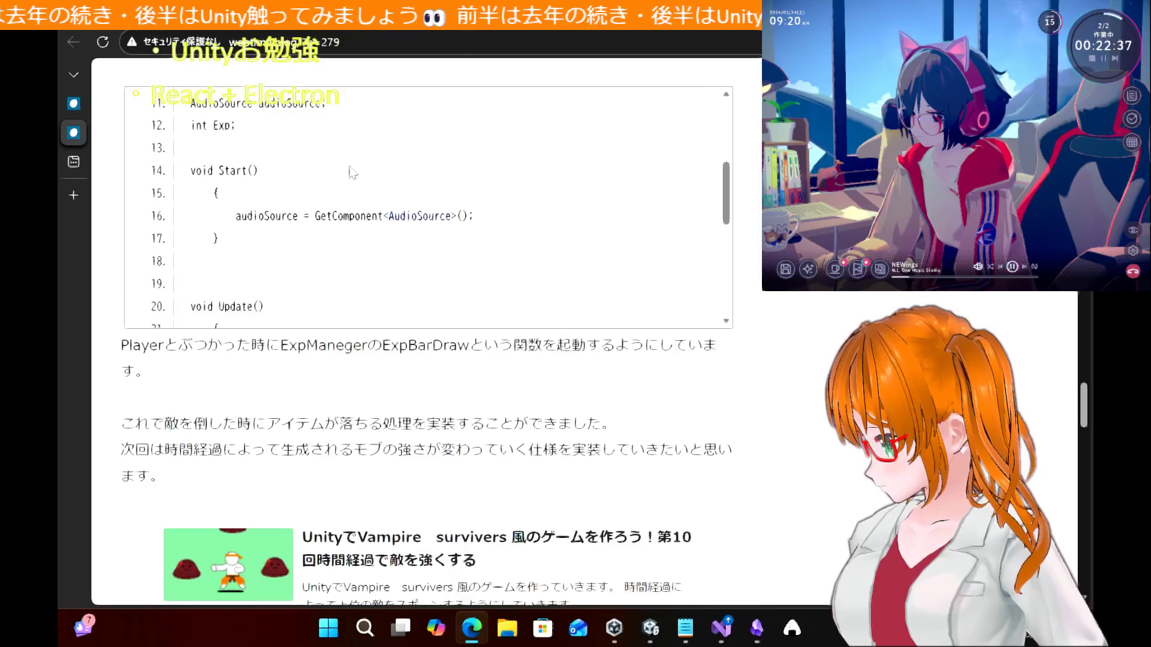
scroll(351, 172, "down", 1)
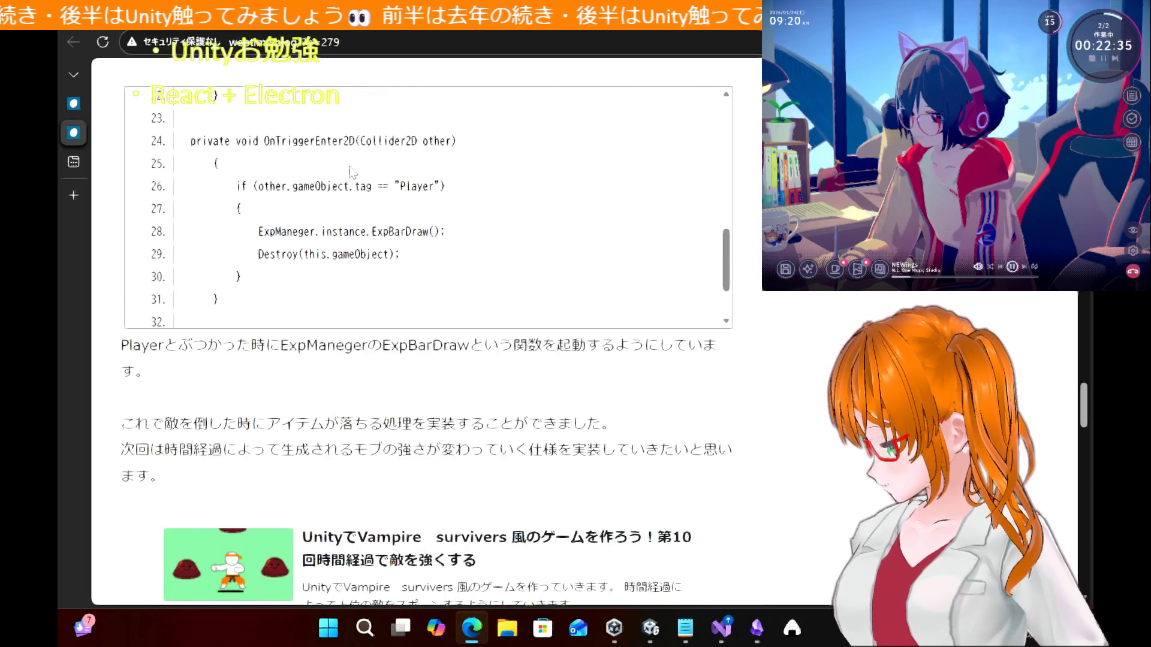
scroll(352, 172, "down", 1)
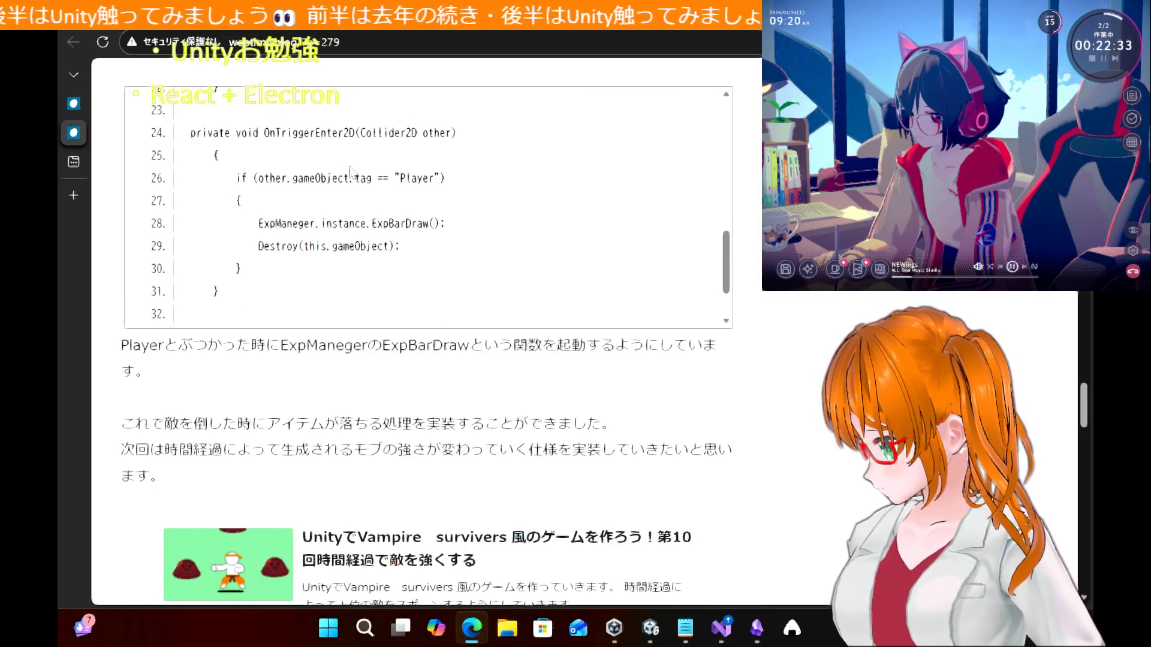
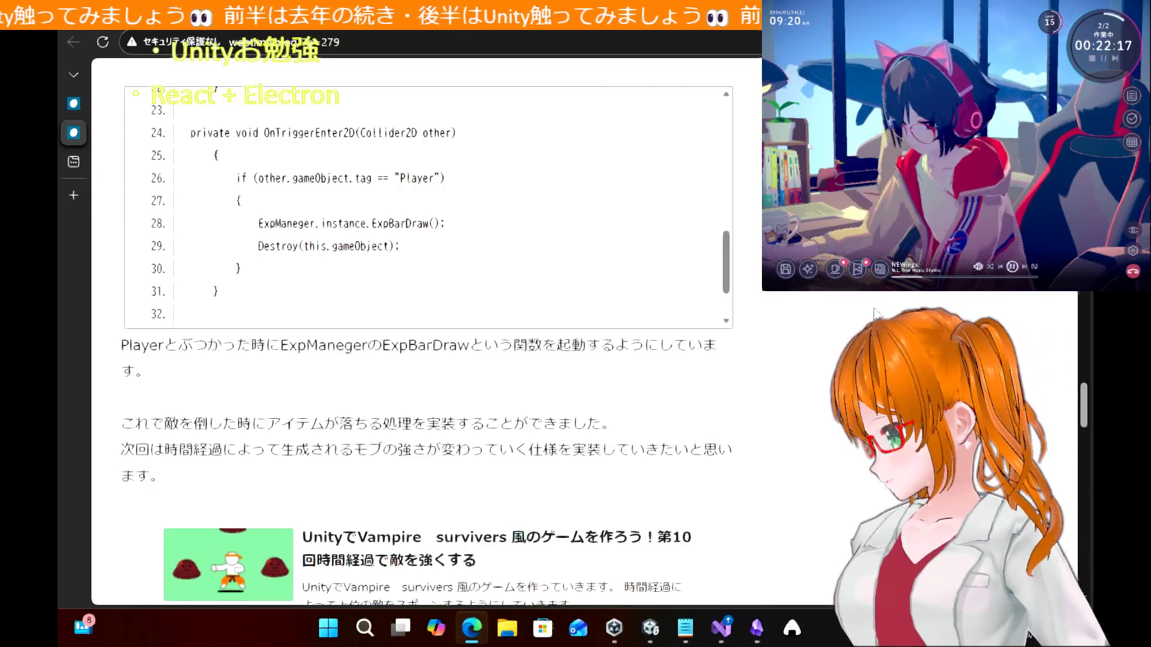
Step: Scroll to the EXPorbprefab section and read the steps on images, AddComponent and EXPorb
scroll(875, 310, "up", 5)
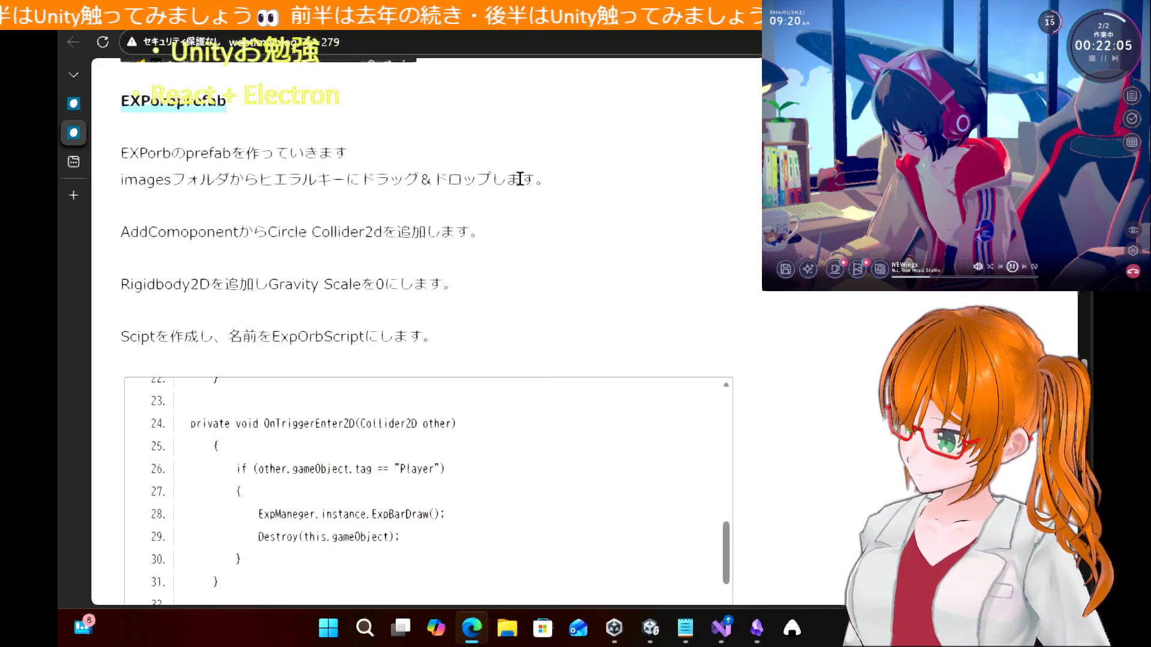
scroll(359, 294, "up", 1)
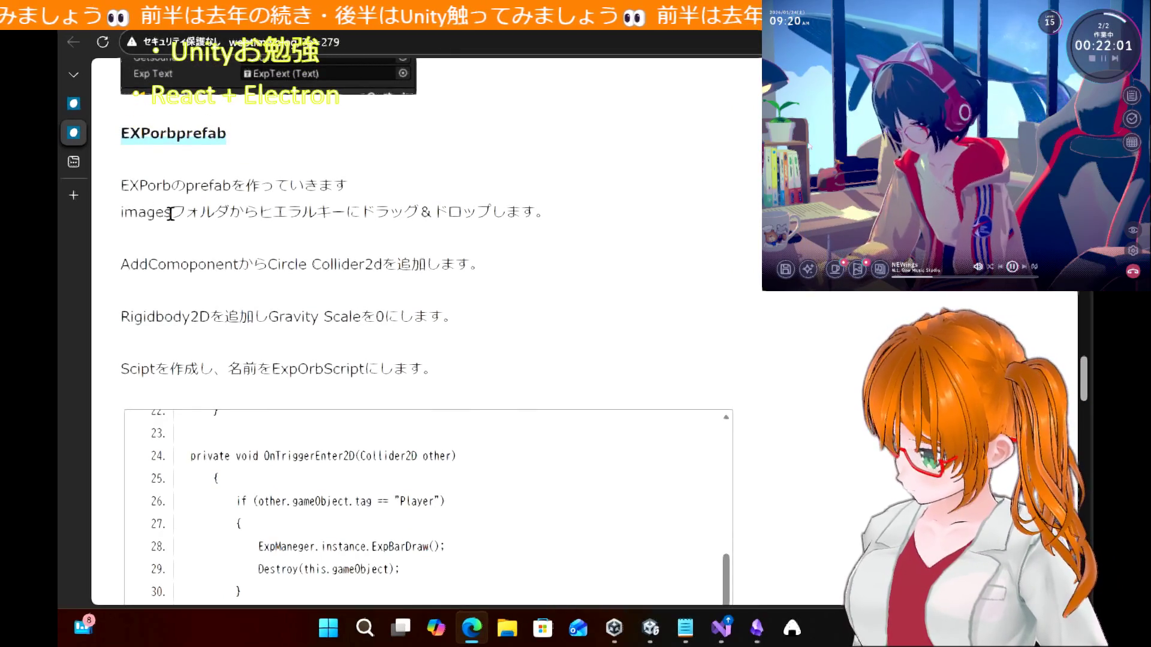
left_click_drag(171, 214, 106, 218)
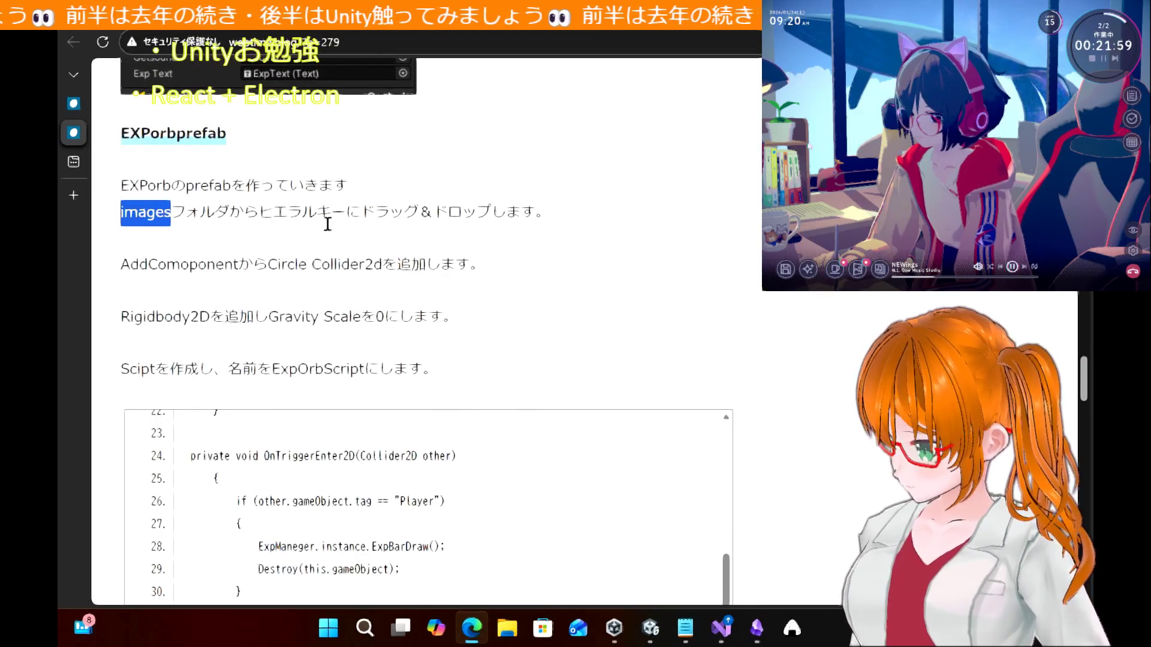
left_click(364, 213)
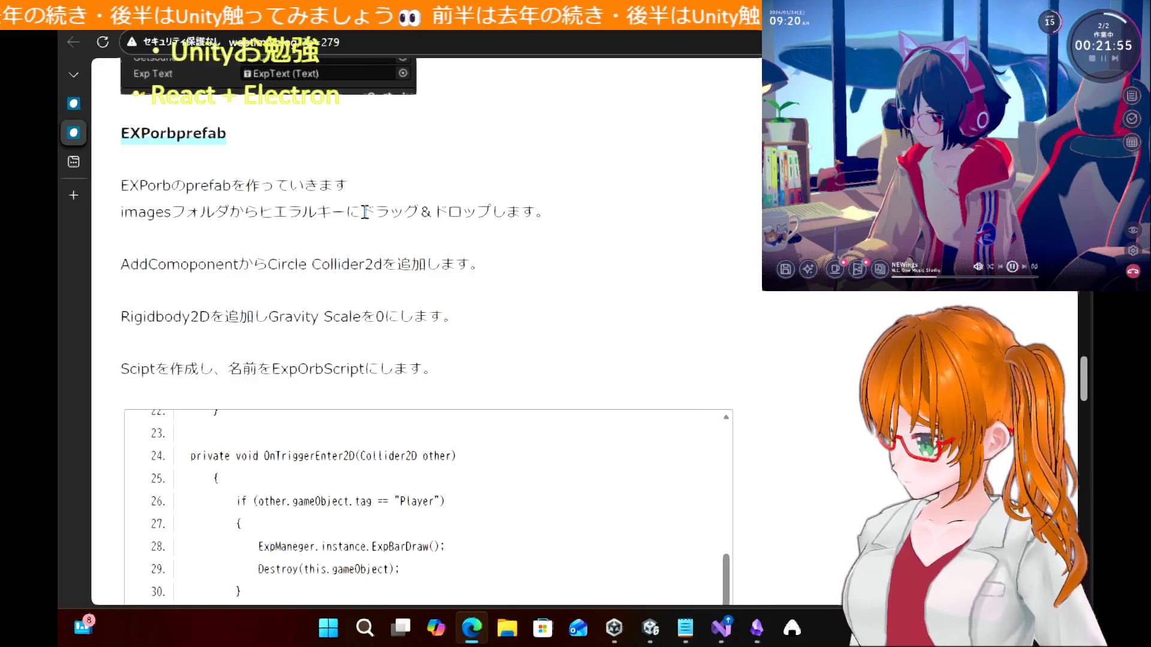
scroll(502, 265, "down", 2)
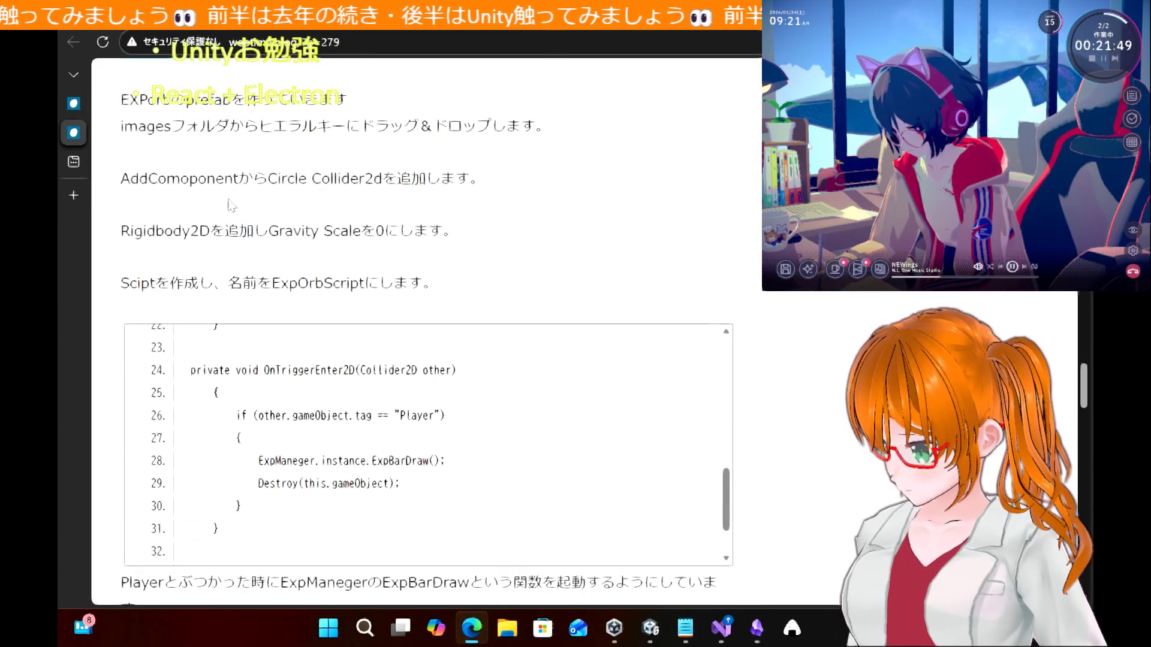
left_click_drag(240, 179, 120, 179)
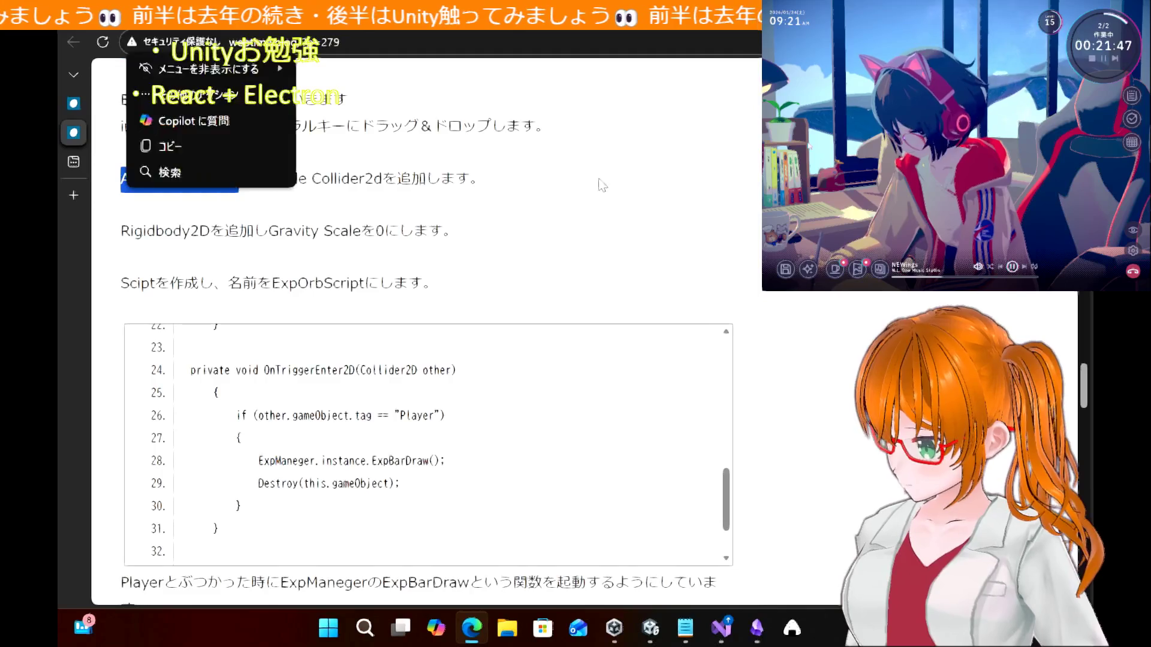
left_click(439, 182)
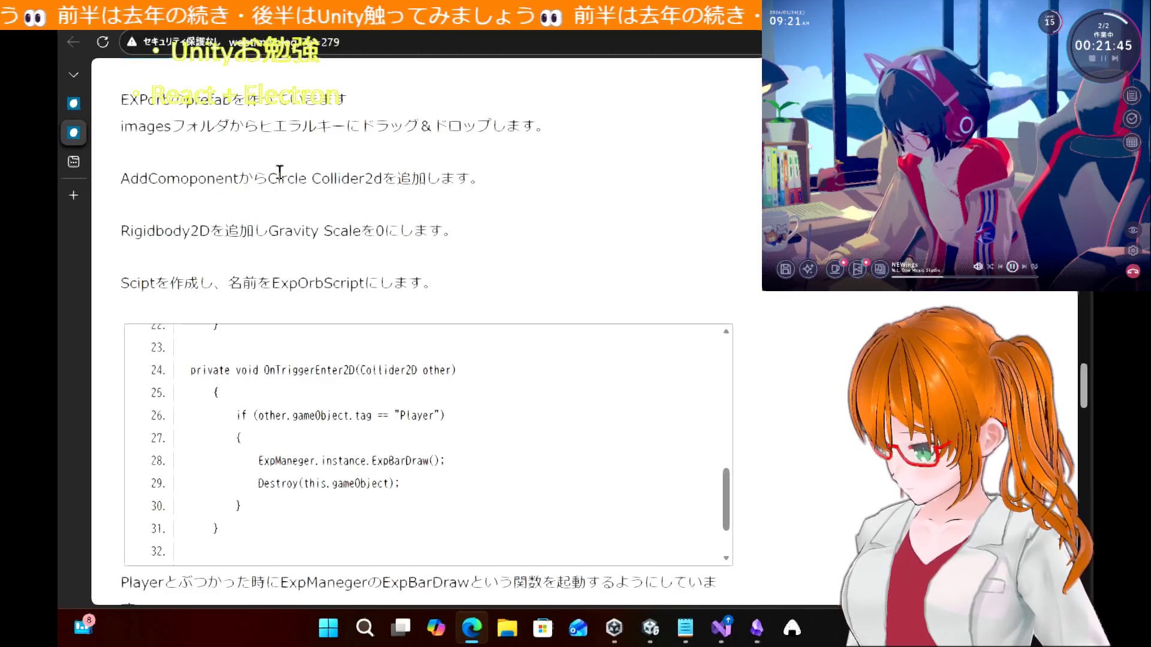
scroll(578, 201, "up", 1)
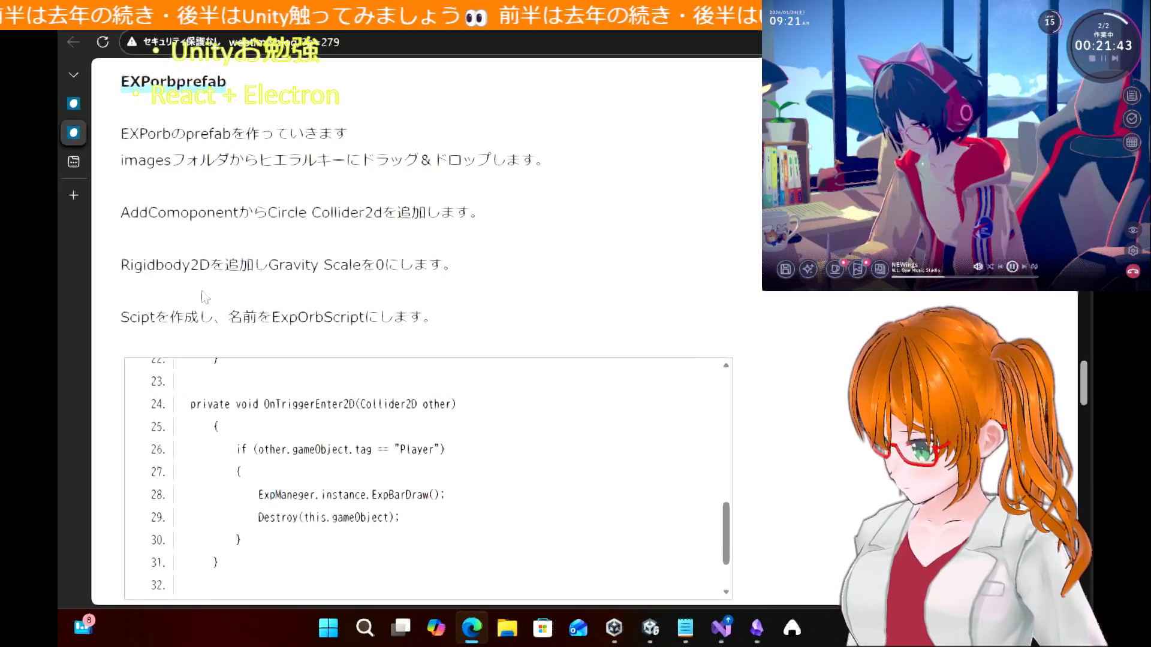
scroll(398, 152, "up", 2)
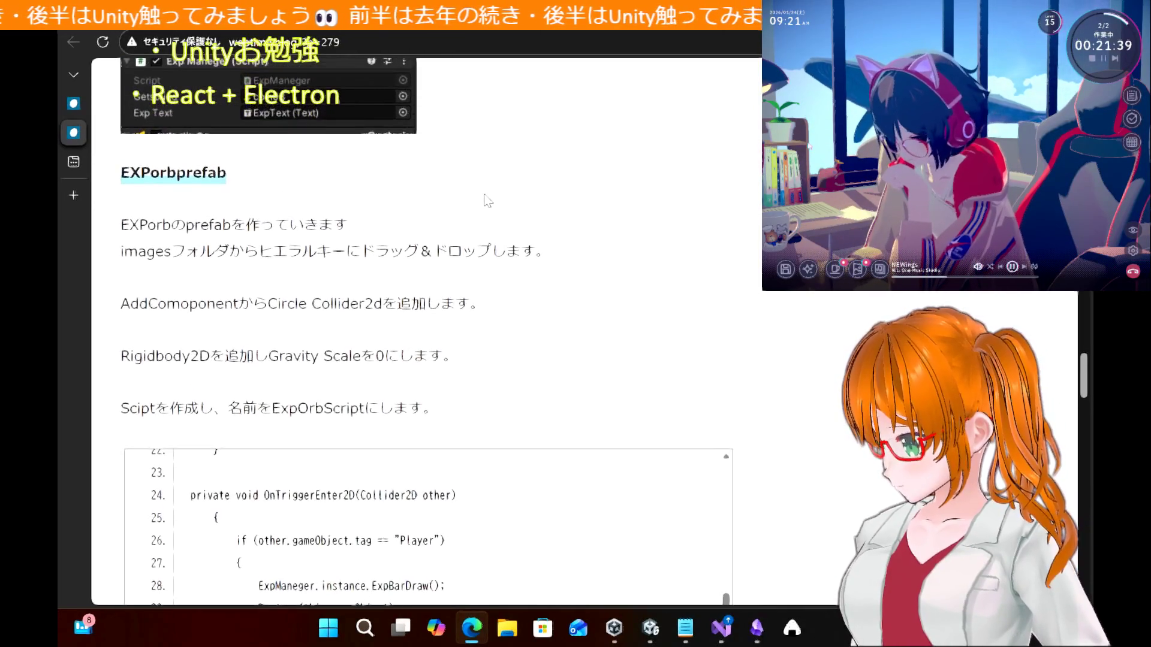
scroll(487, 198, "down", 2)
scroll(485, 195, "down", 1)
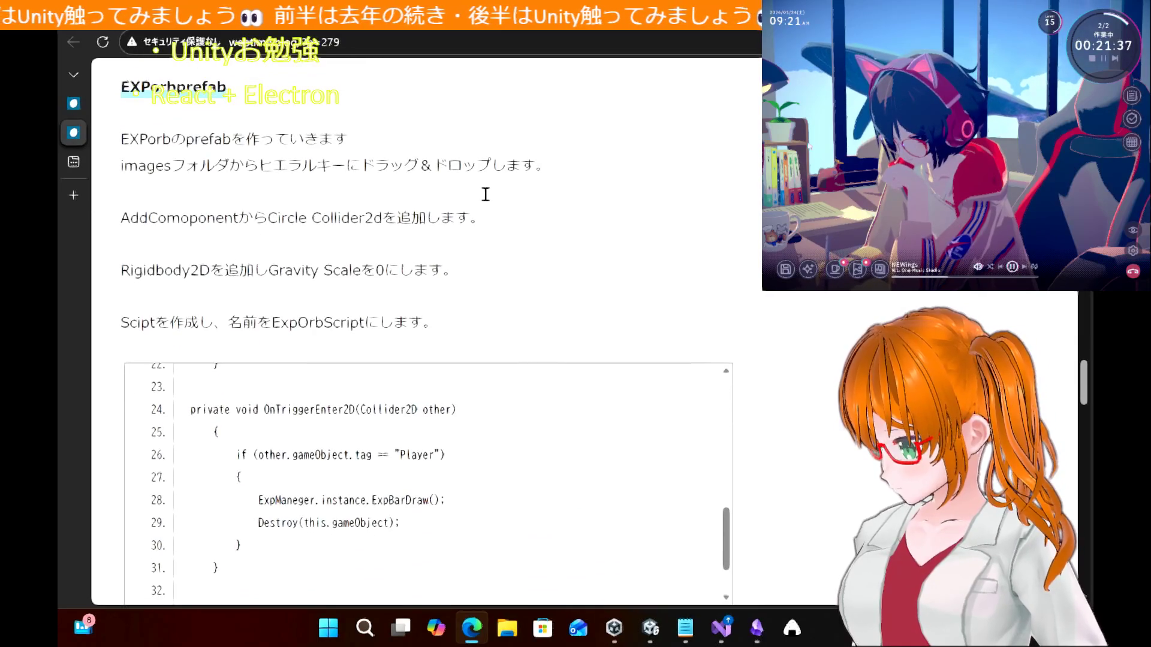
left_click_drag(173, 139, 120, 139)
key("ctrl+c")
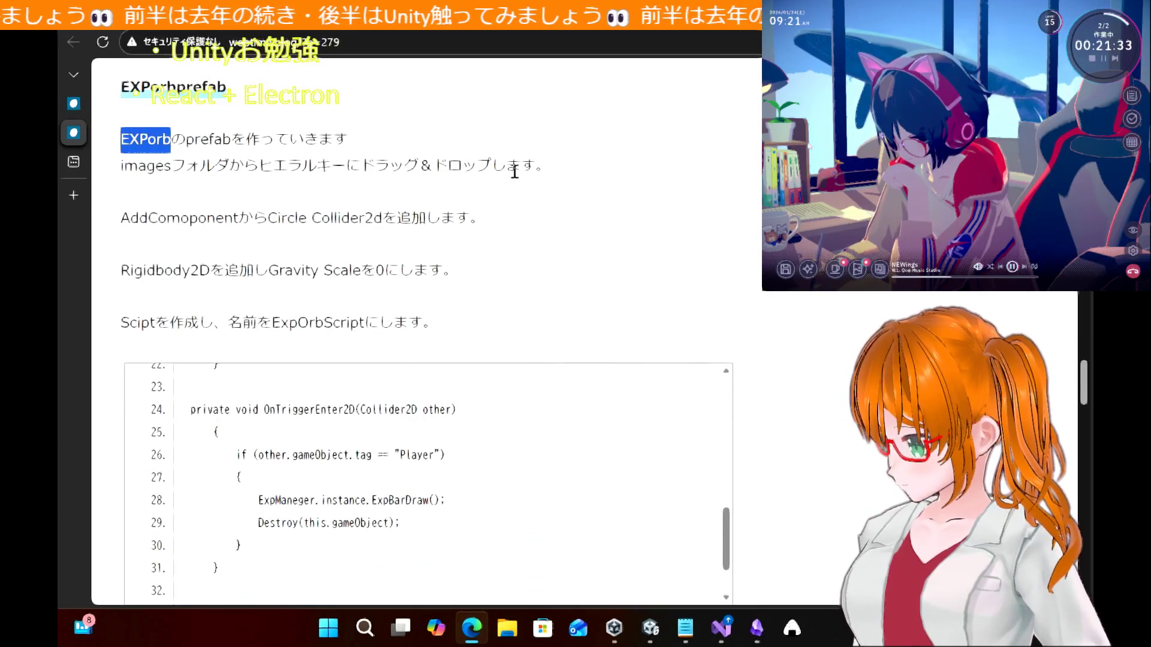
left_click(515, 172)
Step: Reread the instruction about dragging the sprite from the images folder, then return to Unity
mouse_move(732, 629)
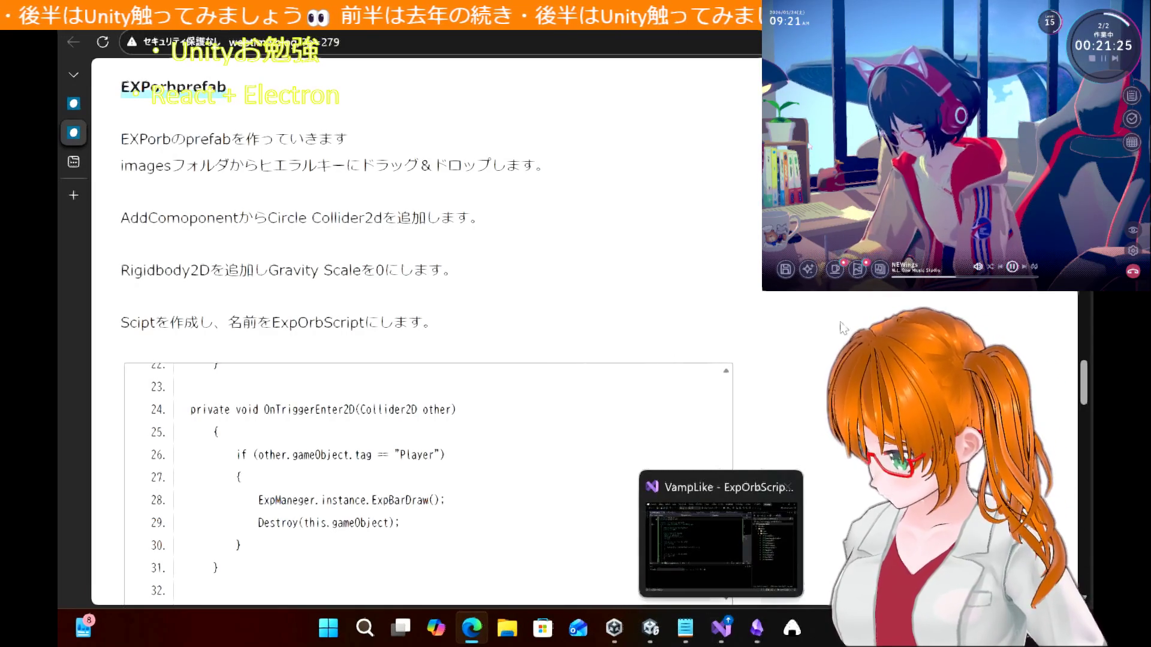
left_click_drag(541, 167, 122, 163)
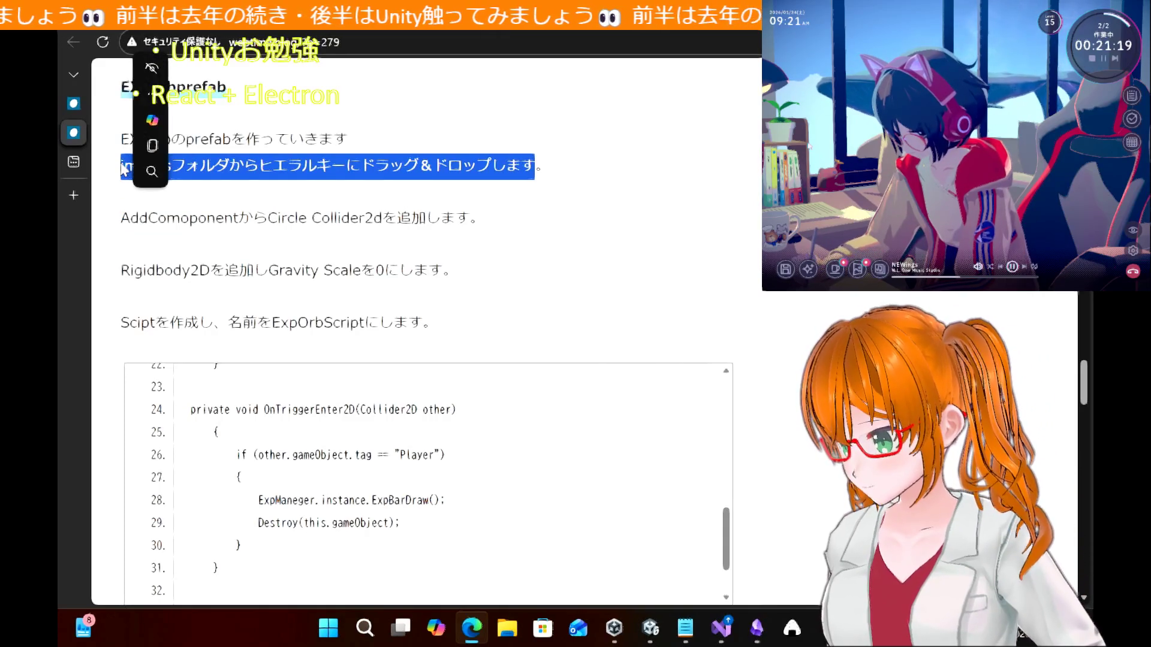
mouse_move(151, 173)
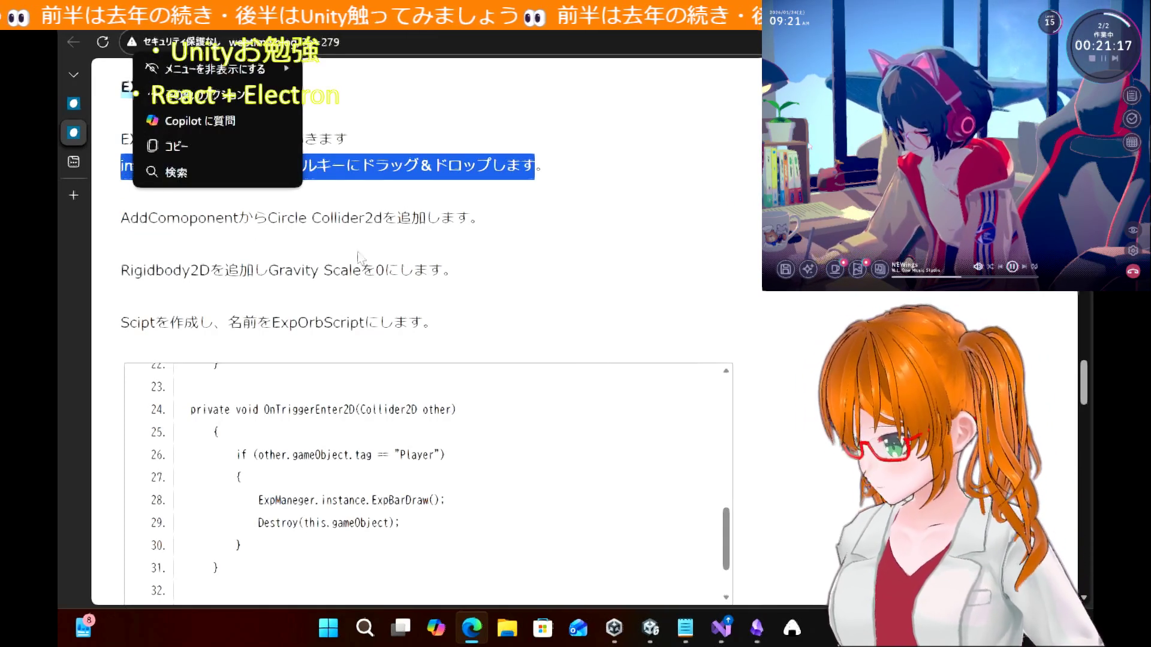
left_click(384, 243)
mouse_move(549, 171)
left_mouse_down()
mouse_move(159, 138)
mouse_move(120, 180)
left_mouse_up()
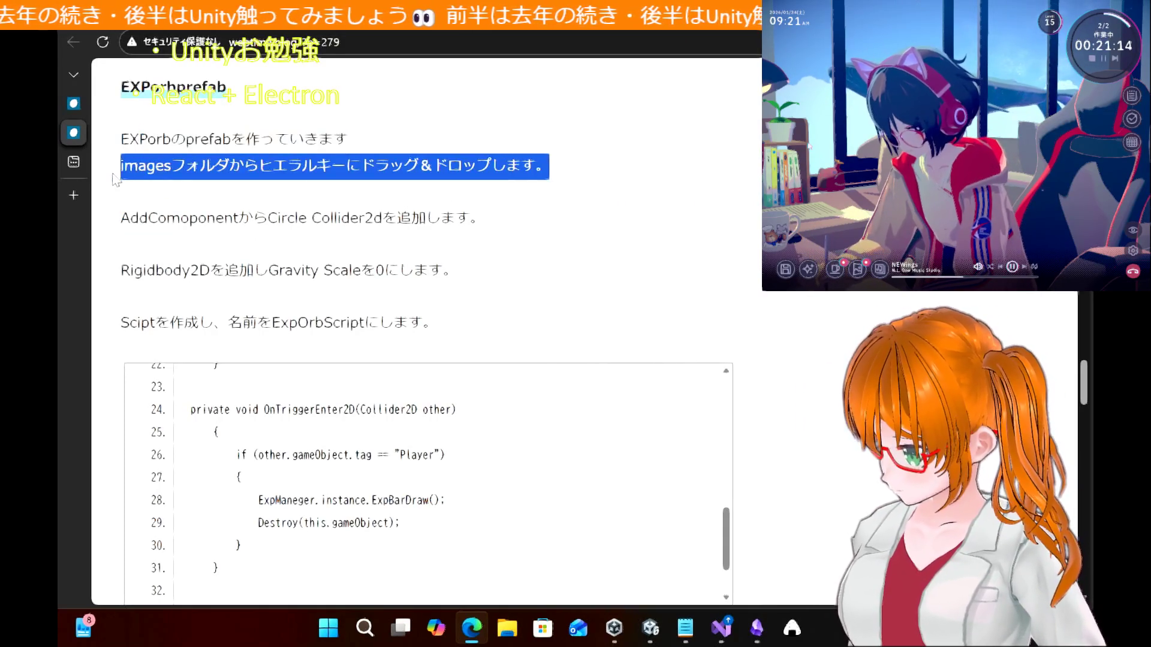
left_click(458, 195)
left_click_drag(123, 172, 622, 173)
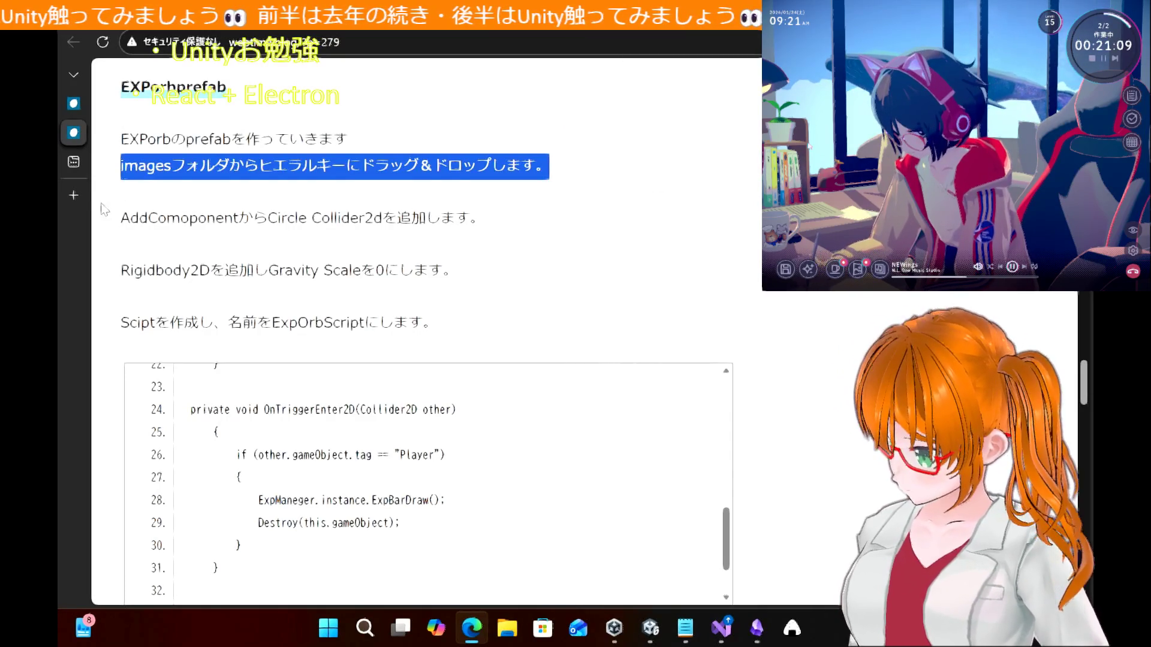
left_click(130, 172)
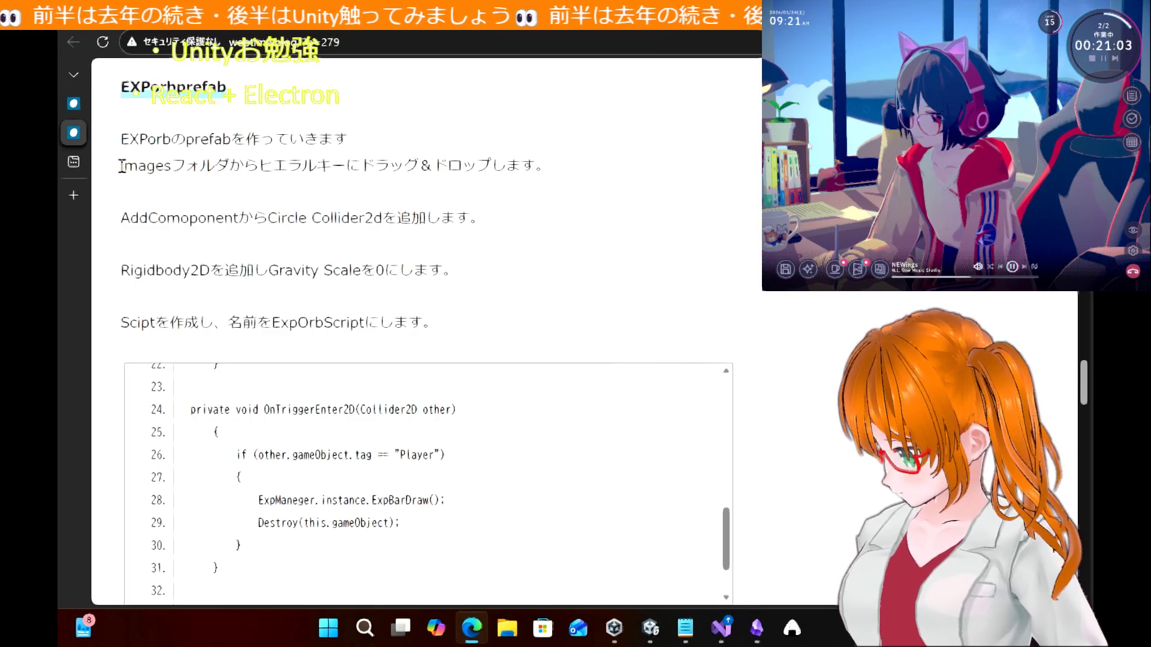
left_click(652, 629)
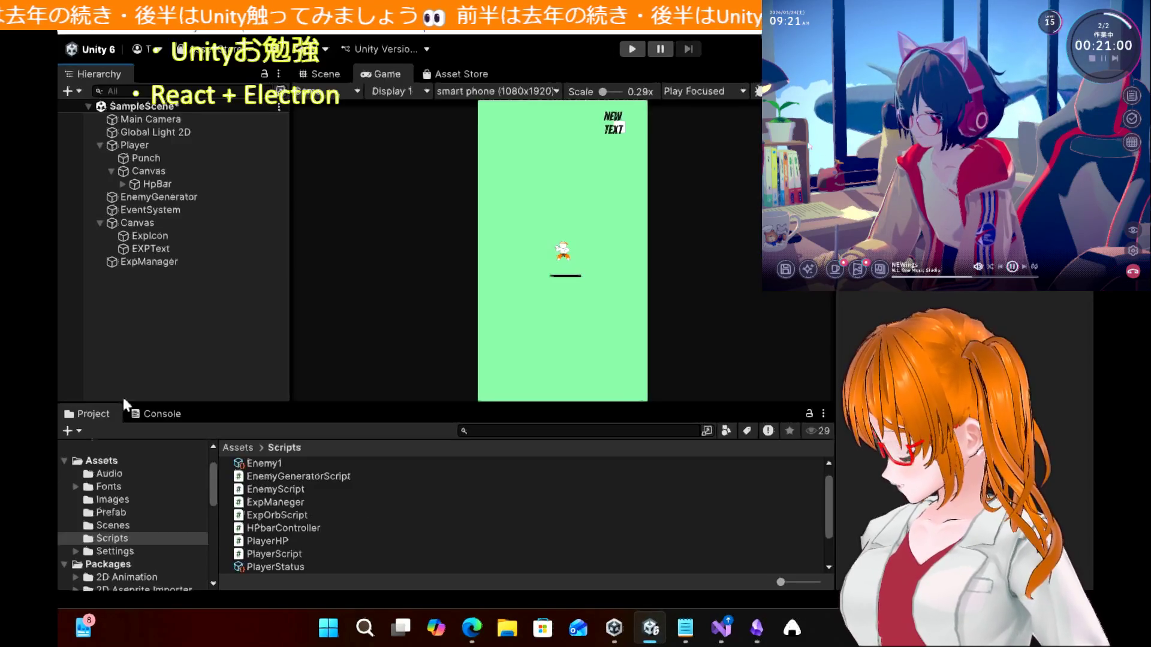
Step: Drag the ampoule sprite from Assets > Images into the Hierarchy, rename it EXOrb, and return to Edge
left_click(122, 502)
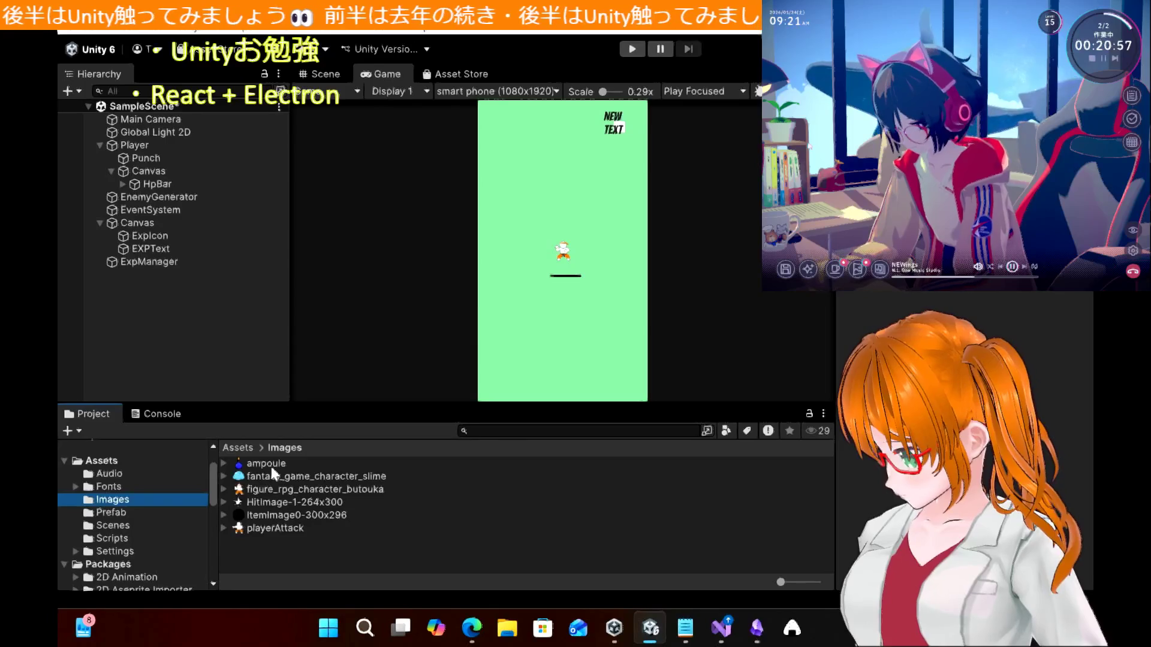
left_click_drag(275, 463, 182, 347)
left_click_drag(148, 289, 148, 288)
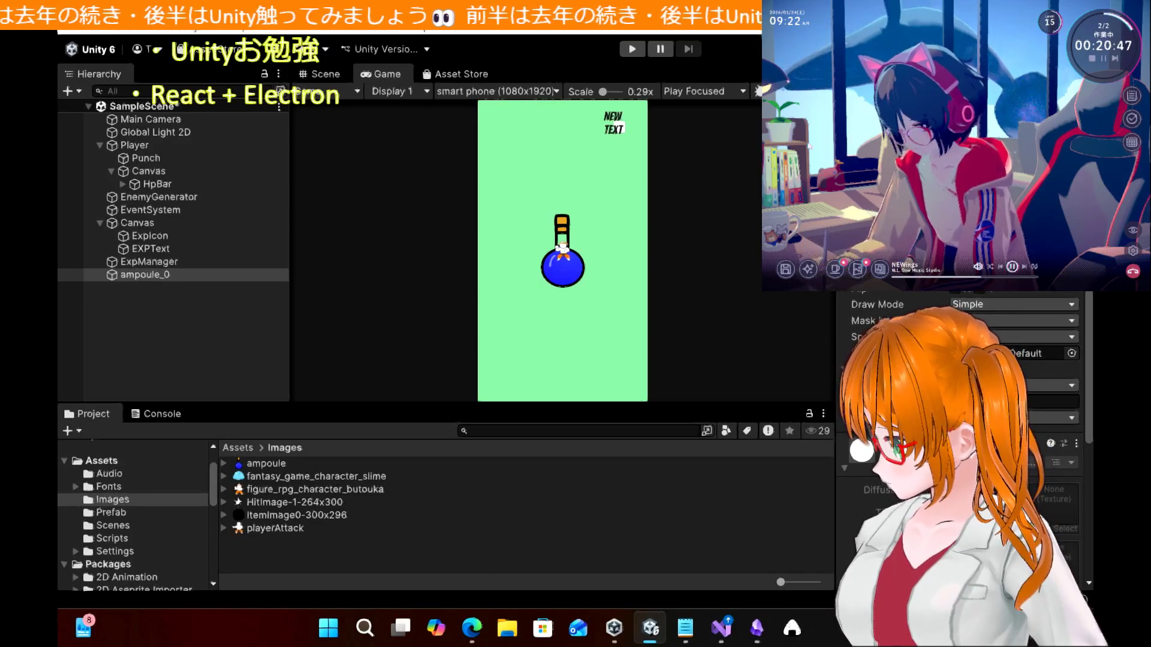
left_click(186, 326)
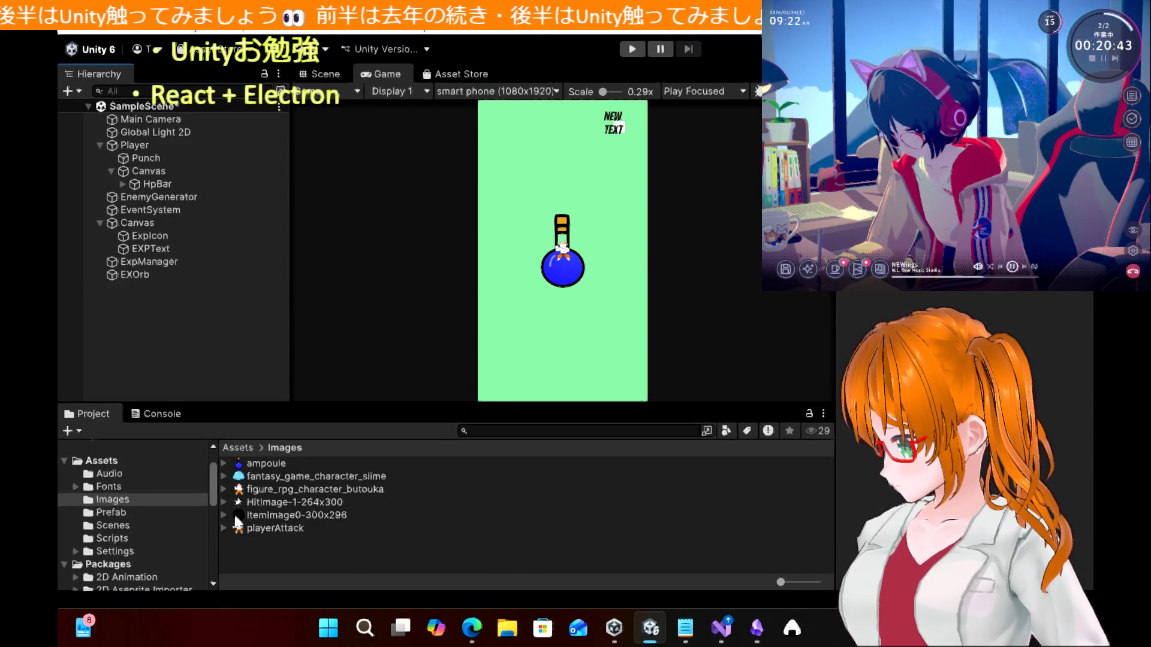
left_click(473, 629)
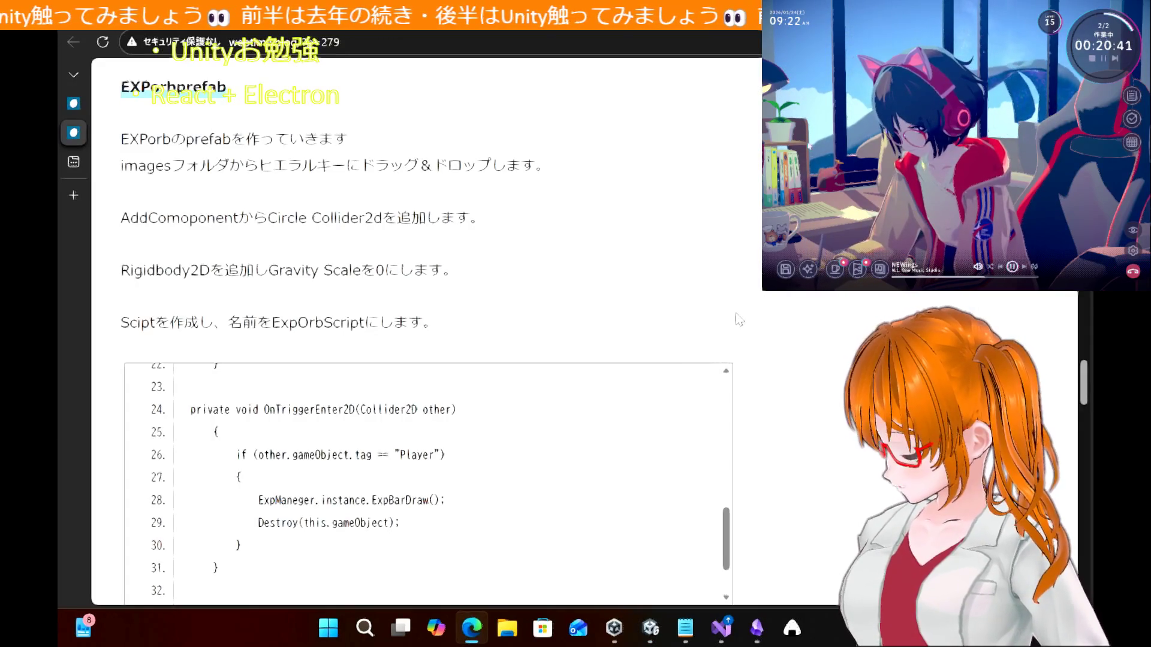
Step: Scroll the guide back to the Rigidbody2D step with Gravity Scale 0, then return to Unity
scroll(739, 319, "down", 5)
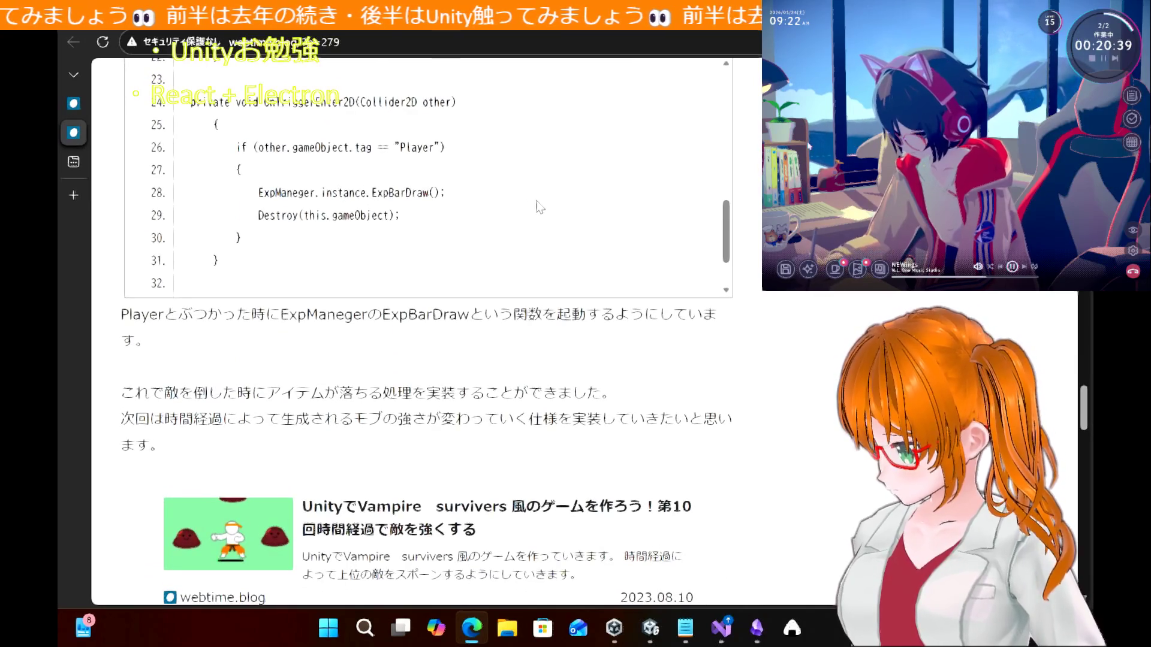
scroll(538, 207, "down", 2)
scroll(538, 207, "up", 8)
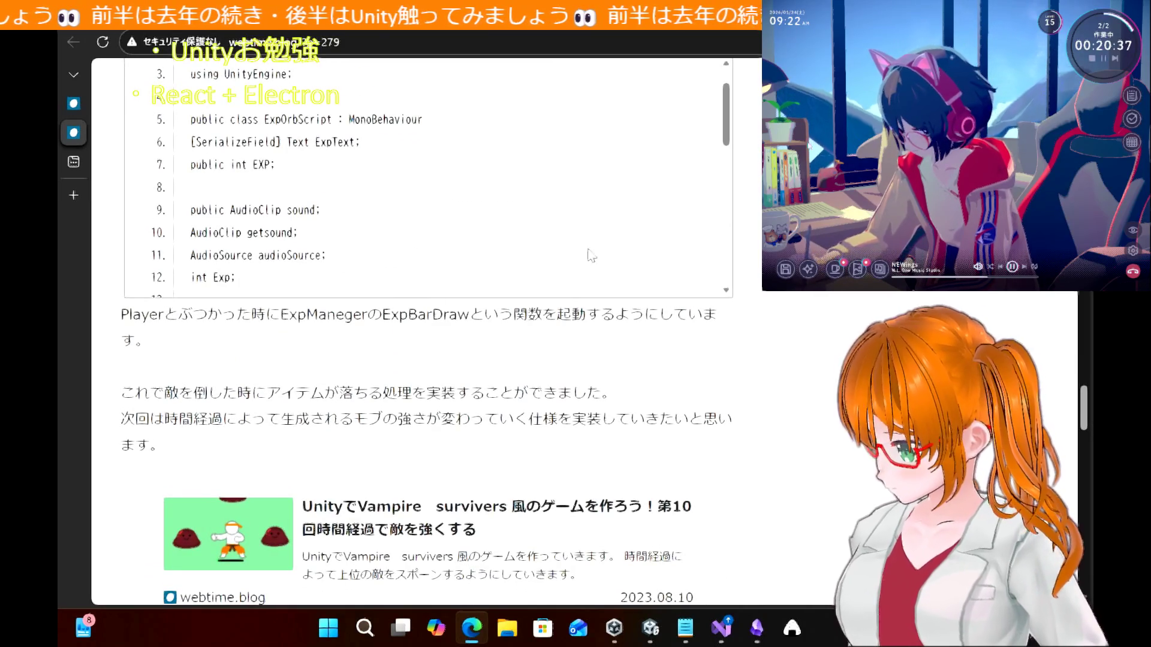
scroll(795, 292, "up", 2)
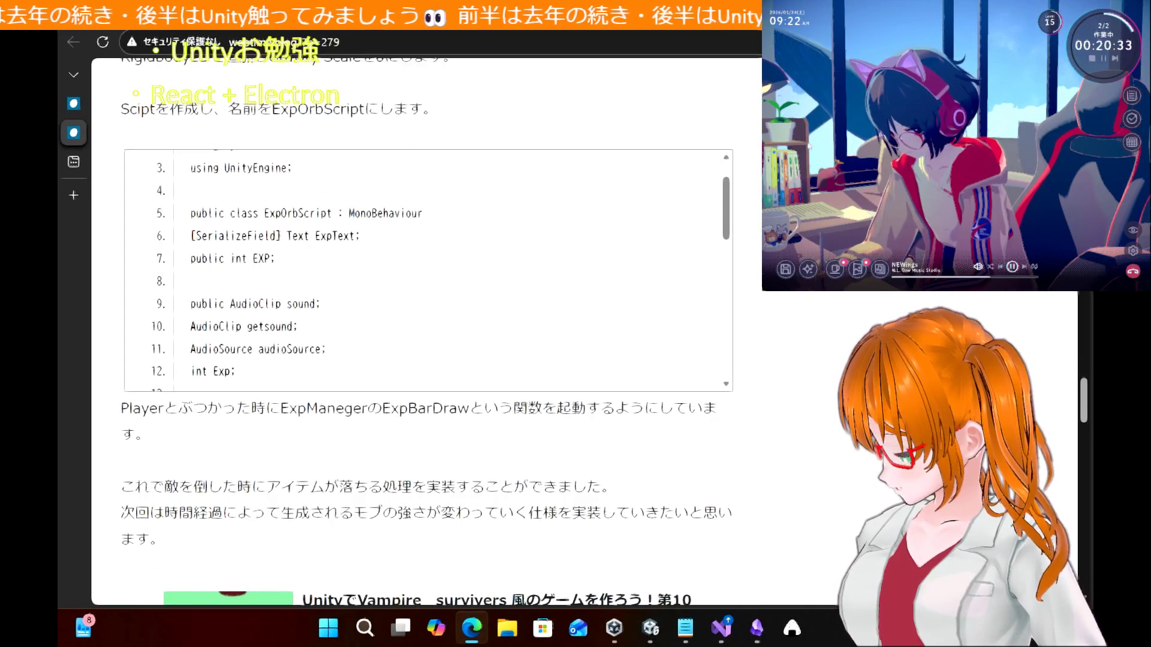
scroll(420, 330, "up", 3)
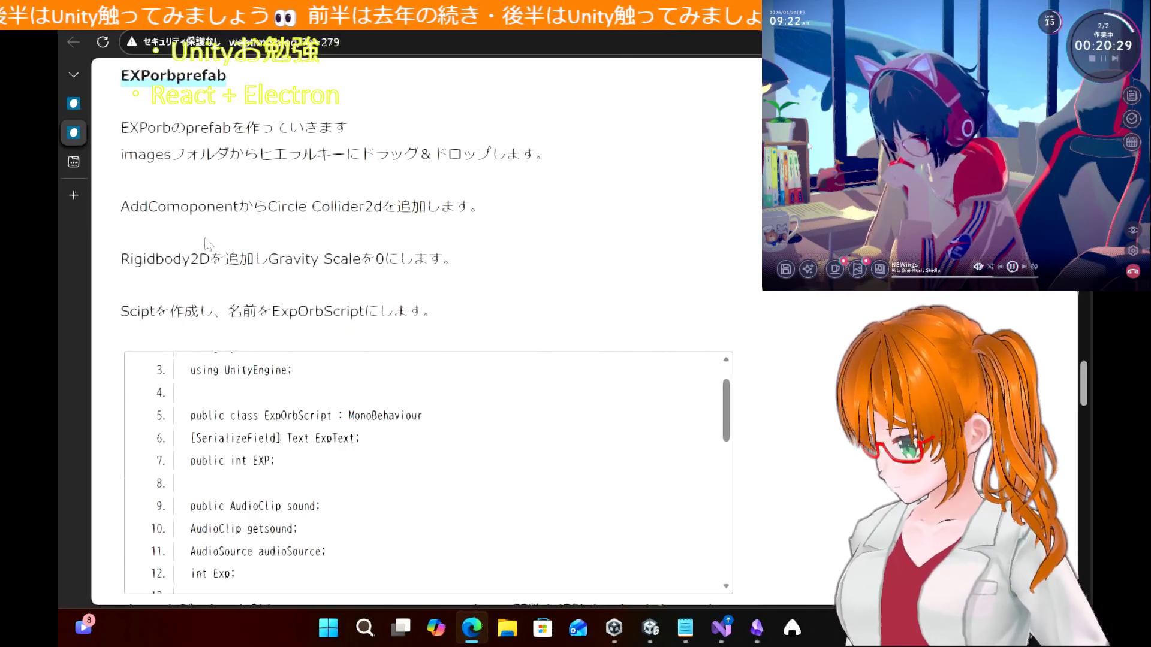
left_click_drag(118, 264, 217, 270)
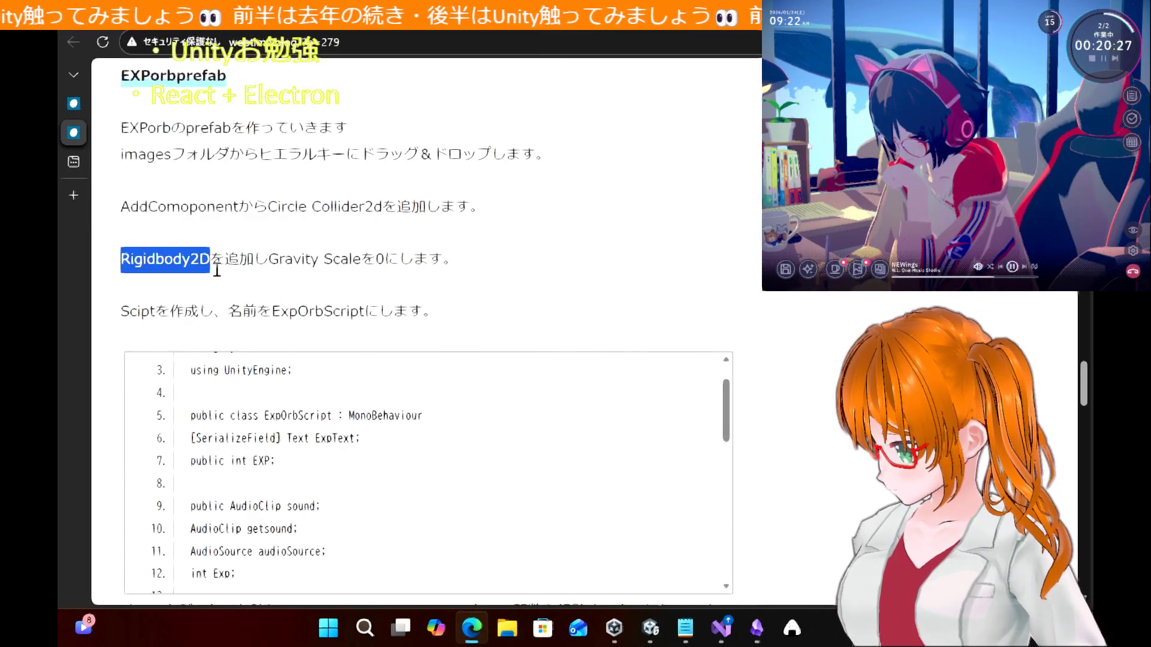
left_click(110, 221)
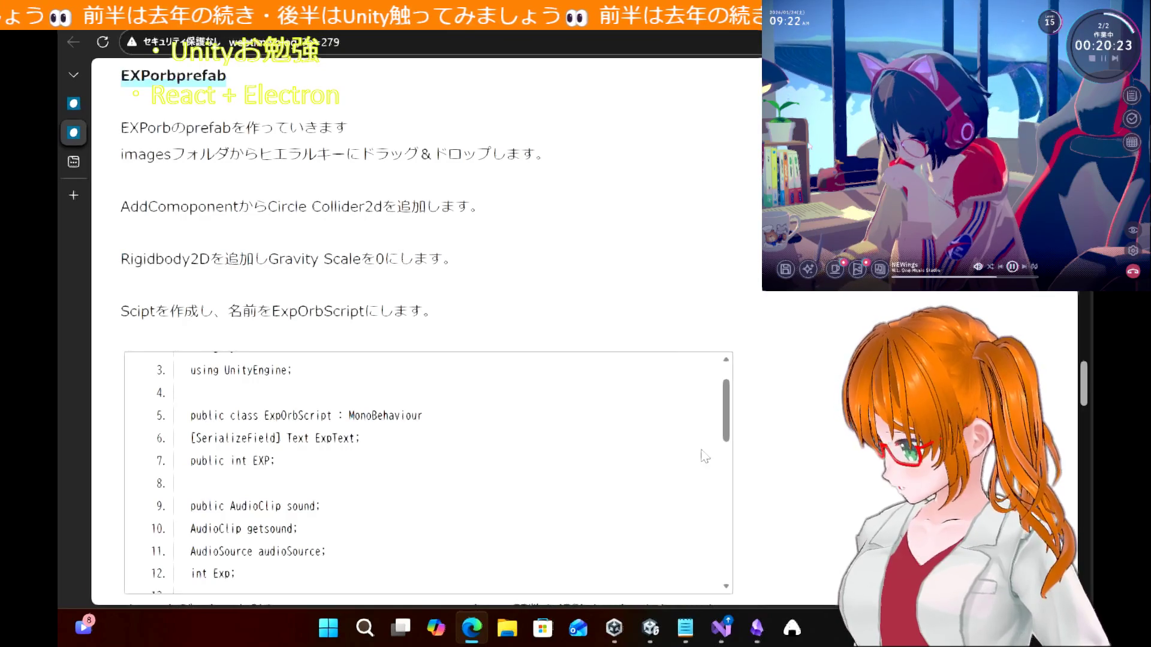
left_click(652, 631)
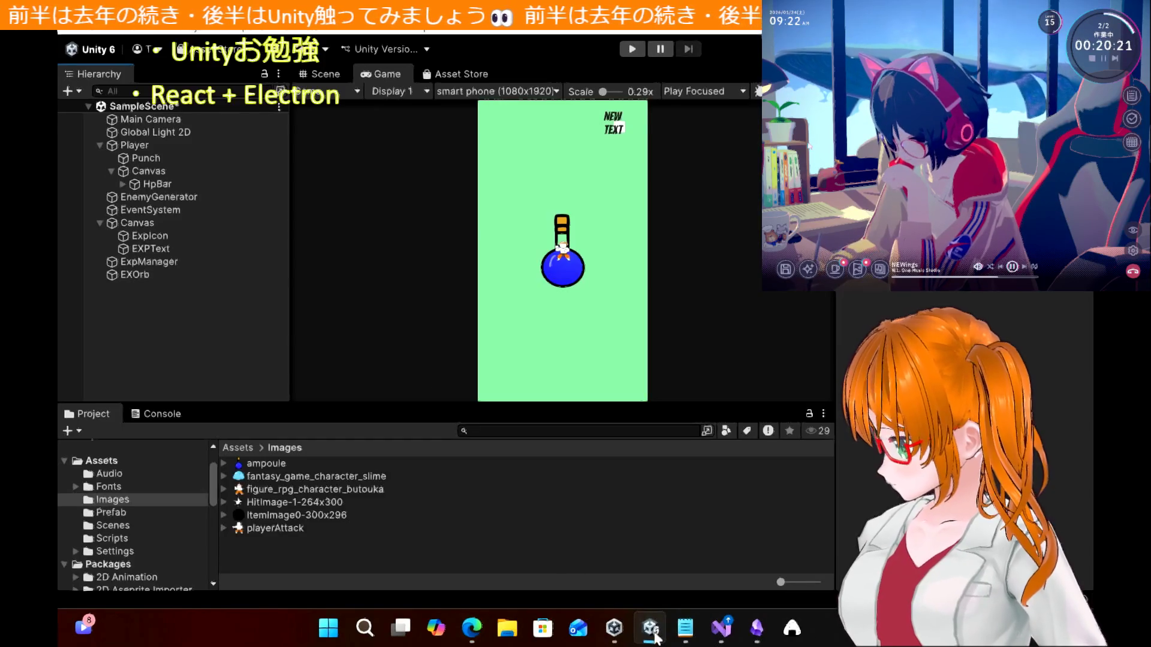
Step: Add a Rigidbody 2D to EXOrb, recheck the tutorial, and start Play mode to test it
left_click(134, 274)
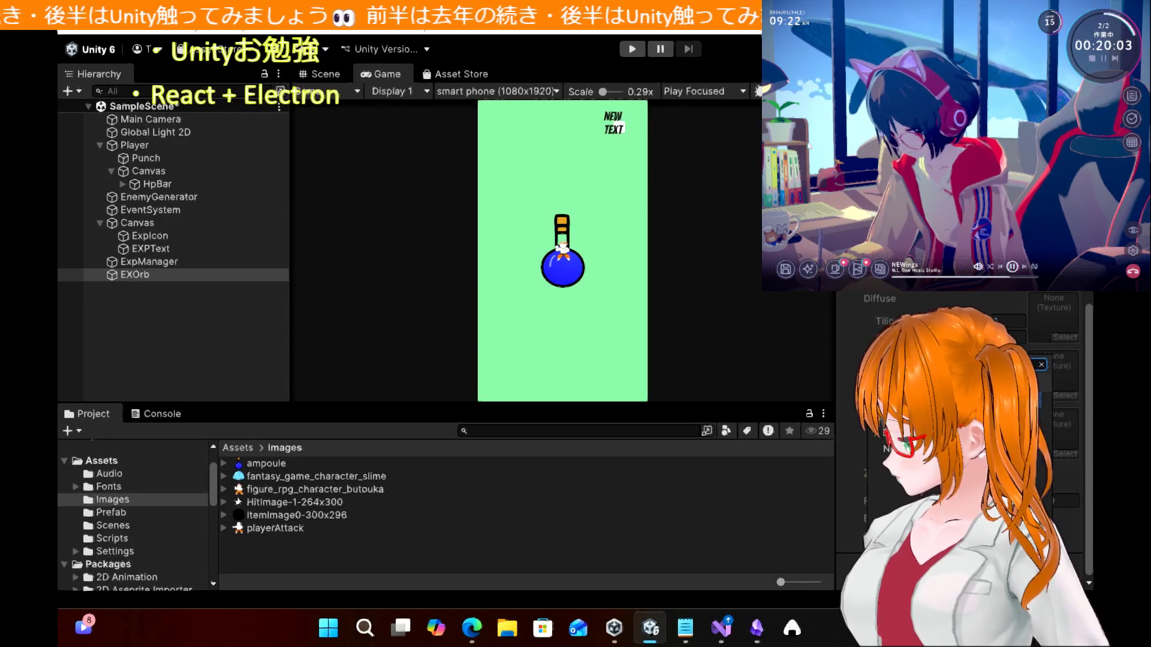
key("Return")
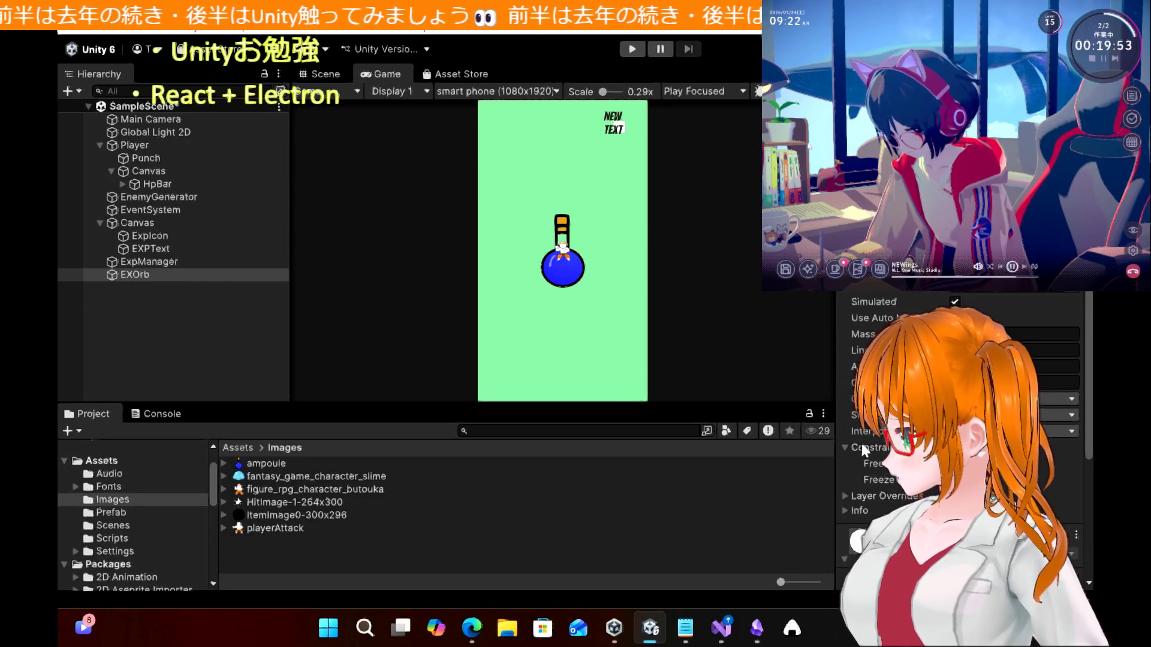
left_click(472, 629)
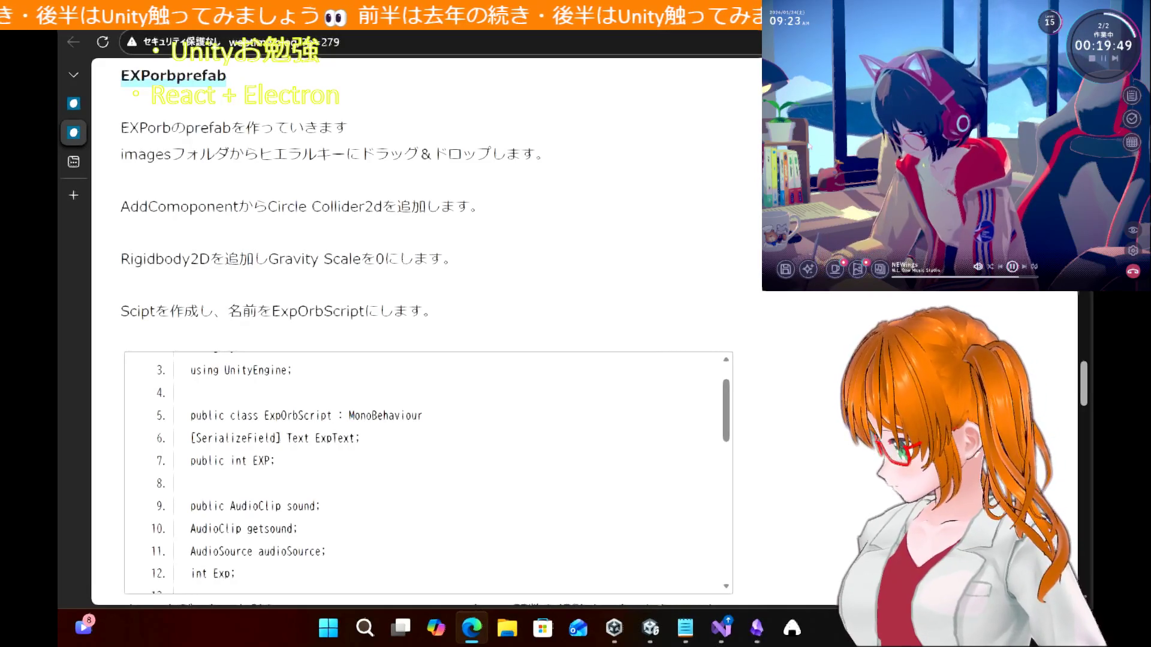
key("alt+Tab")
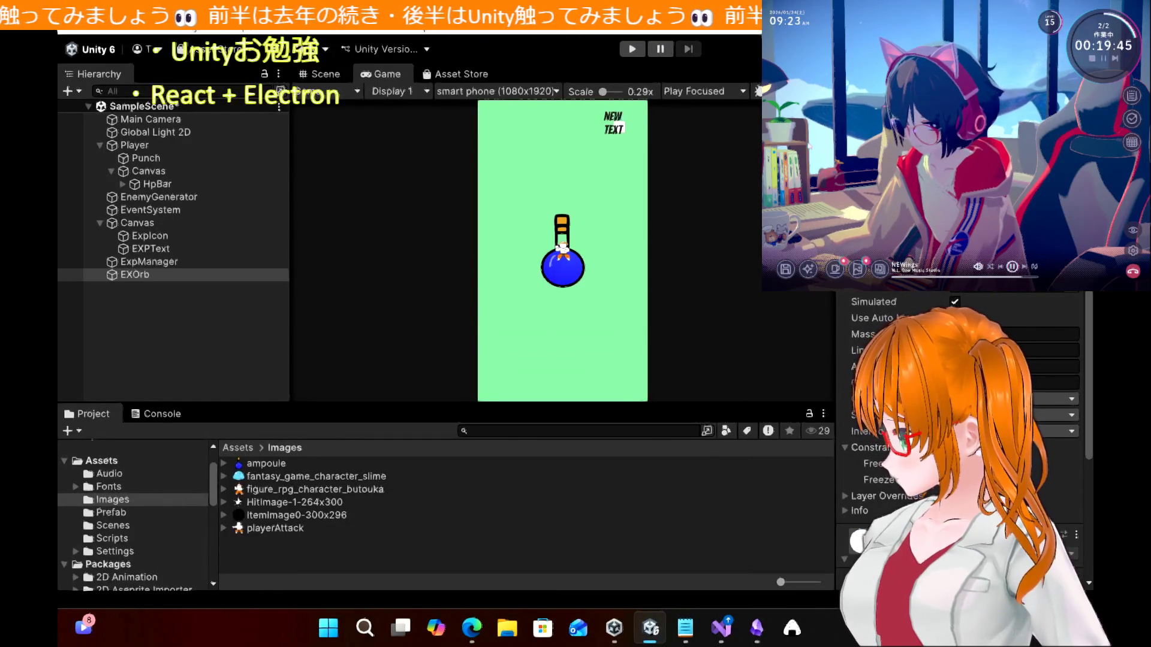
scroll(959, 420, "down", 4)
scroll(959, 420, "up", 2)
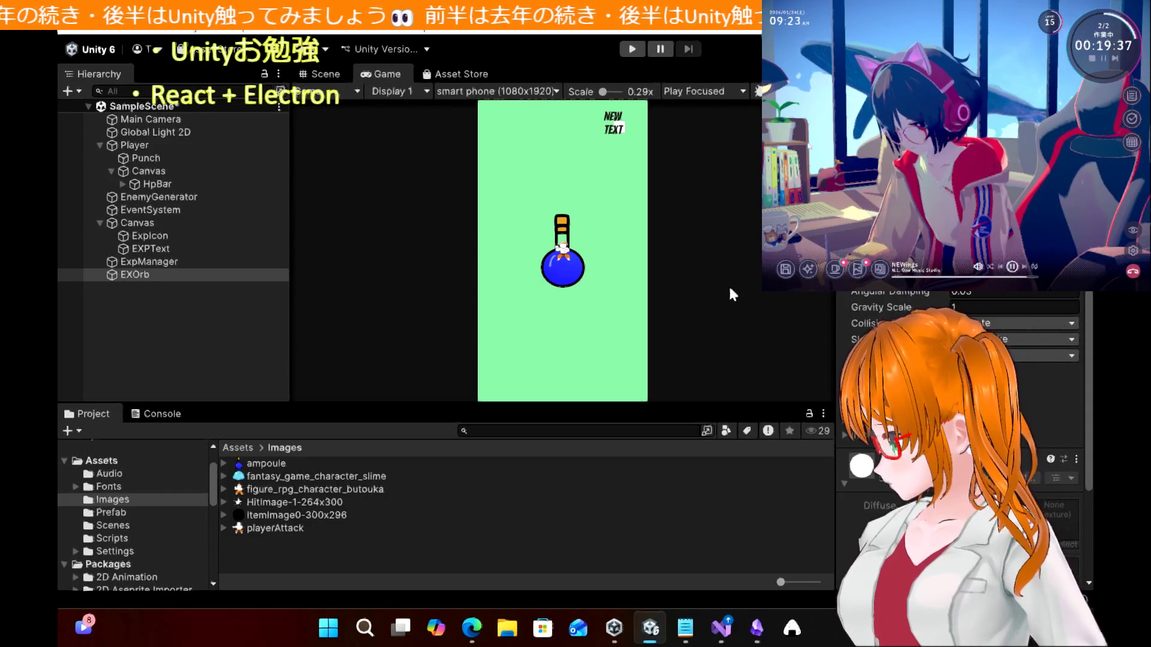
left_click(632, 49)
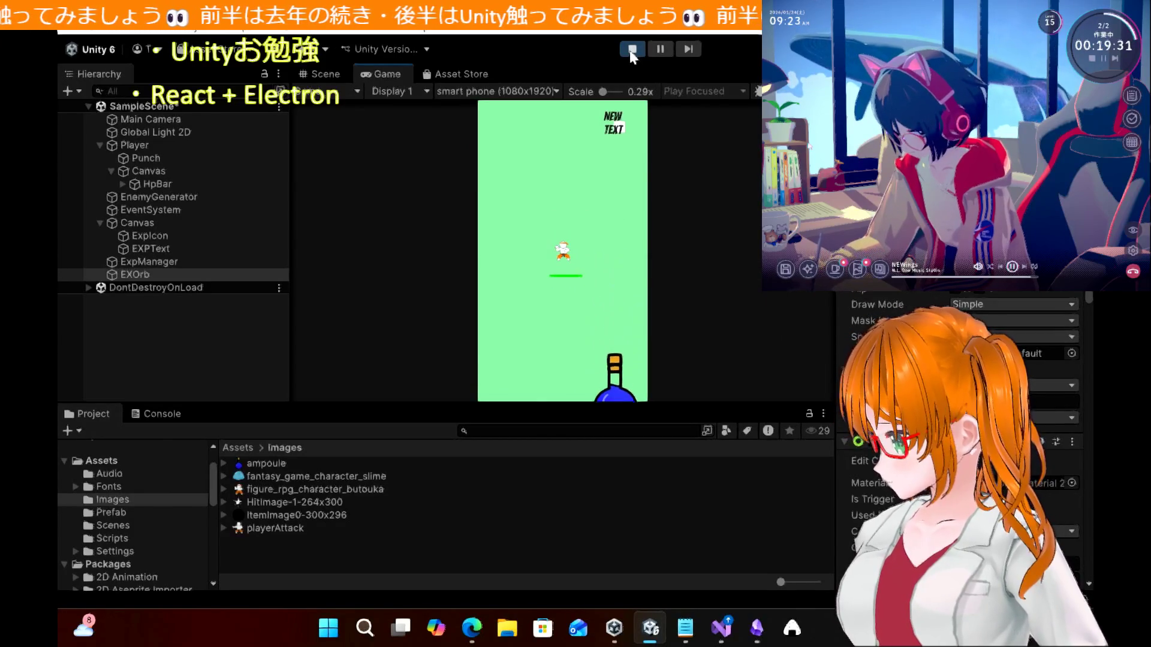
Step: Stop Play mode, run a brief second test and stop it, then reselect EXOrb
left_click(631, 49)
scroll(959, 419, "down", 5)
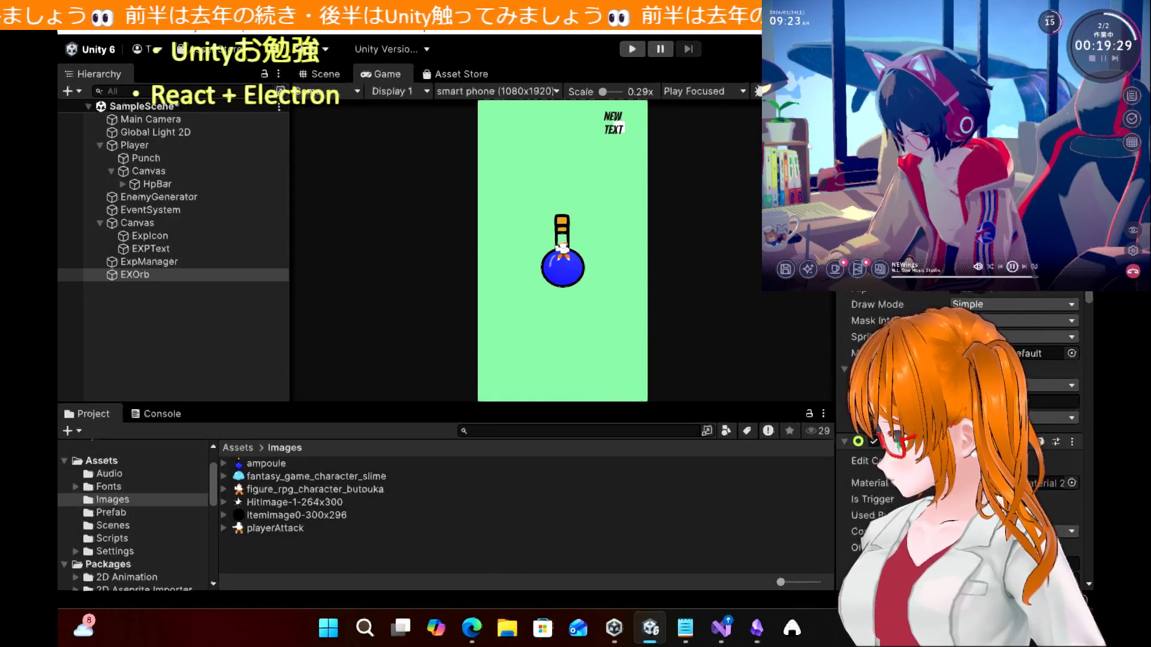
scroll(959, 419, "up", 3)
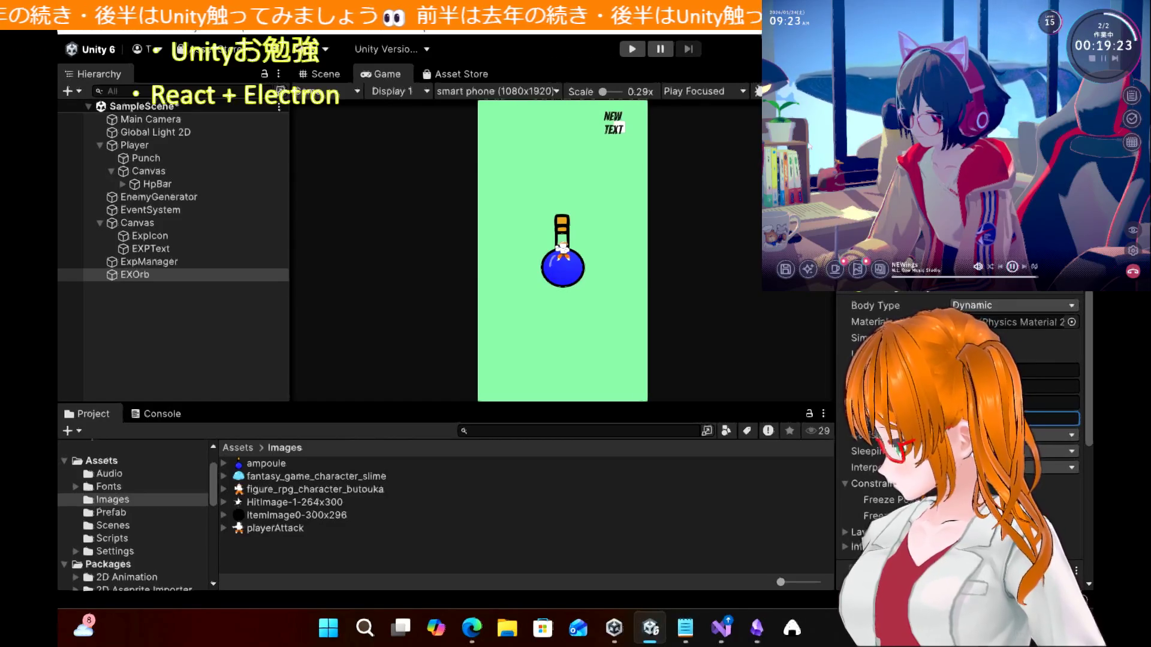
left_click(139, 323)
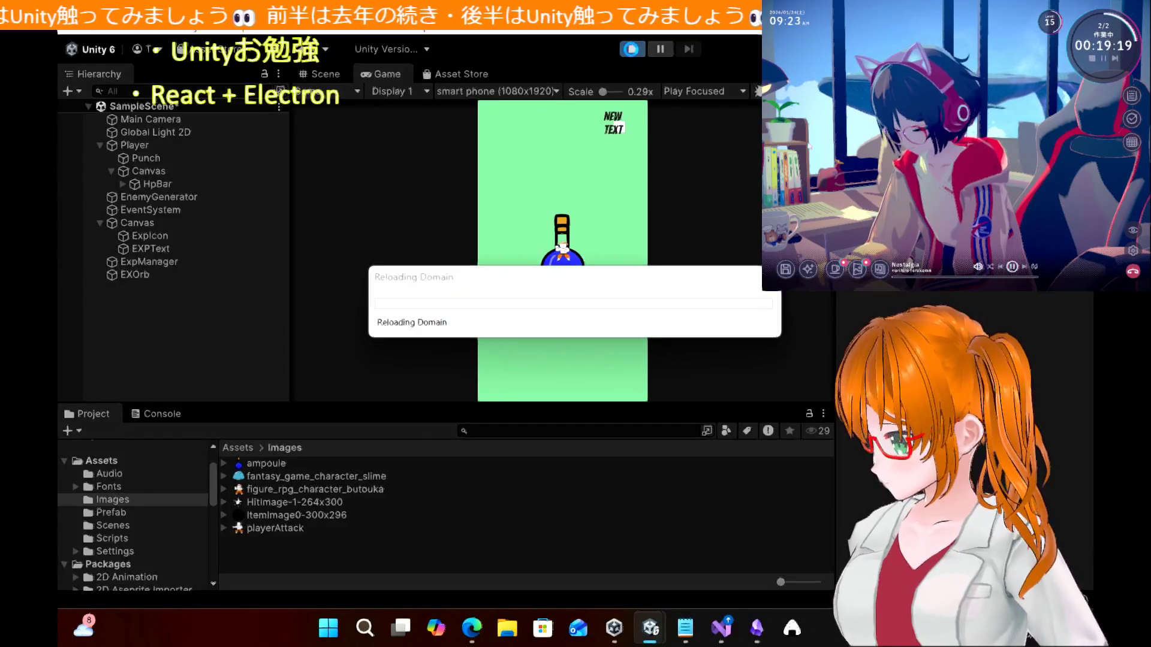
left_click(632, 49)
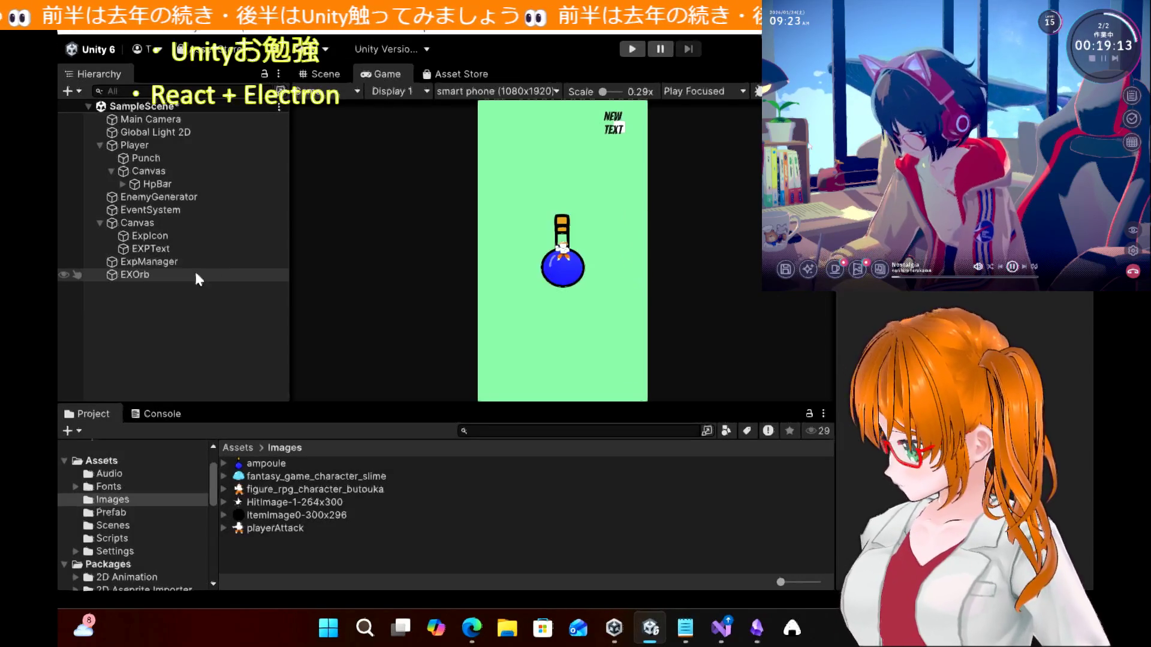
left_click(173, 275)
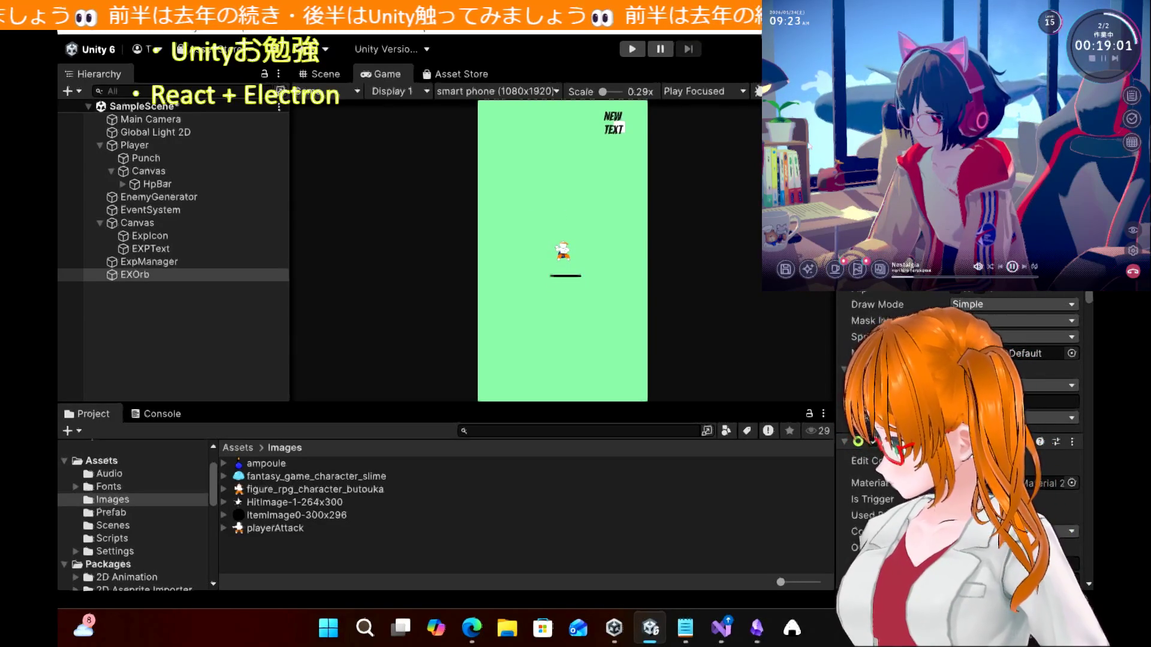
left_click(632, 48)
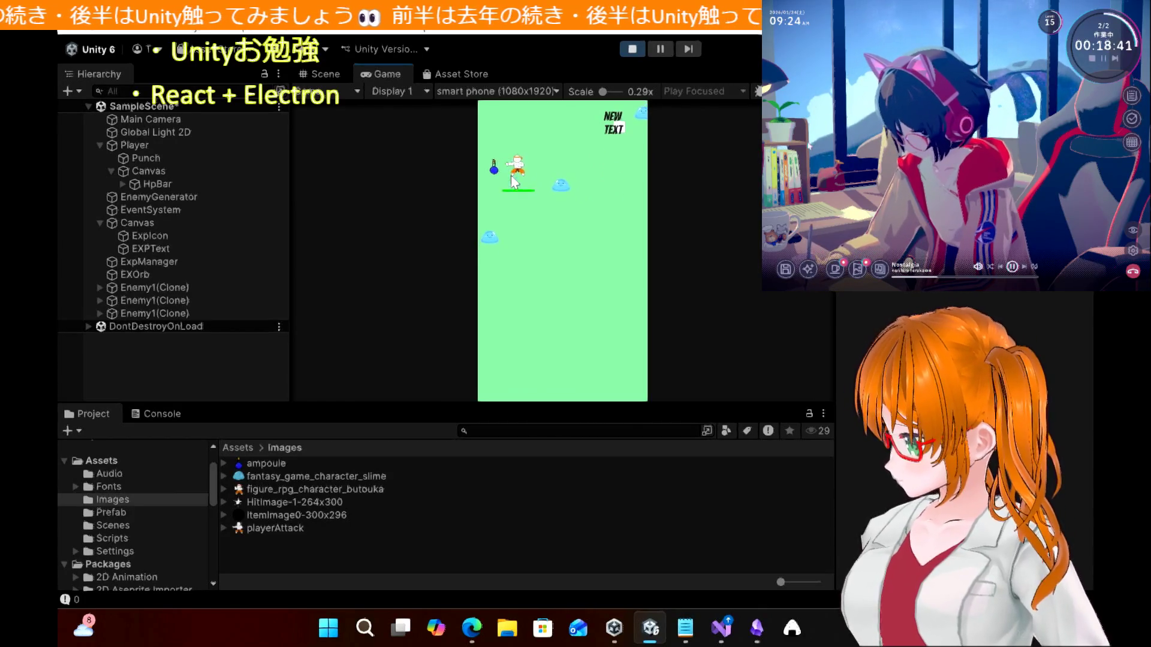
left_click(631, 48)
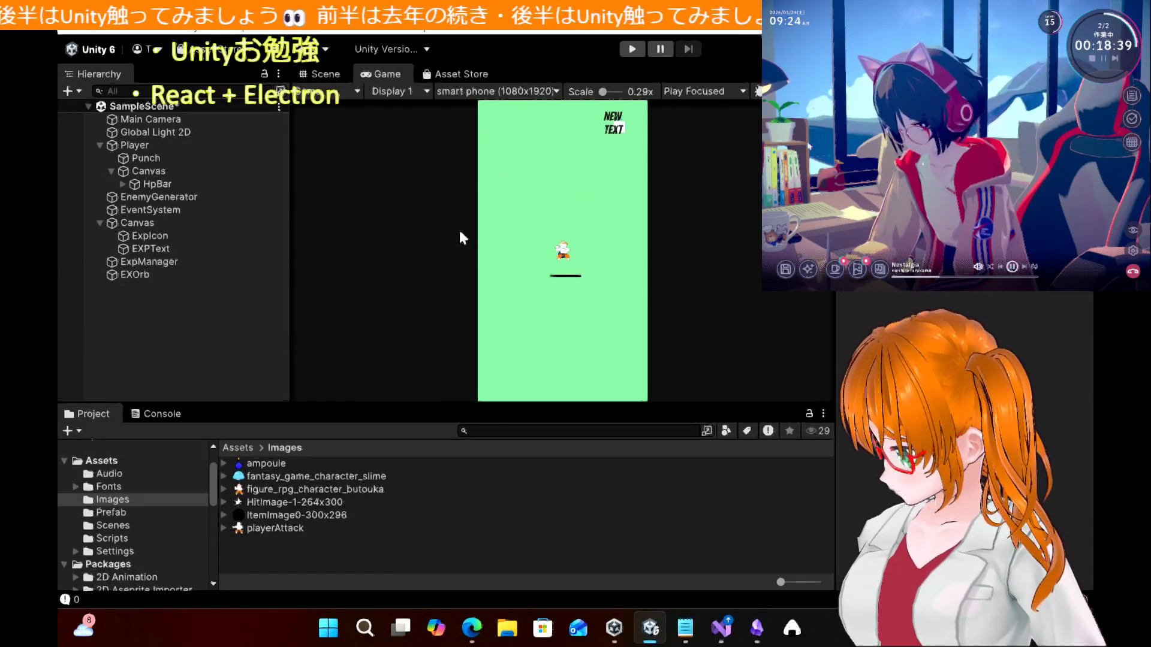
left_click(171, 273)
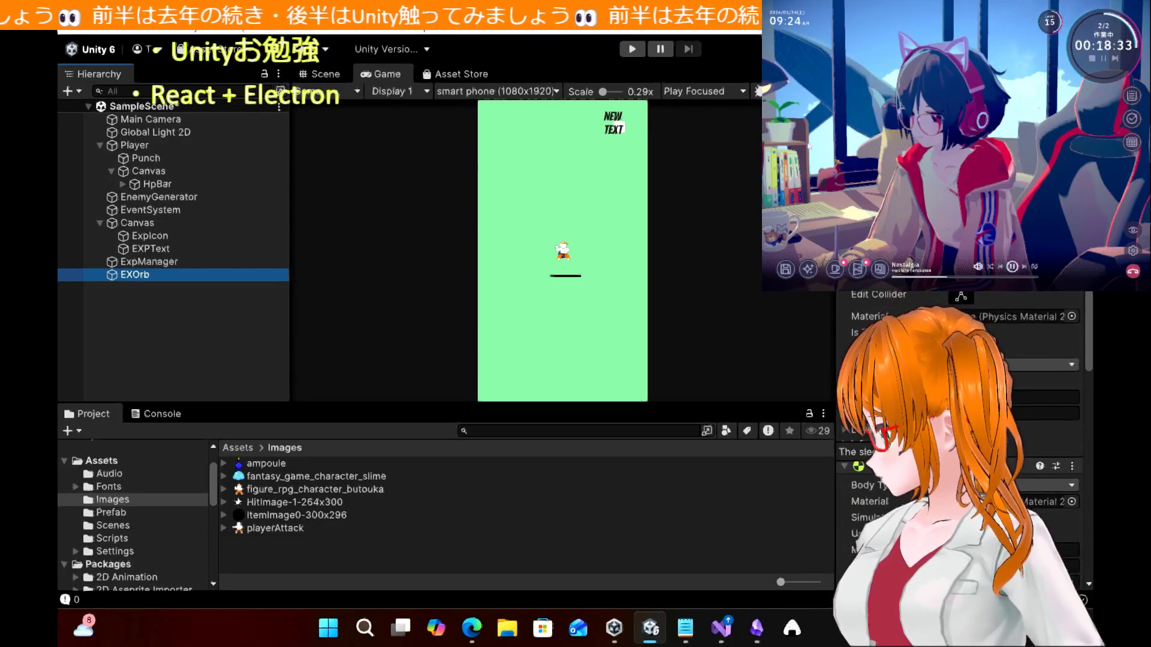
scroll(960, 419, "down", 5)
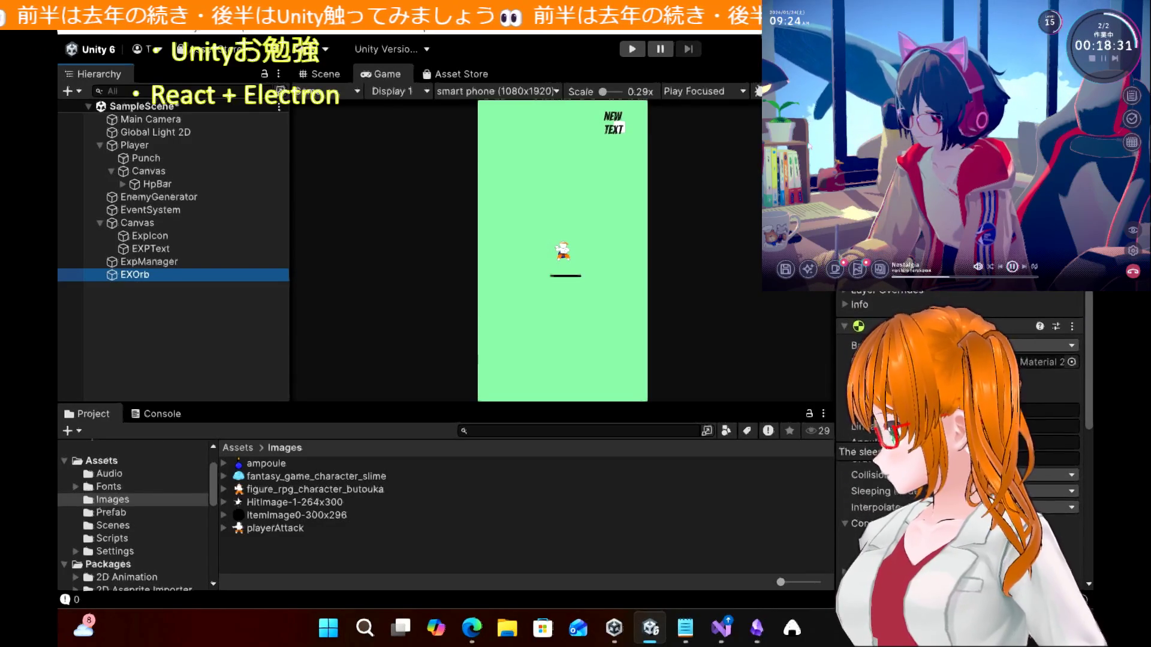
scroll(959, 419, "down", 2)
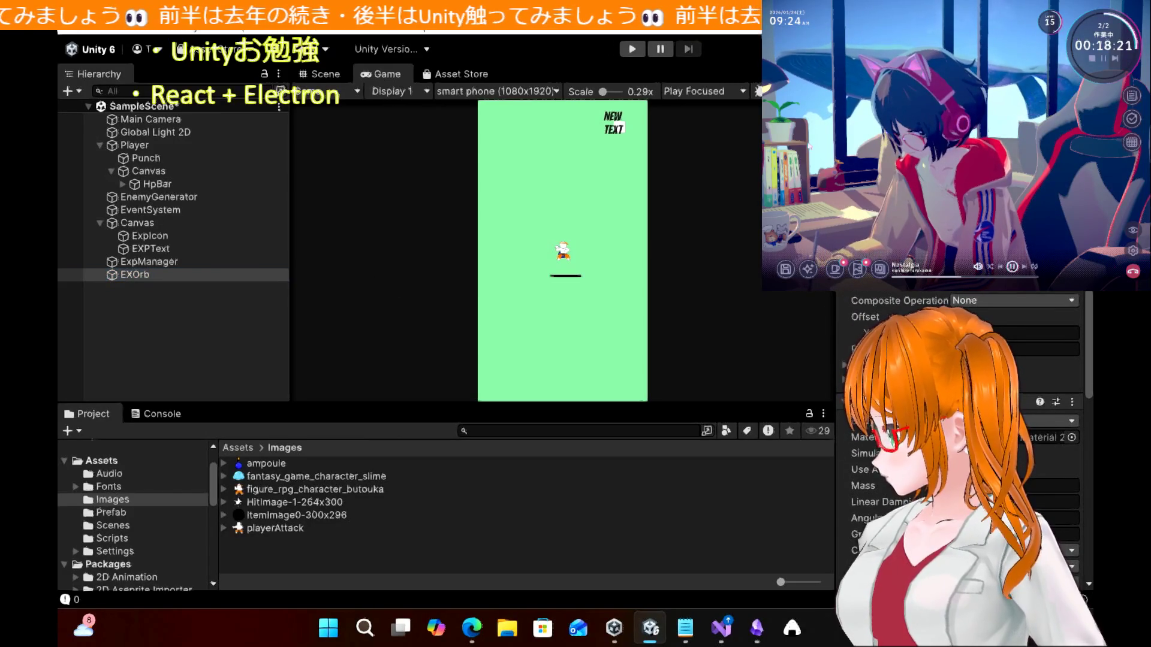
left_click(630, 50)
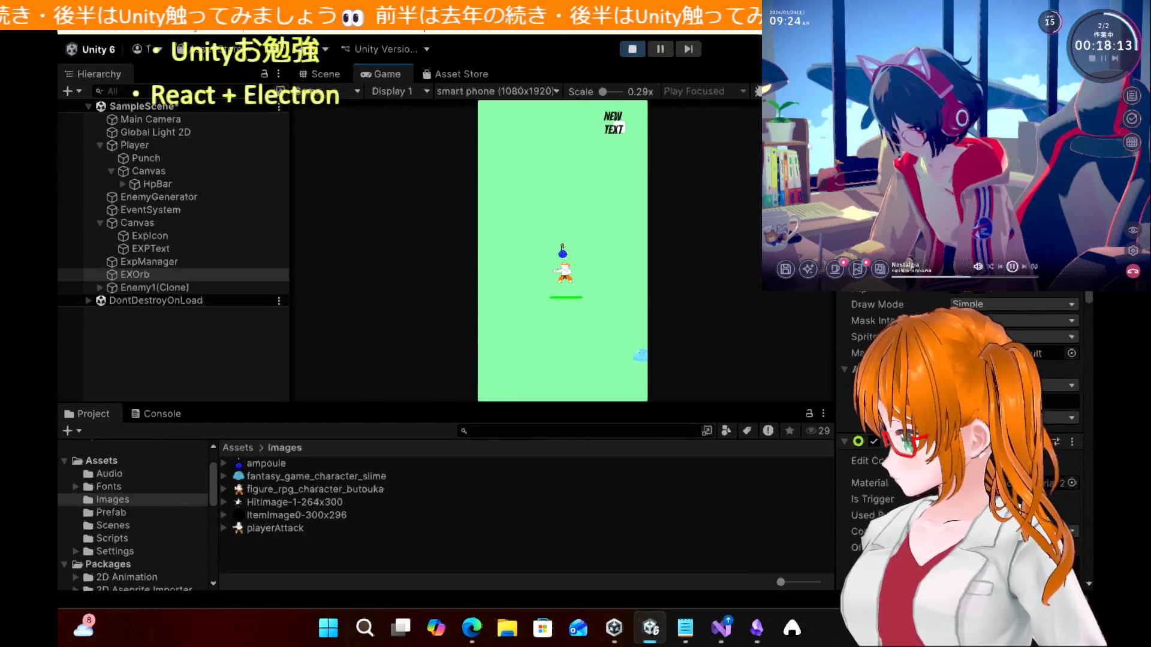
left_click(633, 52)
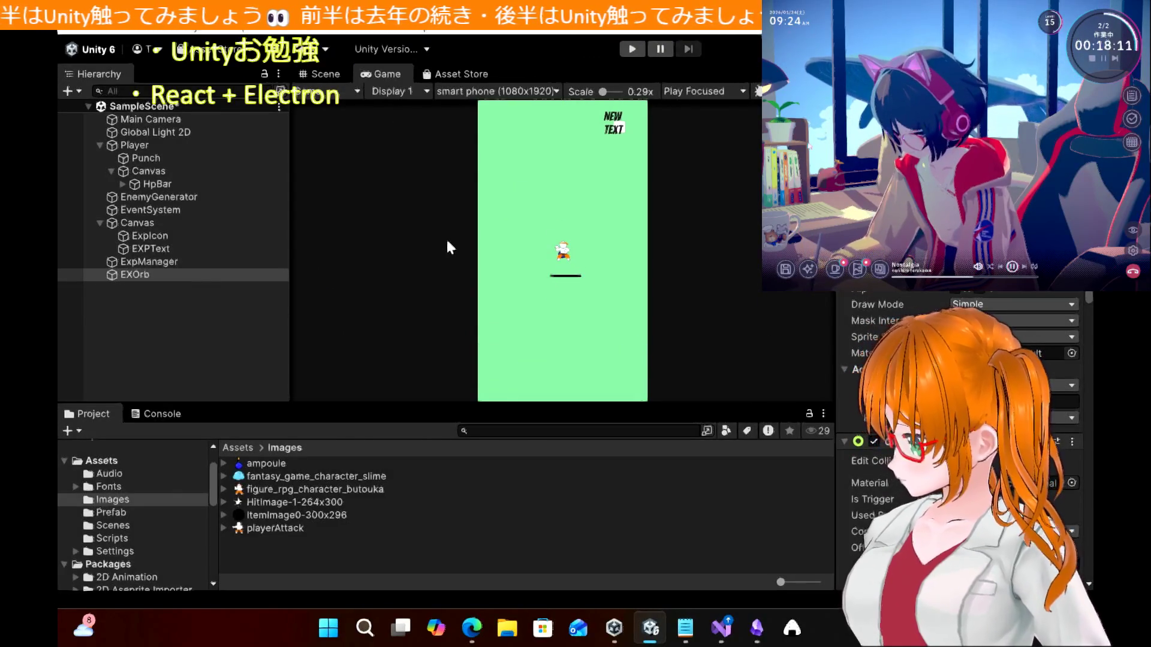
Step: Review the ExpOrbScript code in the guide's EXPorb prefab section, then return to Unity
left_click(472, 627)
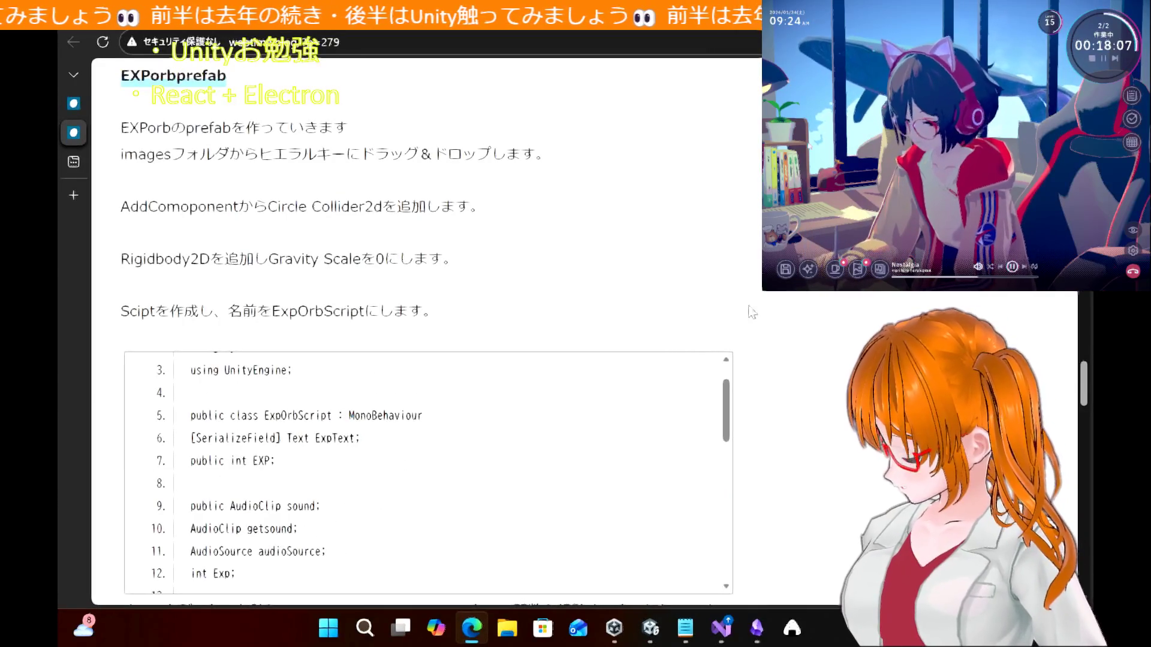
scroll(713, 310, "down", 7)
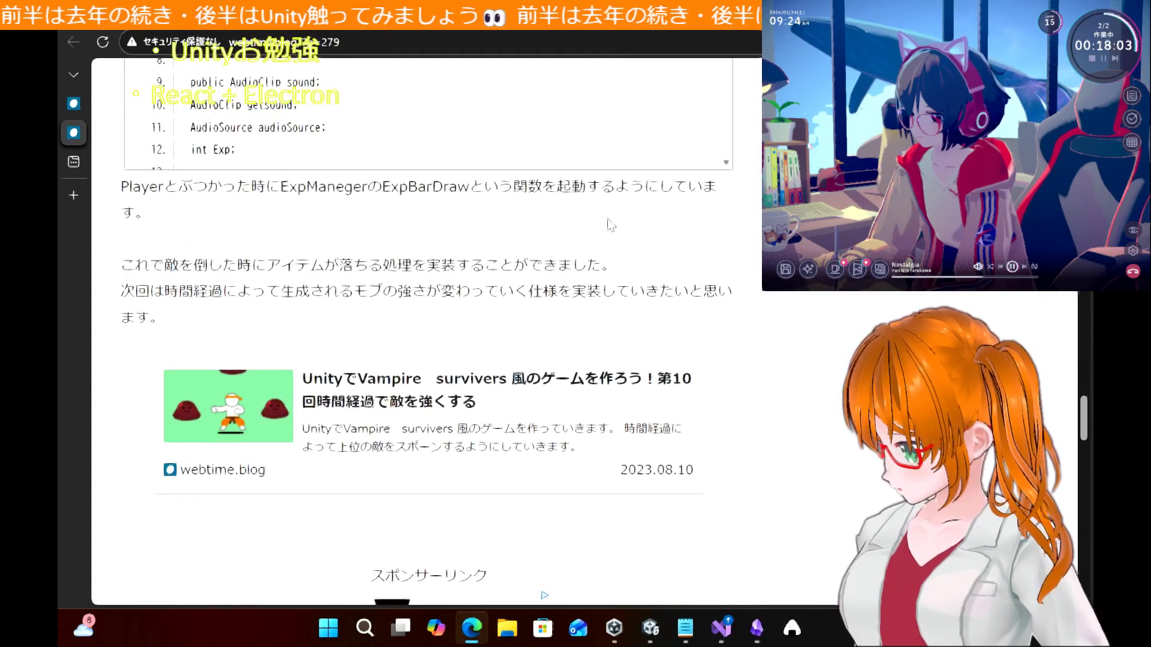
scroll(610, 225, "up", 2)
scroll(611, 225, "down", 3)
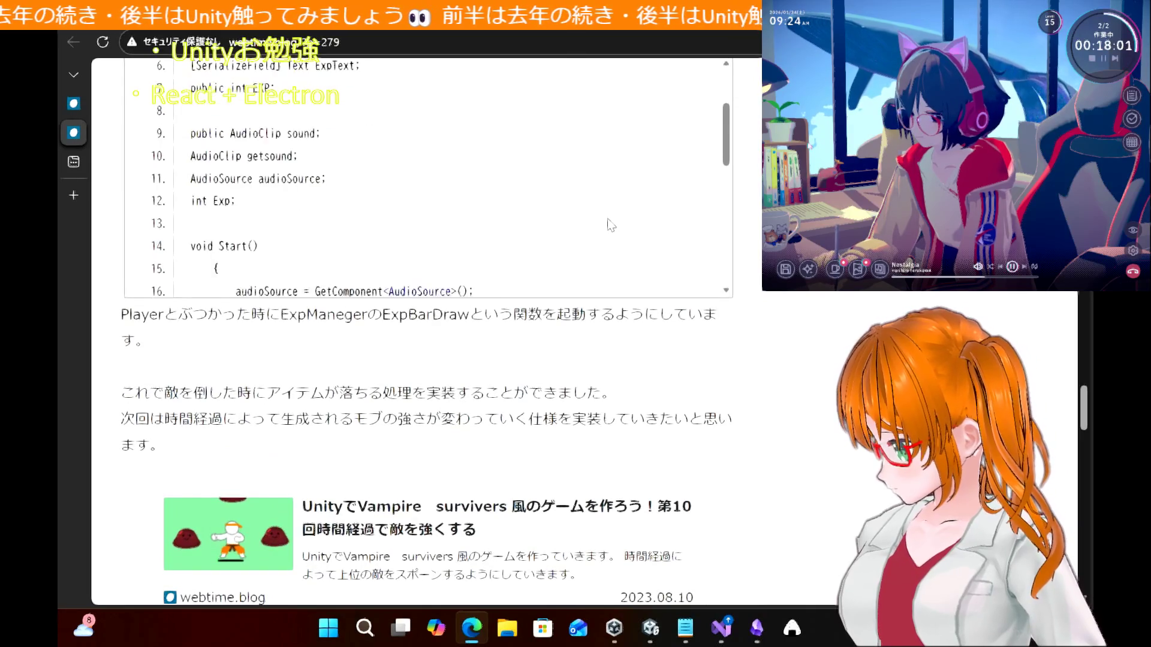
scroll(610, 224, "up", 4)
scroll(730, 204, "up", 4)
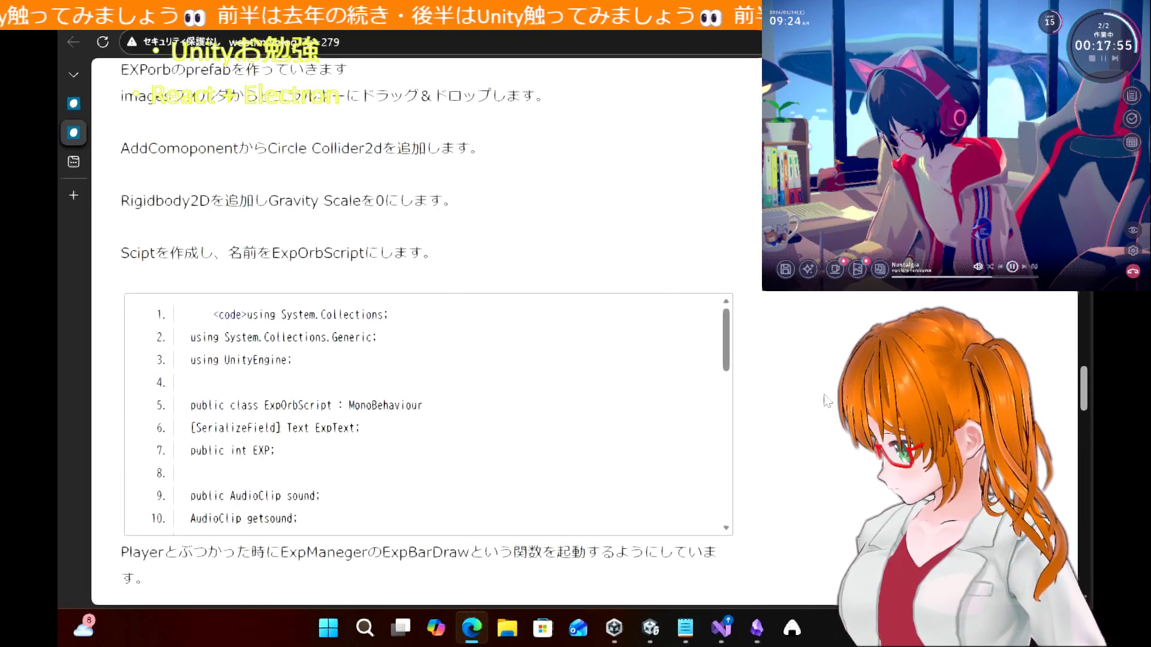
scroll(826, 400, "down", 3)
scroll(826, 400, "up", 1)
scroll(825, 401, "down", 4)
scroll(825, 401, "up", 3)
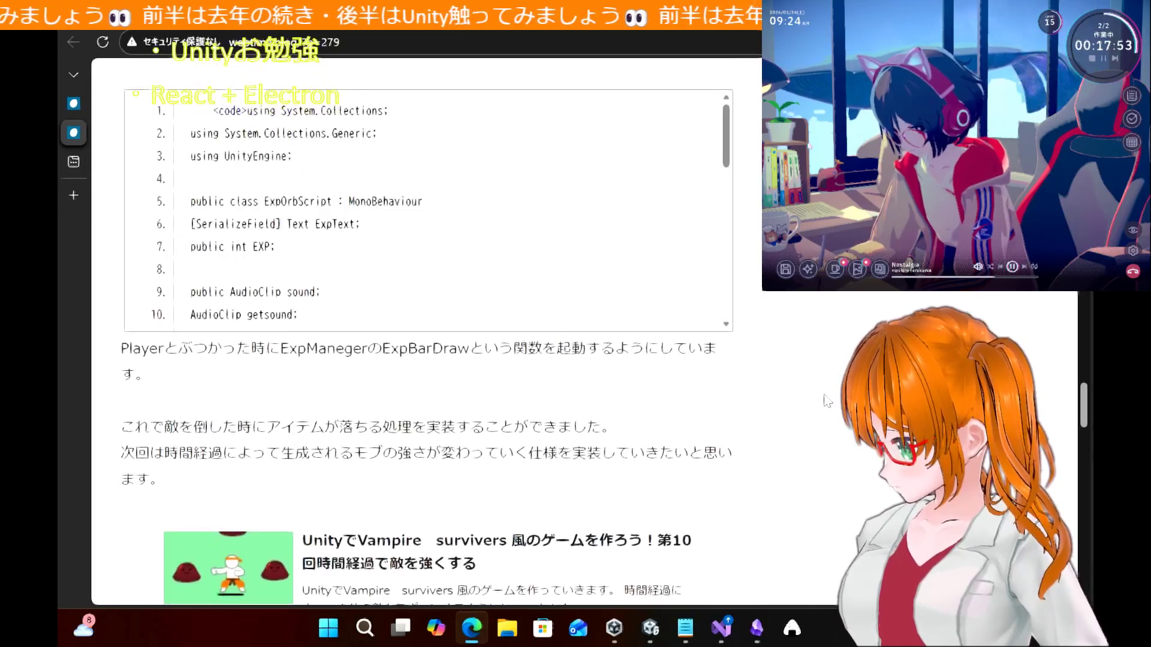
scroll(825, 401, "up", 5)
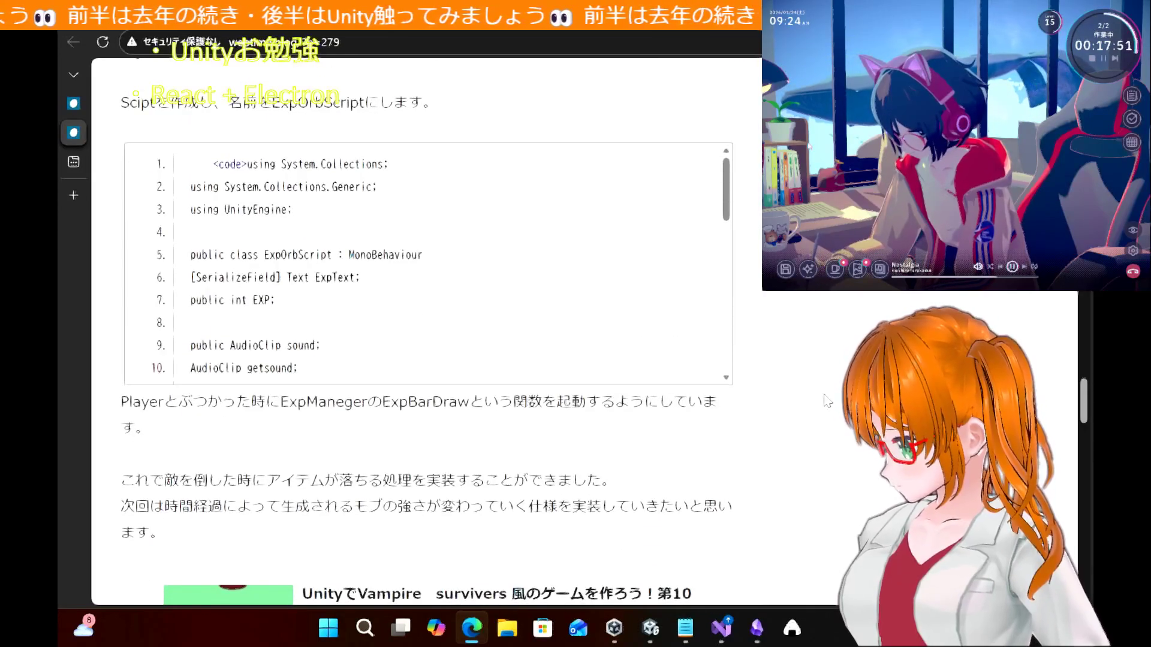
scroll(825, 401, "up", 4)
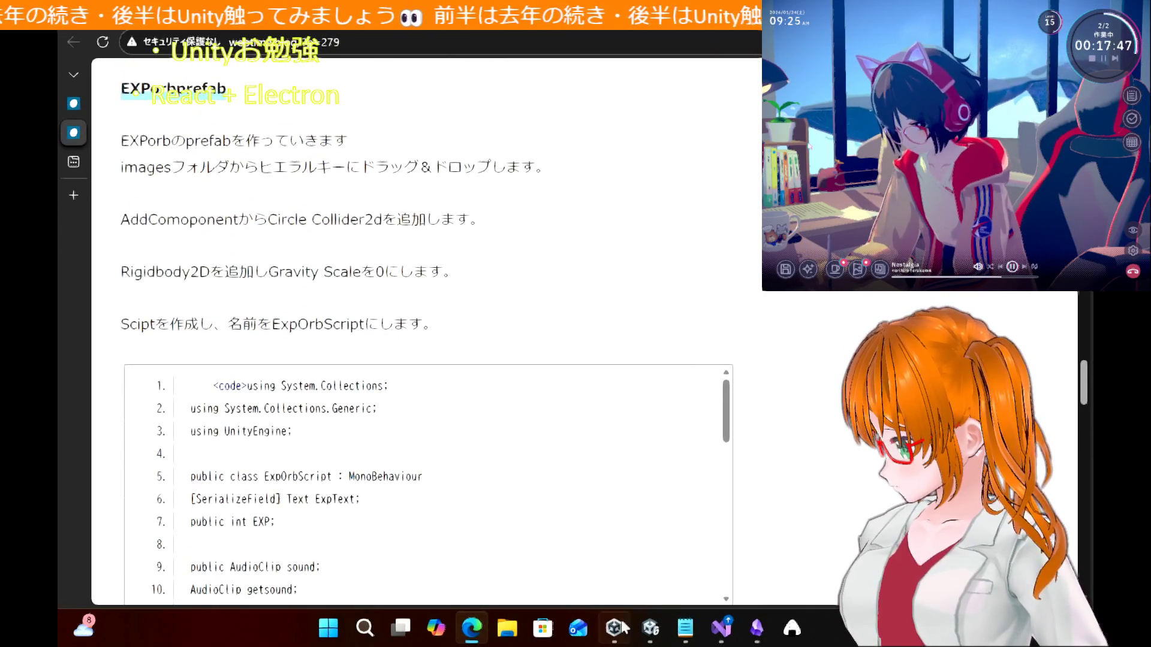
left_click(648, 641)
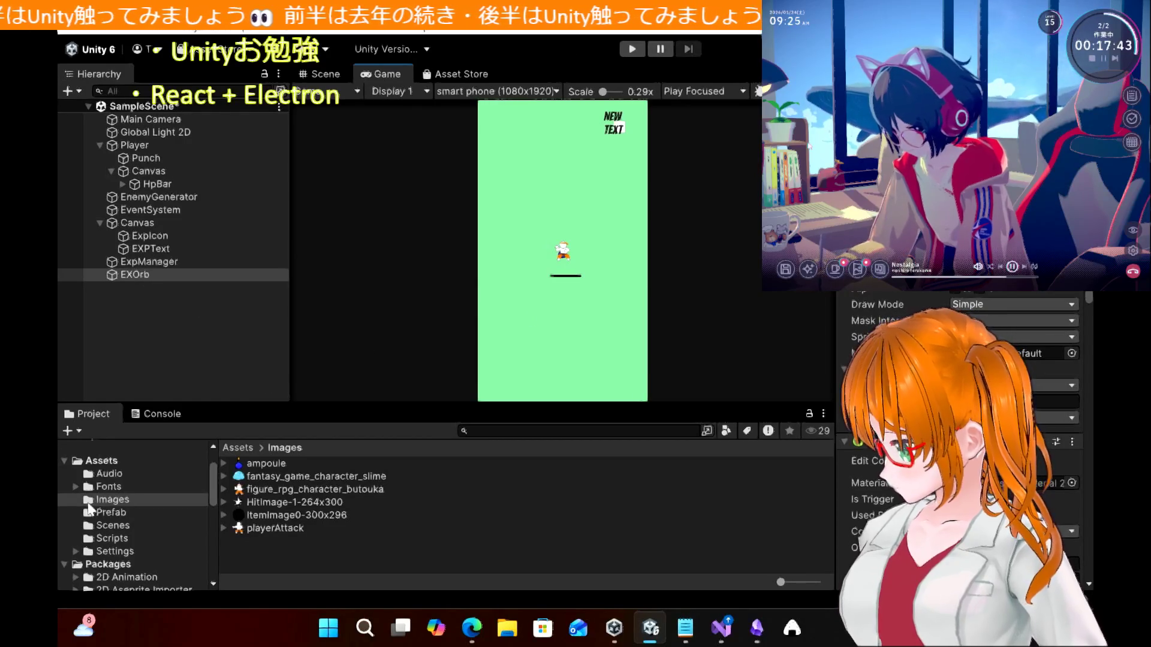
Step: Open the Scripts folder and inspect the ExpManager and EXOrb objects
left_click(111, 539)
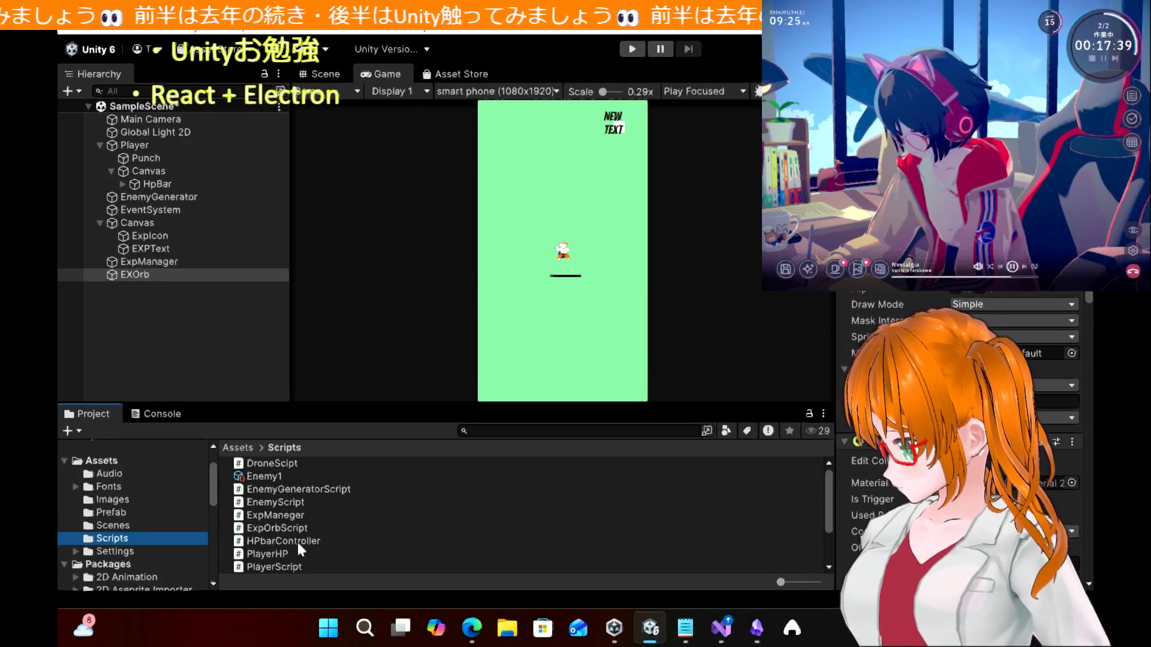
scroll(297, 541, "down", 3)
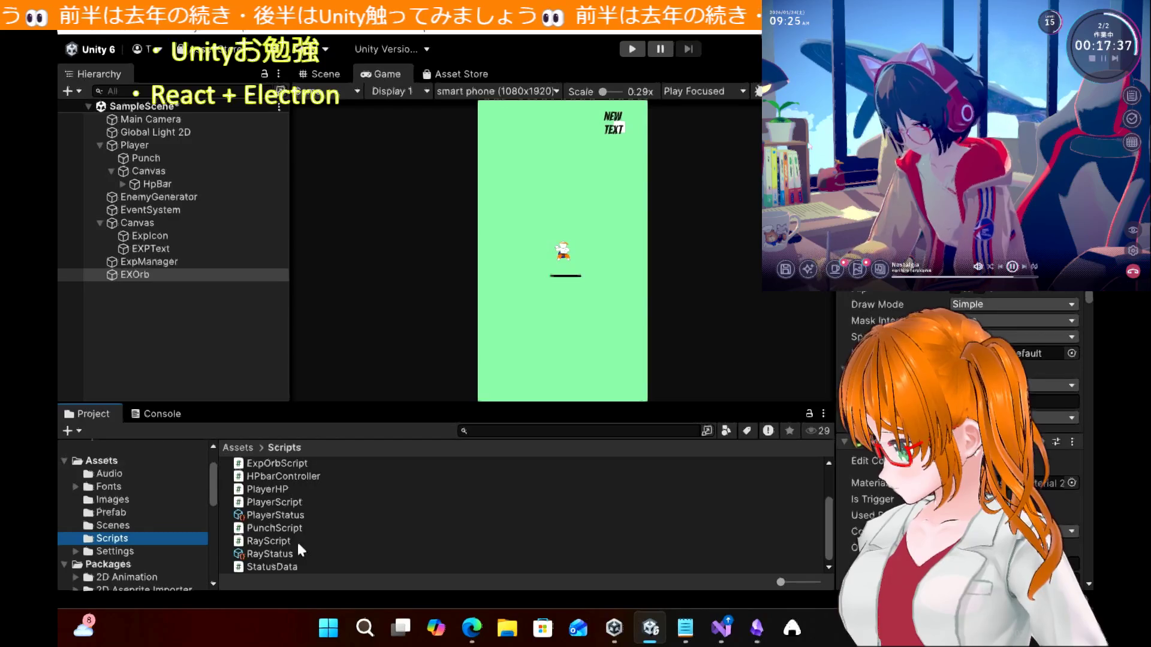
left_click(174, 262)
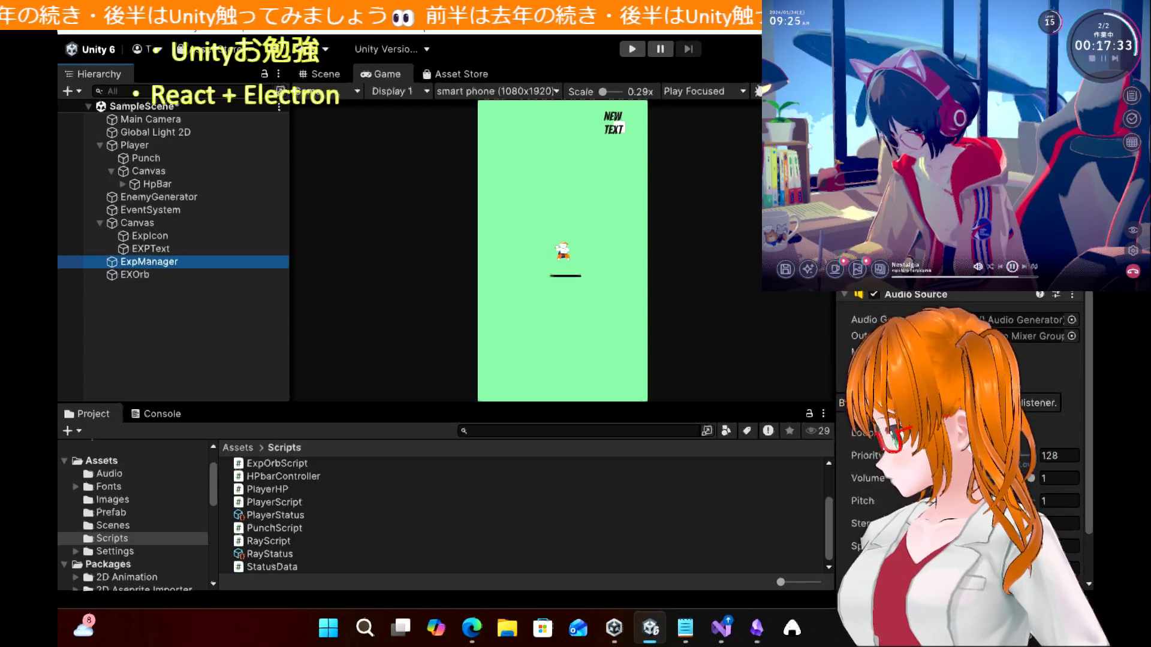
left_click(161, 274)
Step: Scroll through EXOrb's Inspector, glance at the guide again, and come back to Unity
scroll(959, 432, "down", 5)
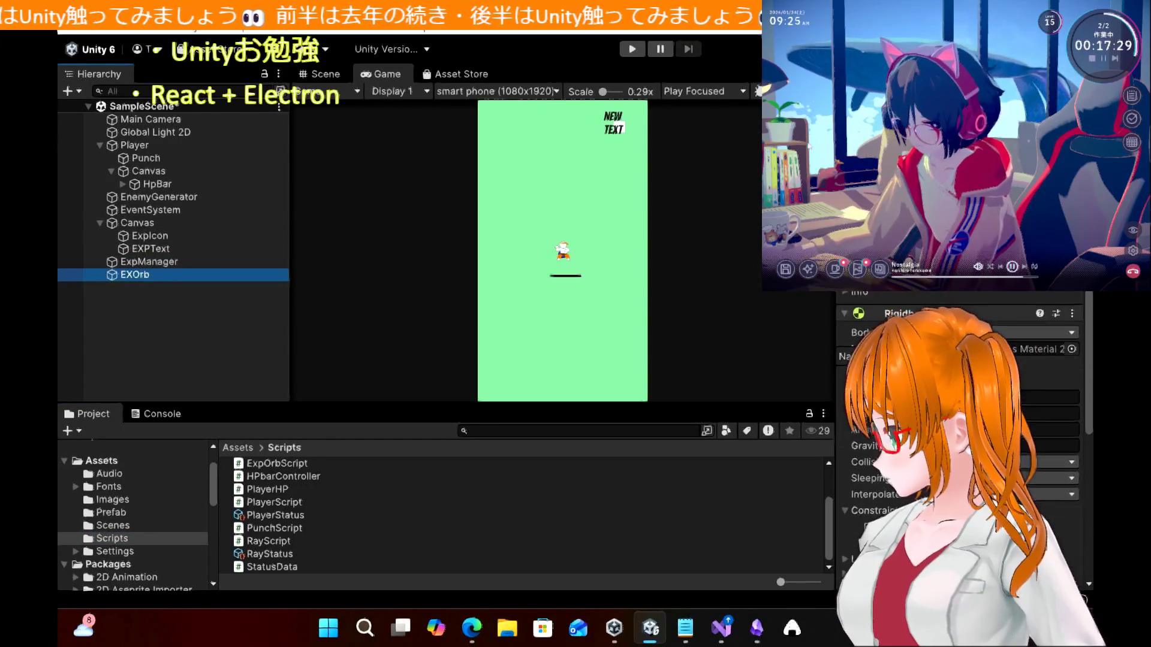
scroll(959, 432, "up", 5)
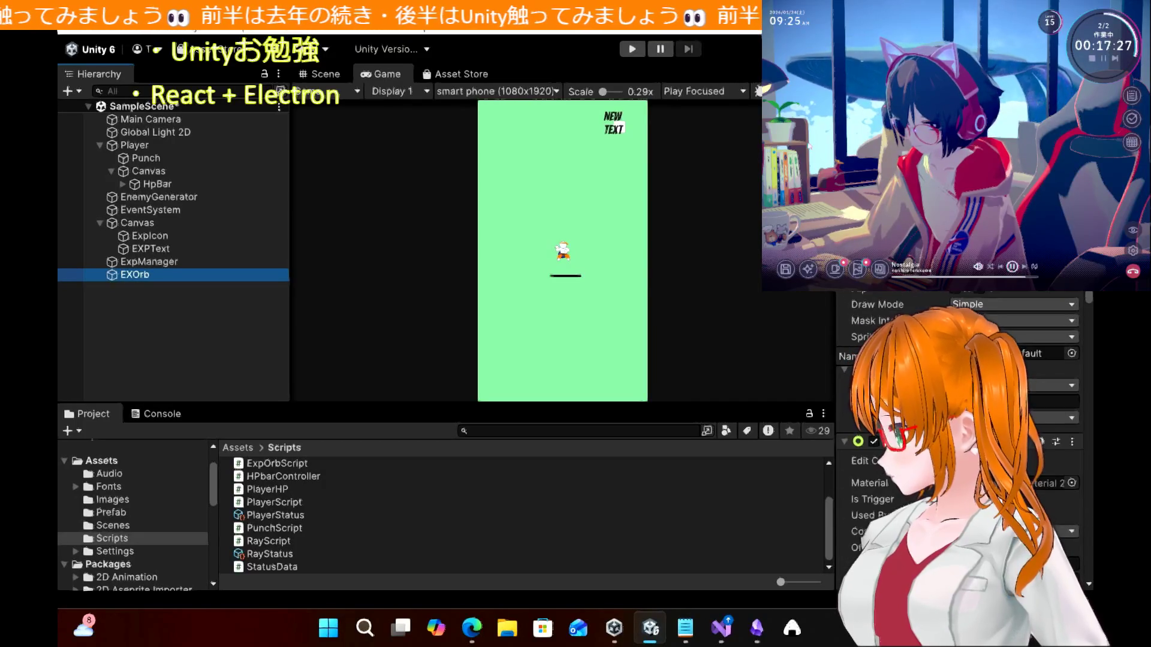
scroll(959, 432, "up", 2)
scroll(959, 431, "down", 5)
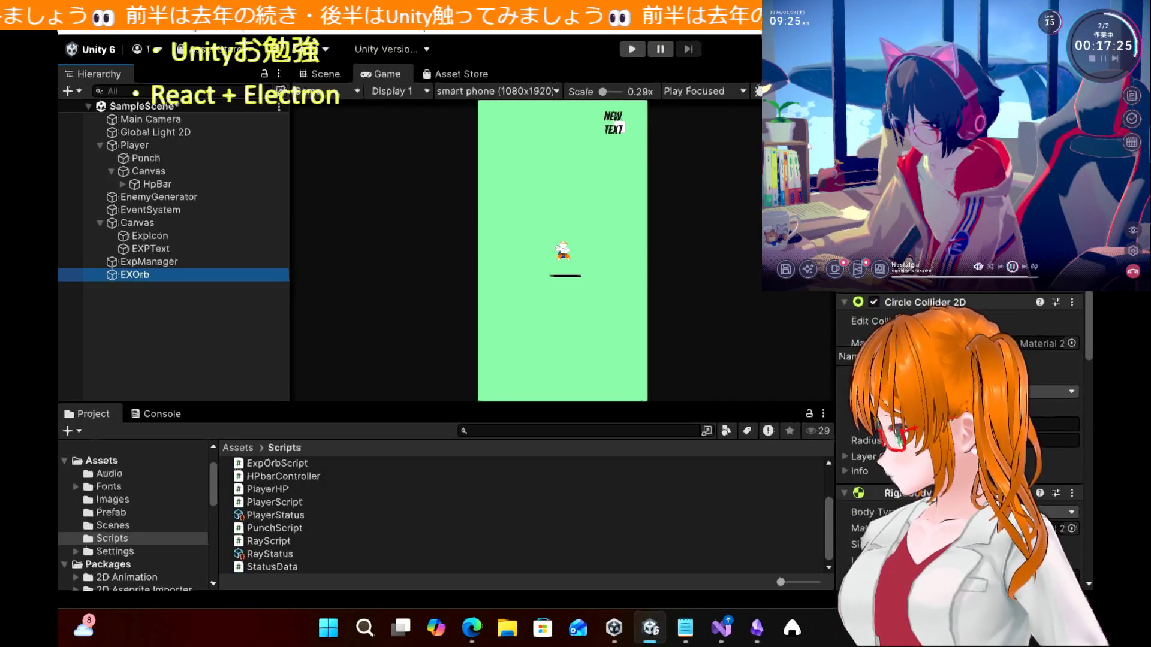
scroll(959, 432, "up", 3)
scroll(960, 431, "up", 2)
scroll(959, 432, "down", 8)
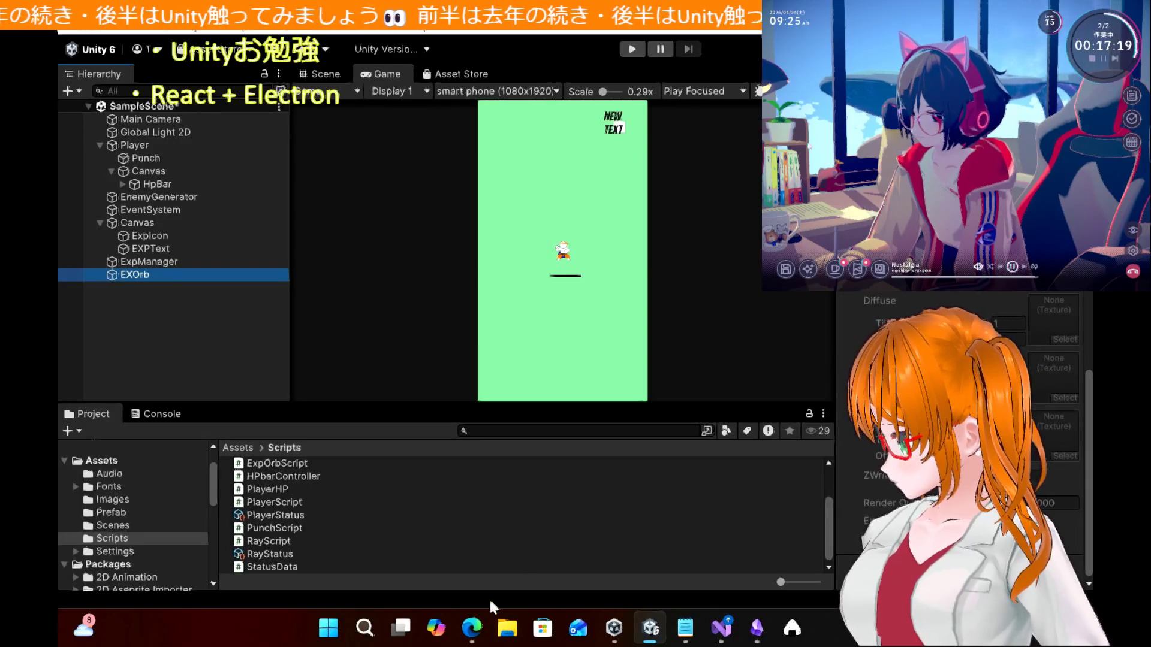
left_click(472, 627)
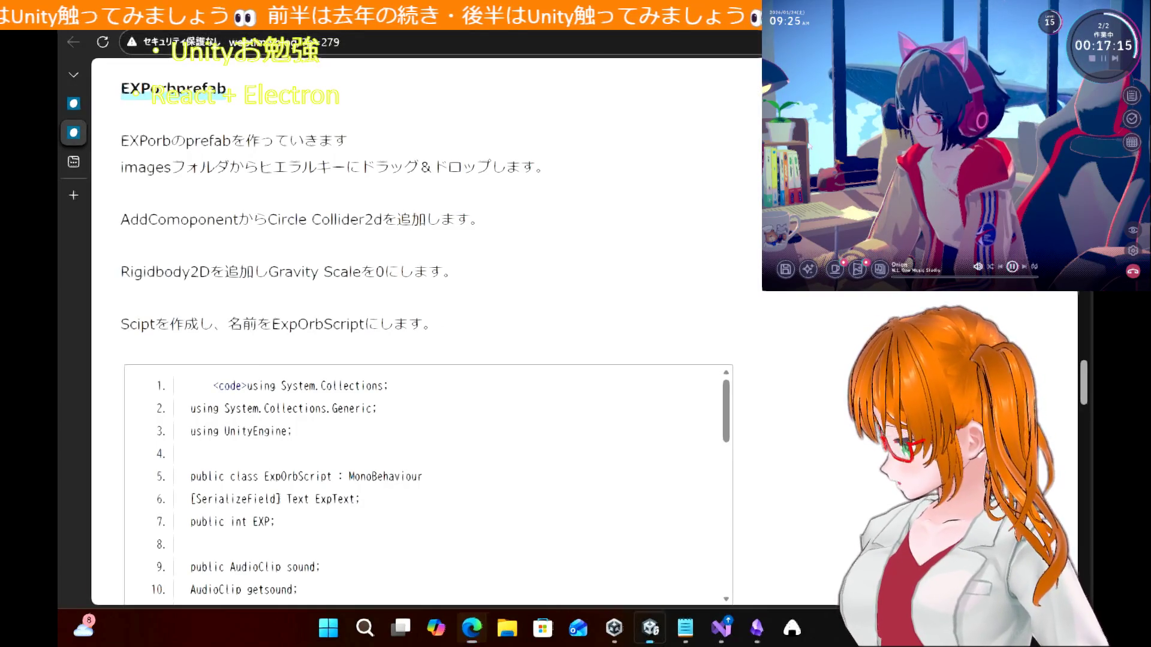
key("alt+Tab")
scroll(287, 558, "up", 3)
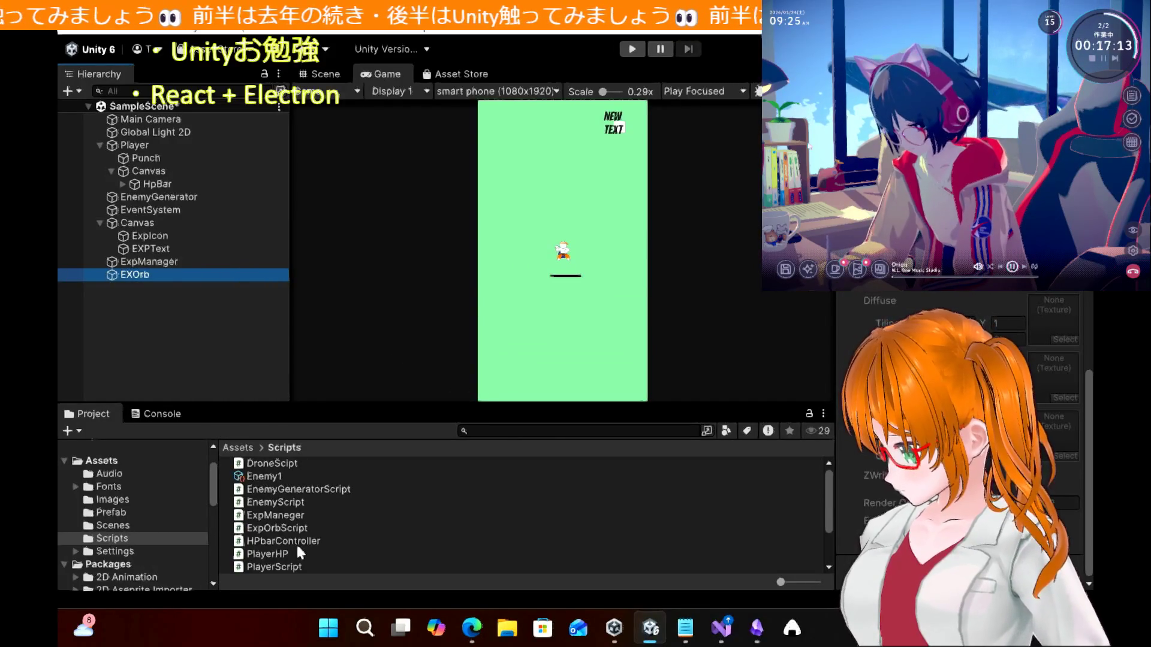
Step: Attach ExpOrbScript to EXOrb and open the コイントス clip in the Audio folder
mouse_move(293, 530)
left_mouse_down()
mouse_move(182, 287)
mouse_move(149, 275)
left_mouse_up()
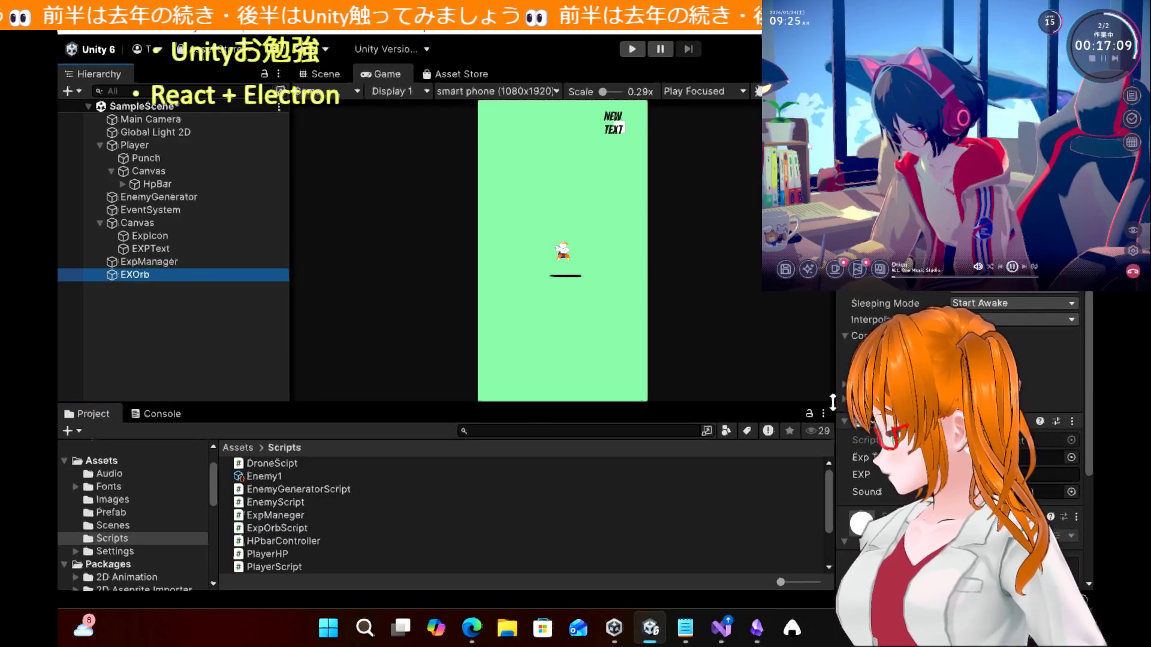
scroll(959, 419, "down", 3)
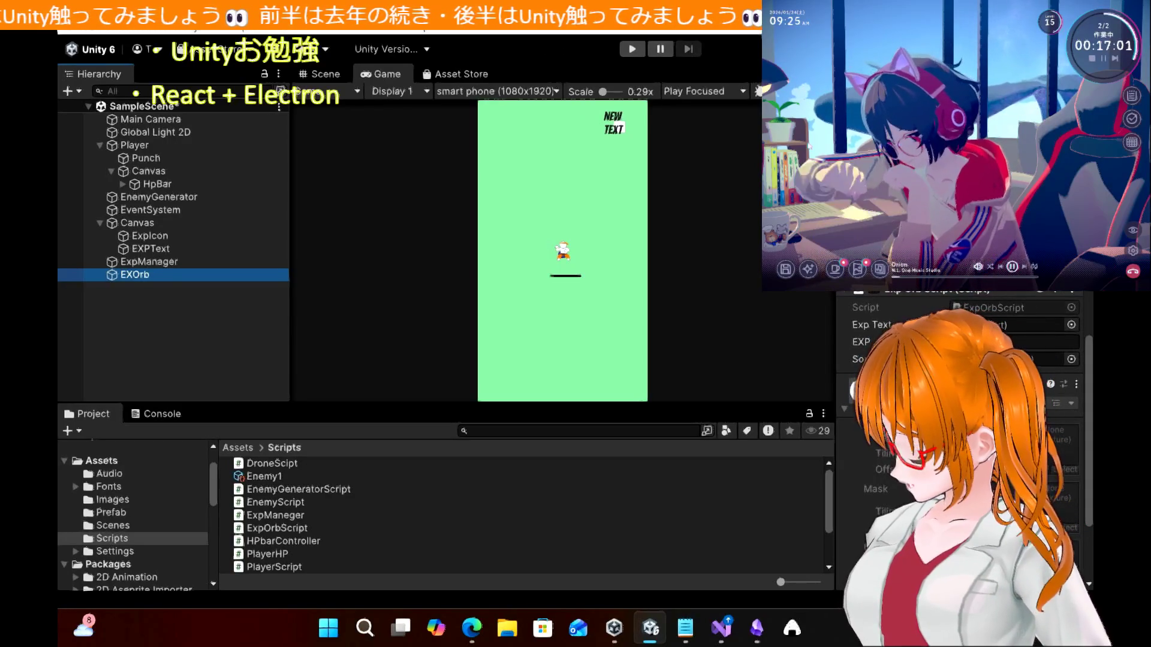
left_click(109, 474)
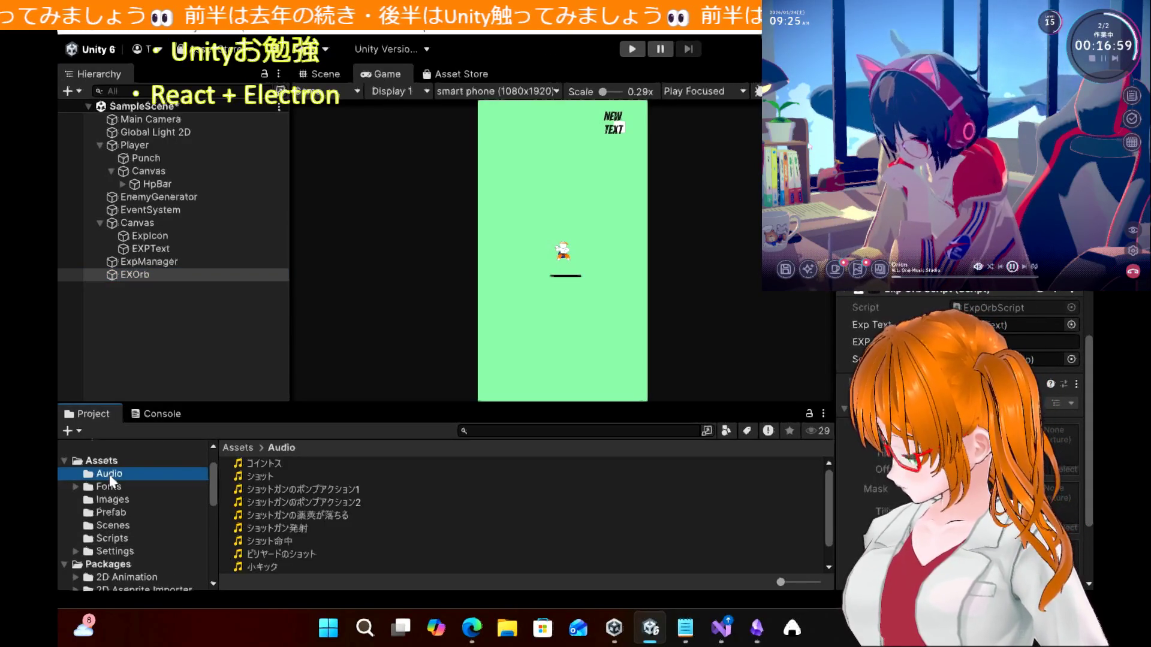
double_click(272, 465)
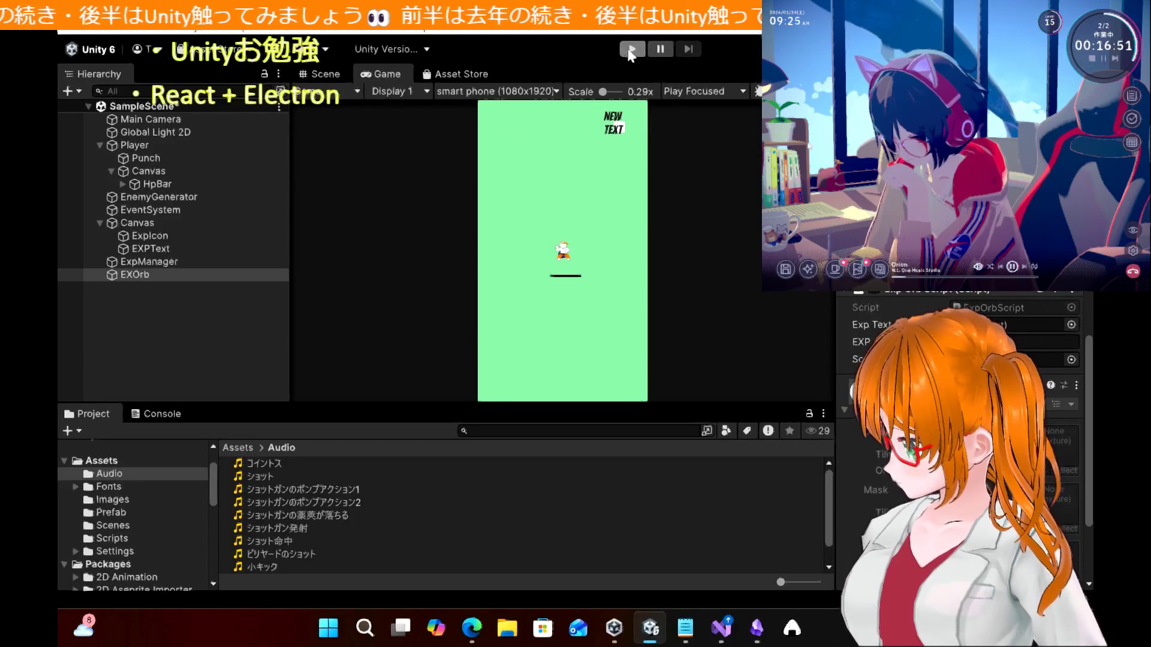
left_click(632, 50)
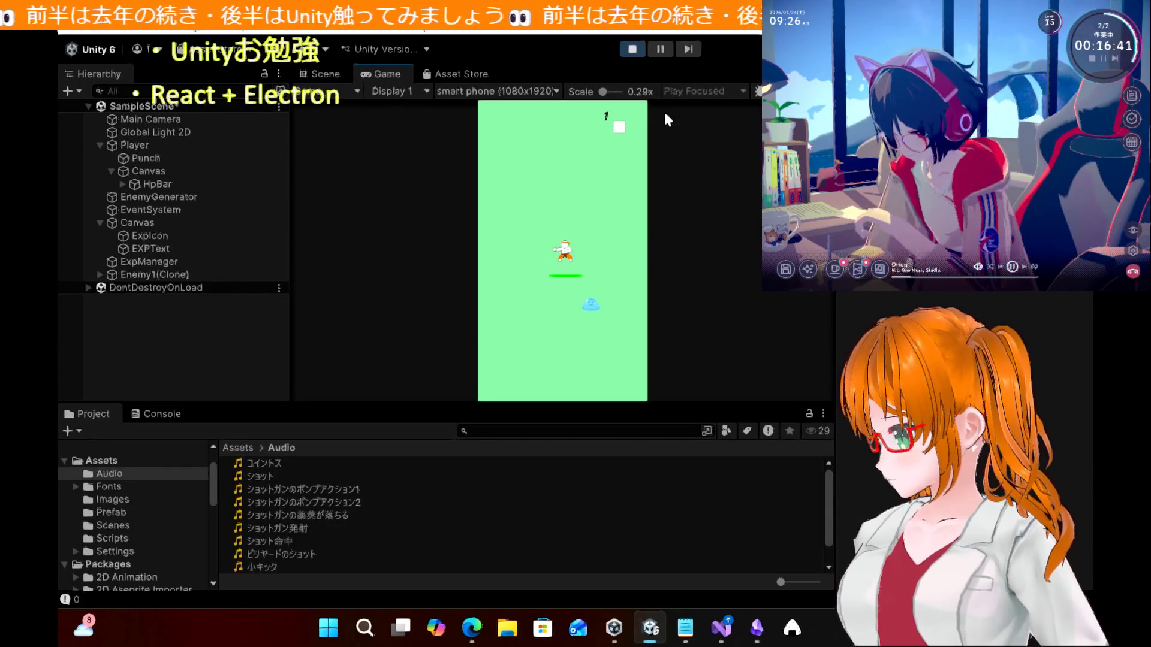
key("Left")
key("Up")
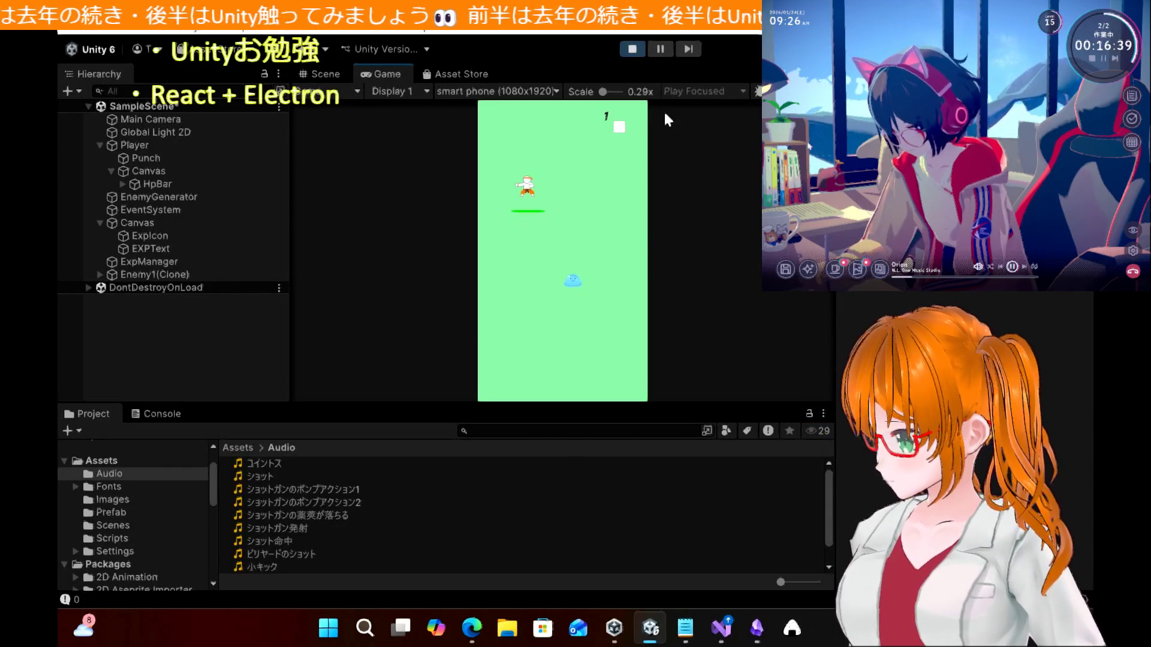
key("Up")
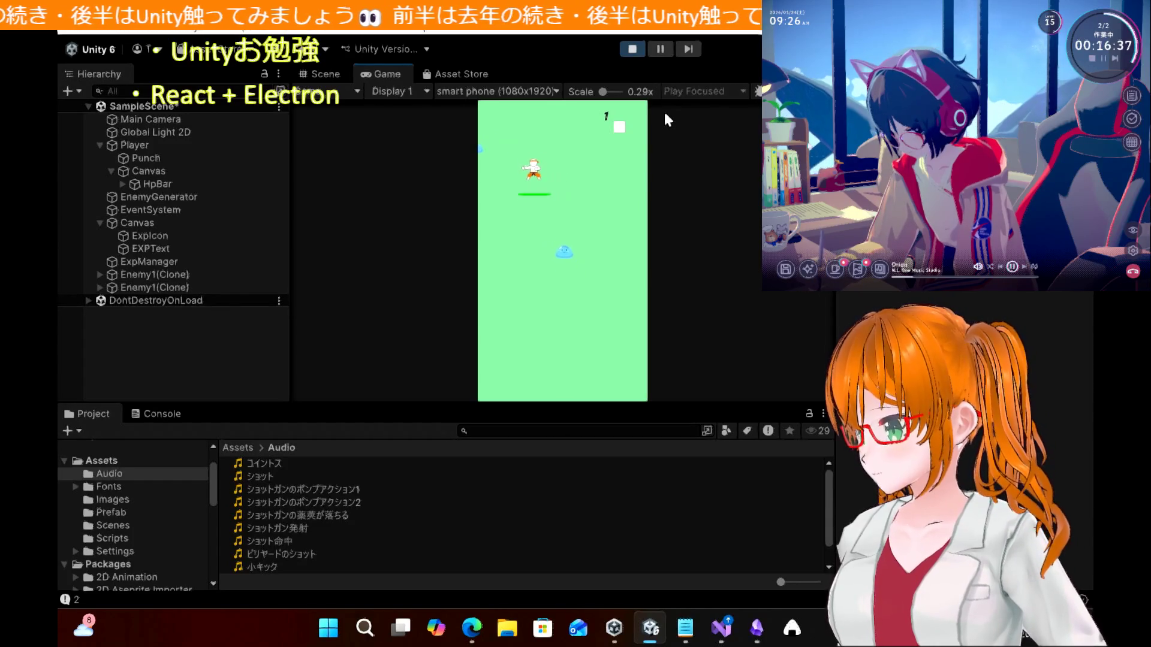
key("Right")
key("Down")
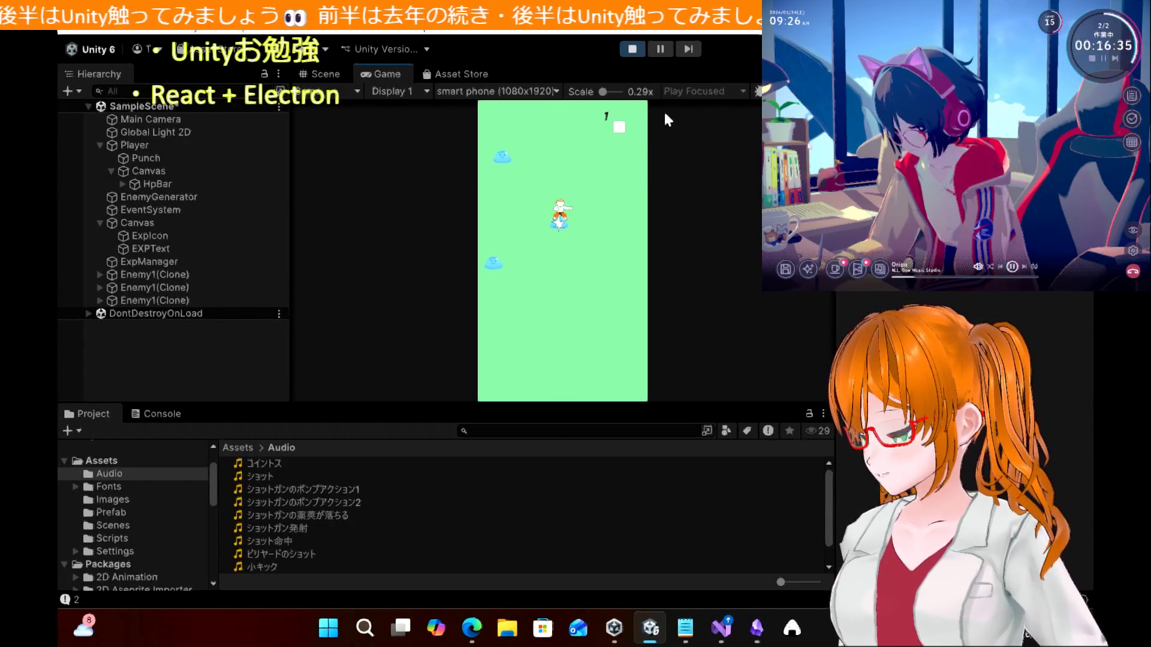
key("Down")
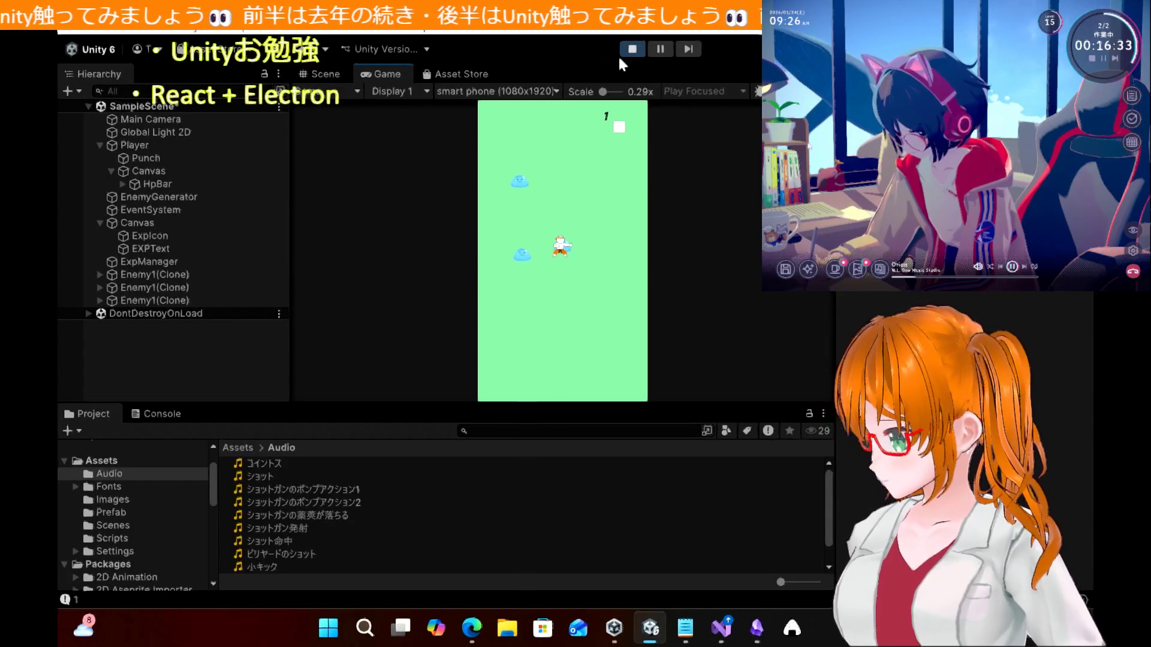
left_click(632, 48)
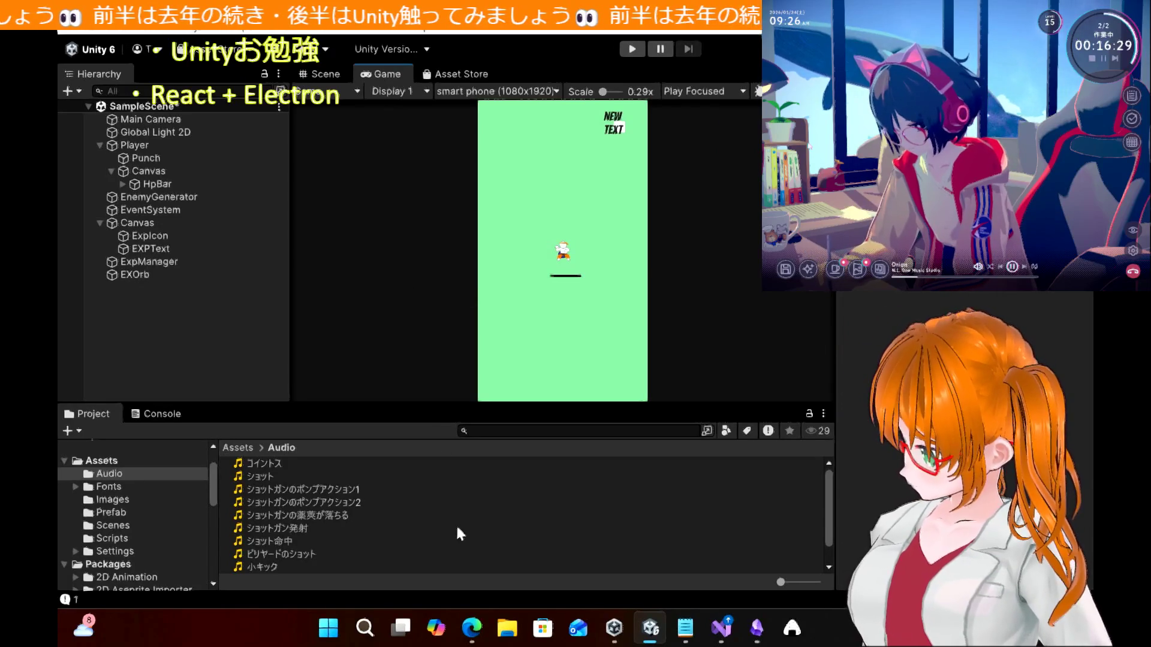
left_click(472, 628)
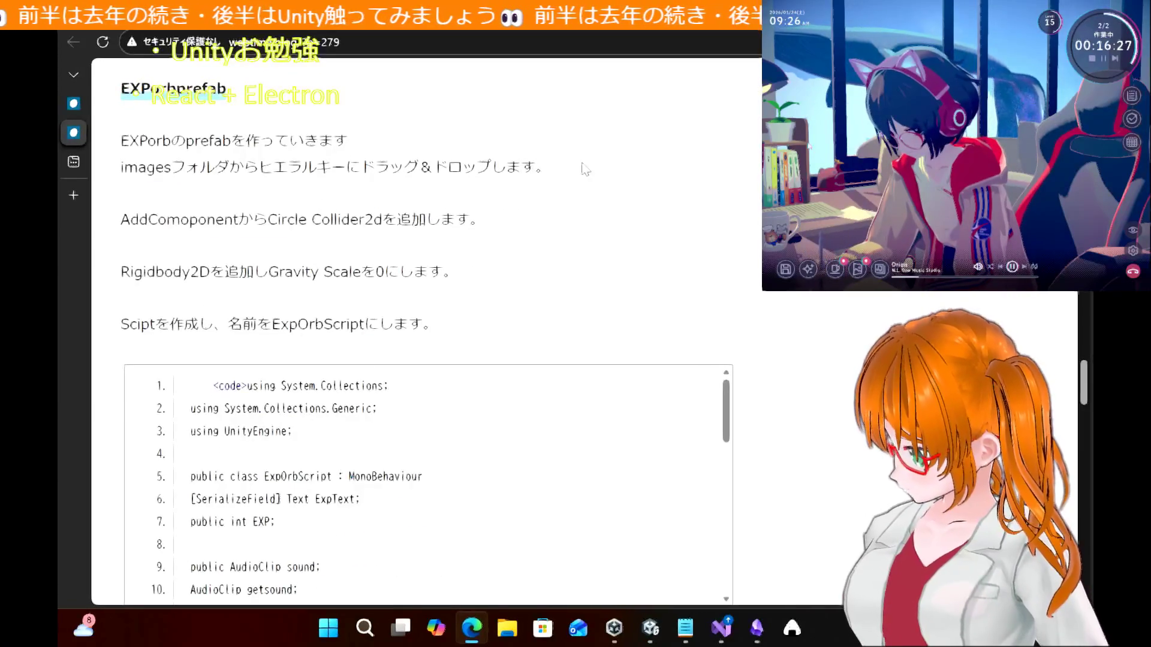
scroll(545, 262, "down", 1)
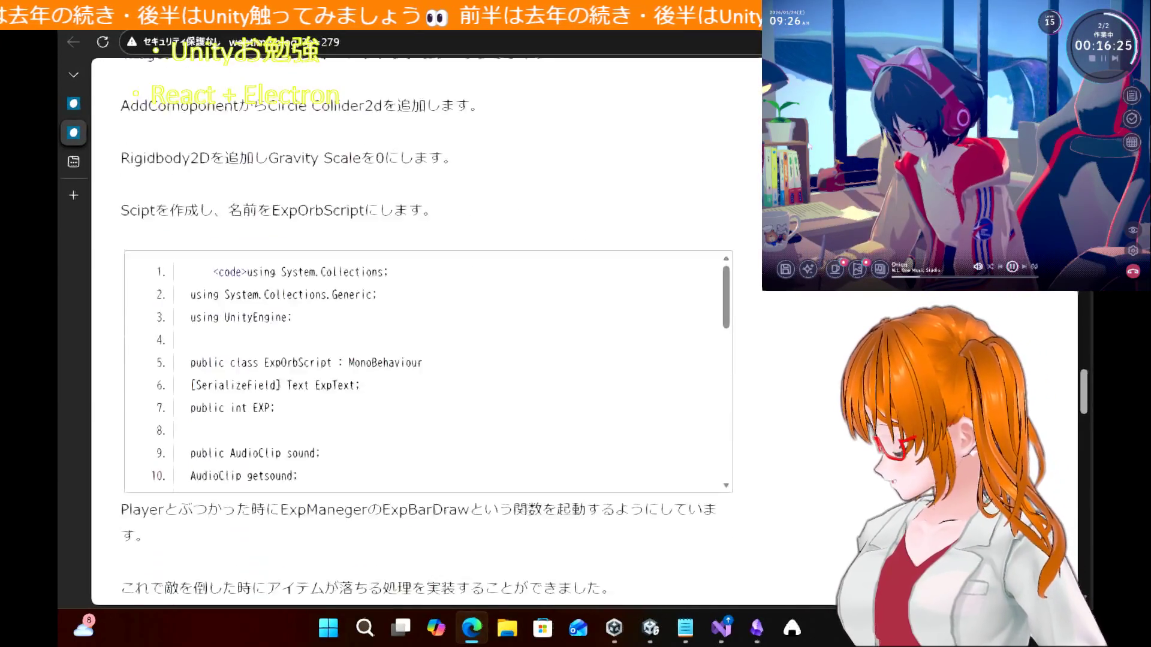
scroll(545, 262, "down", 7)
scroll(545, 262, "up", 3)
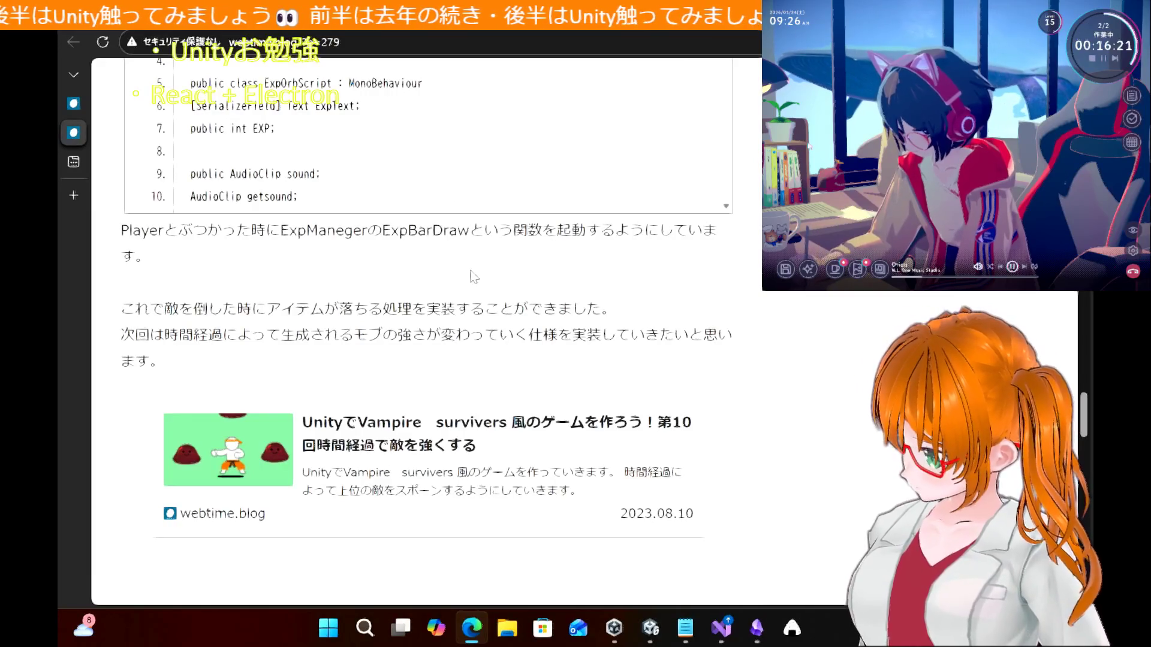
scroll(666, 279, "up", 7)
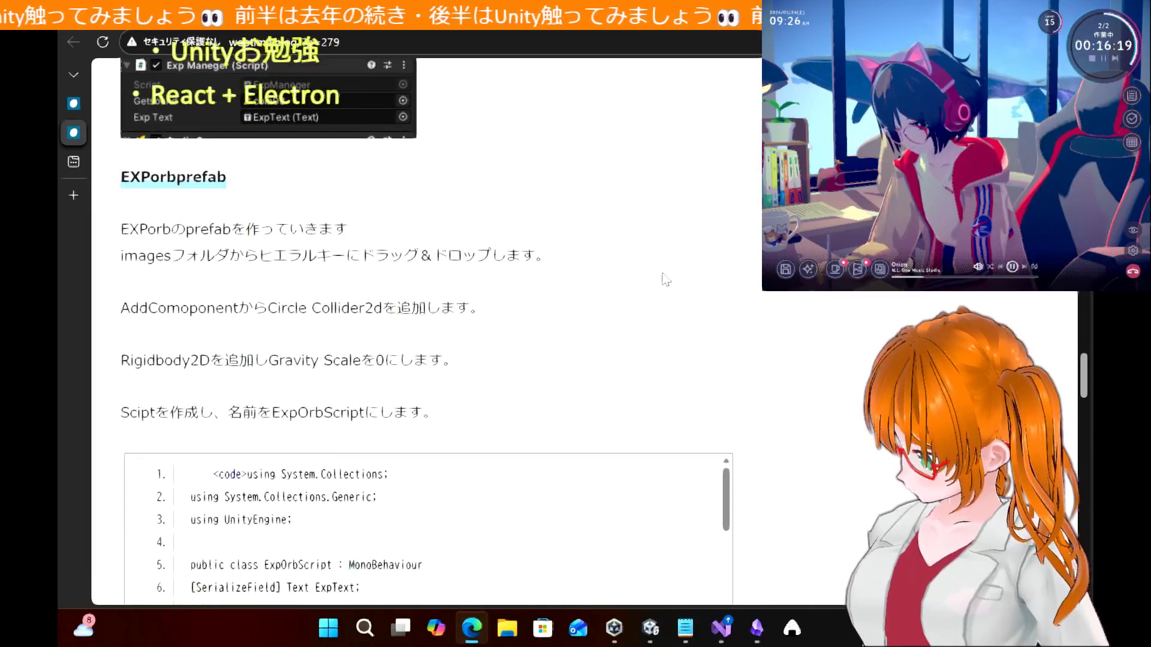
scroll(666, 279, "up", 5)
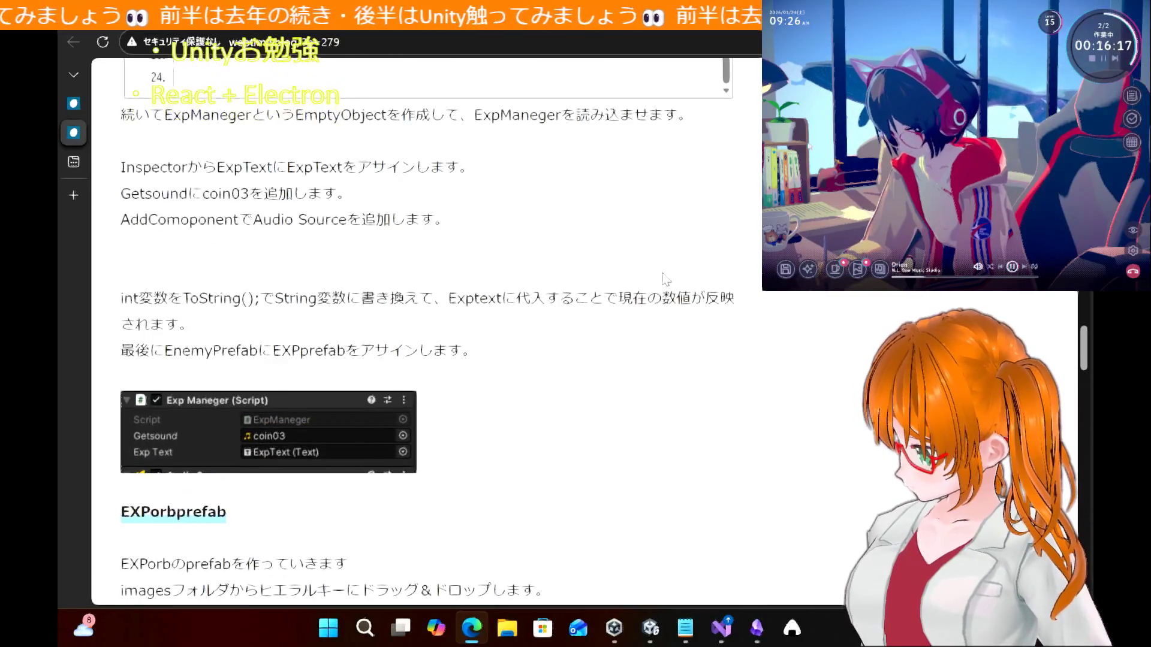
scroll(666, 279, "up", 2)
scroll(474, 414, "up", 3)
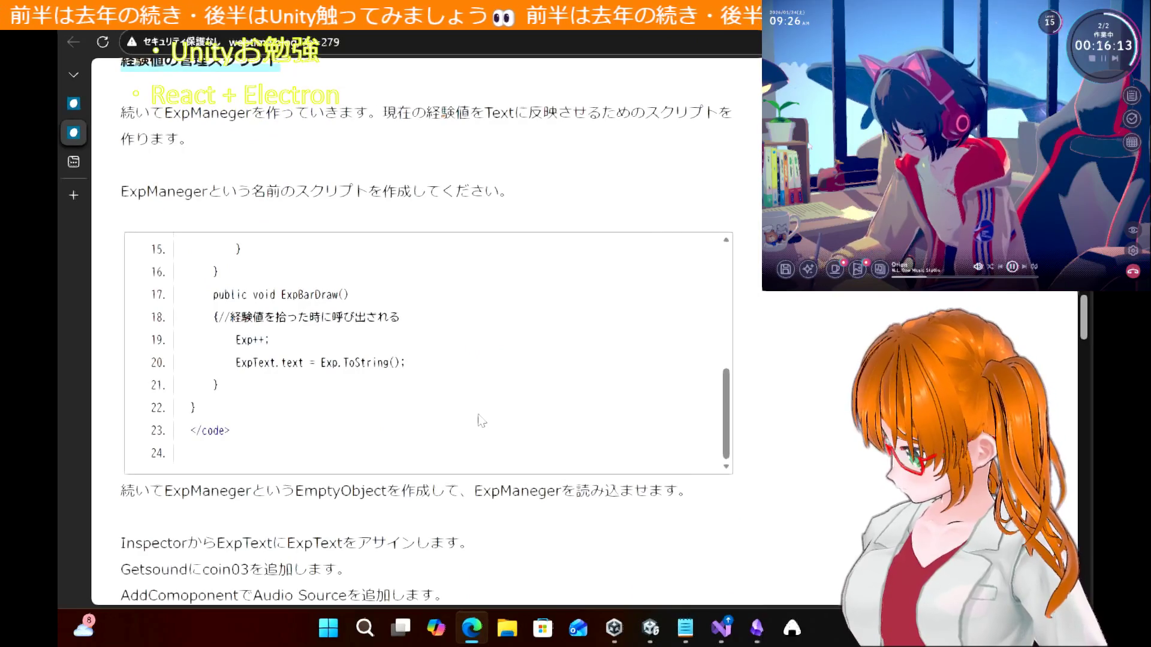
scroll(481, 421, "up", 4)
scroll(481, 422, "down", 4)
scroll(481, 422, "down", 1)
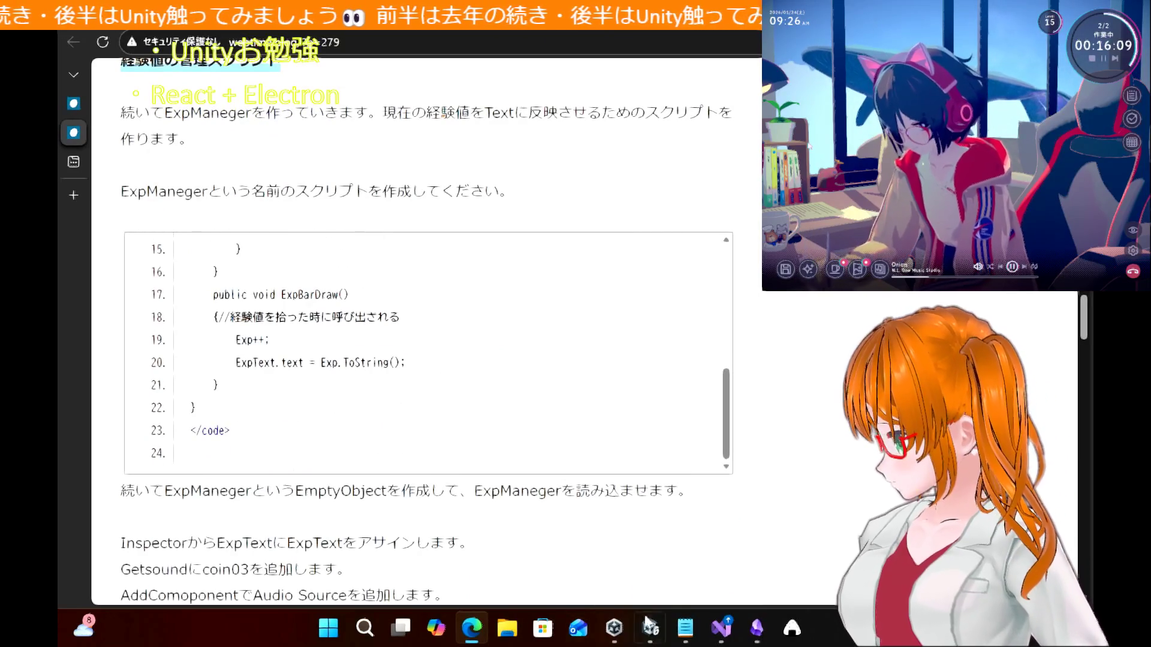
left_click(653, 627)
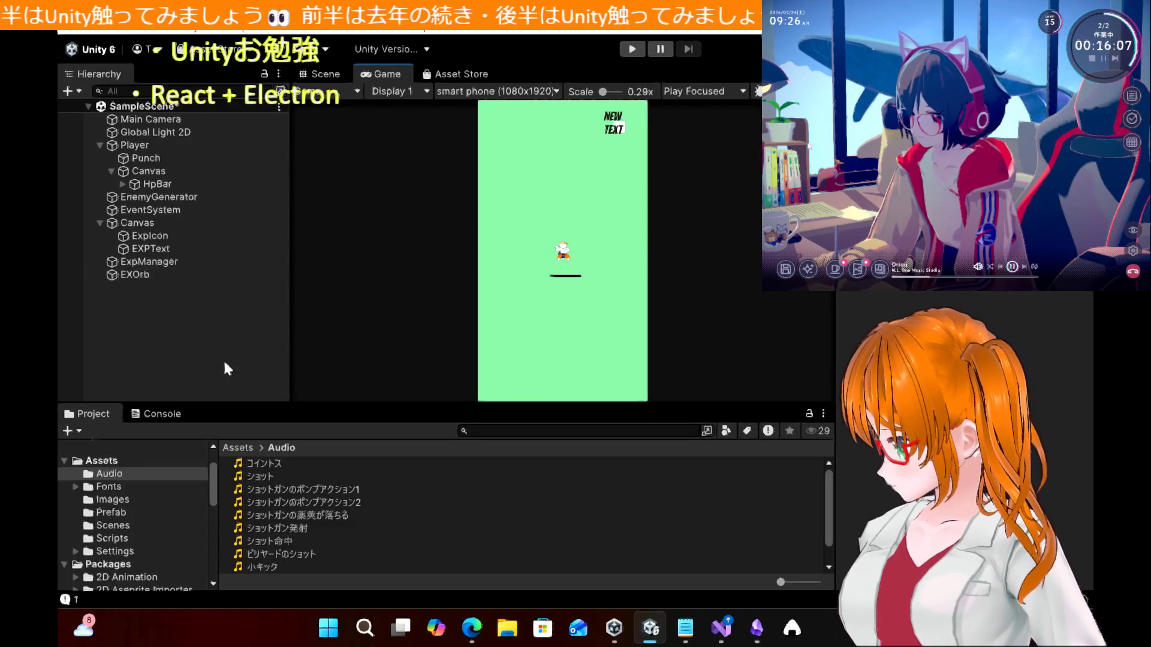
Step: Check EXOrb's Sound field, then set ExpManager's Audio Source clip to コイントス
left_click(182, 276)
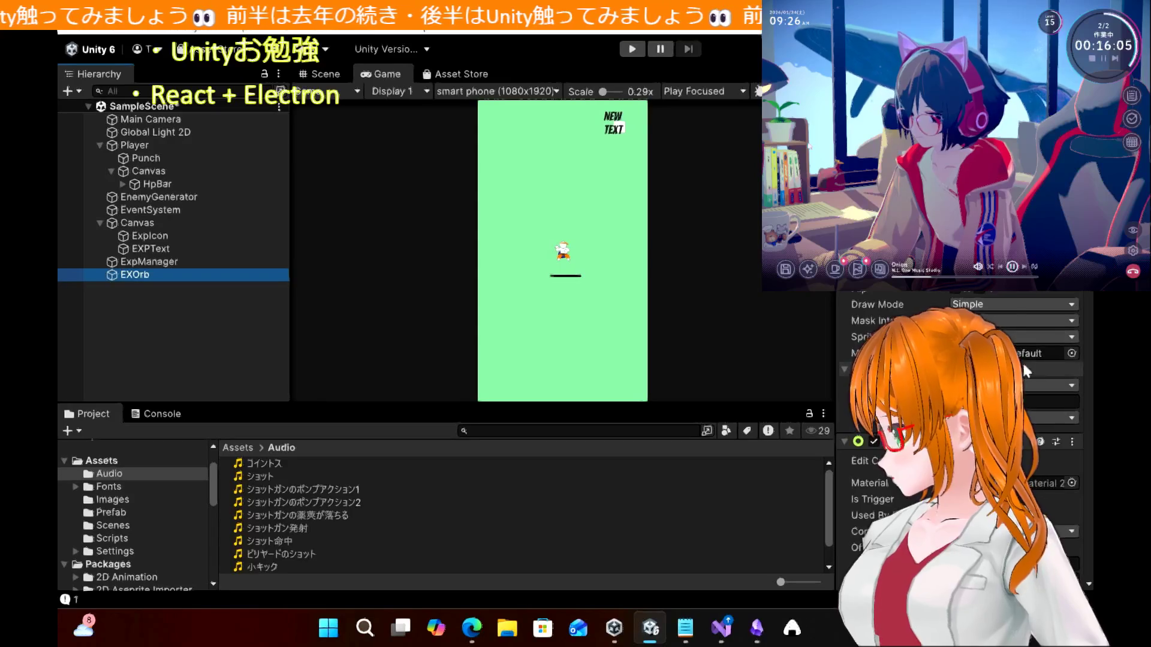
scroll(1038, 382, "down", 6)
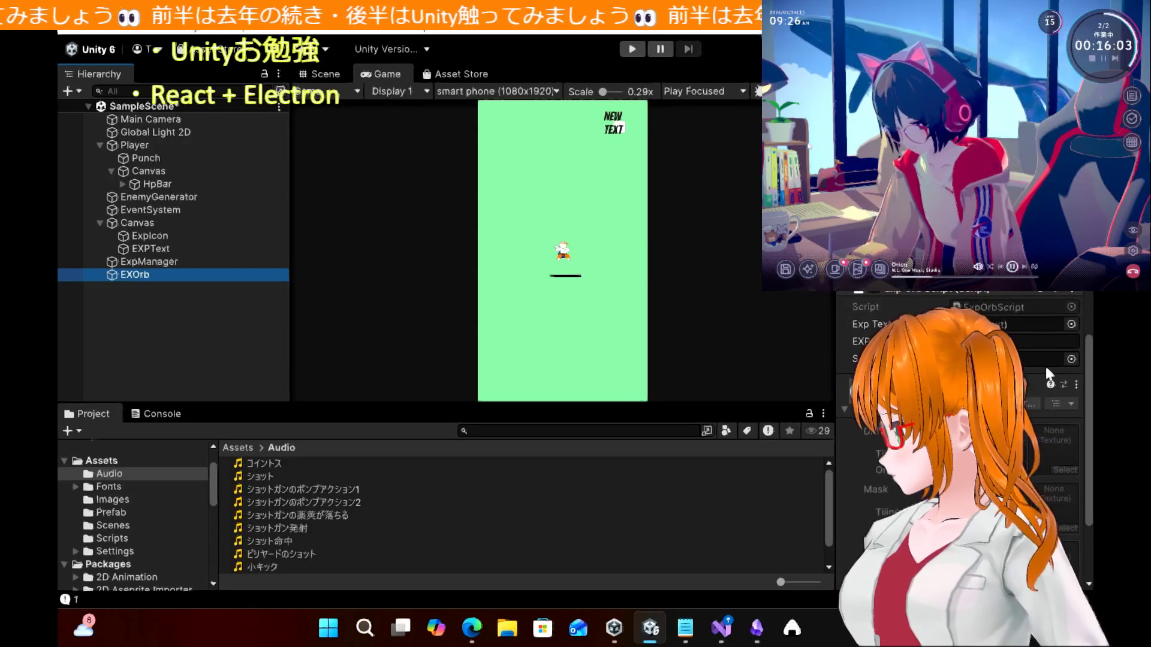
left_click(1071, 360)
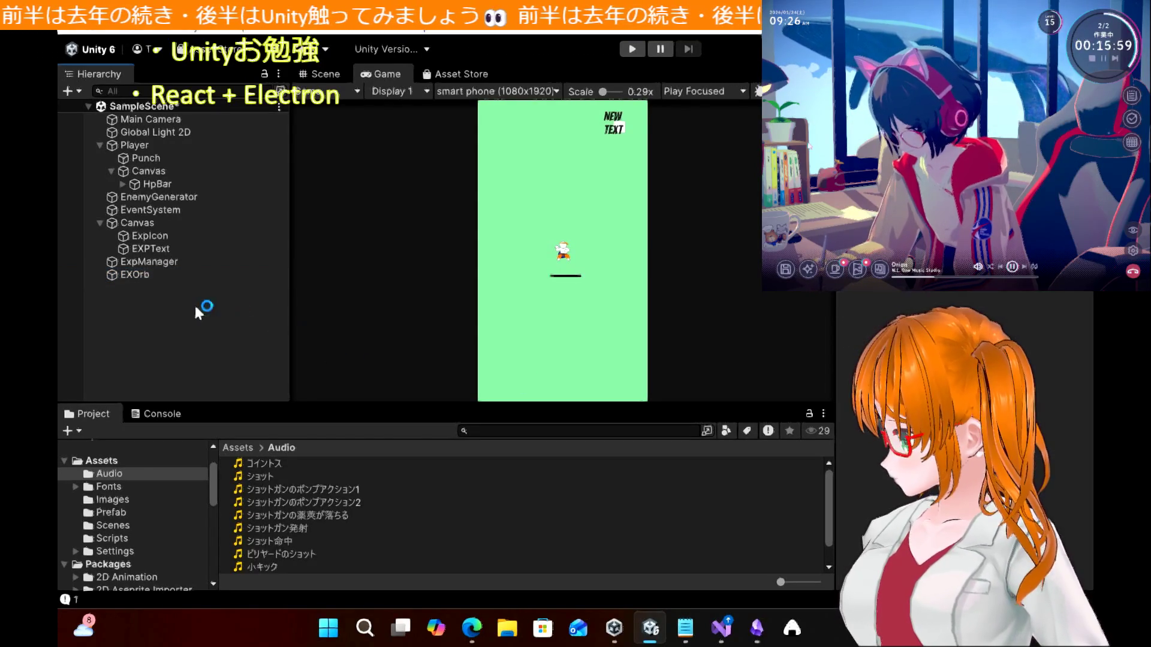
left_click(180, 262)
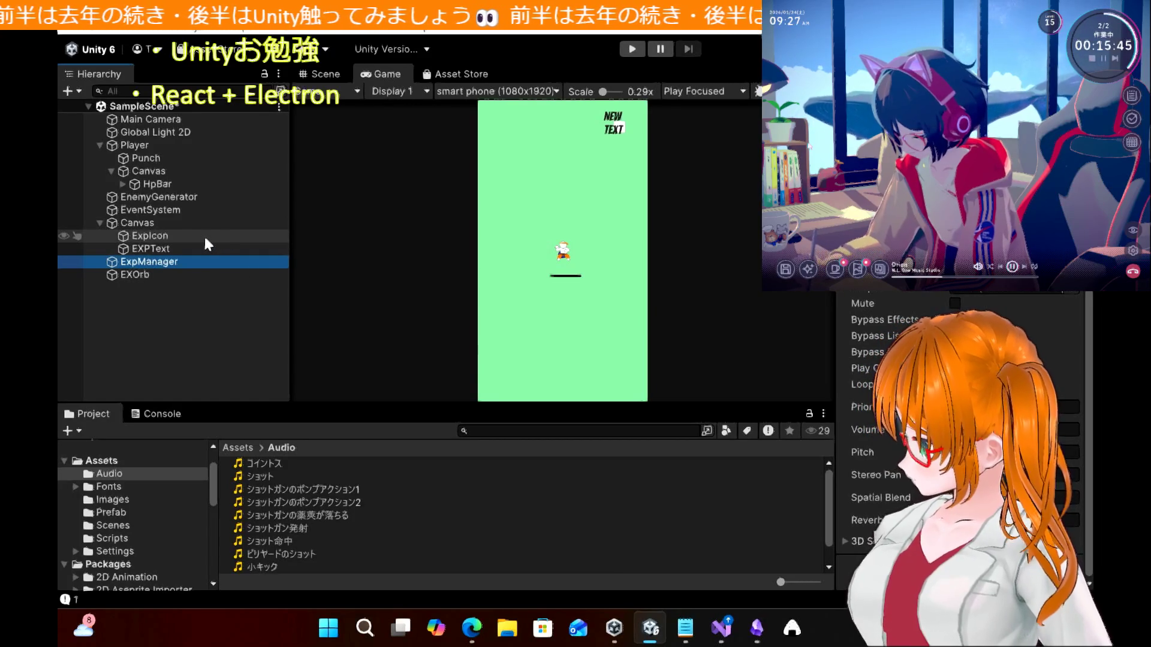
left_click(159, 159)
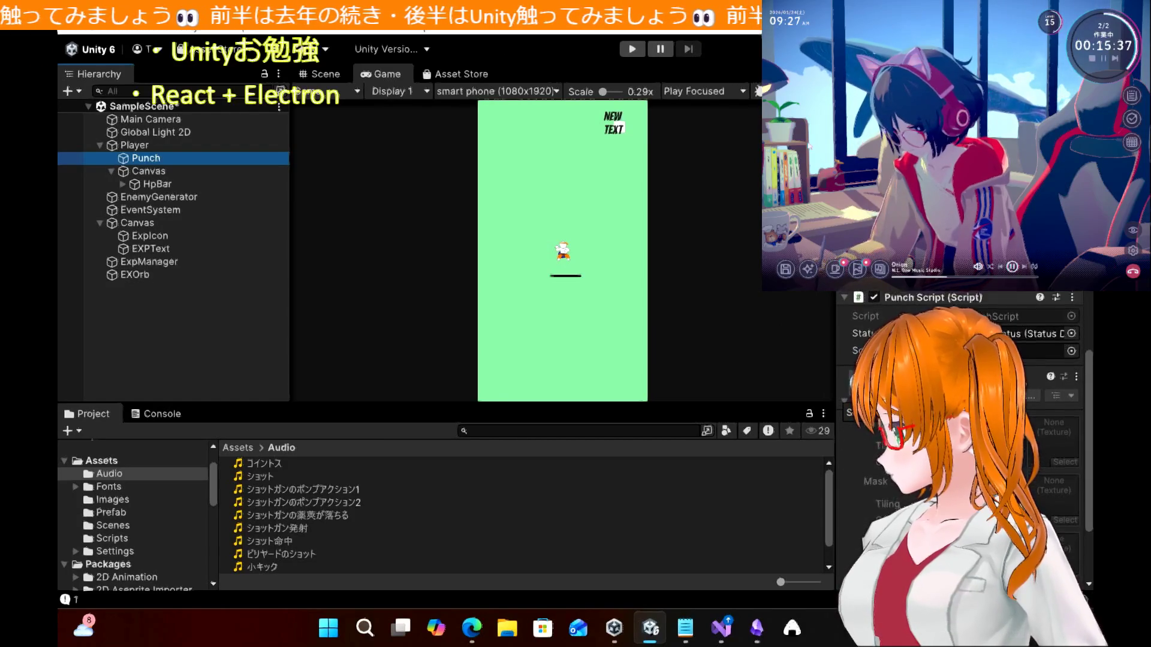
left_click(160, 262)
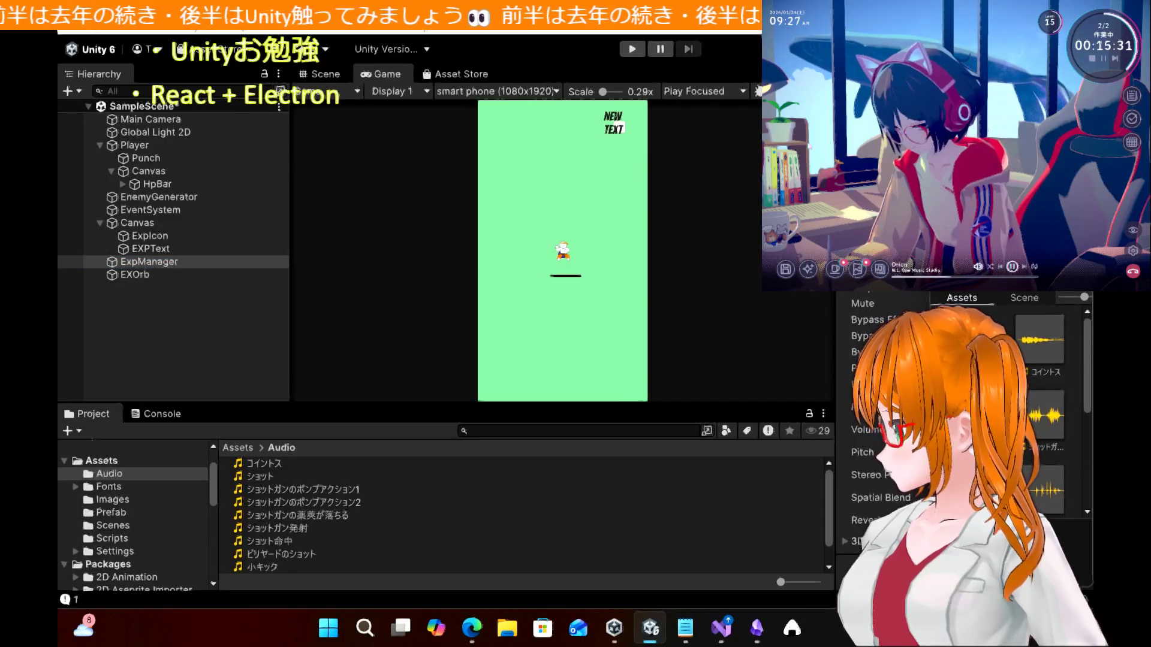
key("Escape")
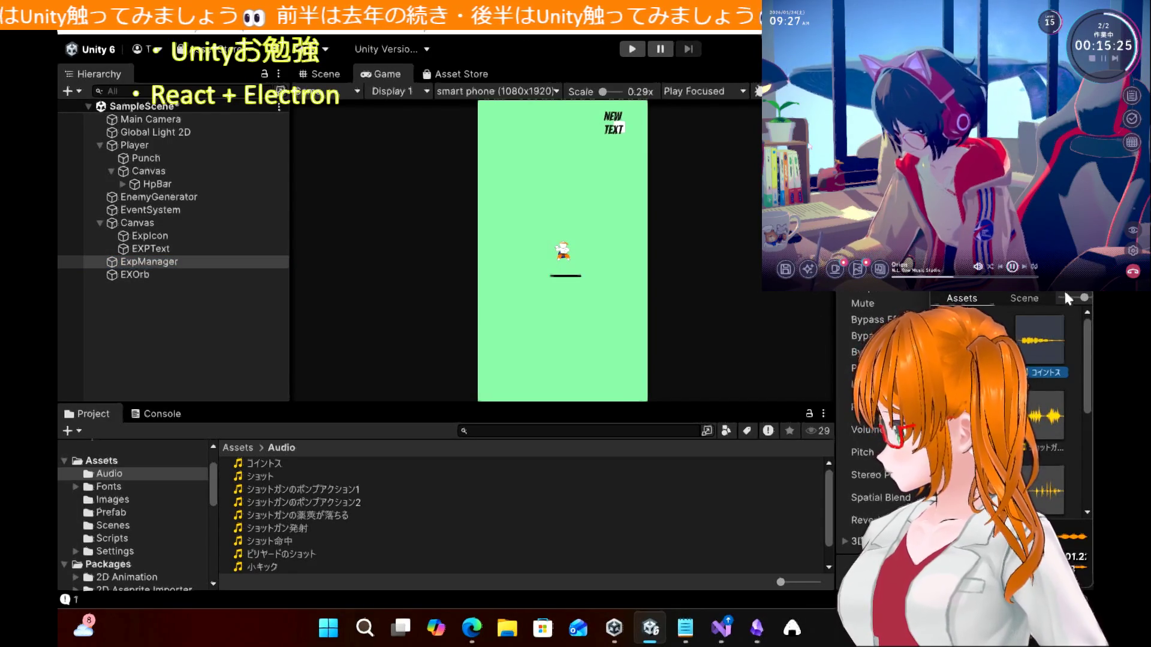
double_click(1037, 346)
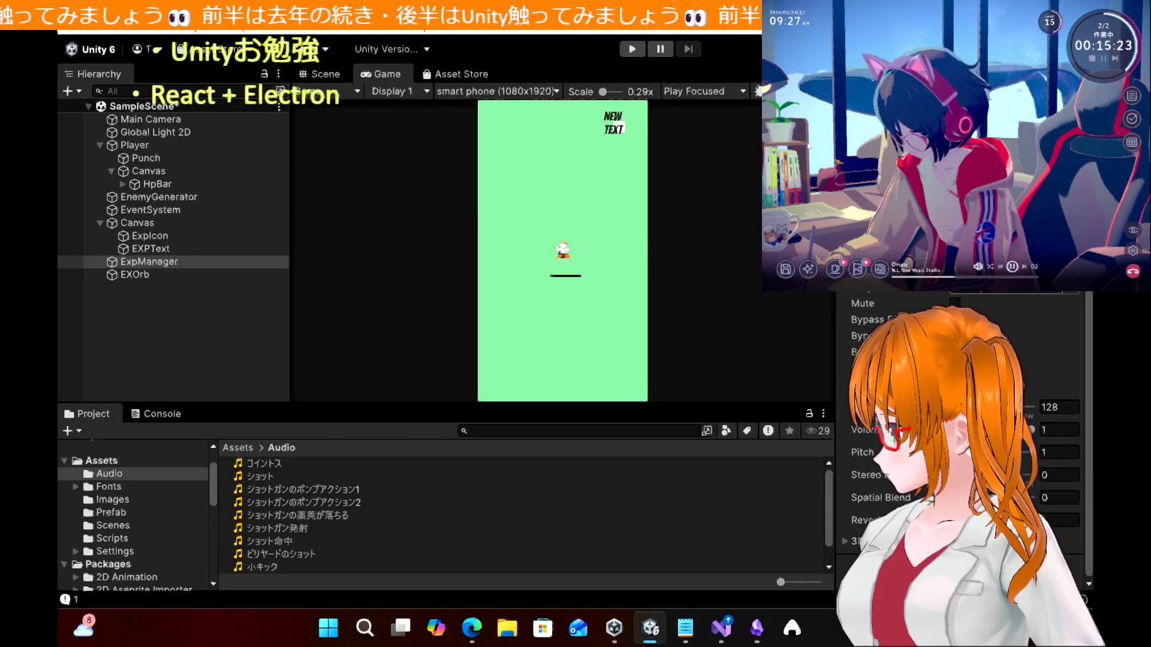
left_click(264, 318)
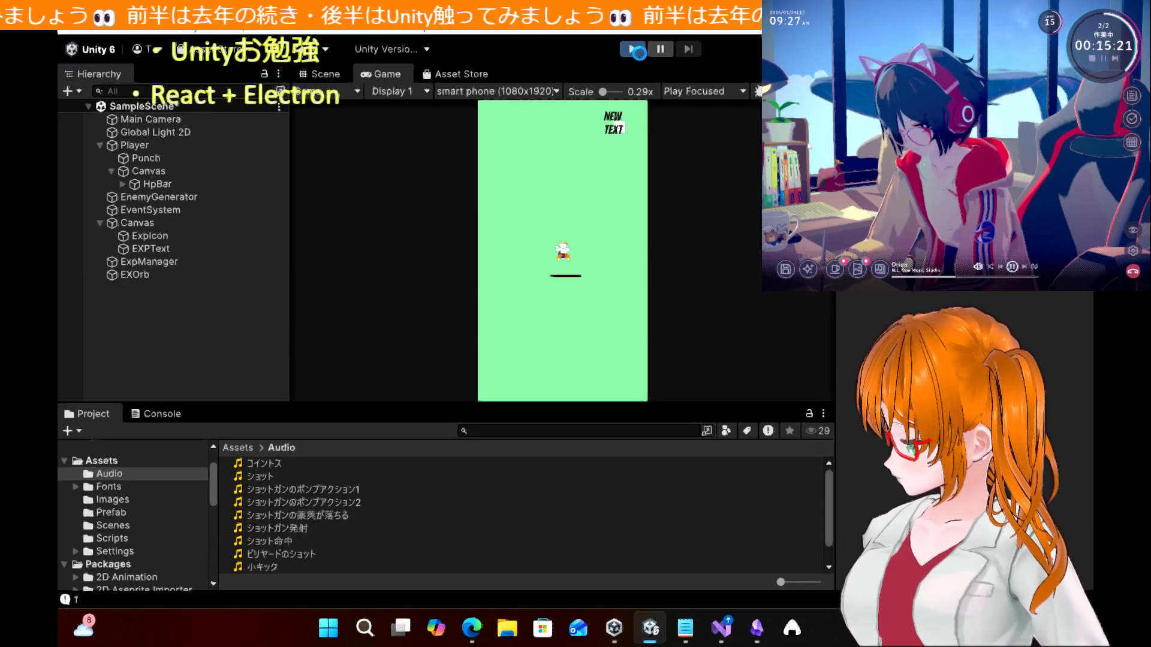
Step: Run and stop a quick test with the EXP counter reaching 1, then return to the tutorial
left_click(633, 50)
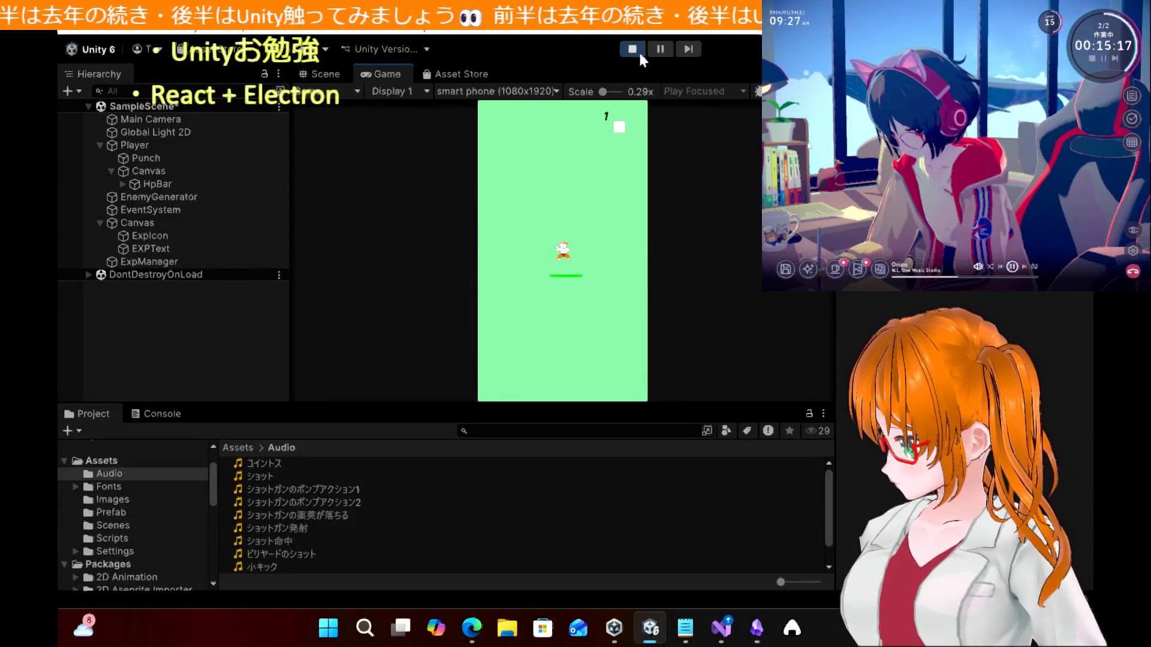
left_click(632, 49)
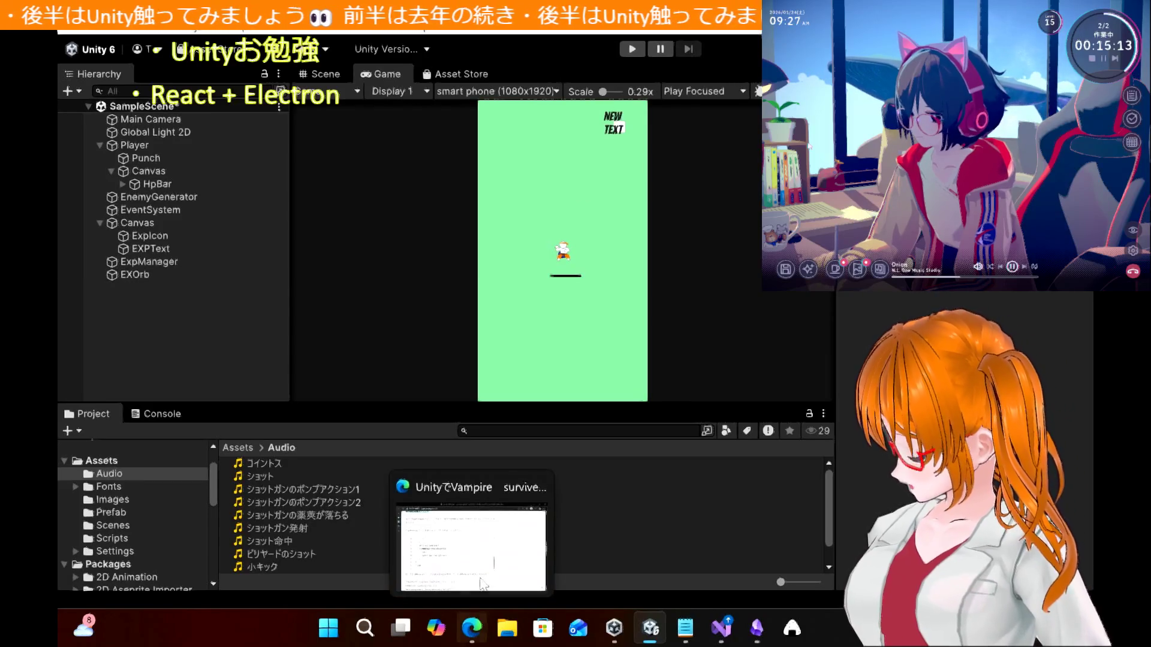
left_click(471, 629)
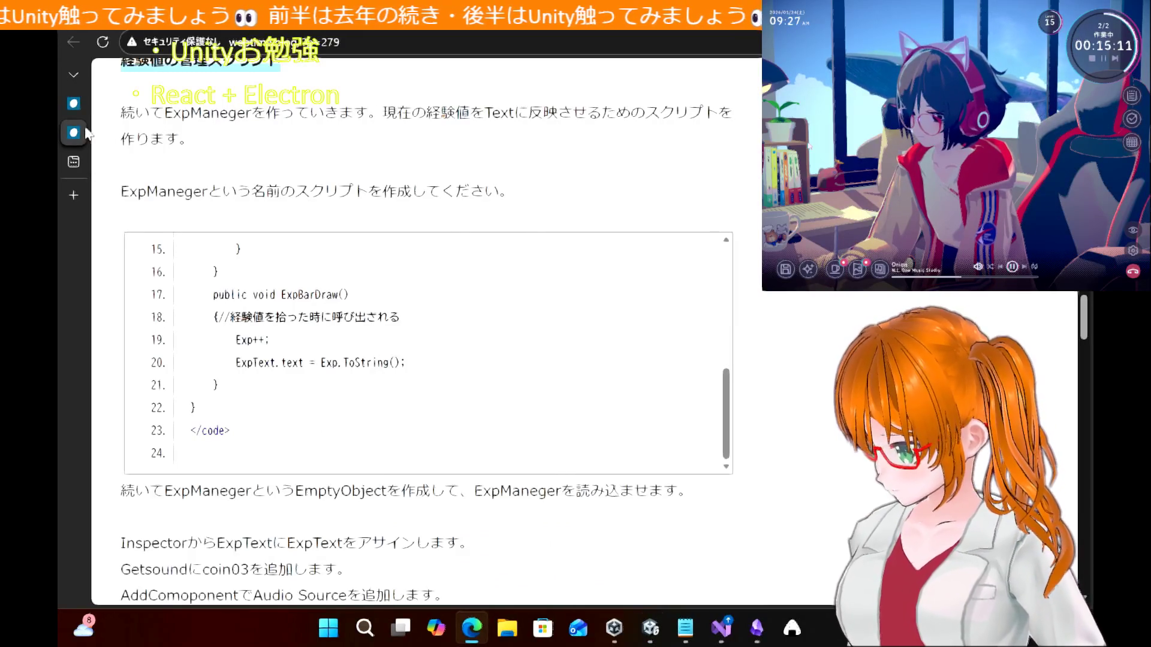
Step: Search the web for 'BeatSaber' in a new tab and open the BeatSaver home page
left_click(74, 195)
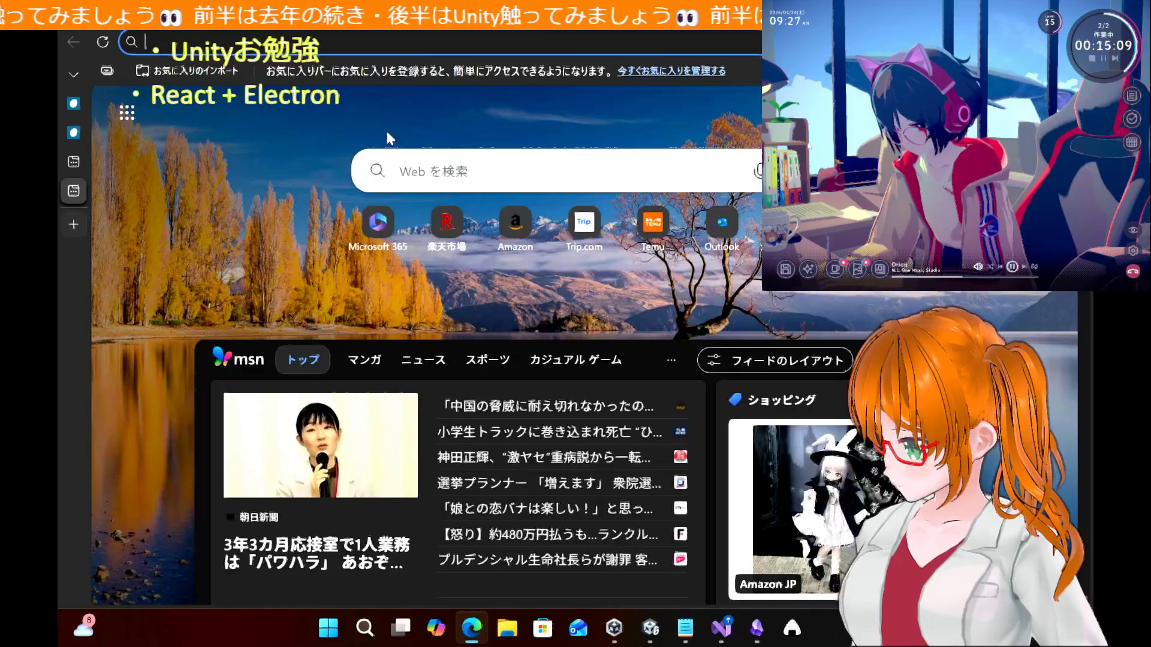
left_click(433, 166)
type("BeatS")
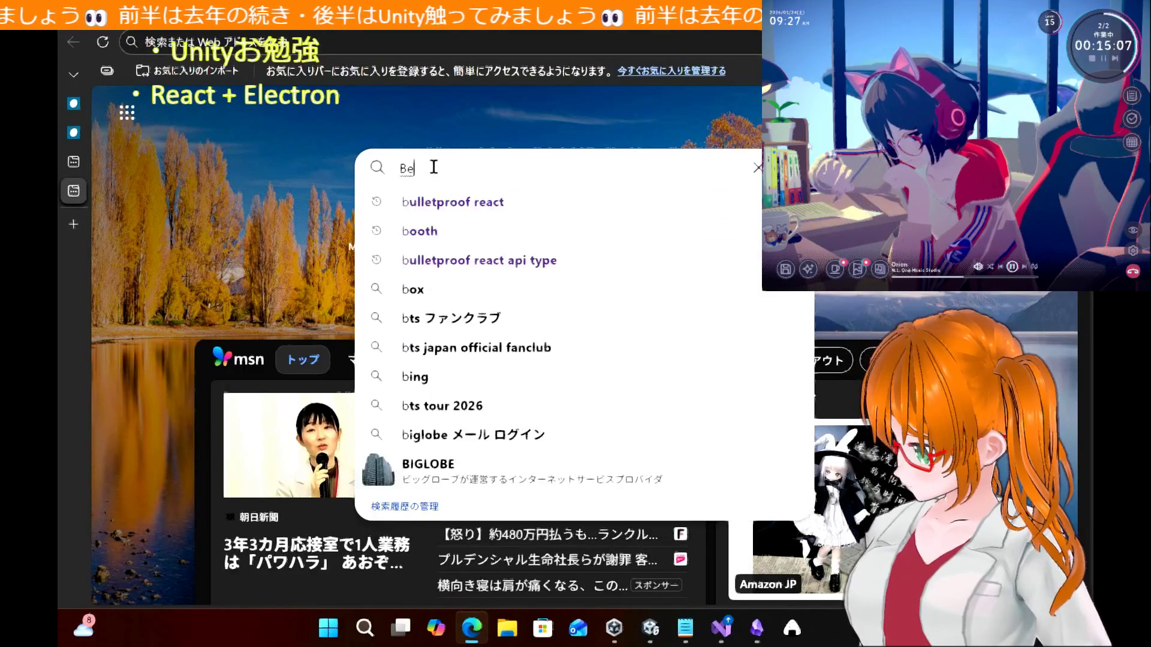
type("aber")
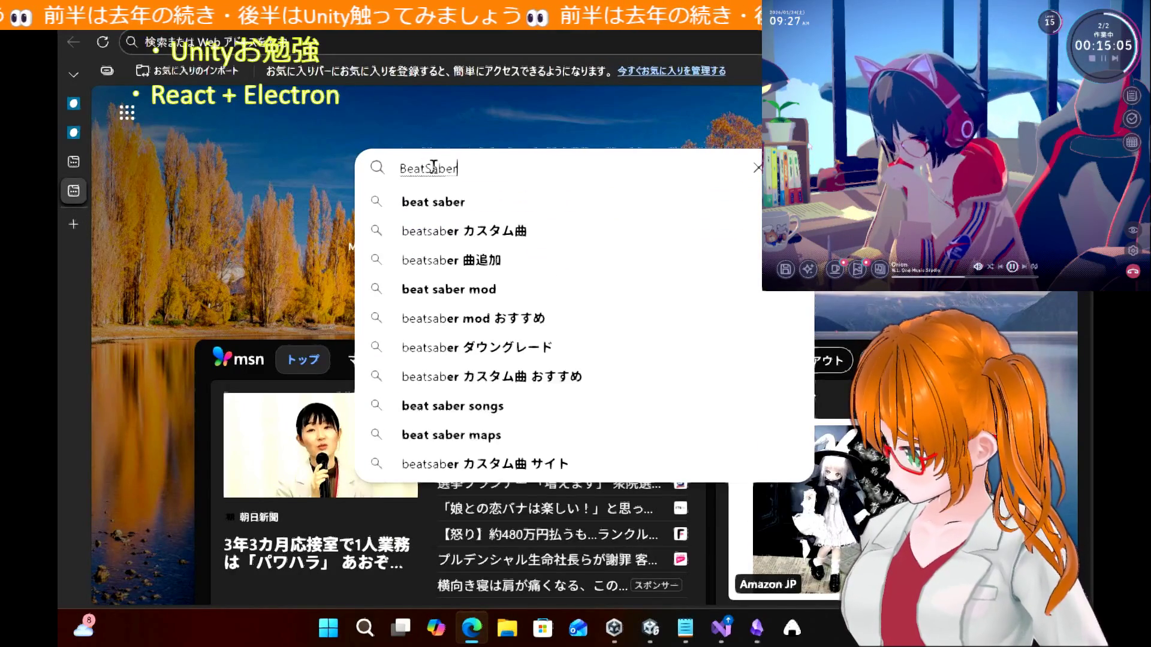
key("Return")
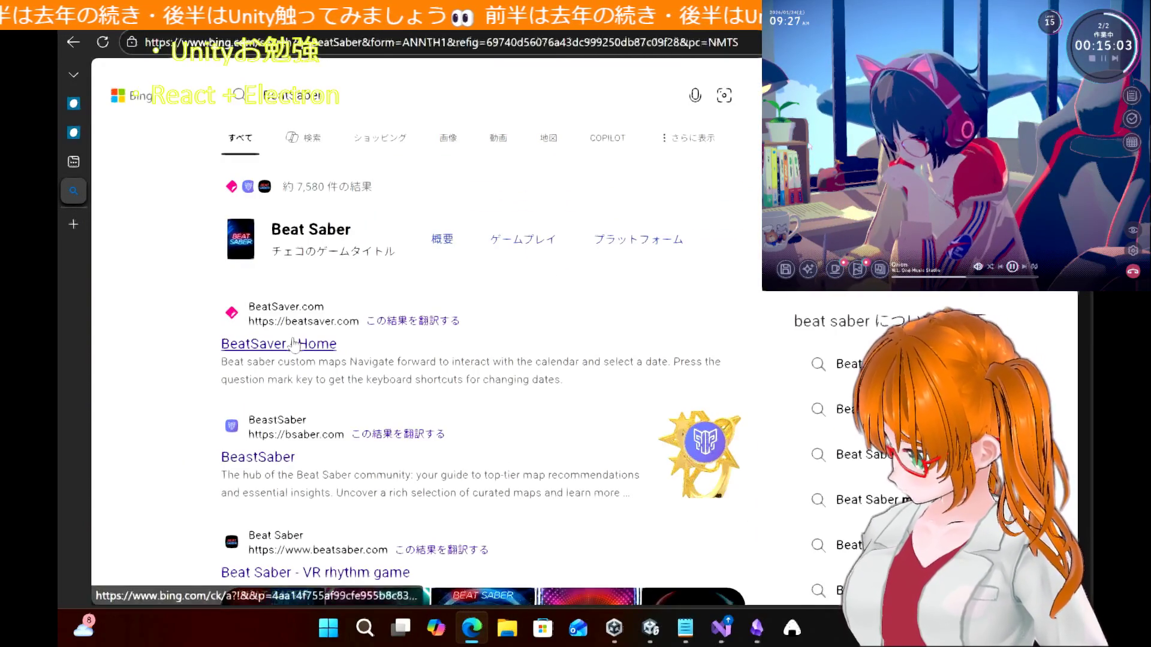
left_click(295, 343)
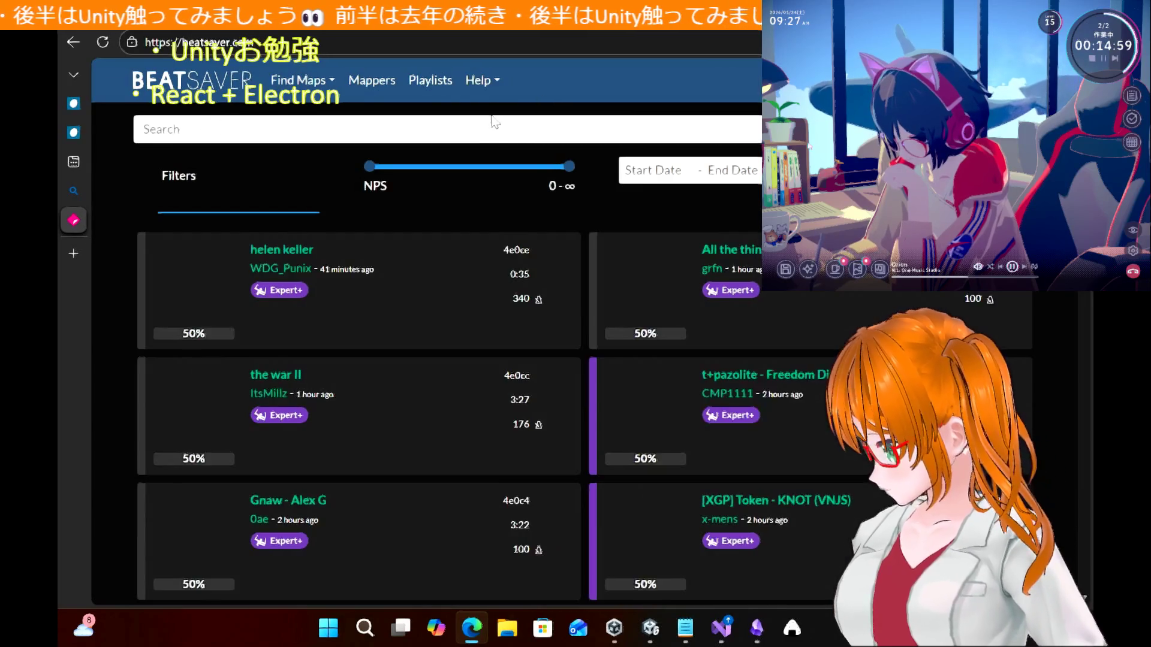
Step: Open a map page, then change the map id in the address to 4d75 to load the Wall show map
left_click(287, 227)
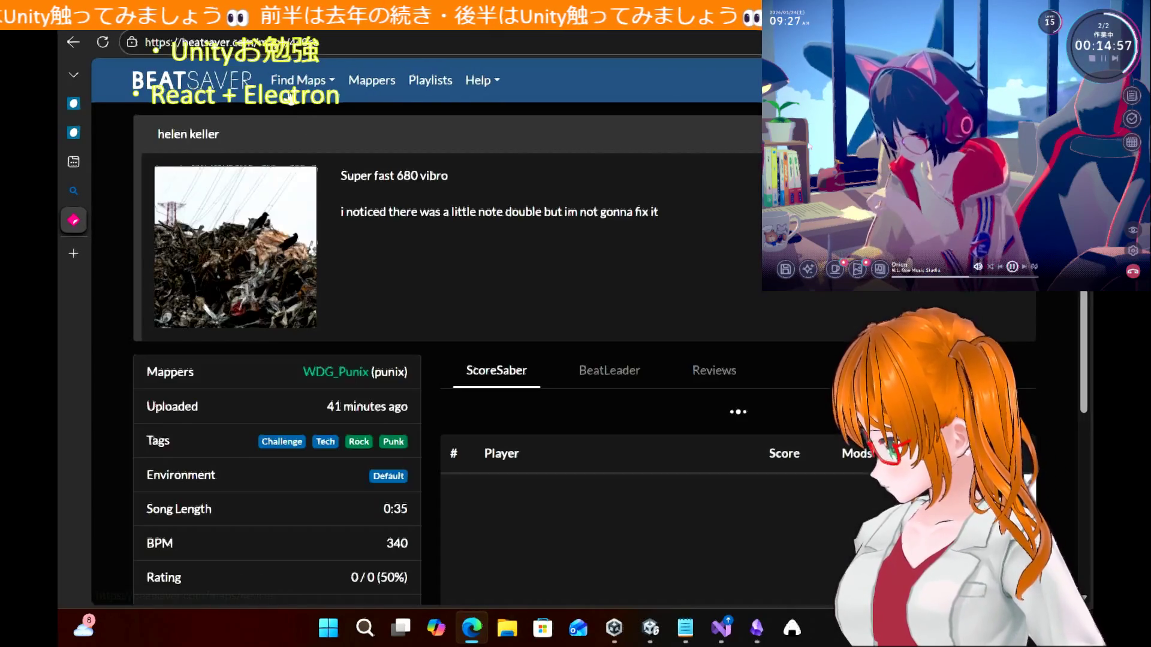
left_click(392, 43)
double_click(392, 44)
key("BackSpace")
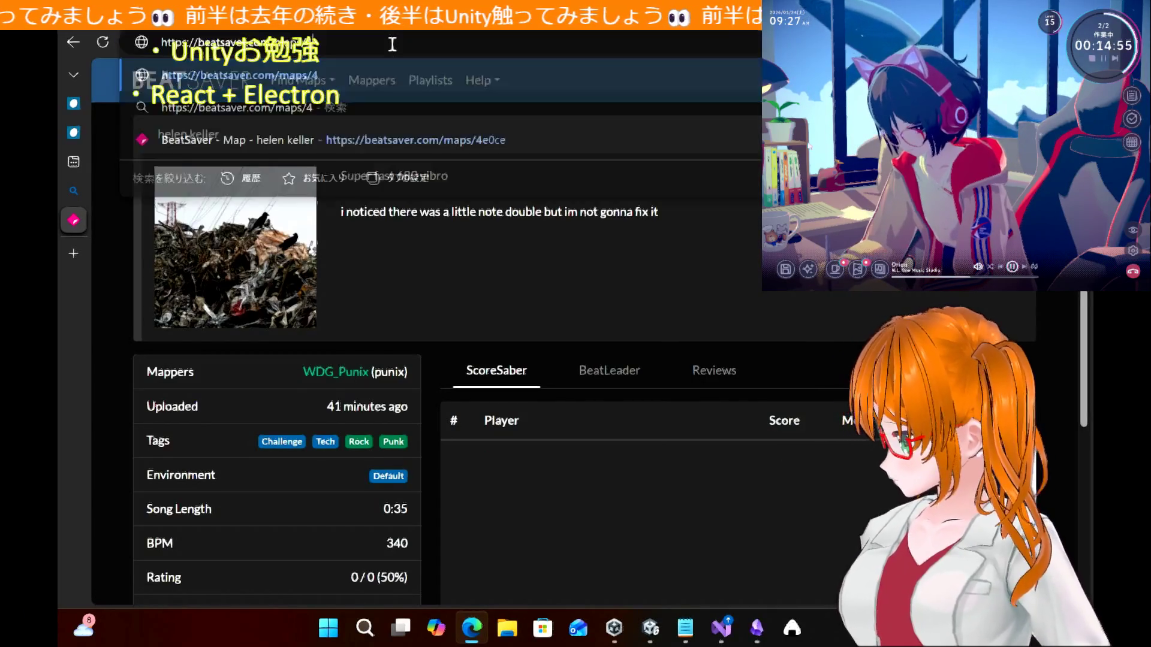
type("4")
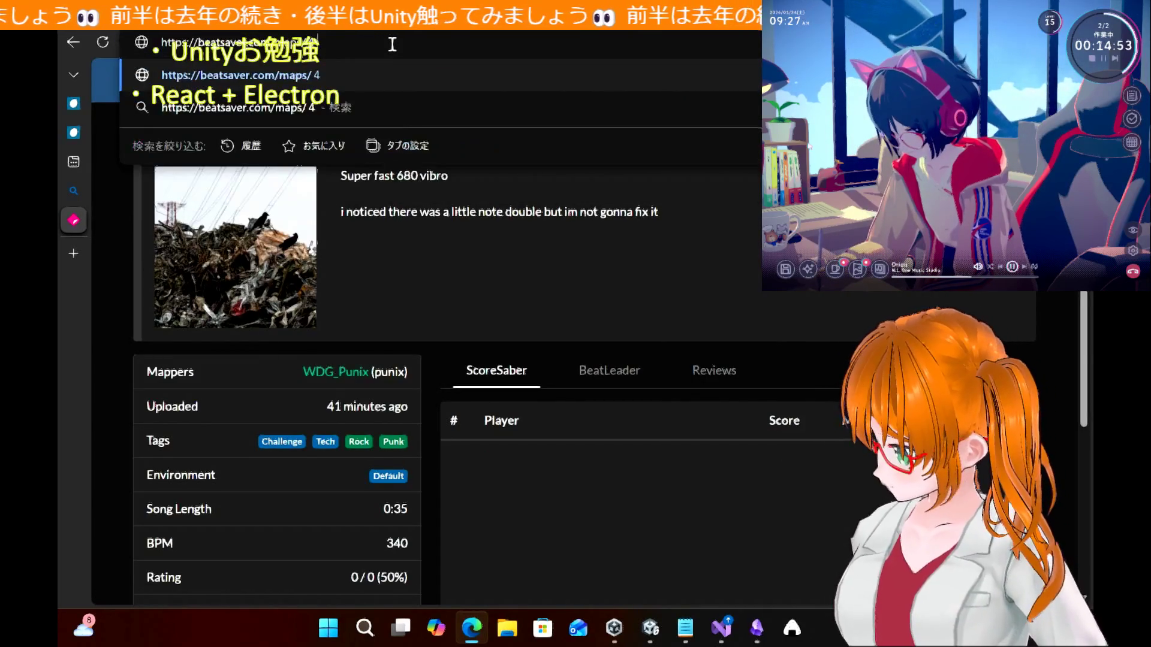
key("BackSpace")
key("BackSpace")
type("4d")
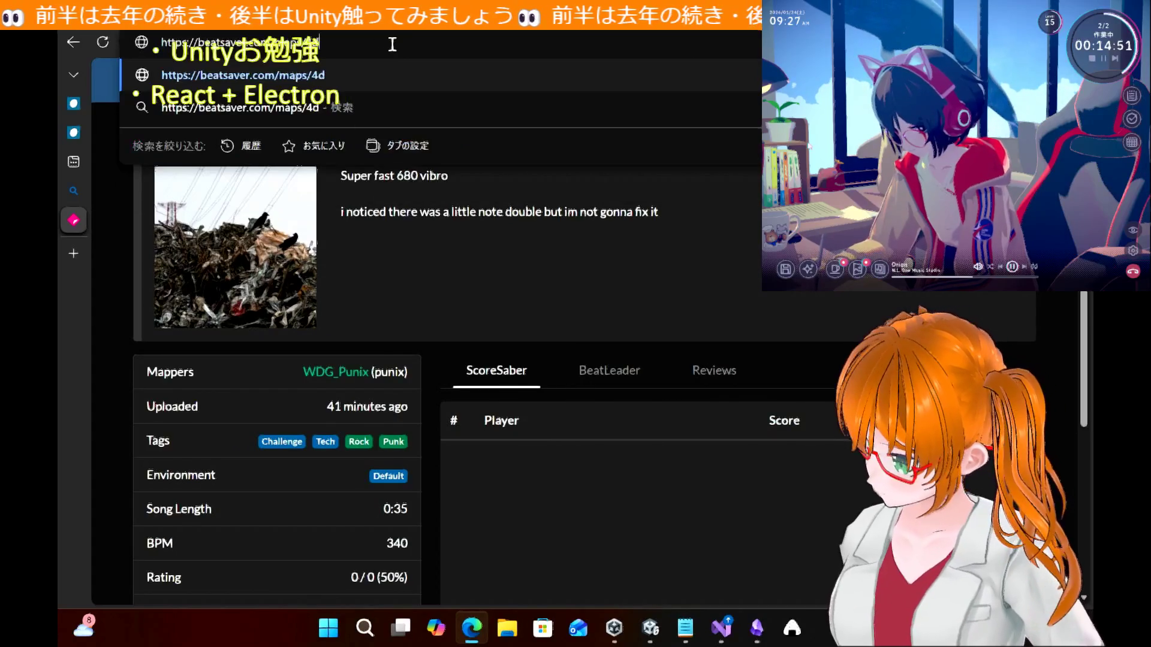
type("75f")
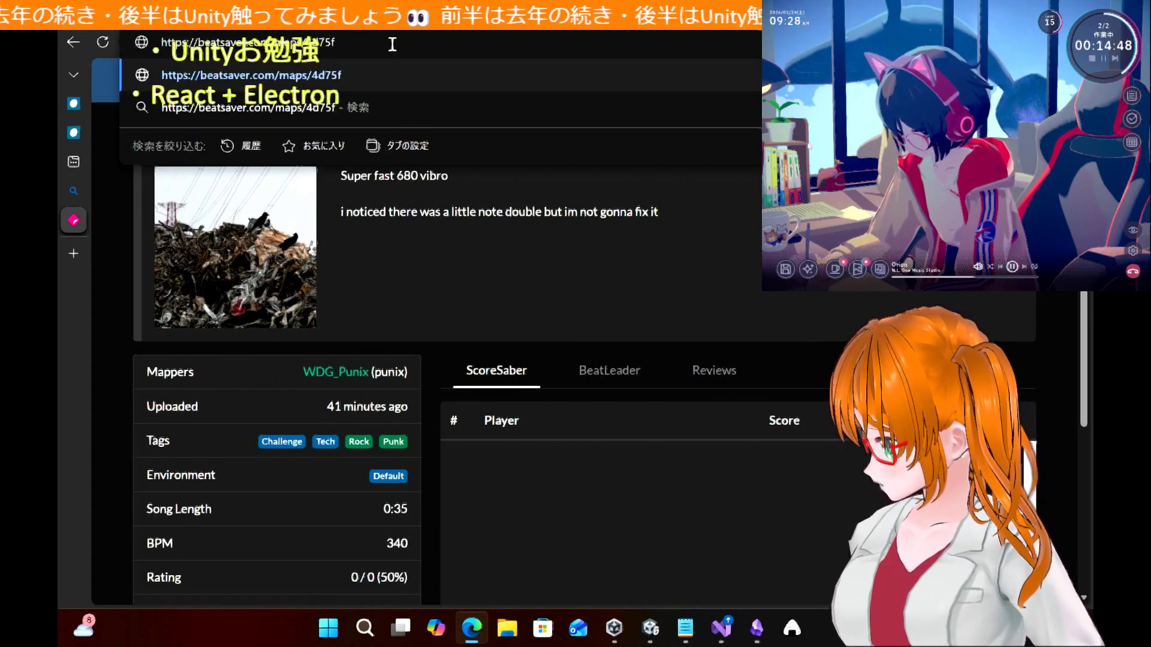
key("Return")
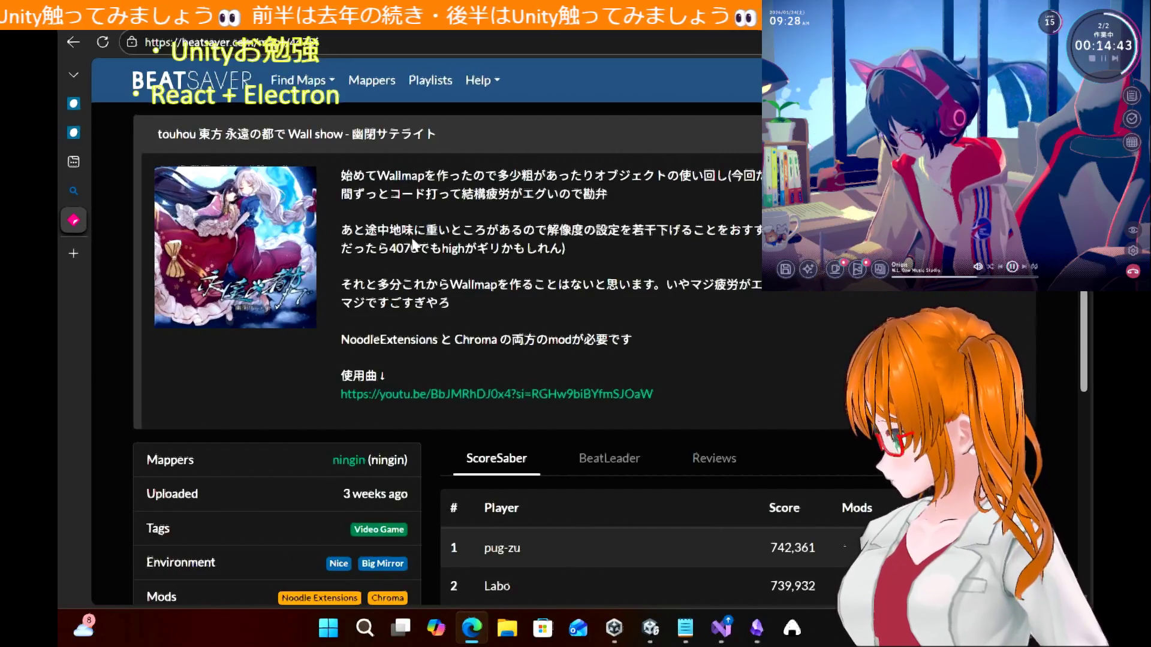
Step: Browse the Wall show map page, then return to the Unity editor
scroll(442, 290, "down", 5)
scroll(445, 285, "up", 5)
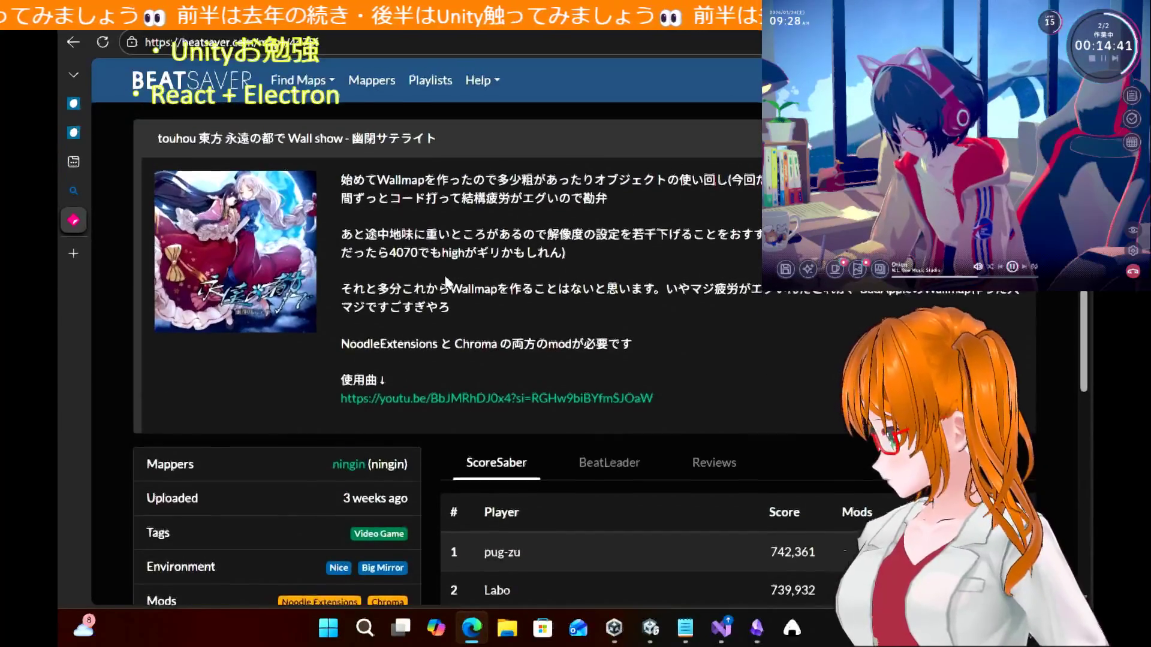
scroll(446, 282, "down", 1)
scroll(447, 282, "up", 1)
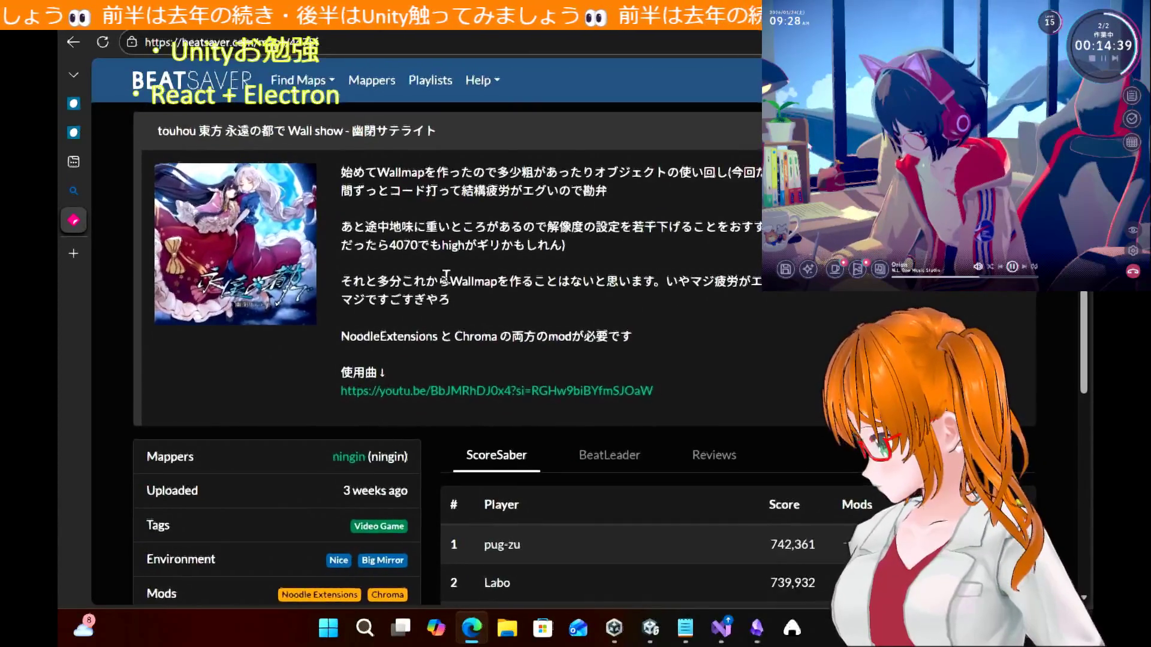
scroll(445, 280, "down", 5)
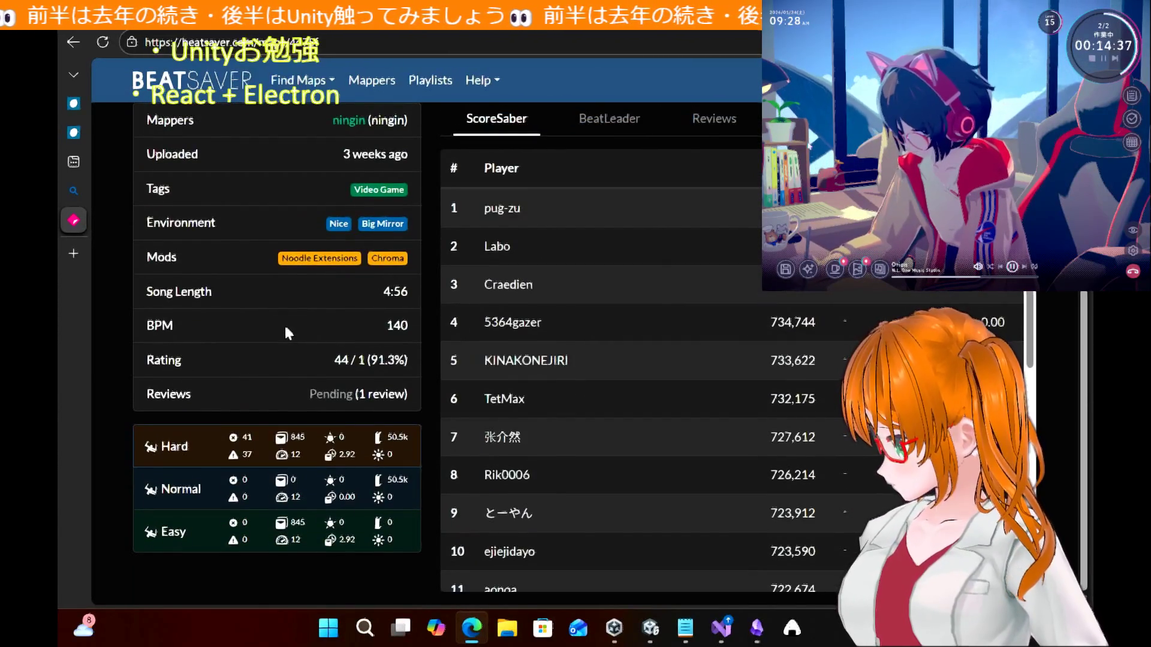
scroll(286, 332, "up", 5)
scroll(287, 331, "up", 1)
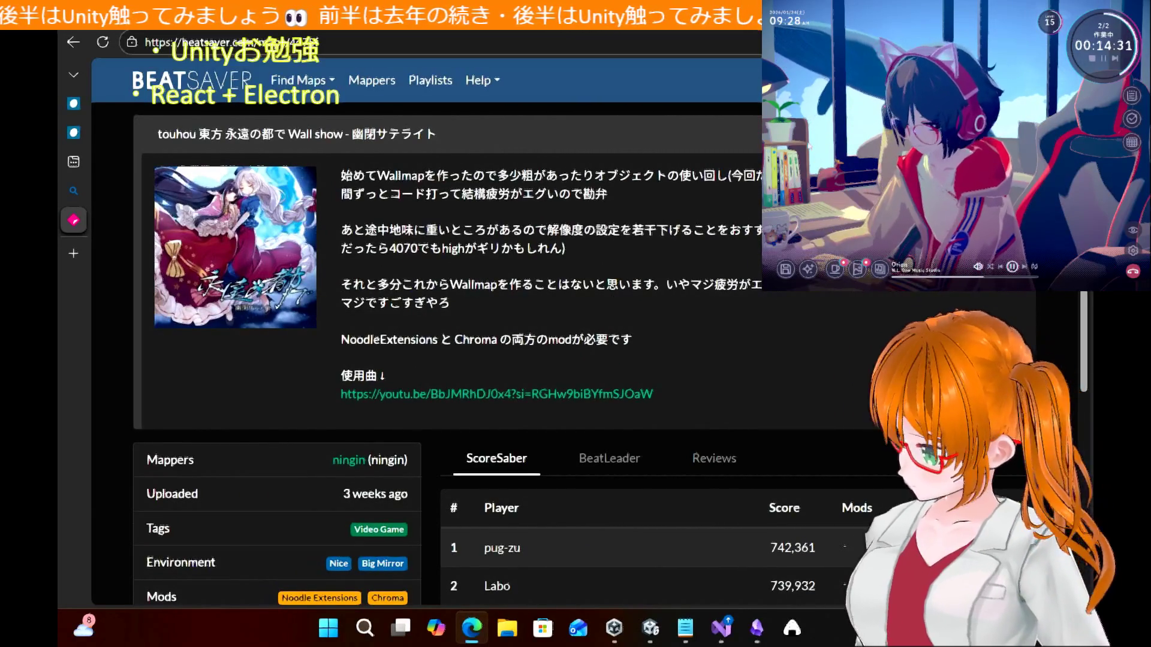
key("alt+Tab")
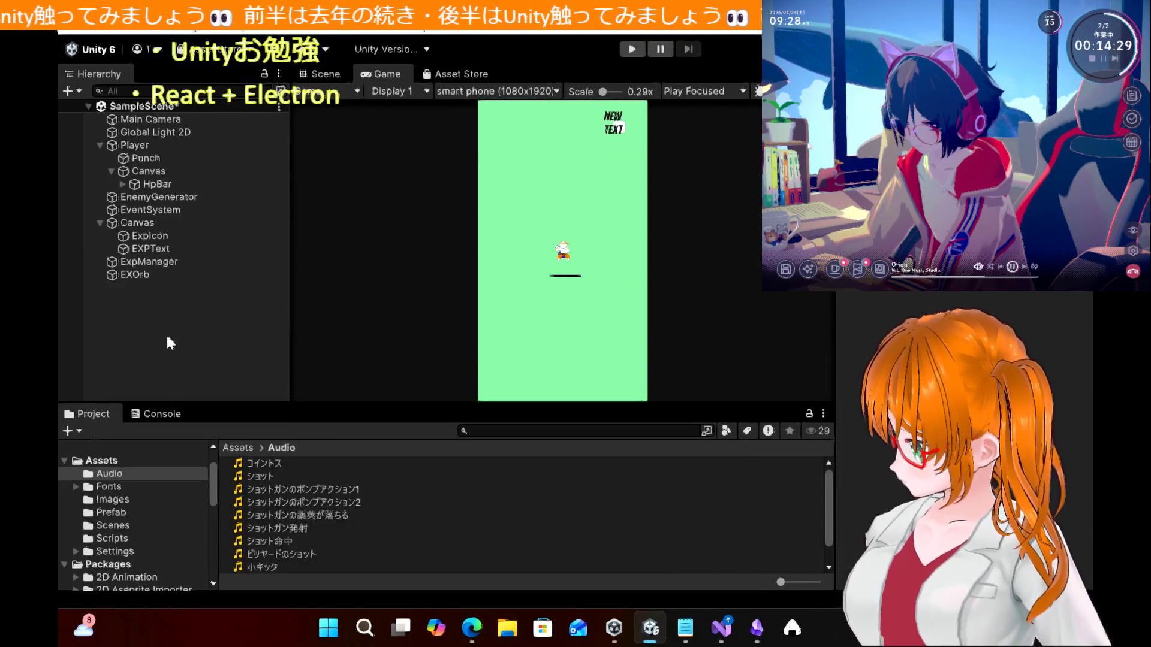
Step: In Edge, compare the two Vampire Survivors tutorial tabs and close the duplicate one
left_click(468, 637)
mouse_move(80, 142)
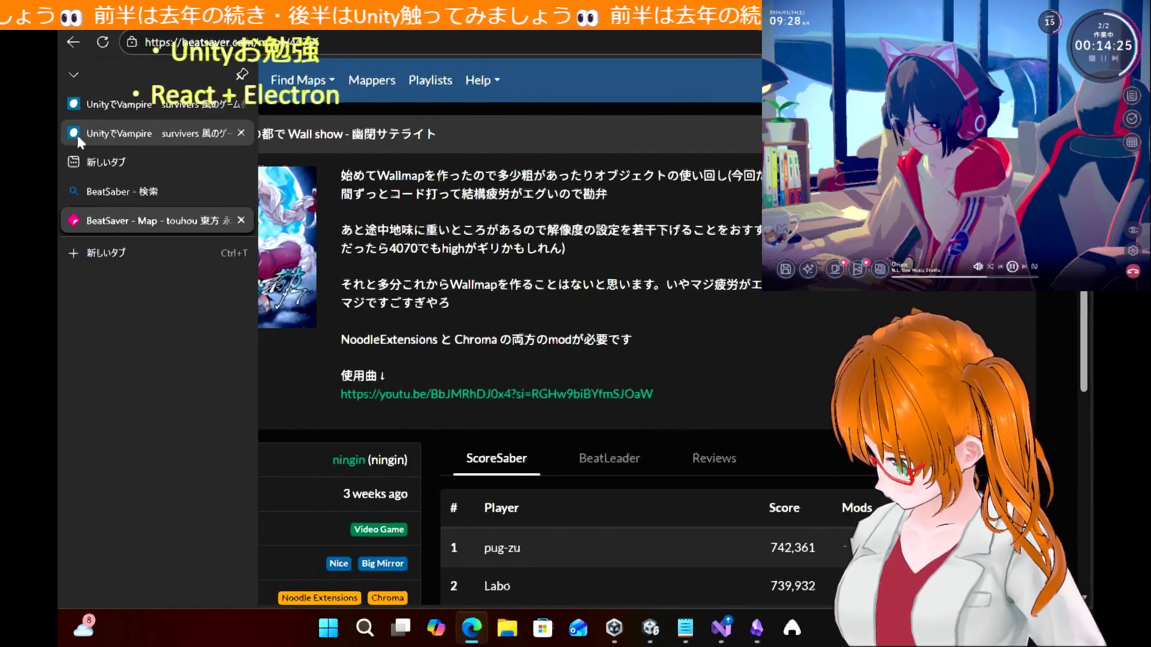
left_click(110, 107)
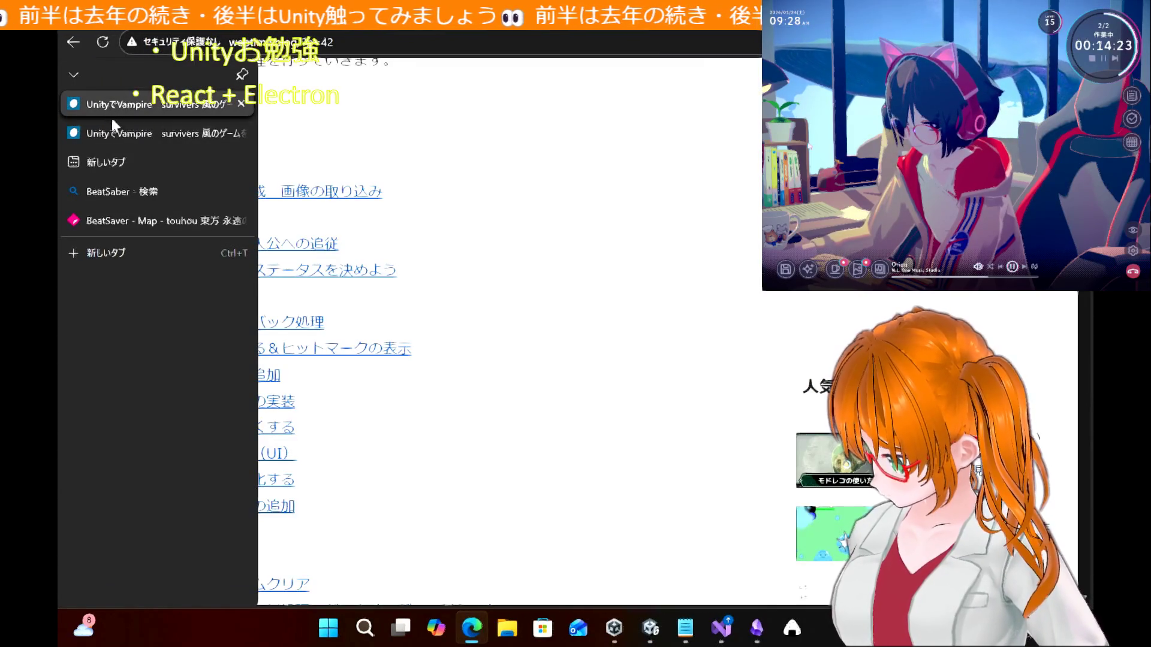
left_click(113, 133)
scroll(804, 417, "down", 12)
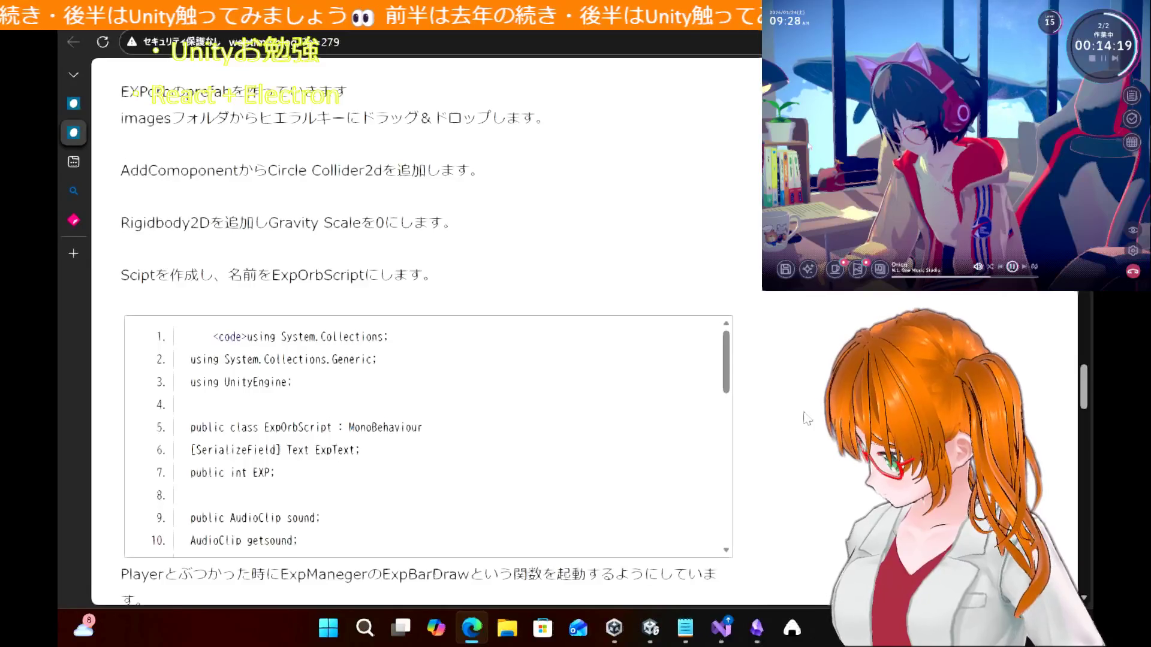
scroll(804, 418, "down", 4)
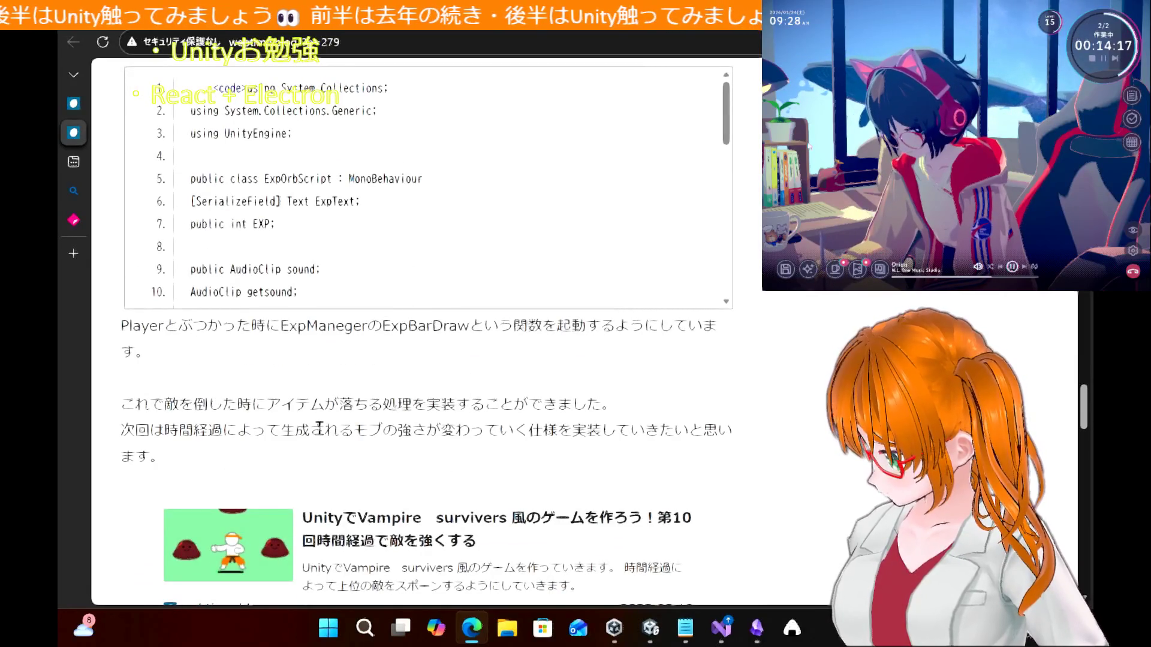
mouse_move(83, 118)
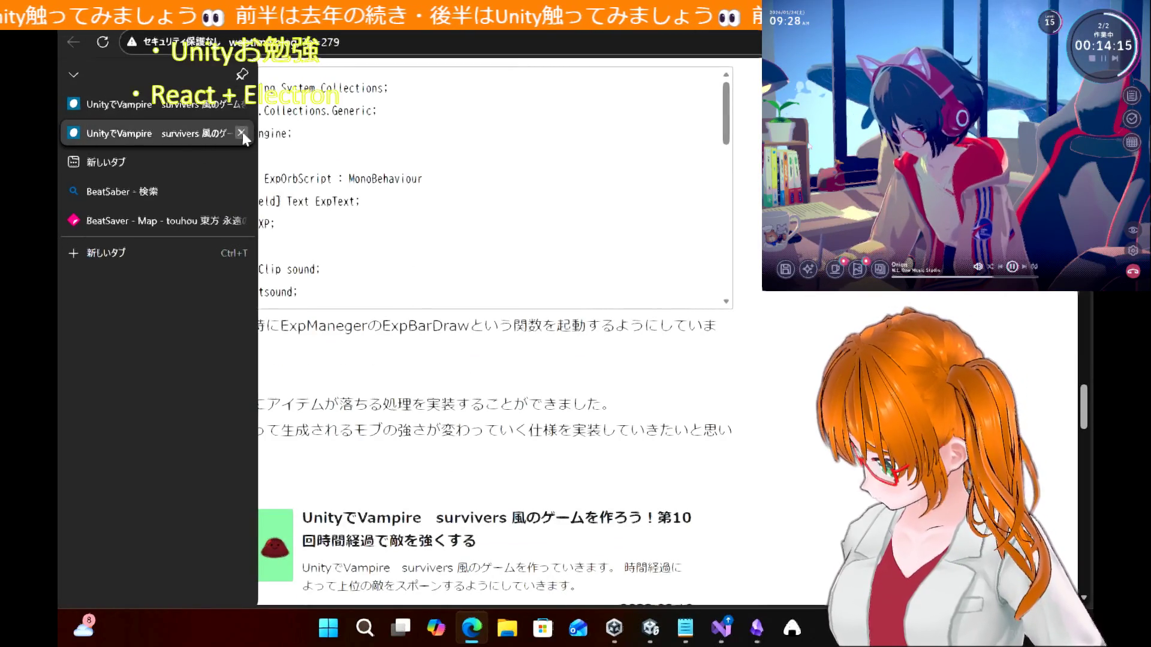
left_click(242, 132)
Step: Open the 時間経過で敵を強くする article from the table of contents and scroll to the Enemy2 step
left_click(123, 107)
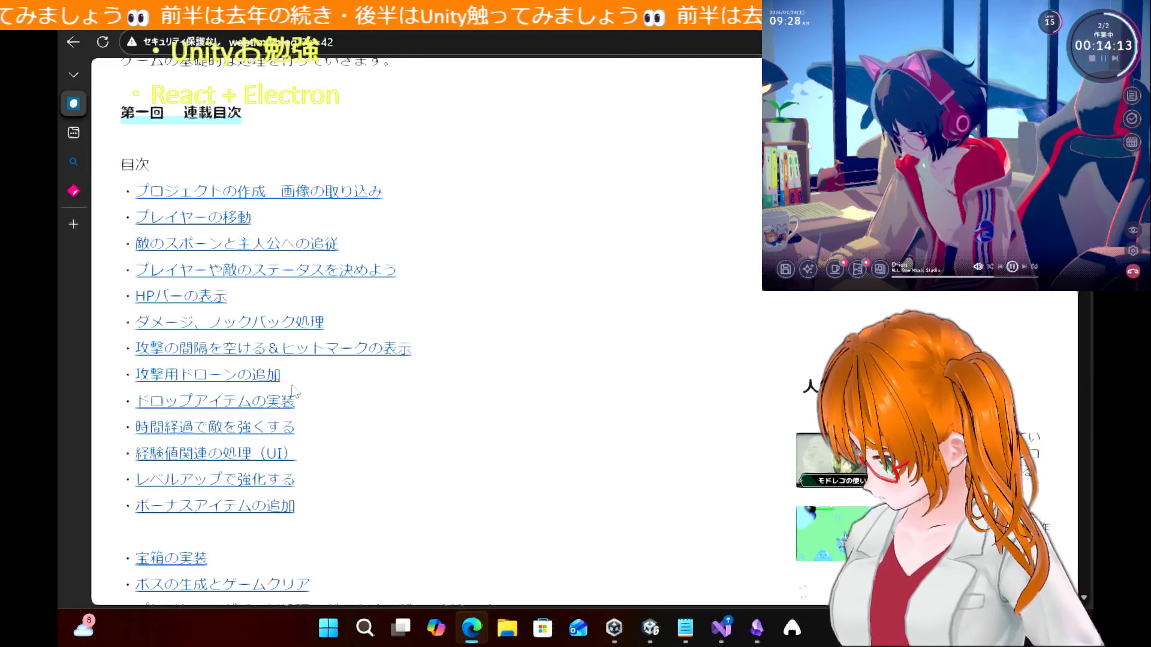
left_click(273, 428)
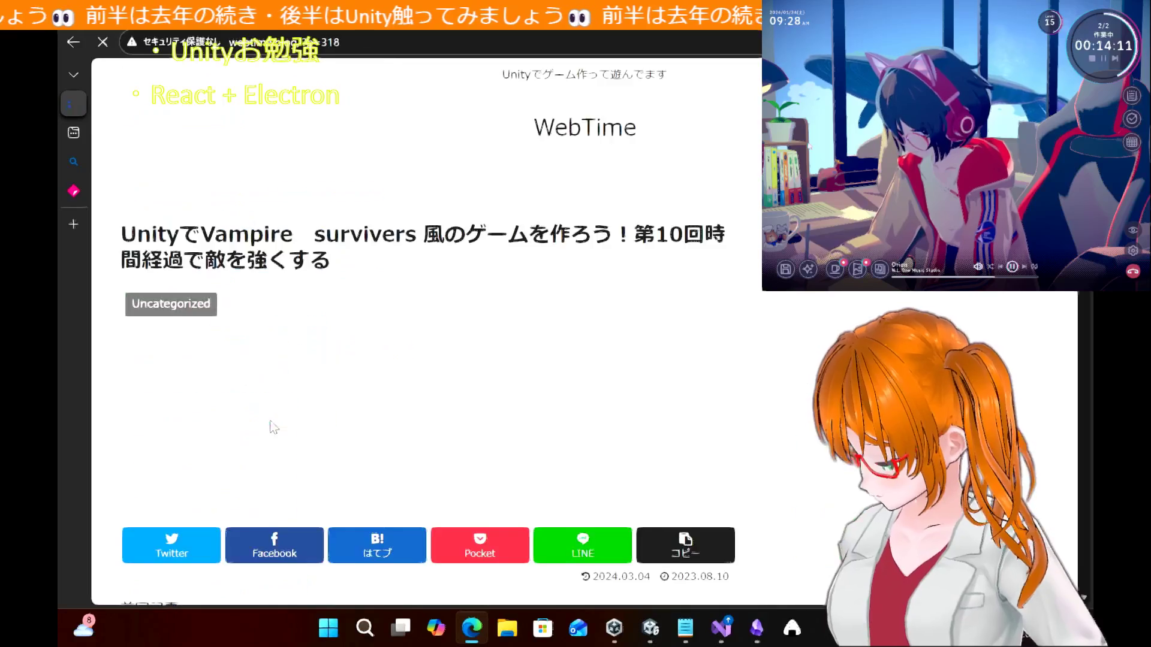
scroll(517, 410, "down", 15)
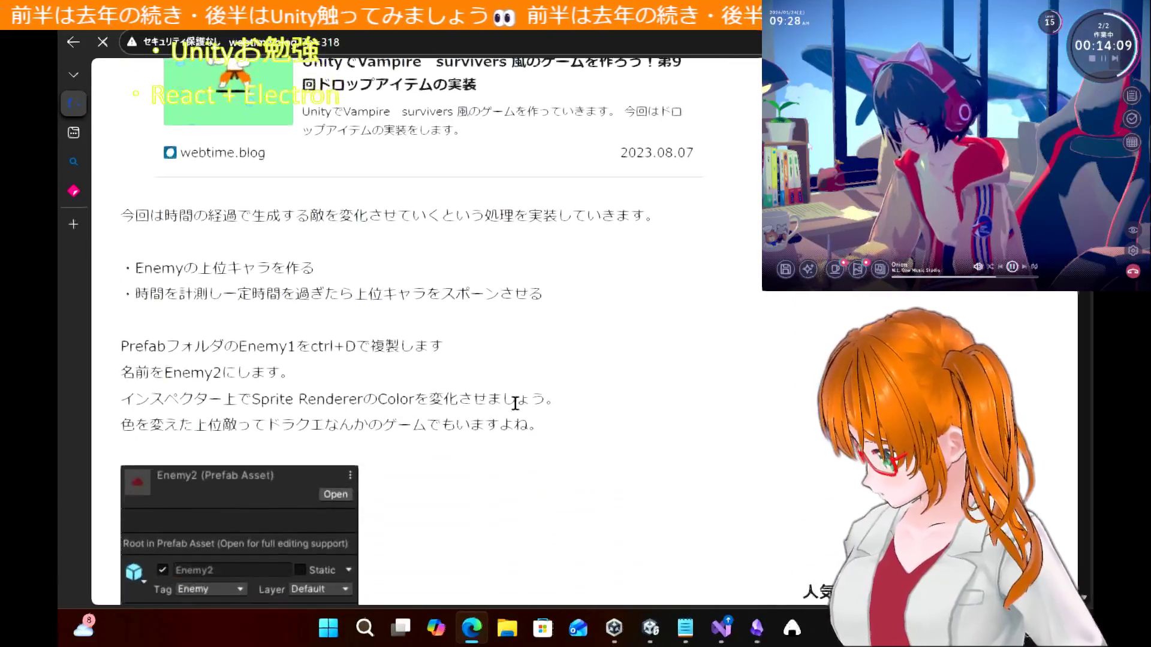
scroll(517, 410, "down", 1)
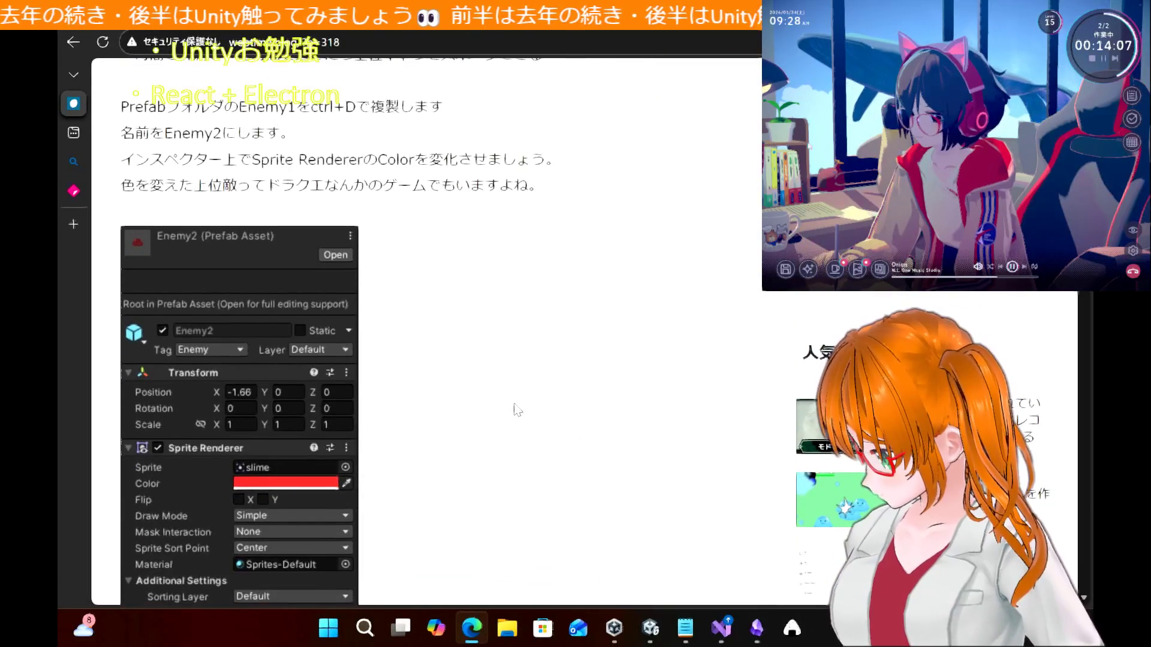
scroll(517, 410, "down", 1)
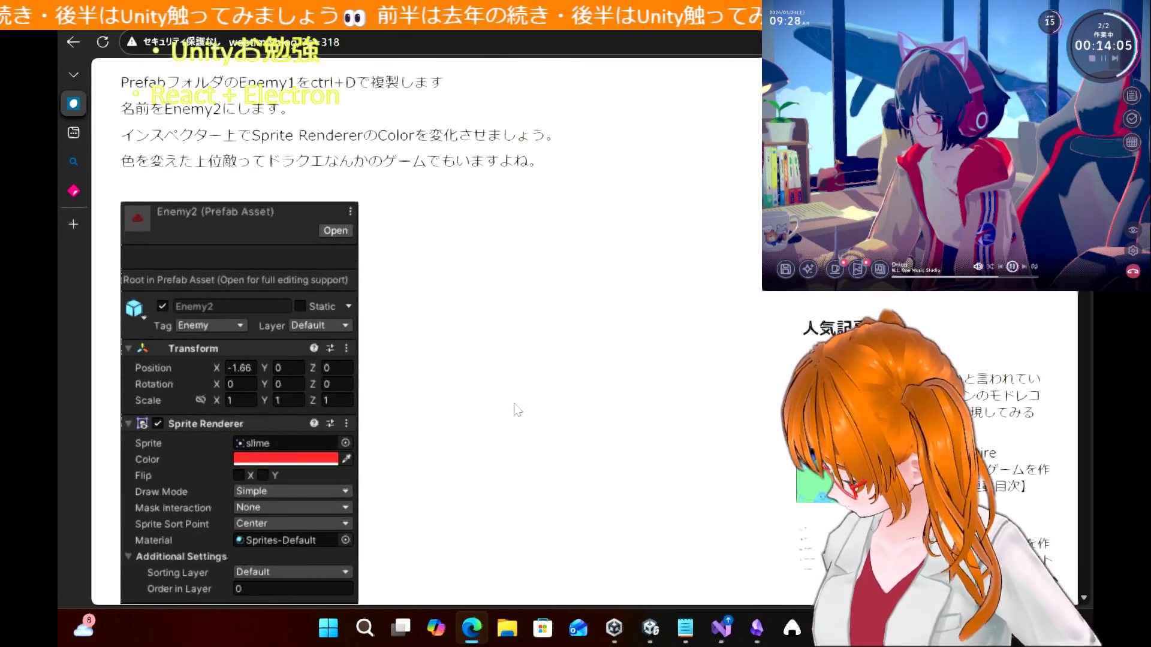
scroll(518, 410, "down", 5)
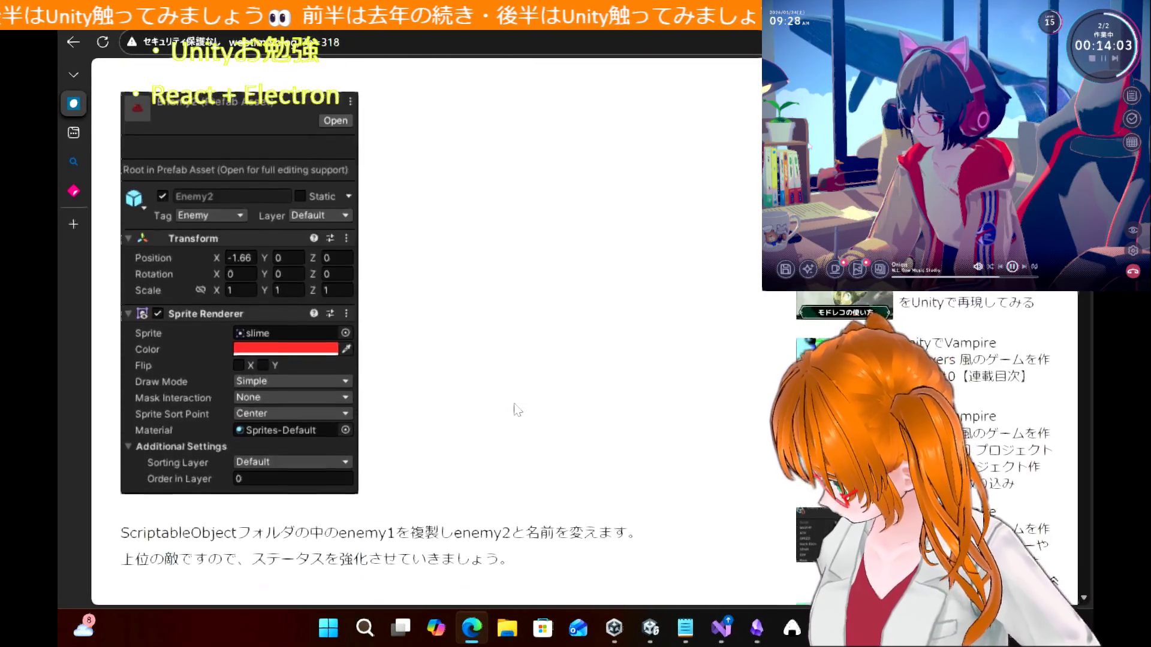
scroll(517, 410, "up", 3)
scroll(517, 410, "up", 4)
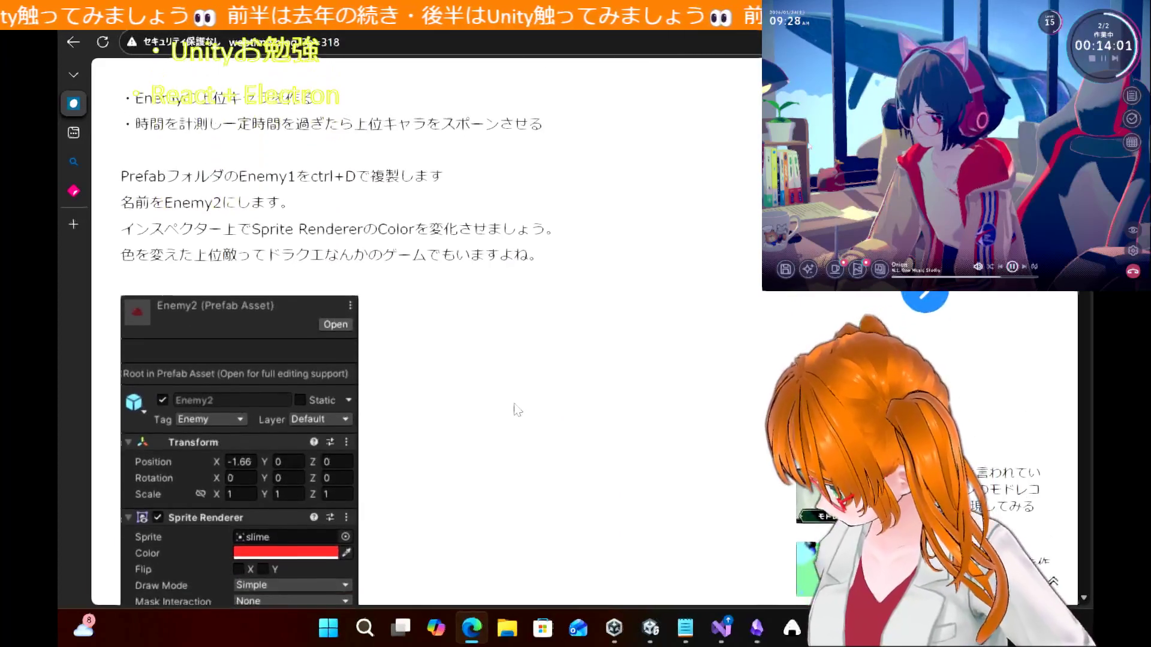
Step: Duplicate the Enemy1 prefab in the Prefab folder, name the copy Enemy2, then return to the tutorial
left_click(650, 630)
left_click(120, 512)
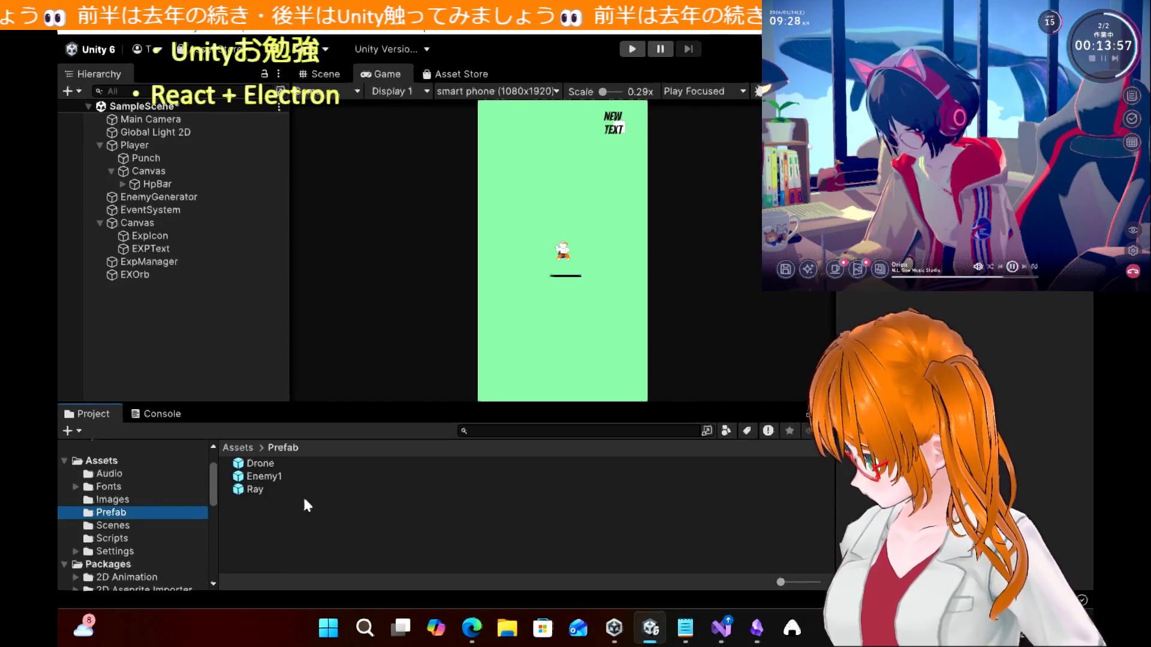
left_click(283, 480)
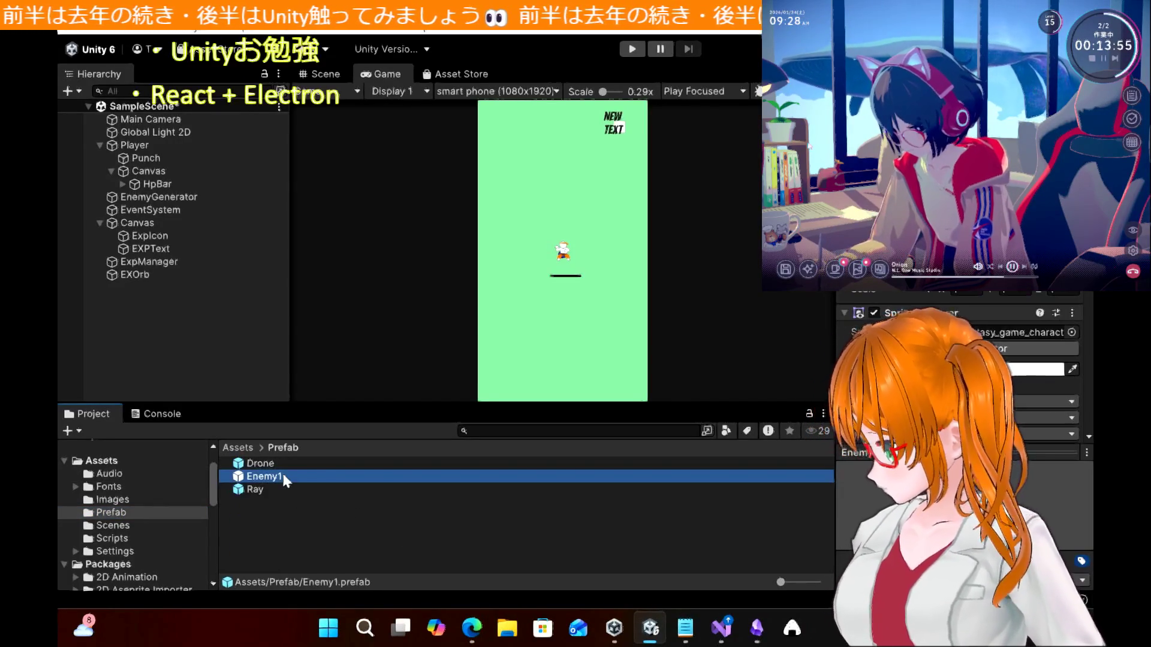
key("ctrl+d")
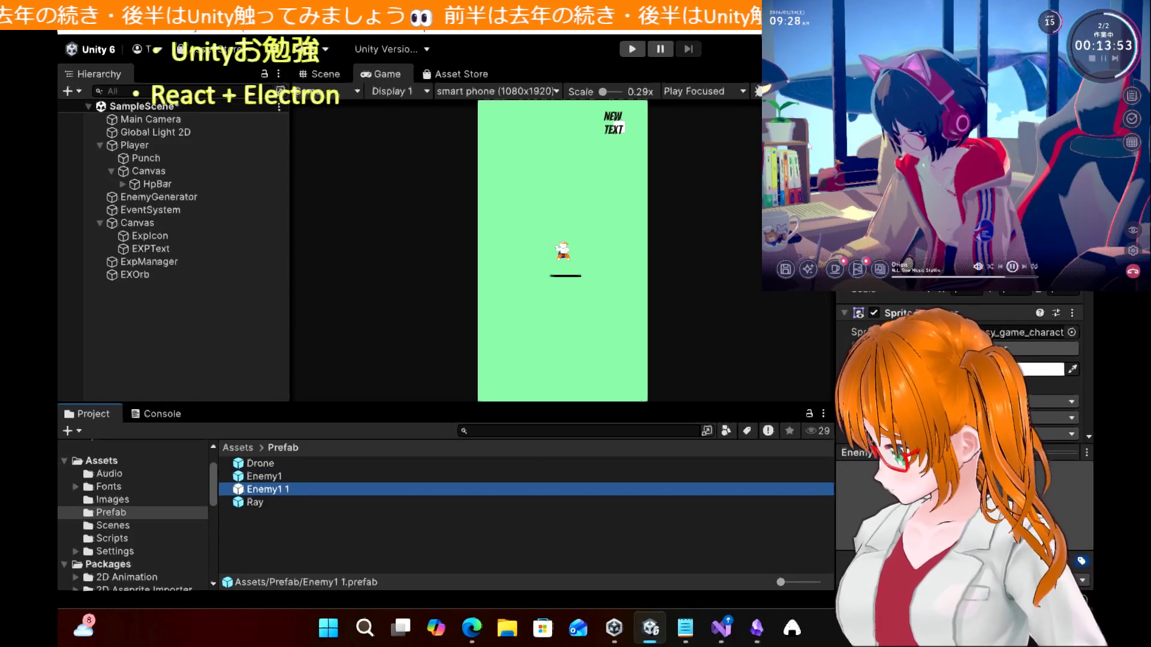
left_click(301, 487)
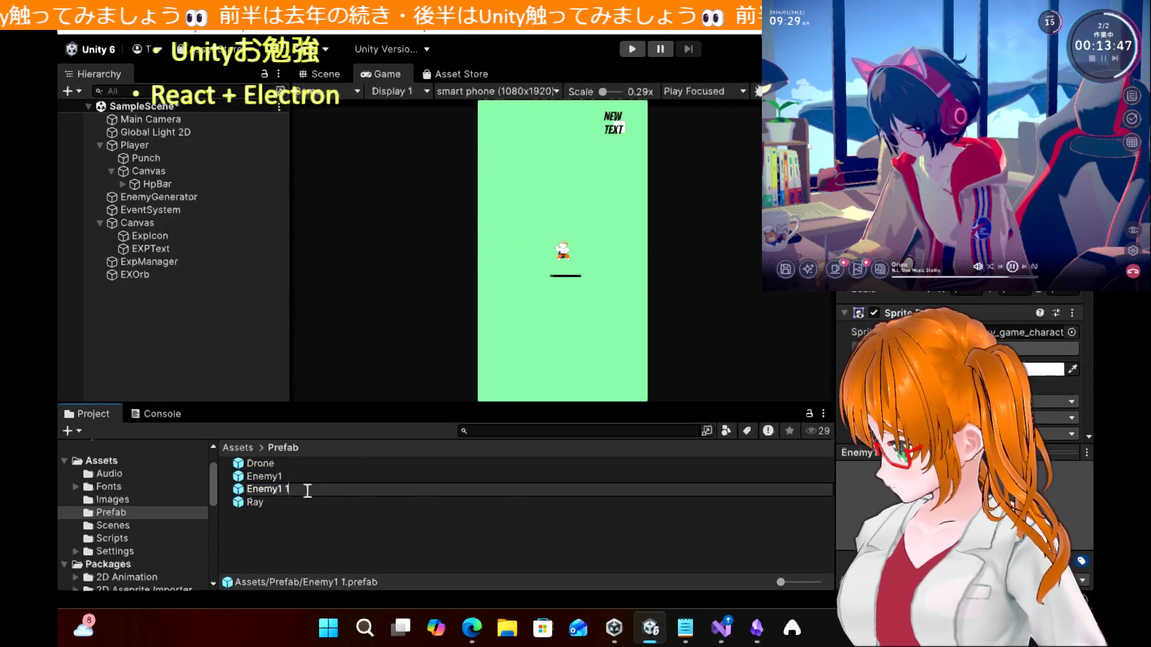
type("2")
key("Return")
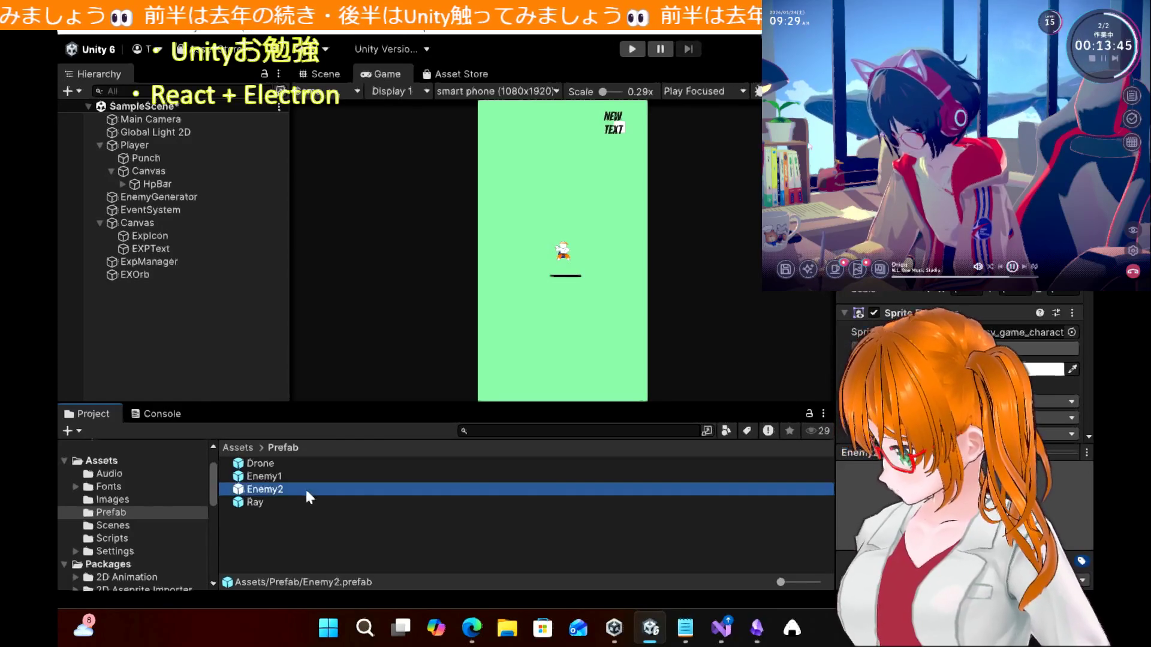
left_click(307, 544)
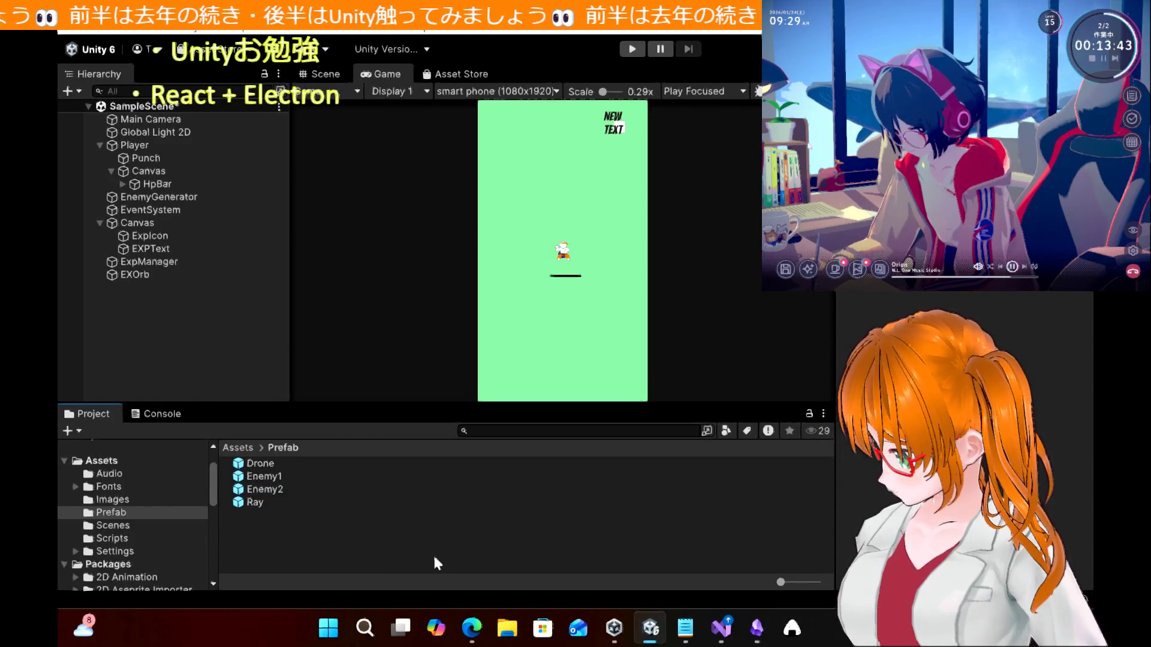
left_click(477, 637)
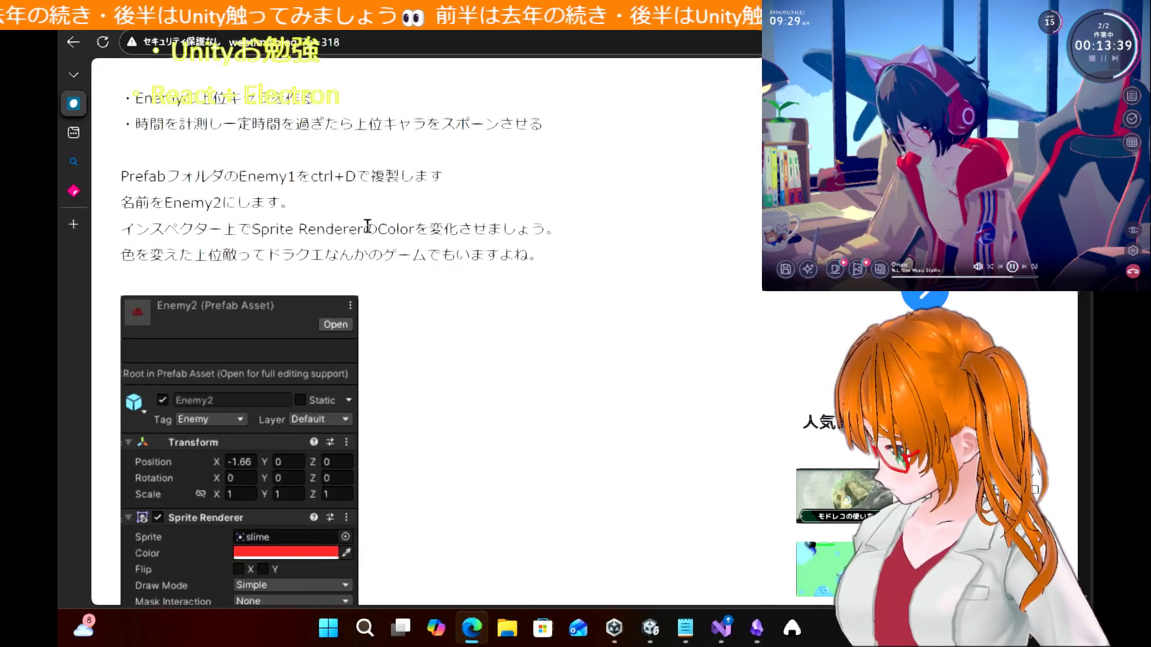
Step: Read the blog's Enemy2 colour and MAXHP/EnemyScript stat steps, then switch back to Unity
scroll(514, 362, "down", 2)
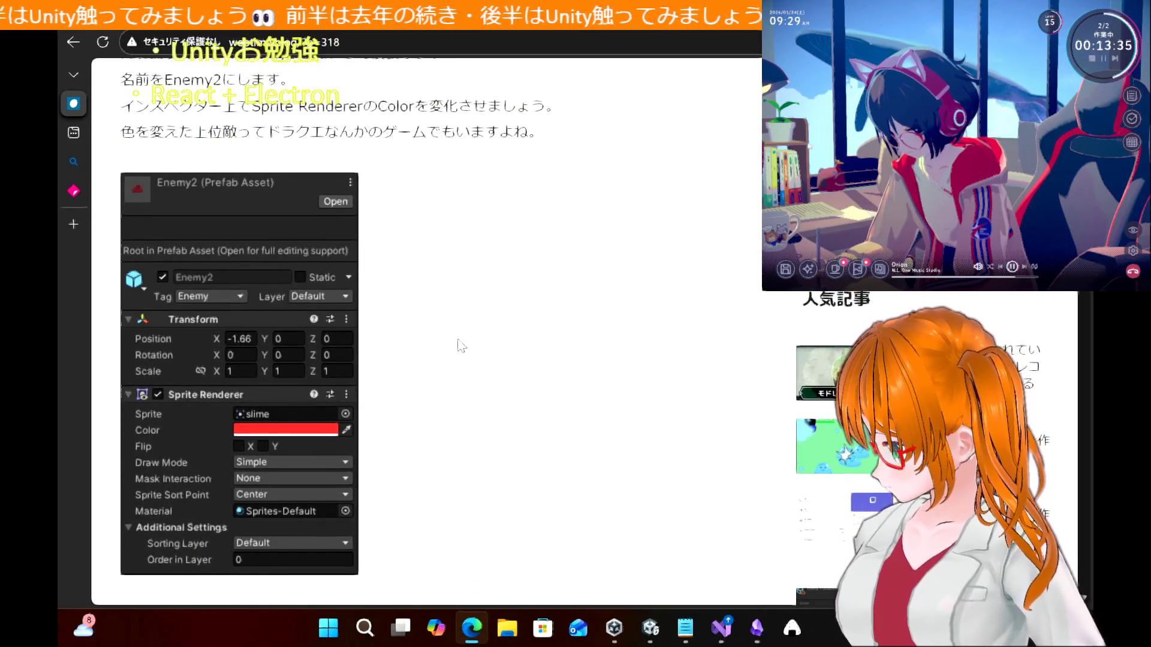
scroll(460, 346, "down", 9)
scroll(461, 346, "up", 1)
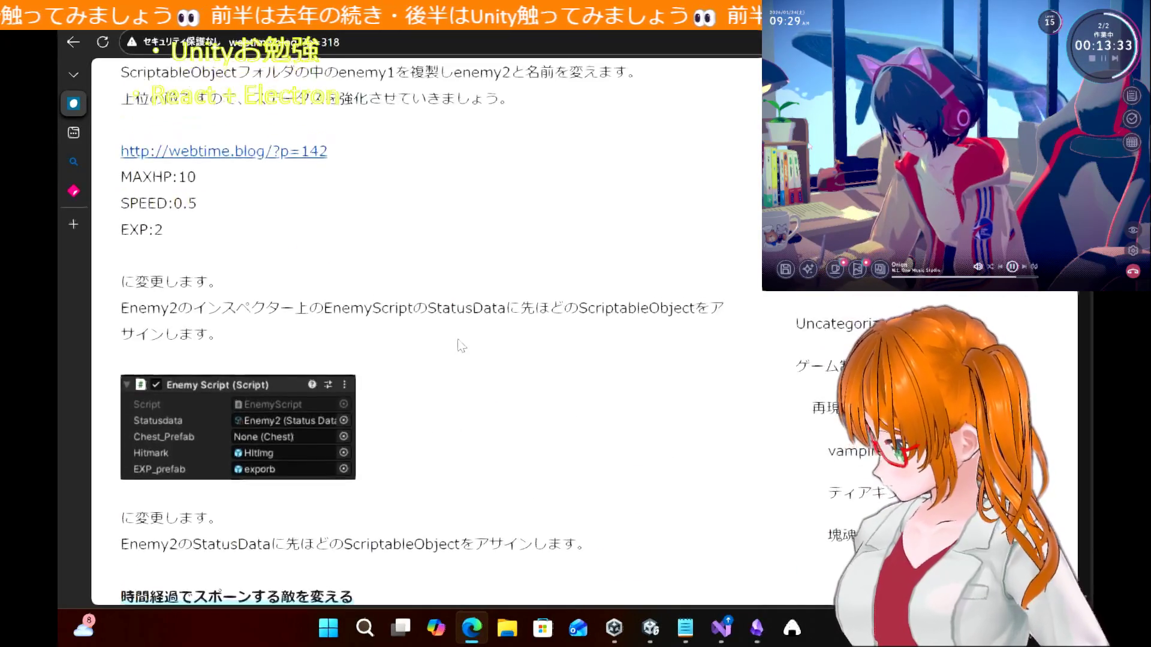
scroll(460, 346, "up", 2)
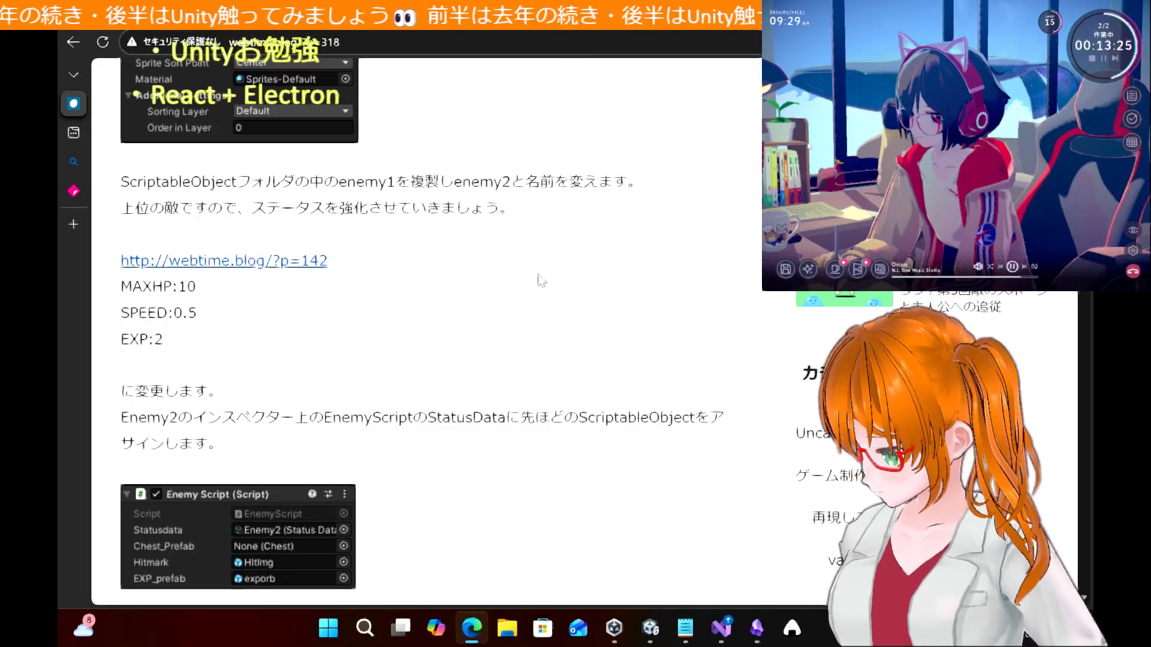
left_click(649, 636)
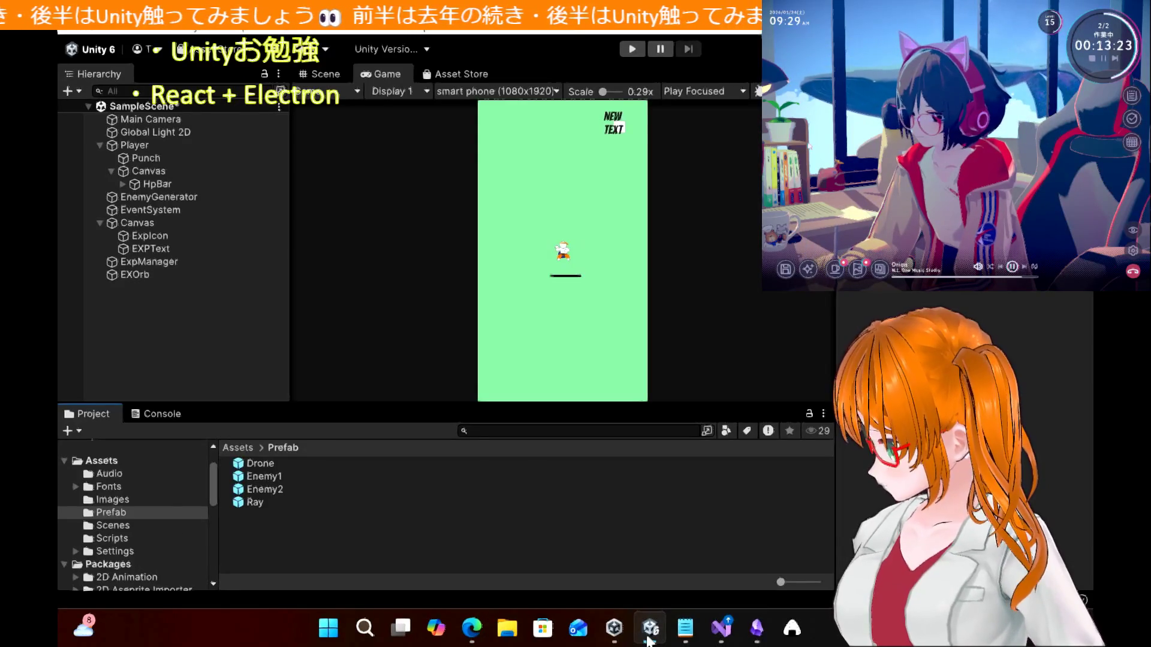
Step: Set the Enemy2 prefab's Sprite Renderer colour to hex 00FF13 green
left_click(280, 491)
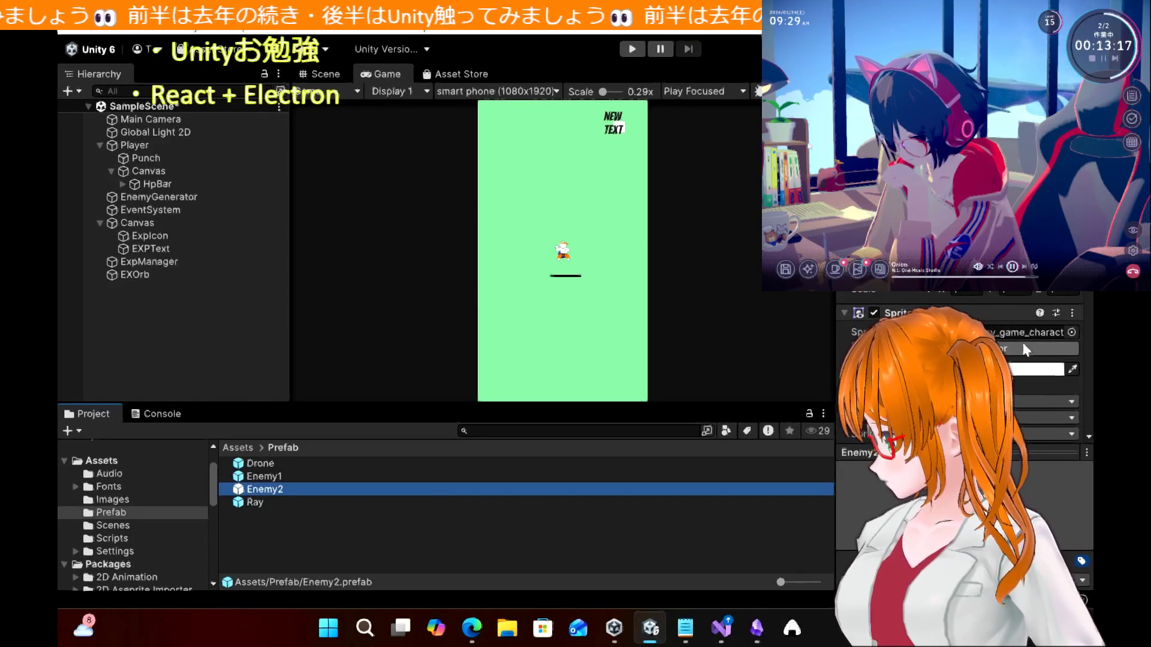
left_click(1043, 369)
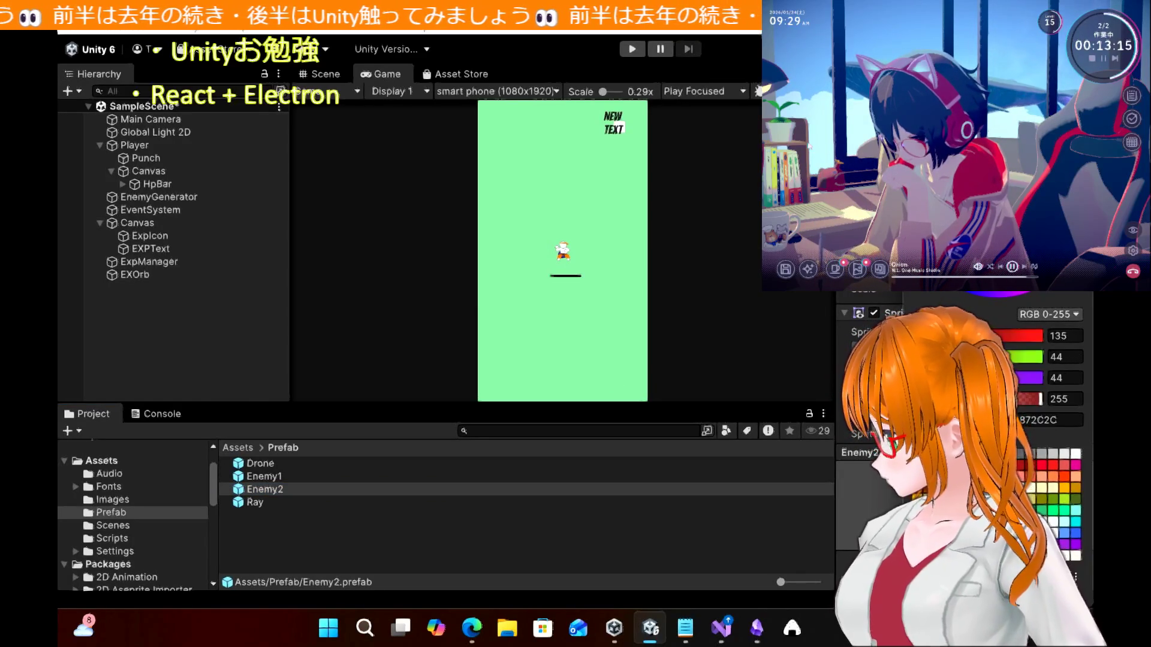
key("Return")
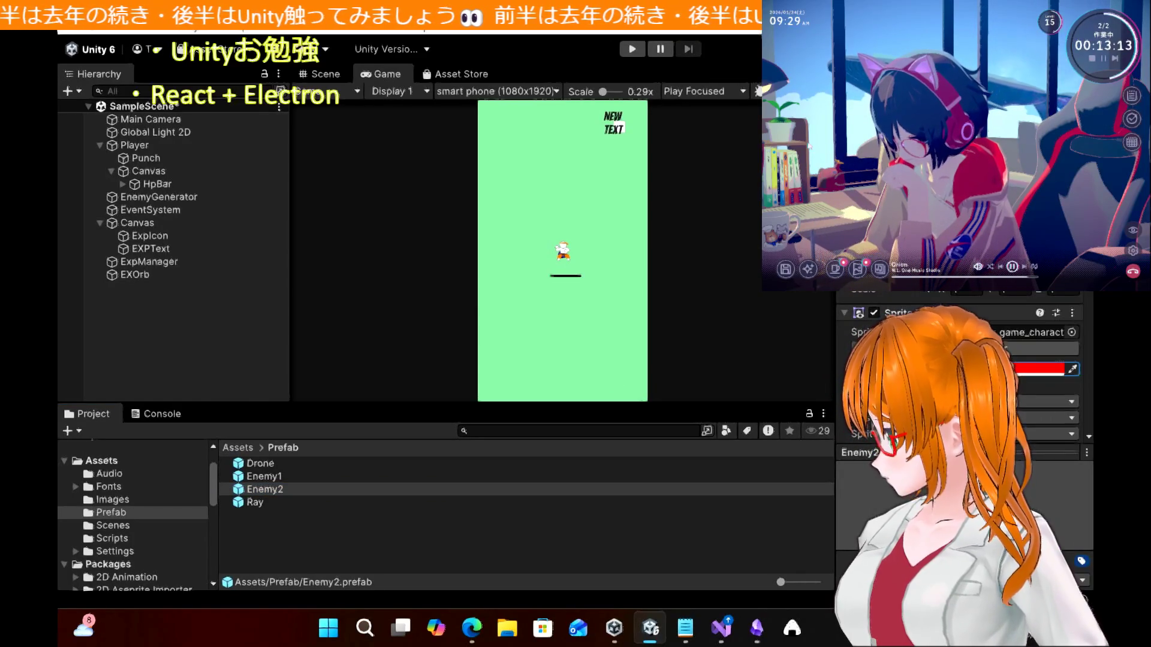
left_click(1044, 369)
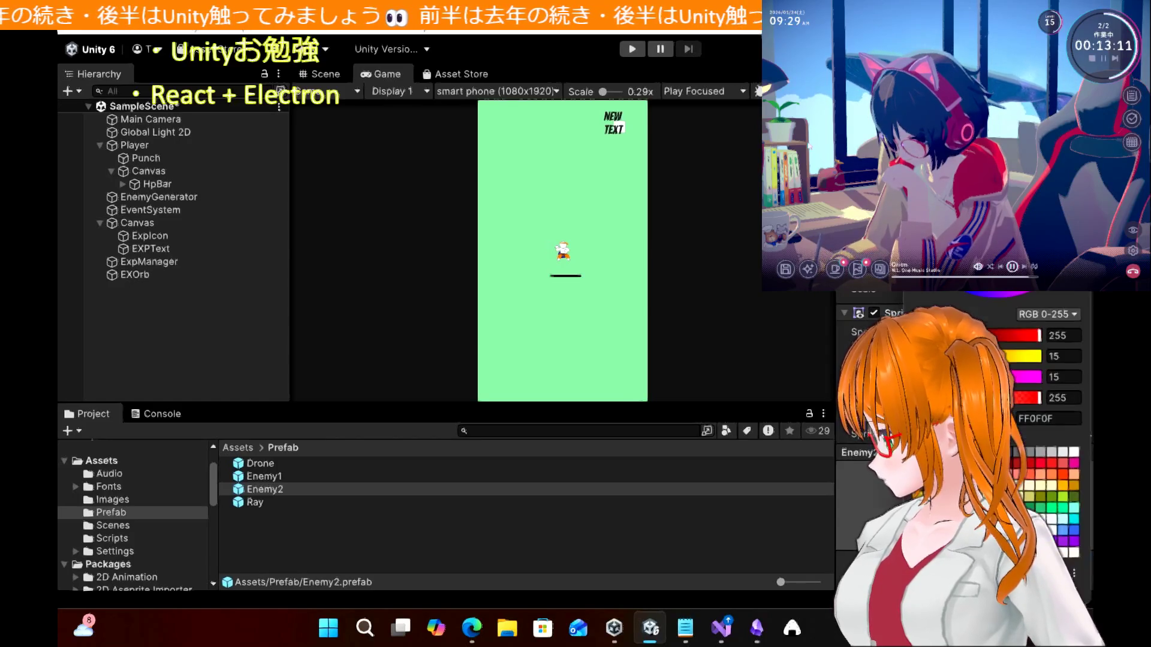
key("Return")
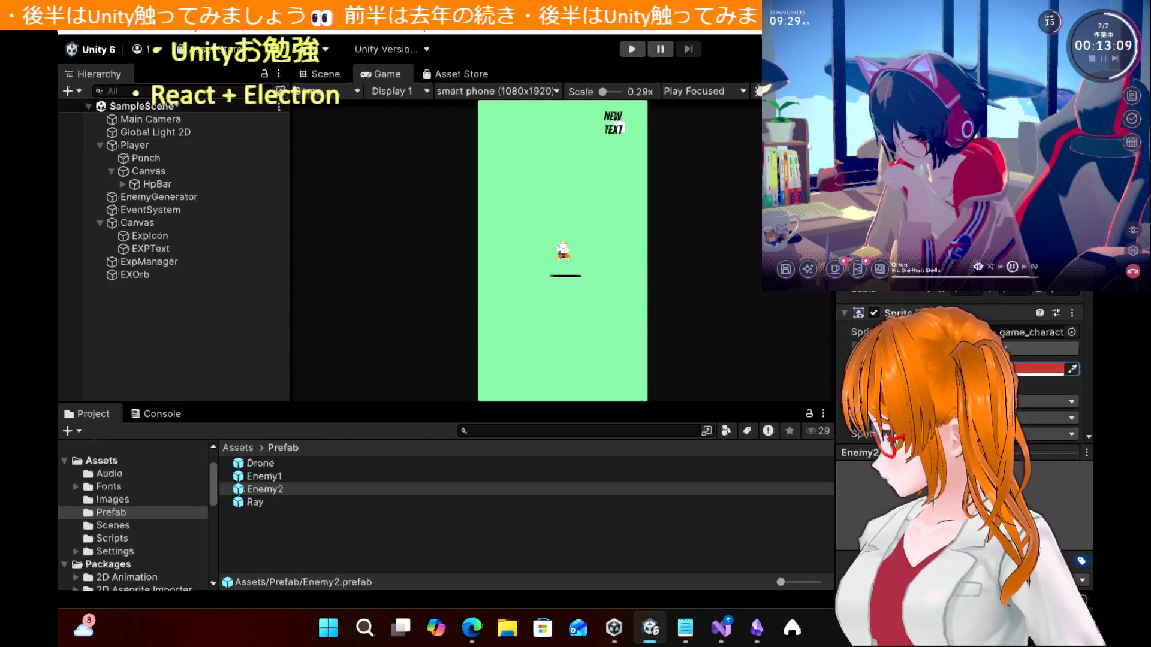
left_click(1037, 369)
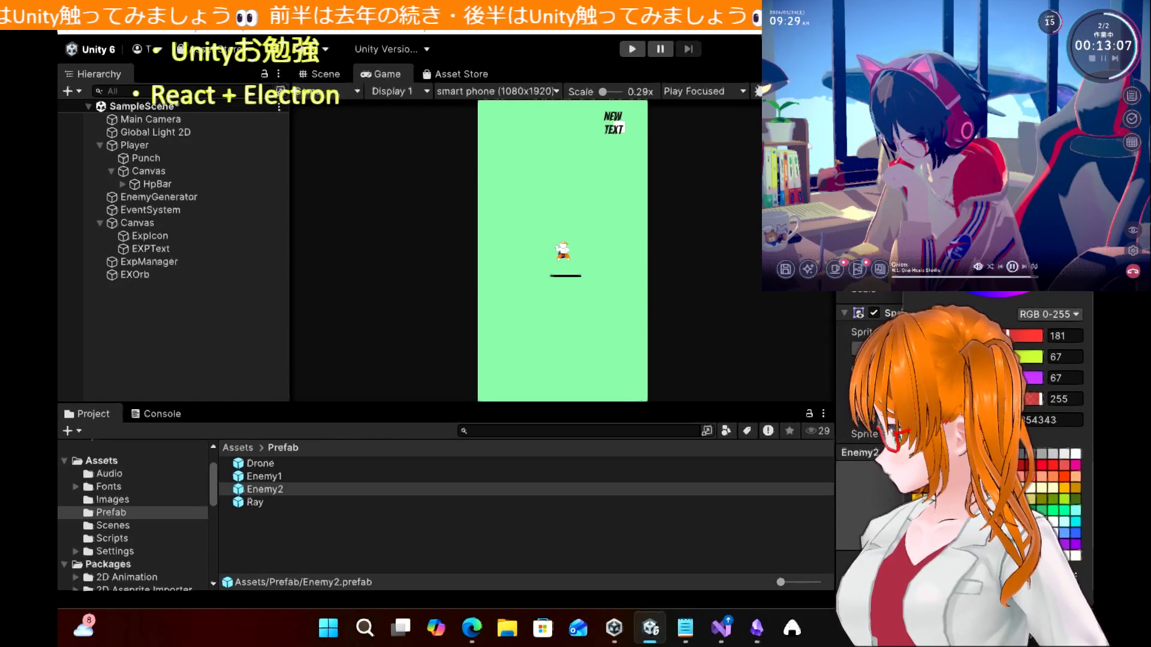
type("FFB3B3")
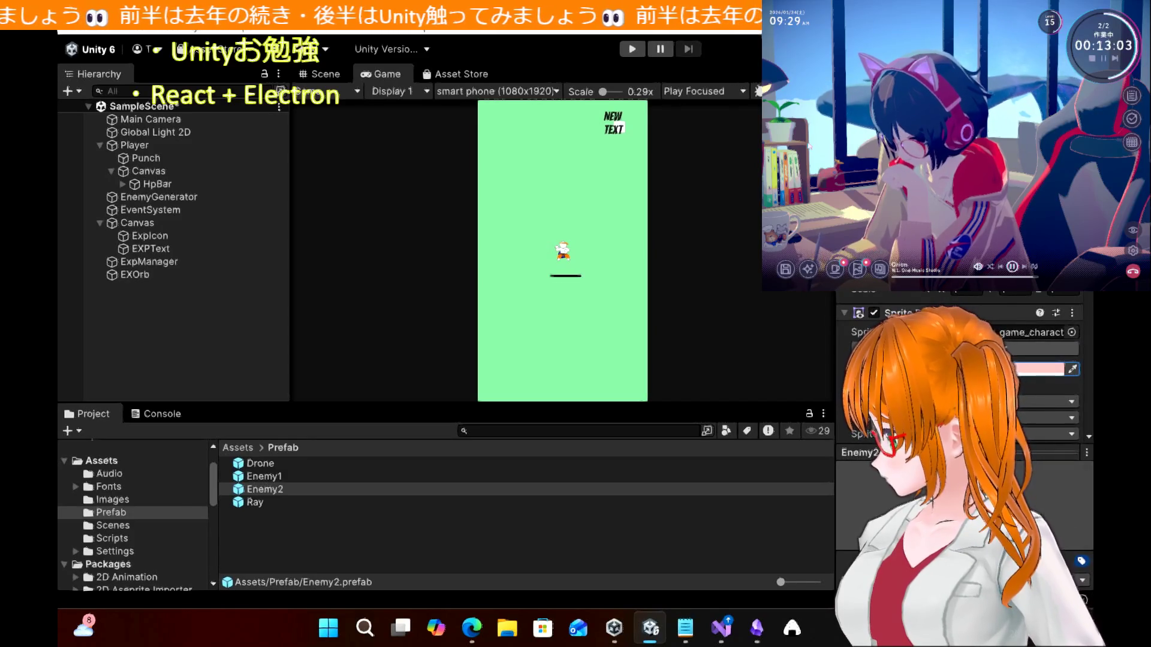
type("820000")
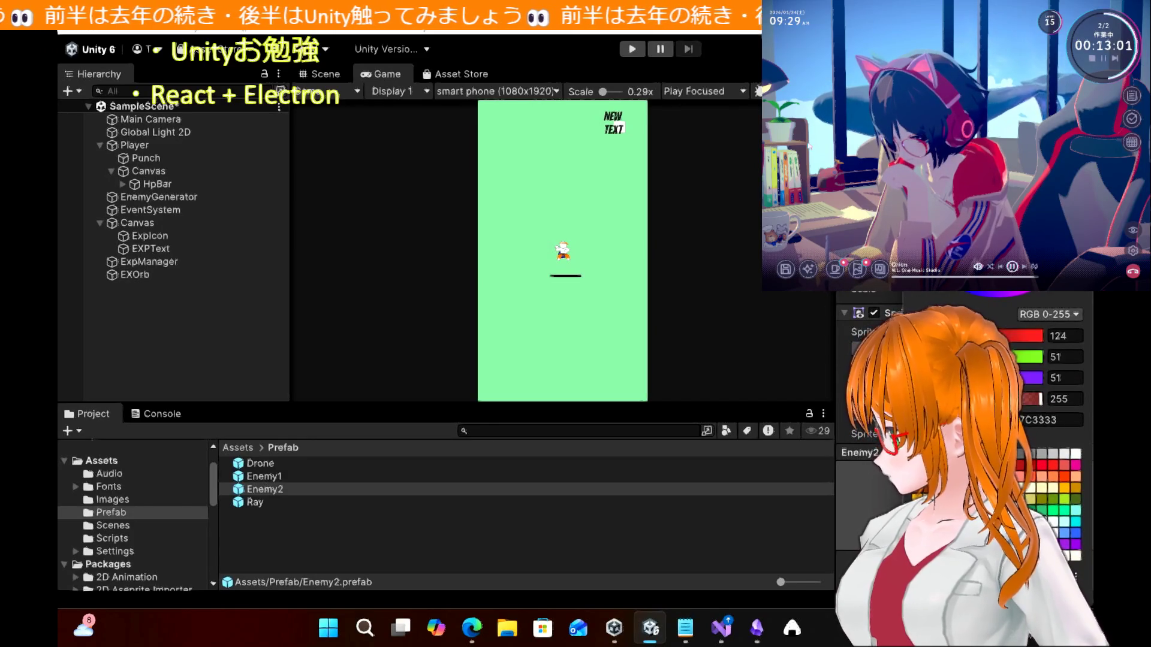
type("2A33F1")
type("000CFF")
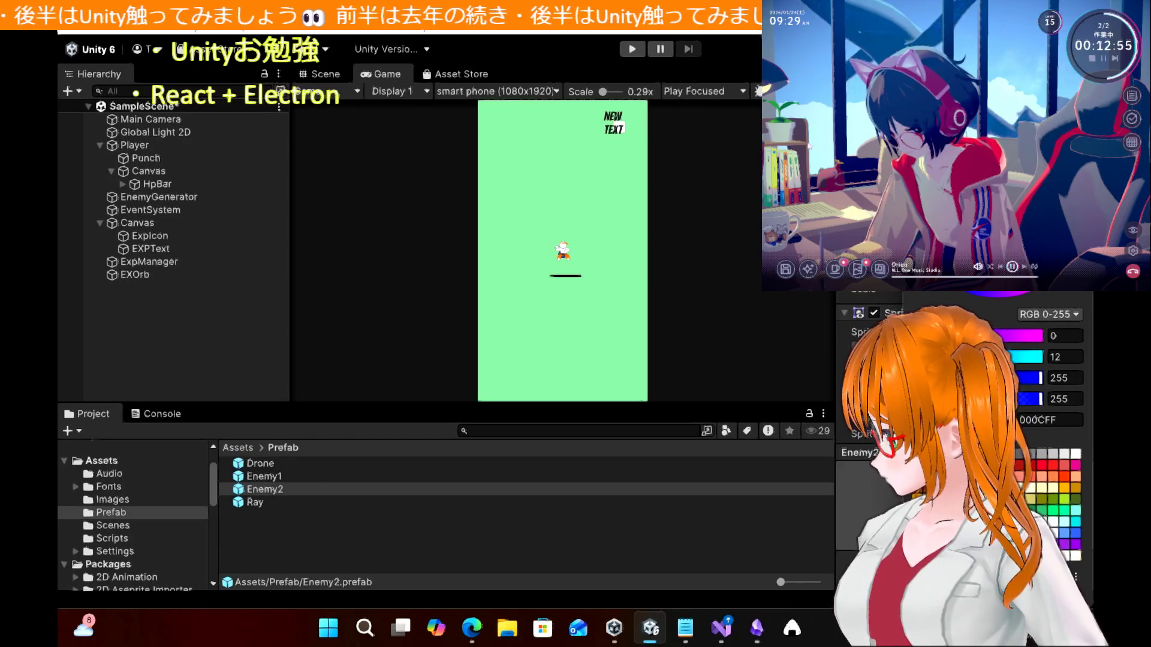
type("00FF13")
key("Return")
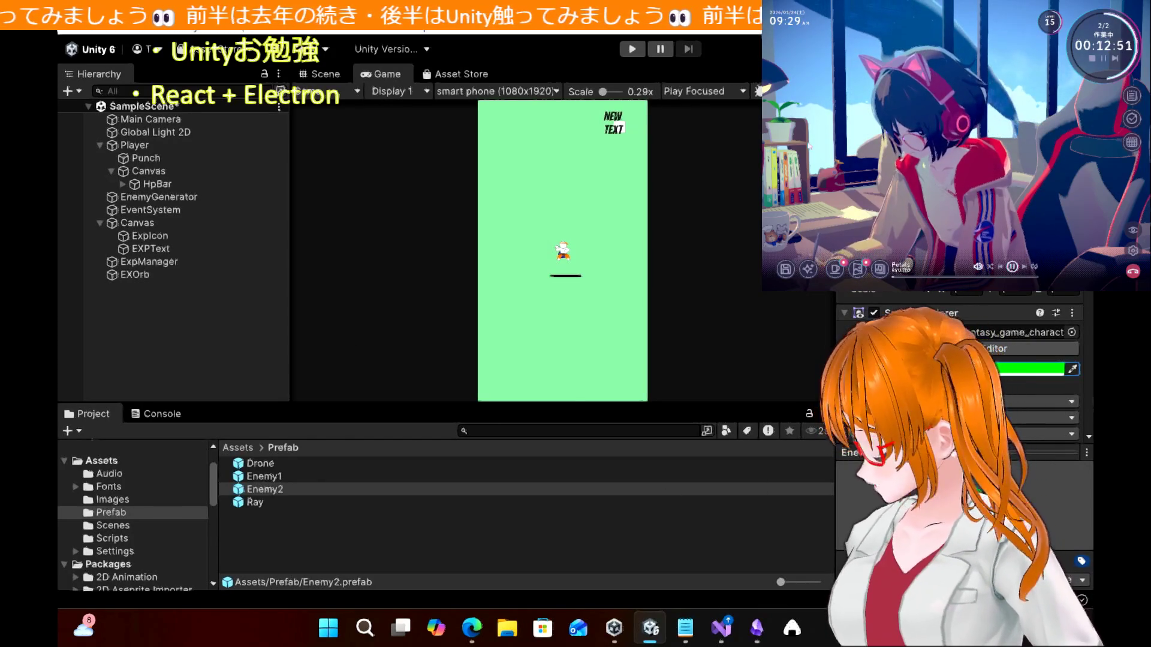
Step: Check the green tint's values in the colour chooser, then return to the tutorial page
left_click(1010, 370)
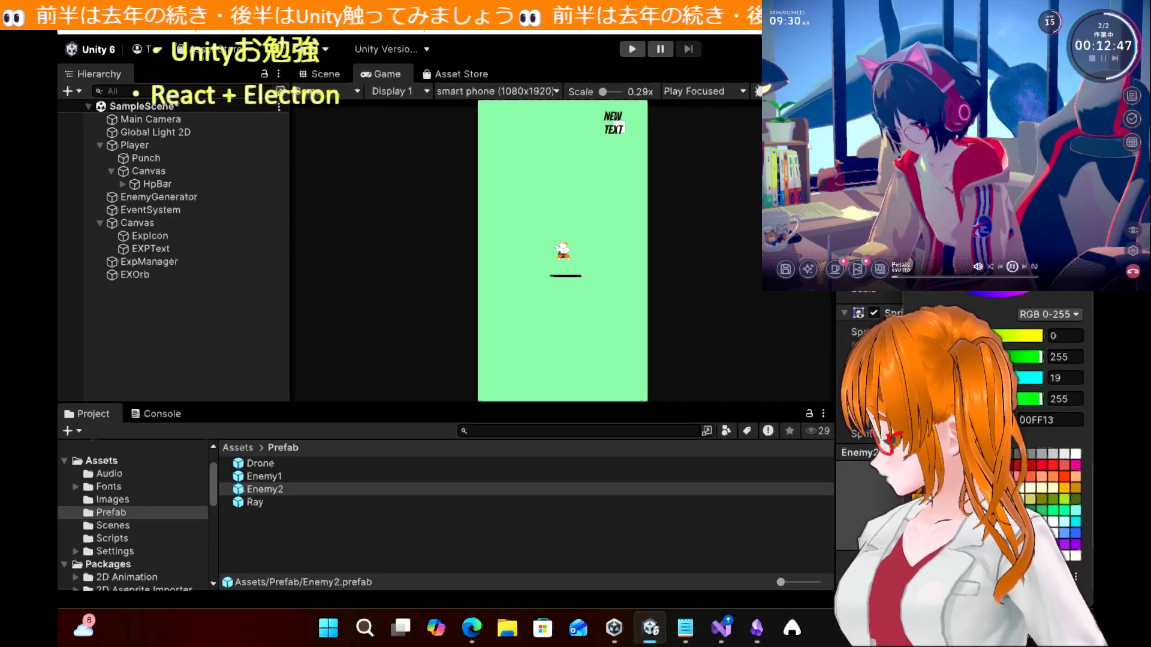
left_click(1024, 351)
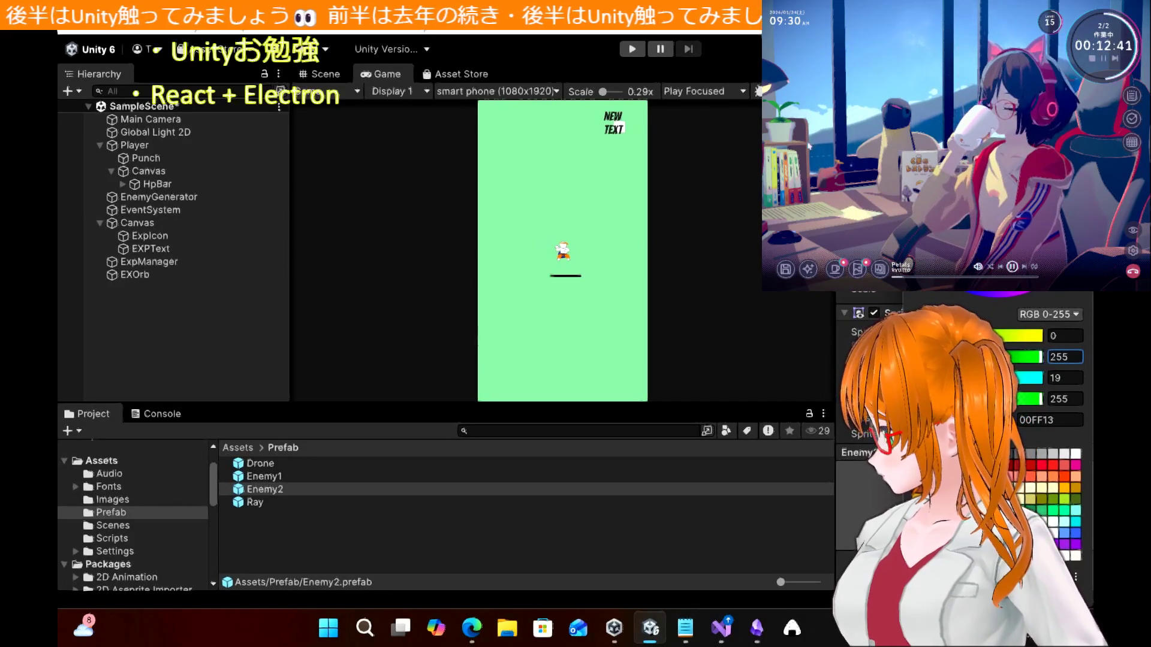
key("Return")
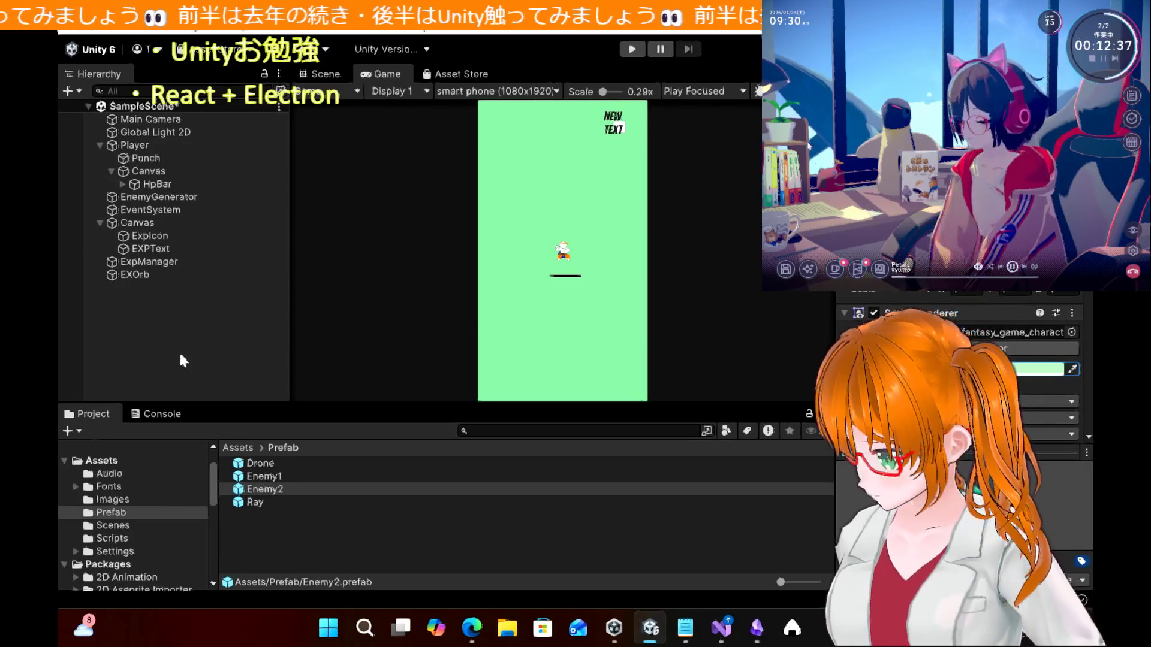
left_click(234, 322)
left_click(470, 642)
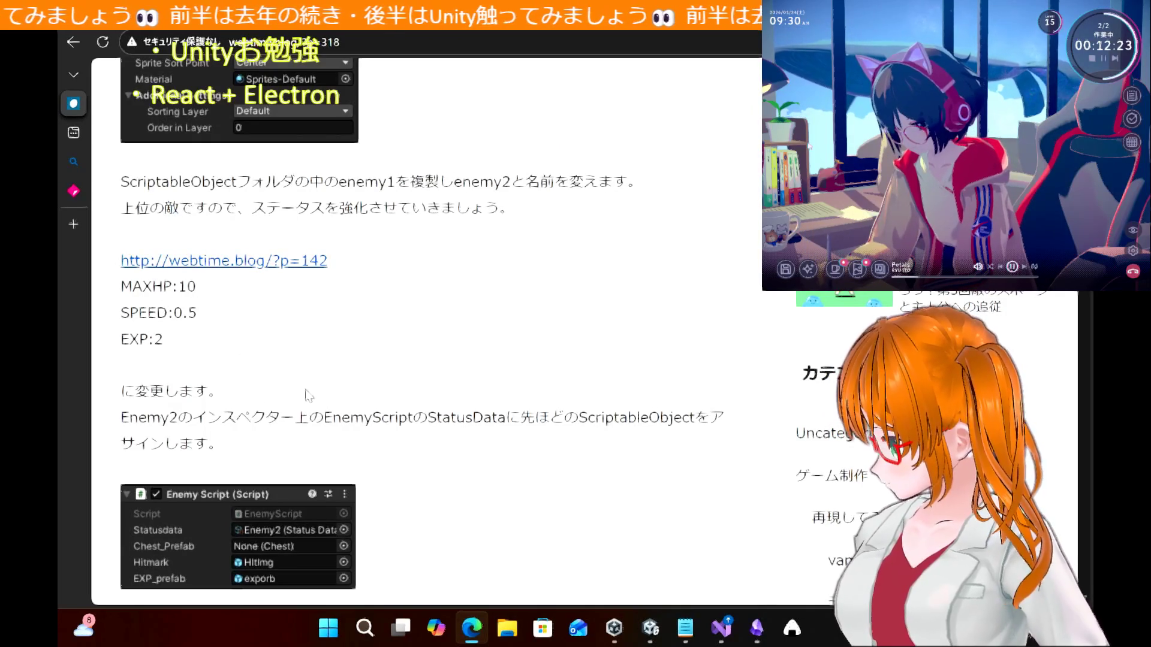
Step: Read the tutorial's Enemy2 inspector and StatusData assignment steps, then return to Unity
scroll(447, 414, "down", 2)
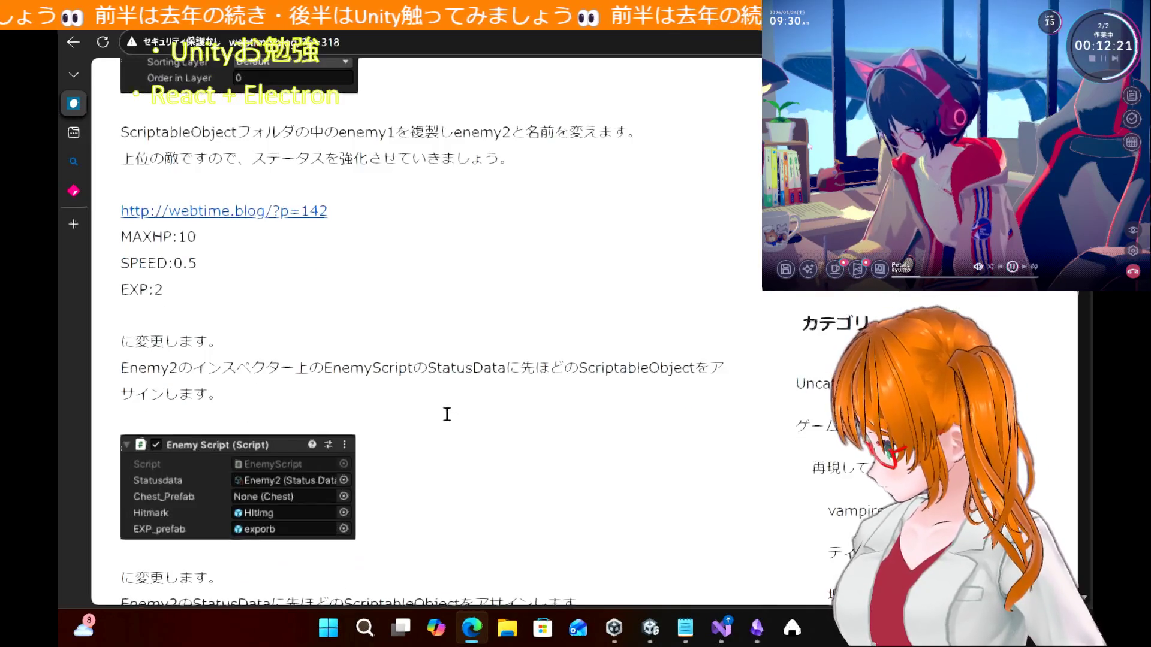
scroll(447, 413, "up", 3)
scroll(447, 414, "up", 6)
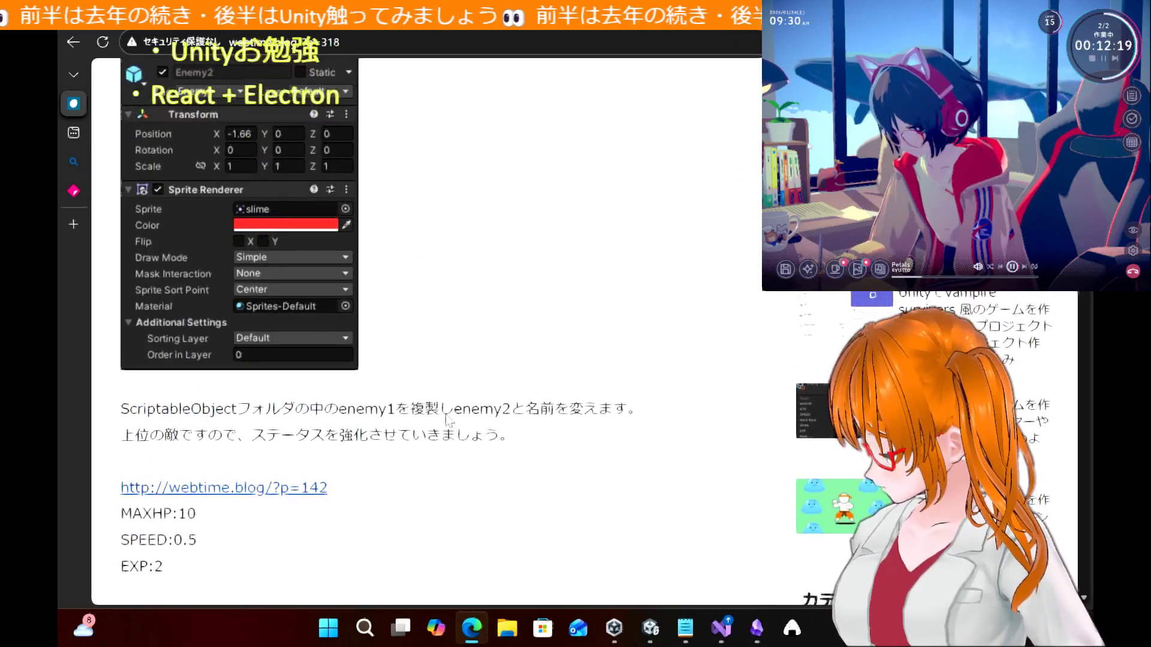
scroll(447, 419, "down", 10)
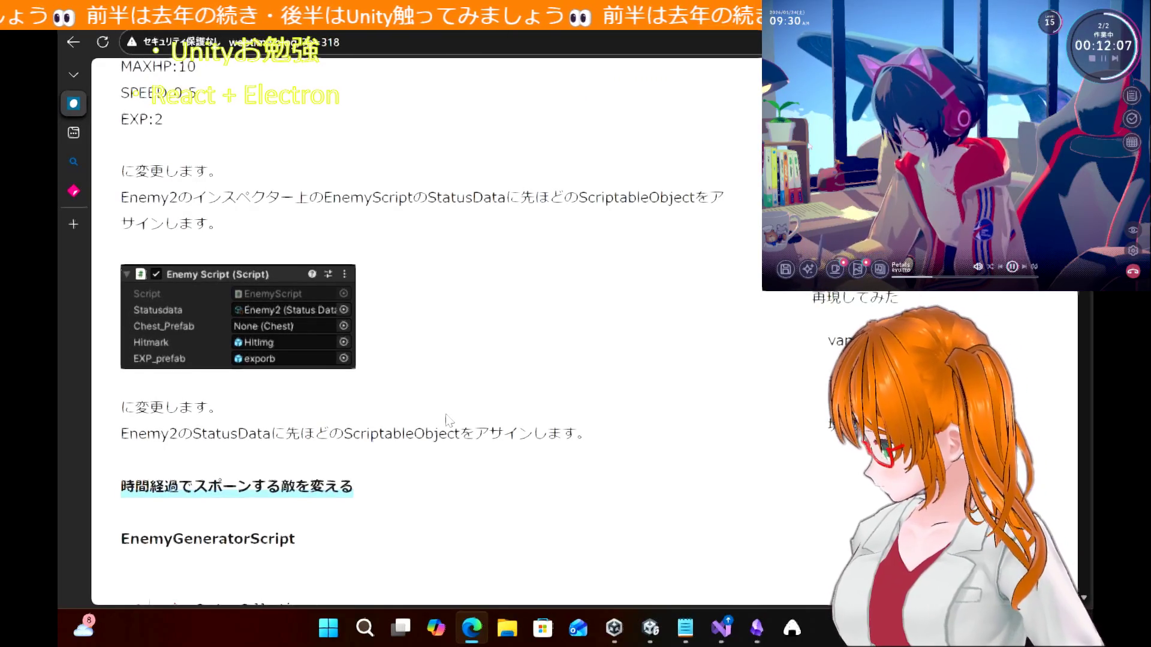
scroll(447, 420, "up", 3)
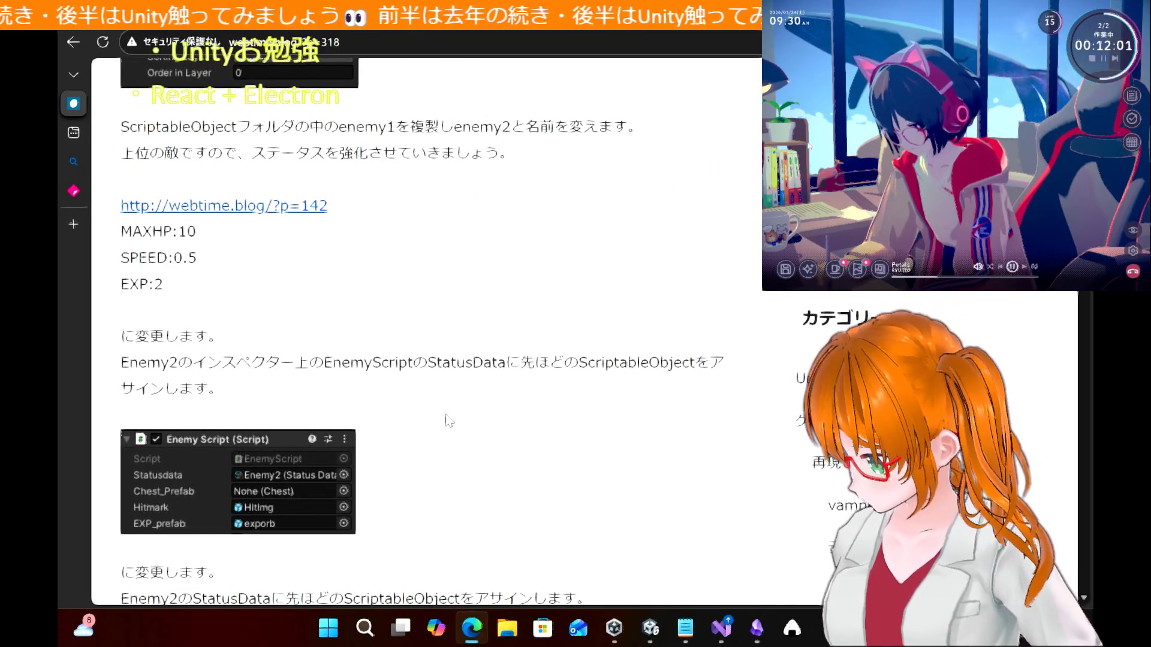
left_click(651, 628)
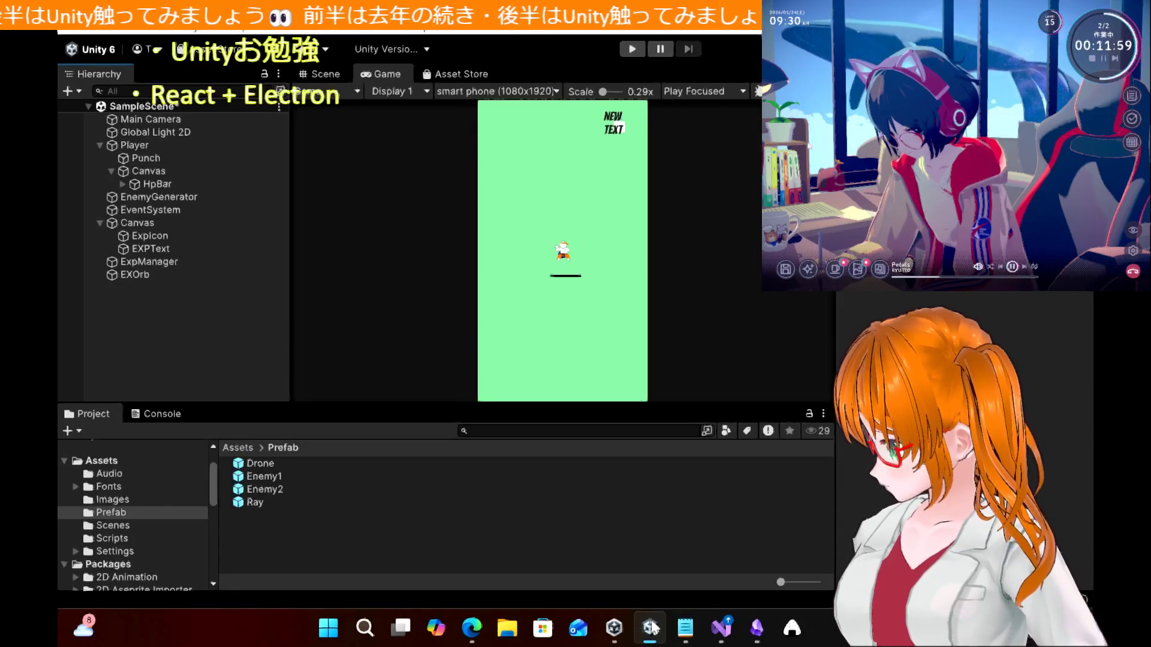
Step: Select the Enemy2 prefab and look over its components in the Inspector
left_click(275, 490)
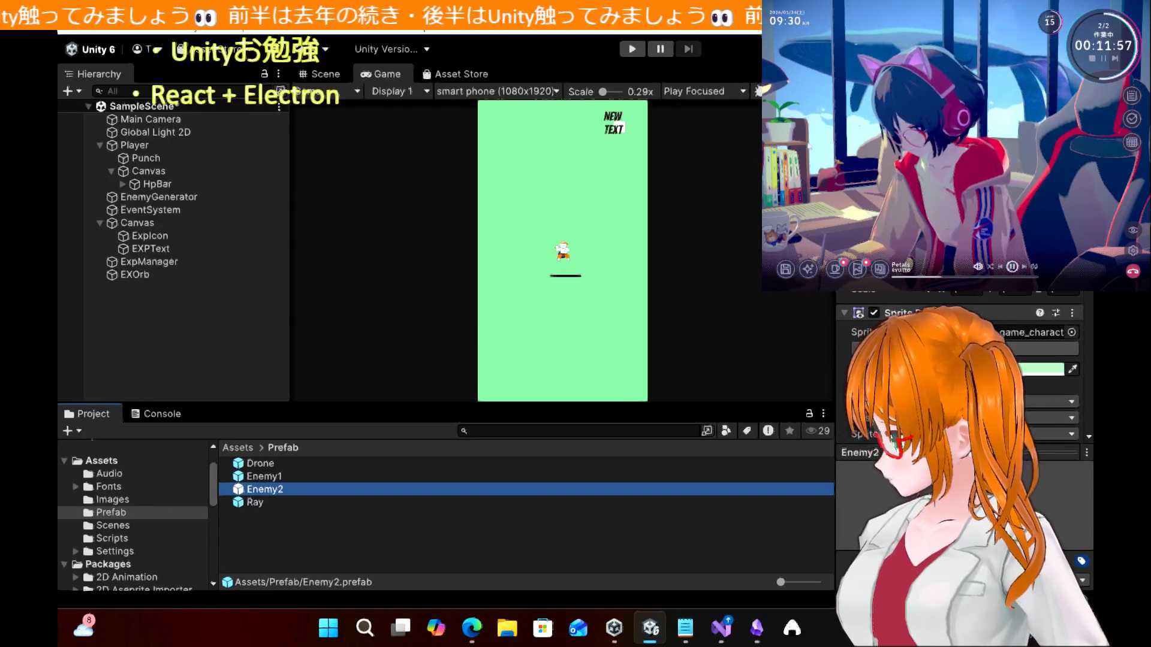
scroll(964, 366, "down", 10)
scroll(963, 366, "up", 1)
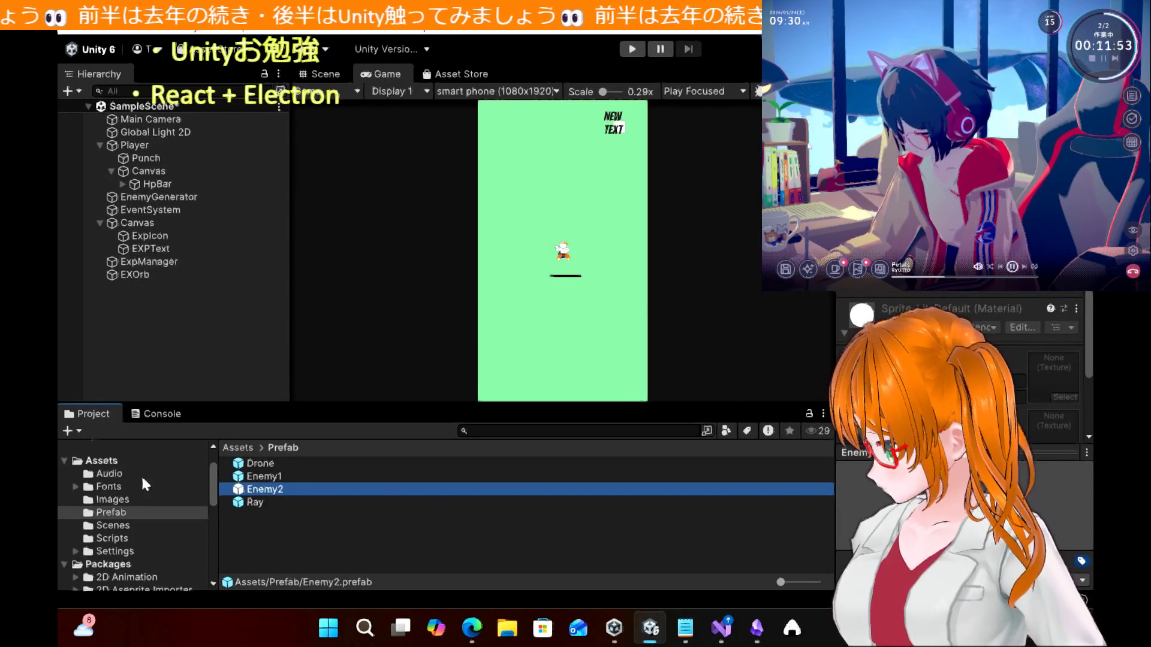
Step: Create a StatusData asset named Enemy2Status in Scripts, then show the Prefab folder
left_click(124, 538)
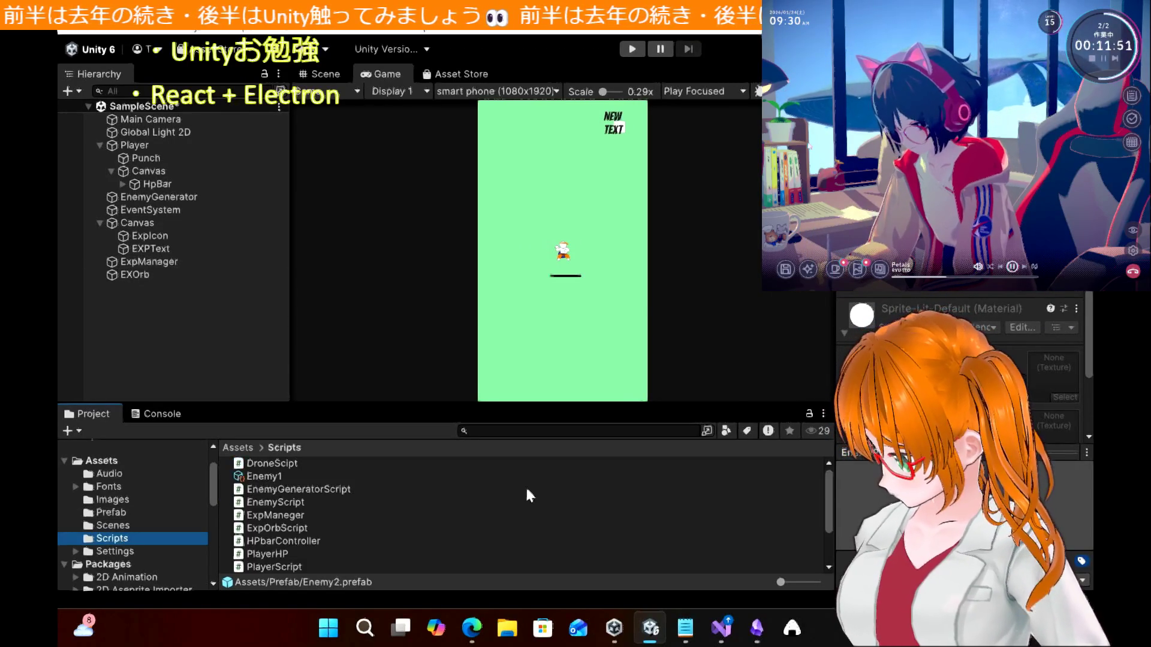
scroll(419, 510, "down", 3)
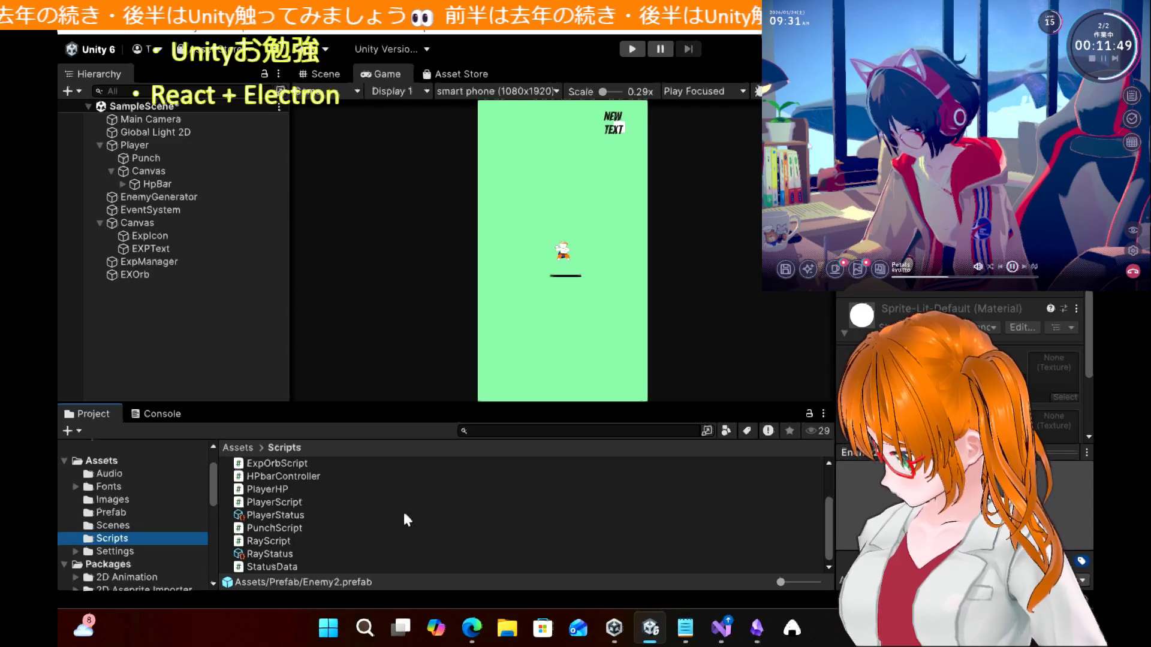
right_click(406, 512)
mouse_move(559, 39)
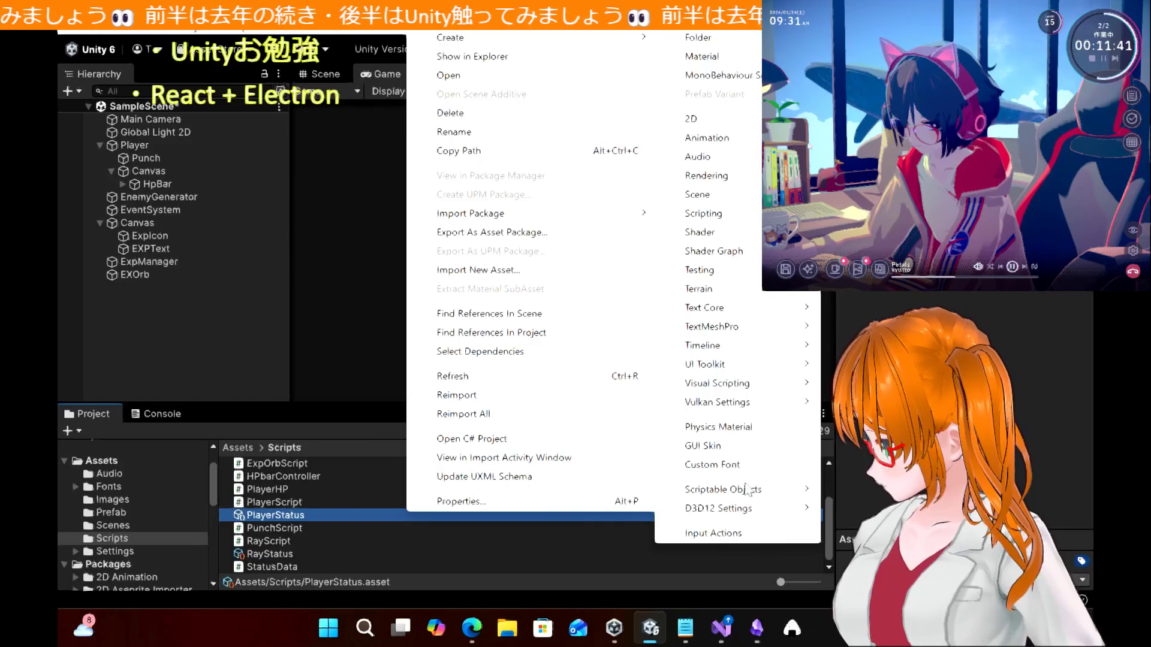
mouse_move(792, 490)
left_click(852, 495)
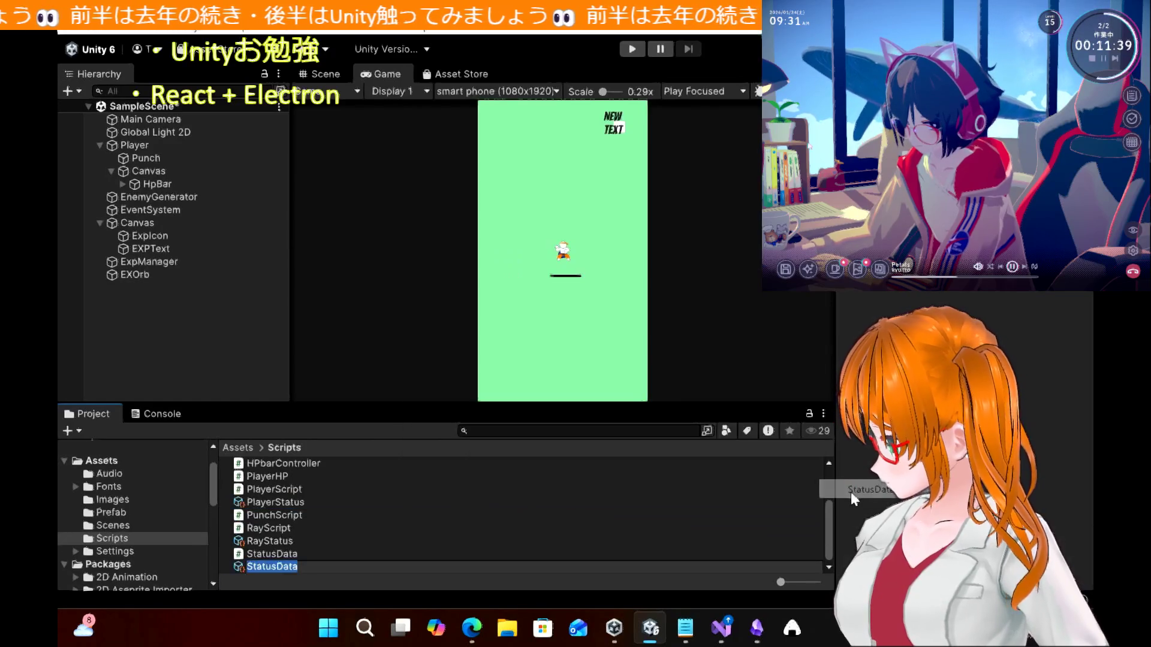
type("Enemy2Stat")
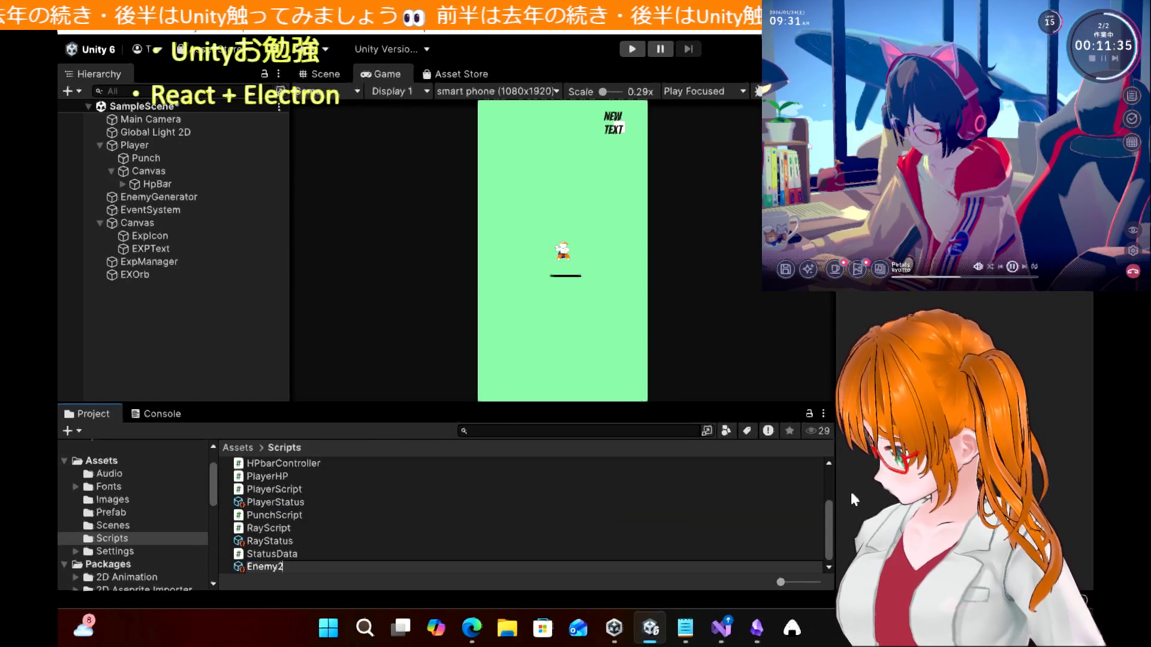
type("us")
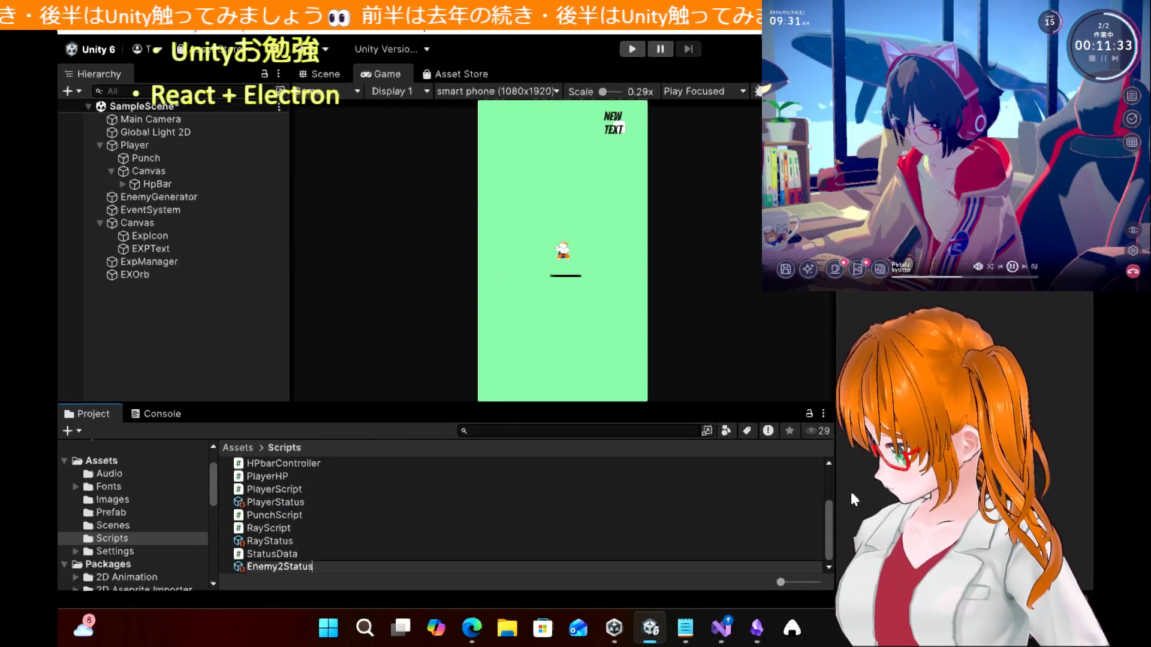
key("Return")
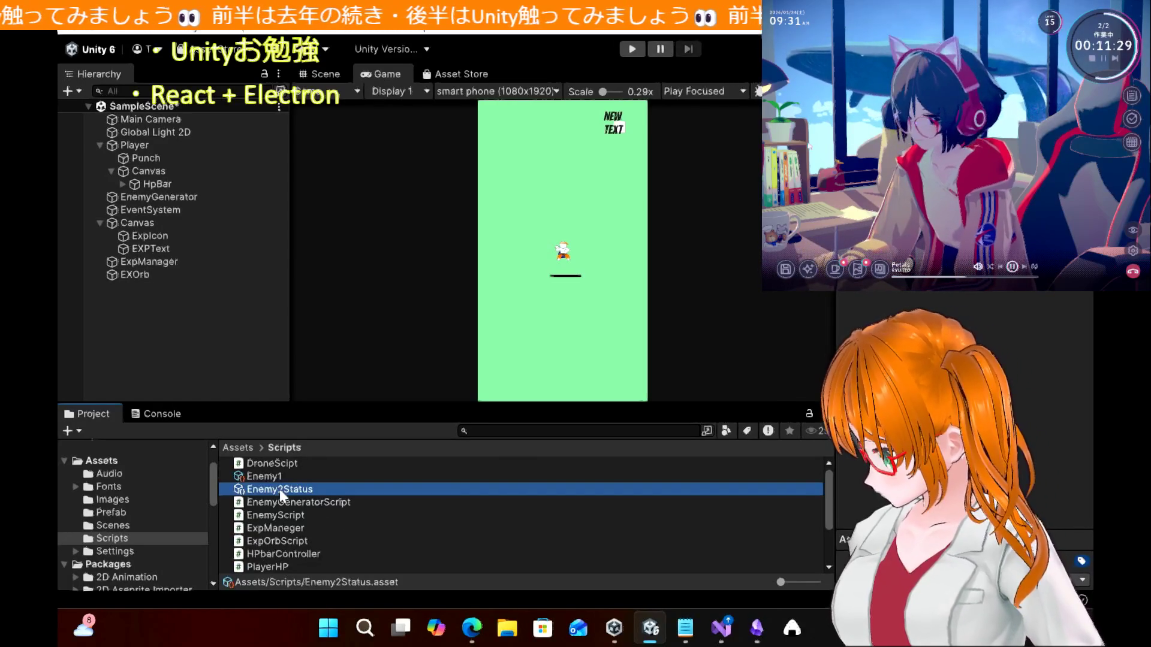
left_click(120, 512)
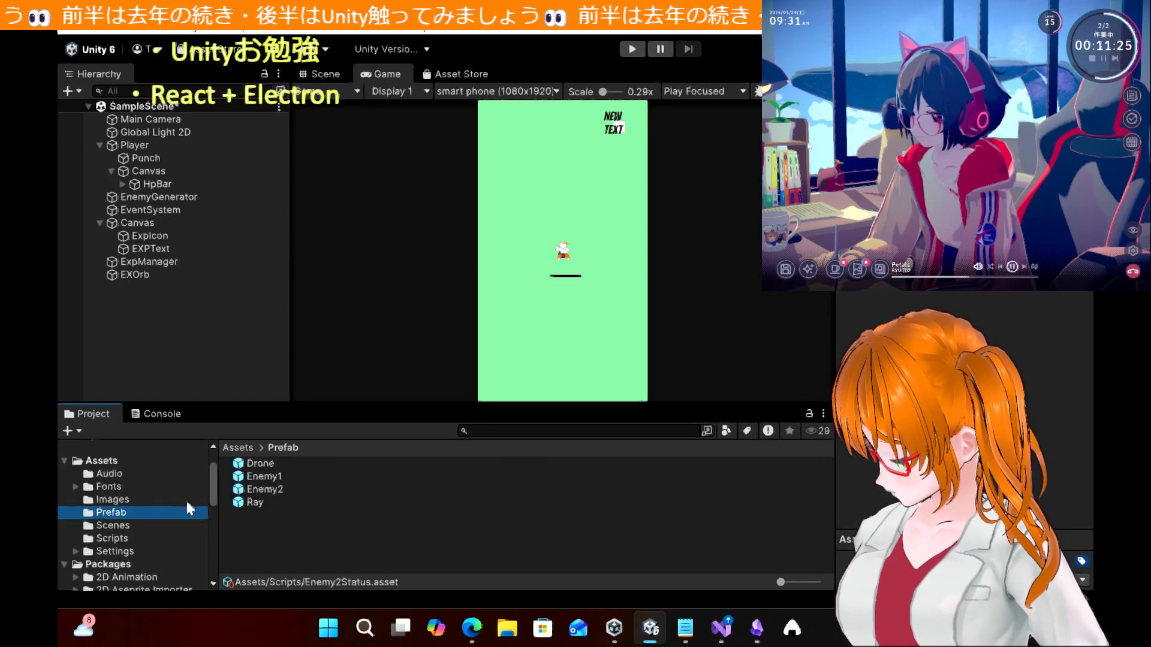
Step: Open the Enemy2 prefab and assign Enemy2Status as its status data, then return to the tutorial
left_click(284, 488)
double_click(264, 490)
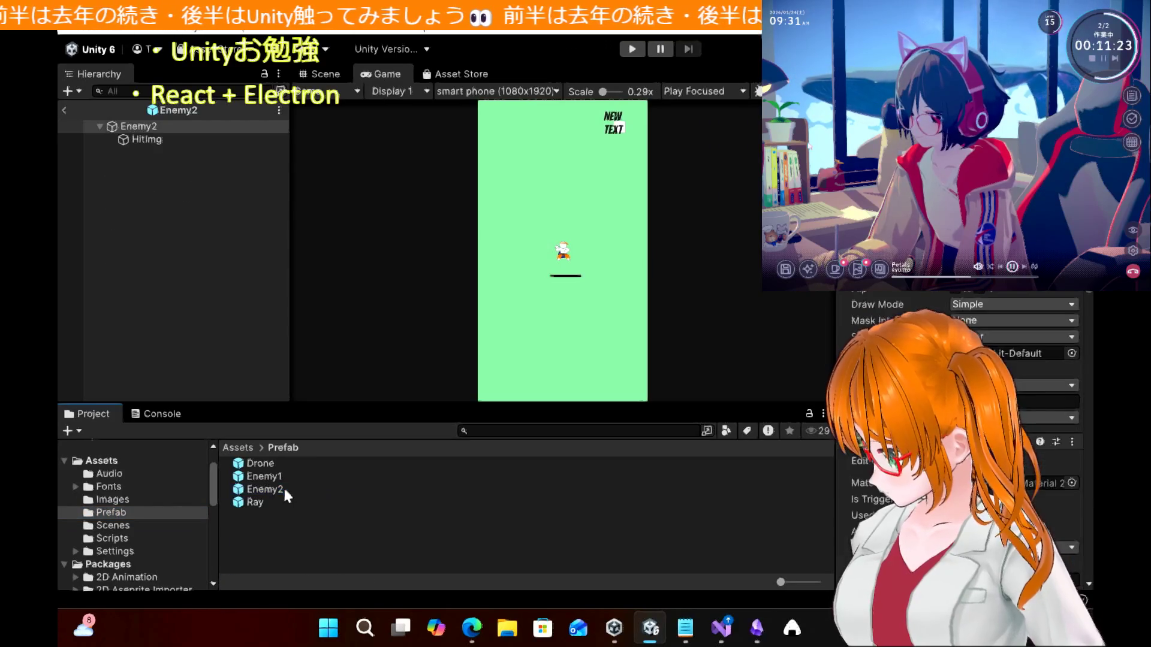
left_click(128, 540)
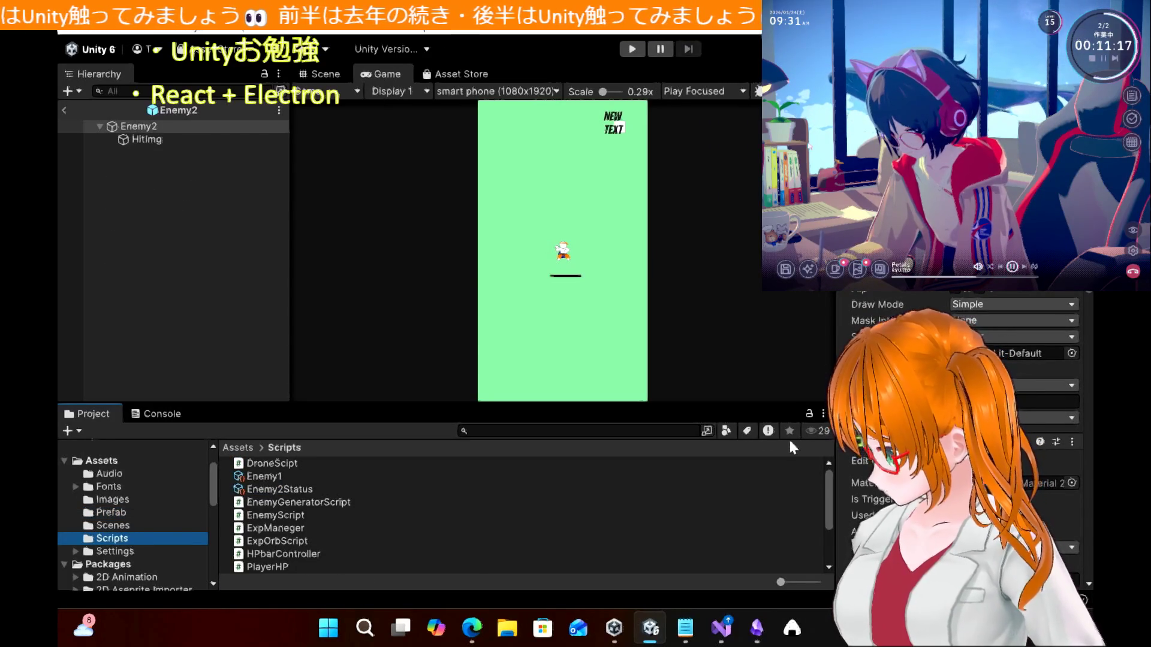
scroll(959, 449, "down", 5)
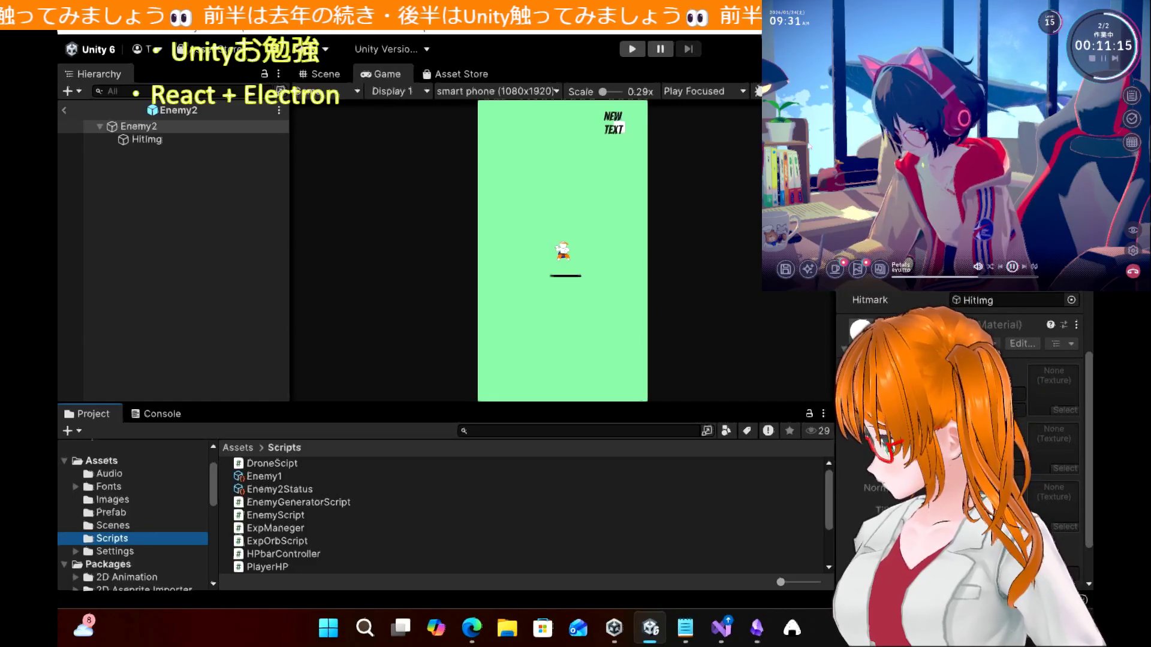
left_click_drag(281, 490, 1024, 319)
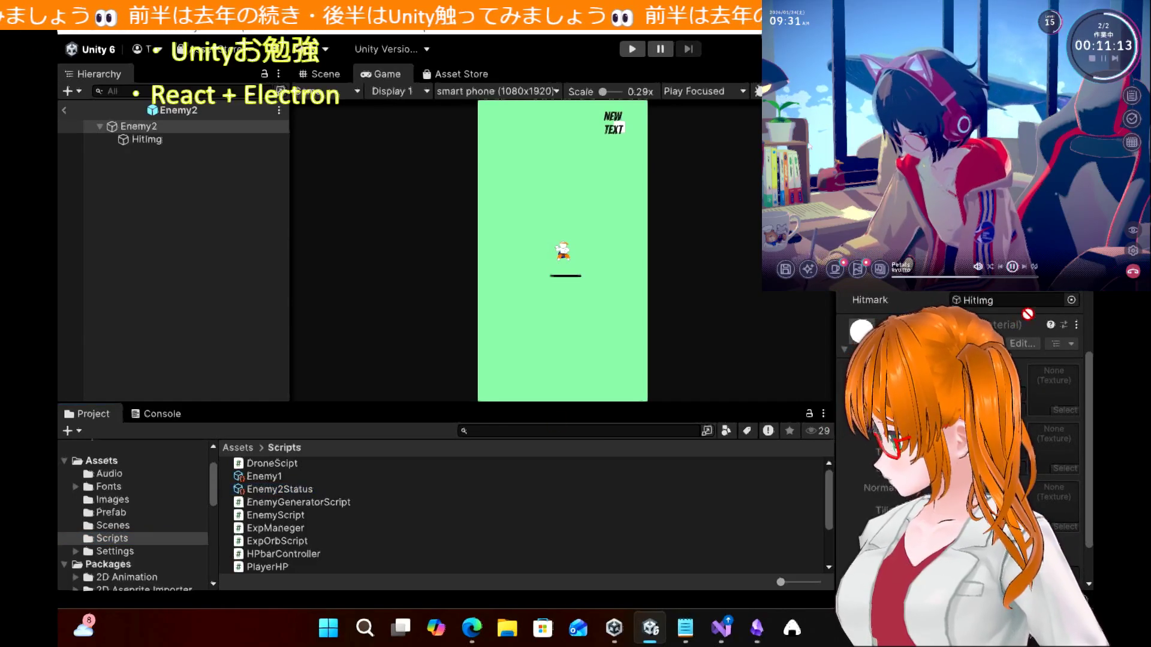
left_click(302, 488)
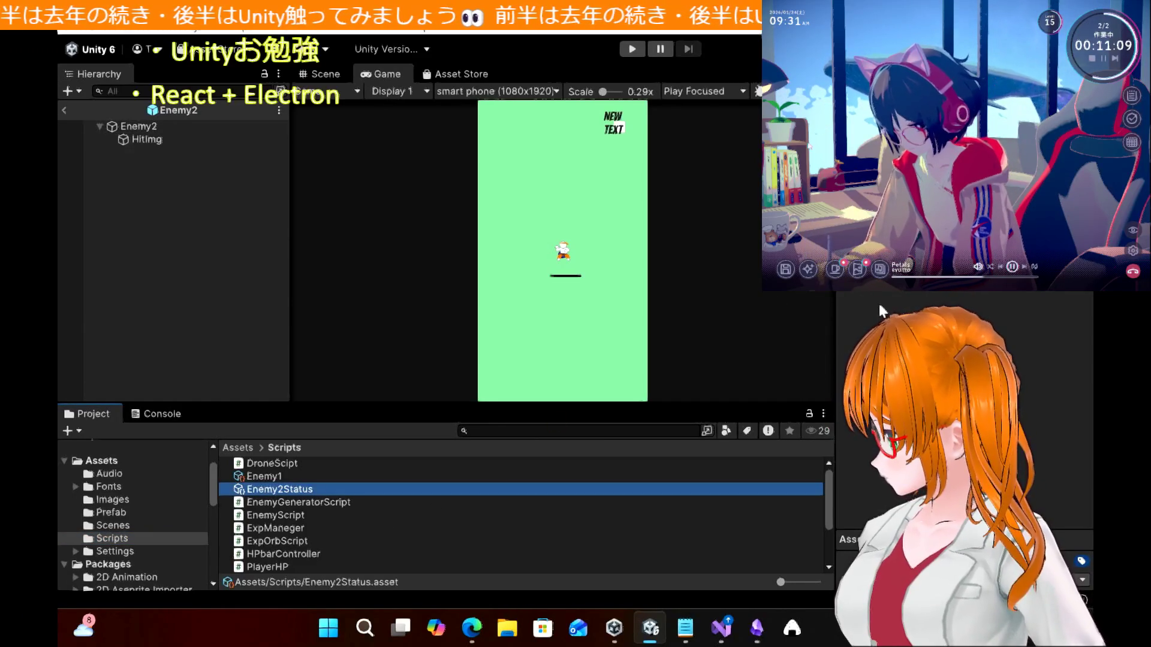
left_click(473, 631)
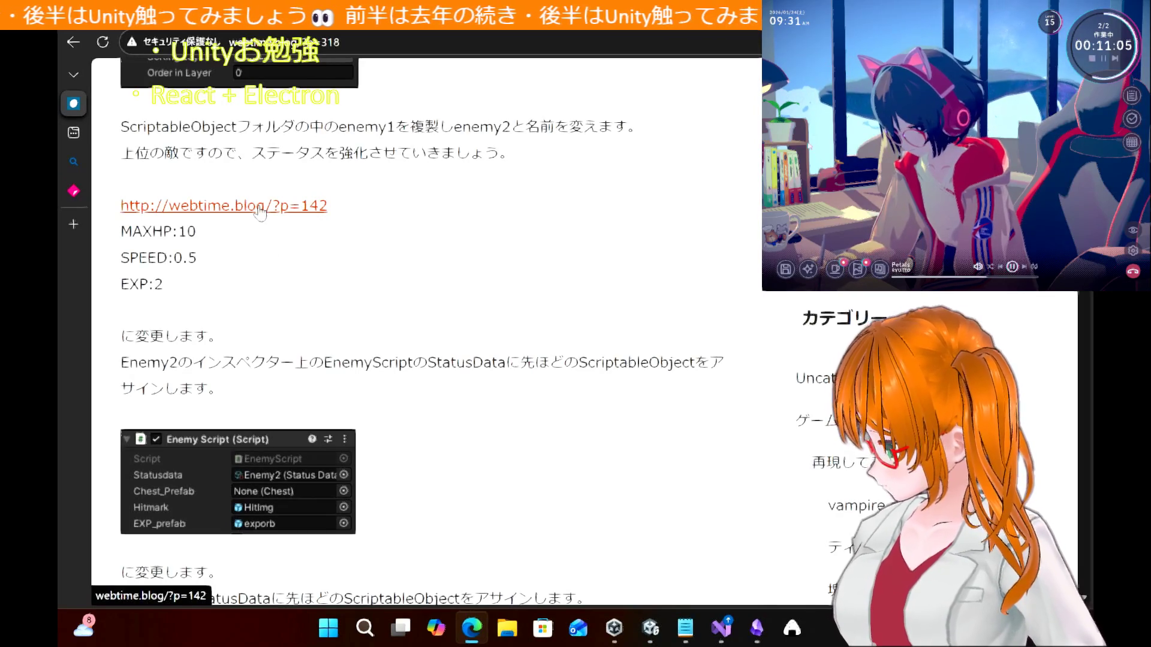
Step: Copy the tutorial's MAXHP value 10
left_click_drag(178, 232, 207, 238)
key("ctrl+c")
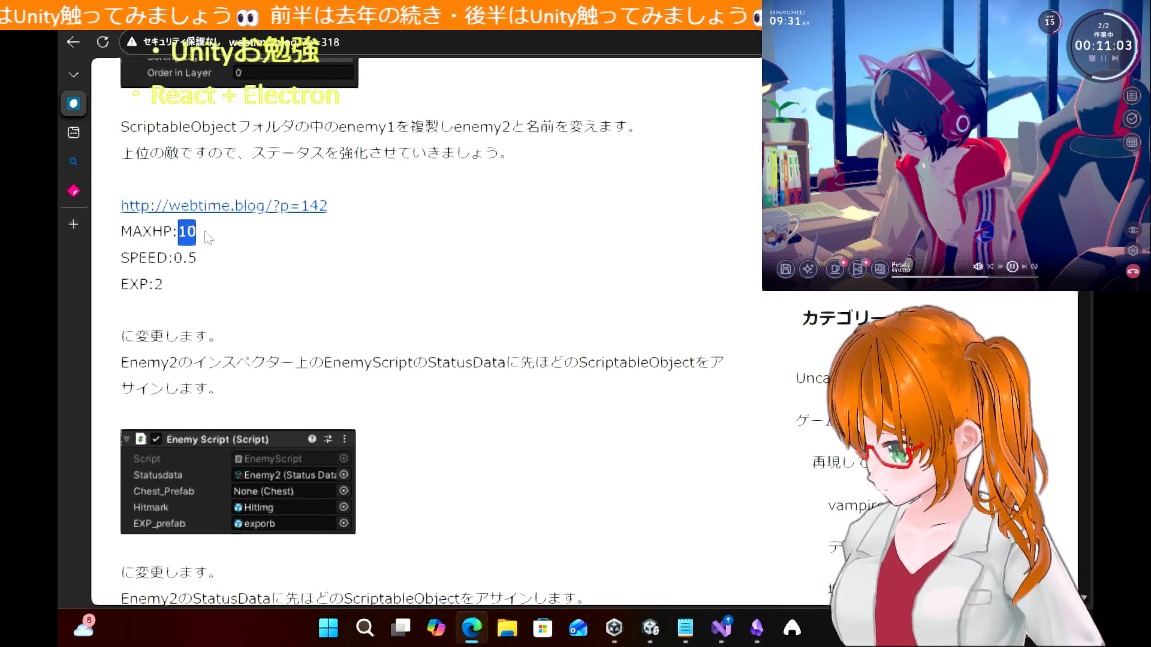
left_click(296, 264)
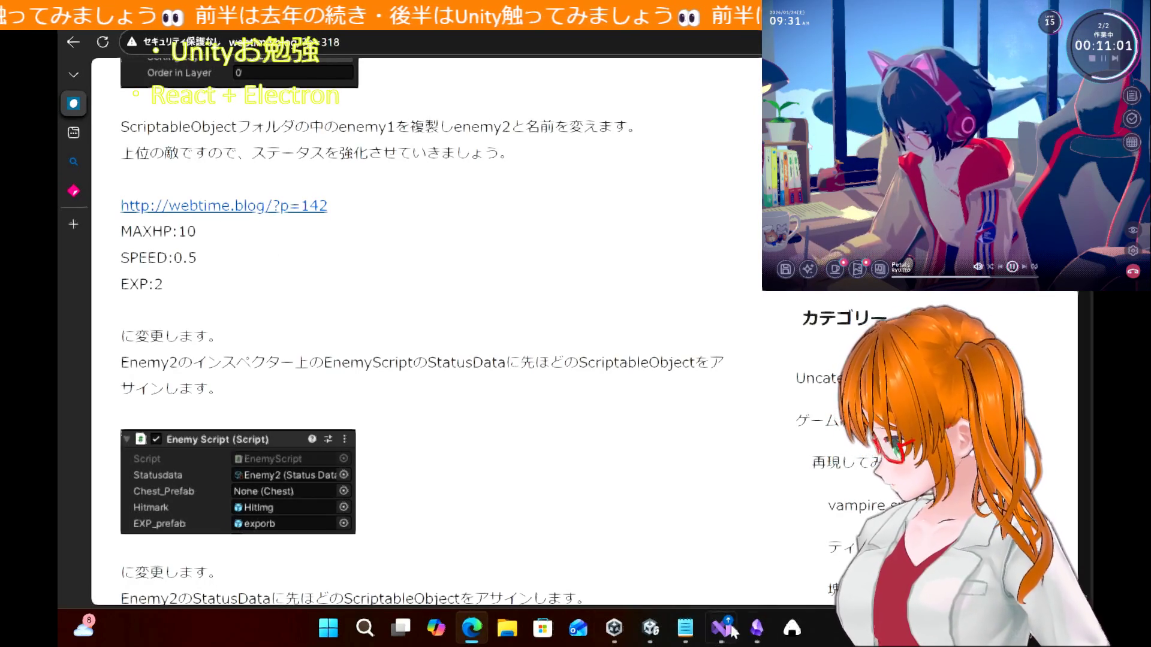
Step: Snip the MAXHP 10, SPEED 0.5, EXP 2 block, pin it aside, and return to Unity
key("super+shift+s")
mouse_move(122, 187)
left_mouse_down()
mouse_move(316, 403)
mouse_move(324, 327)
left_mouse_up()
mouse_move(204, 171)
left_mouse_down()
mouse_move(828, 327)
mouse_move(922, 403)
left_mouse_up()
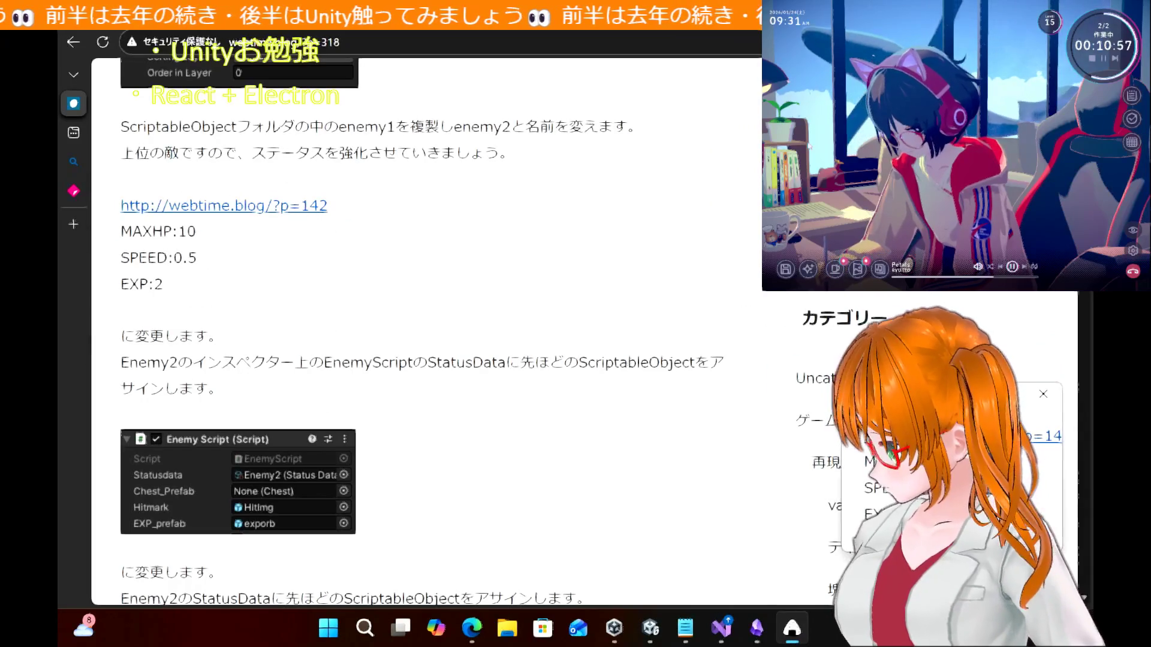
left_click(643, 634)
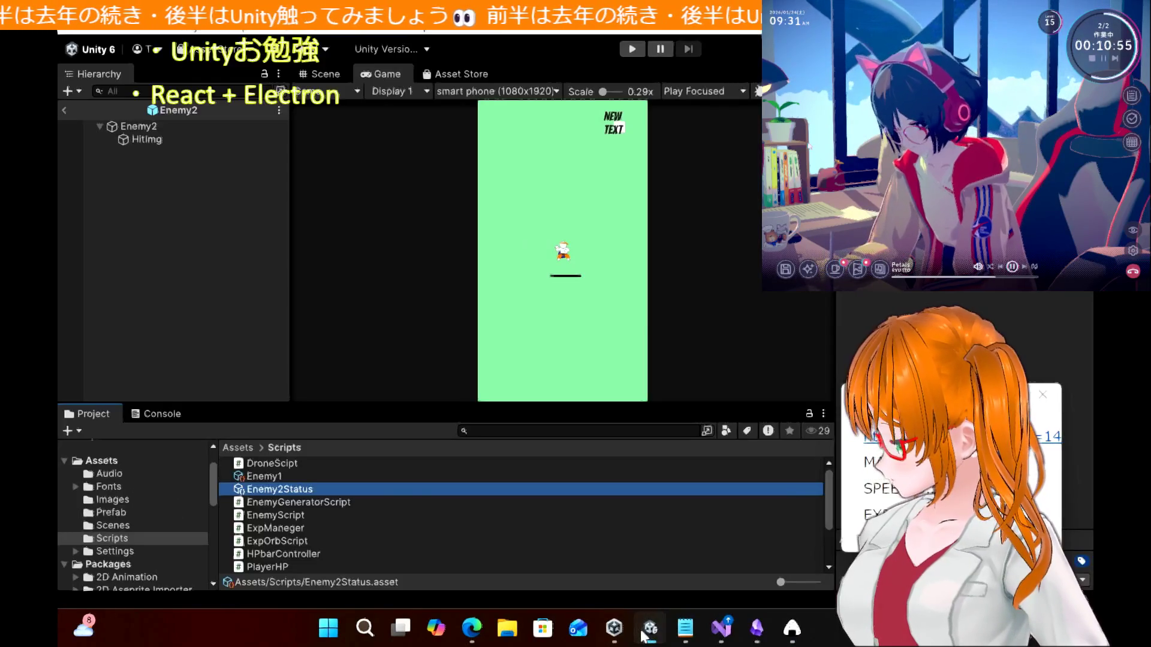
left_click(643, 634)
Step: Compare the Enemy1 and Enemy2Status assets in the Project panel, leaving Enemy1's name unchanged
left_click(659, 621)
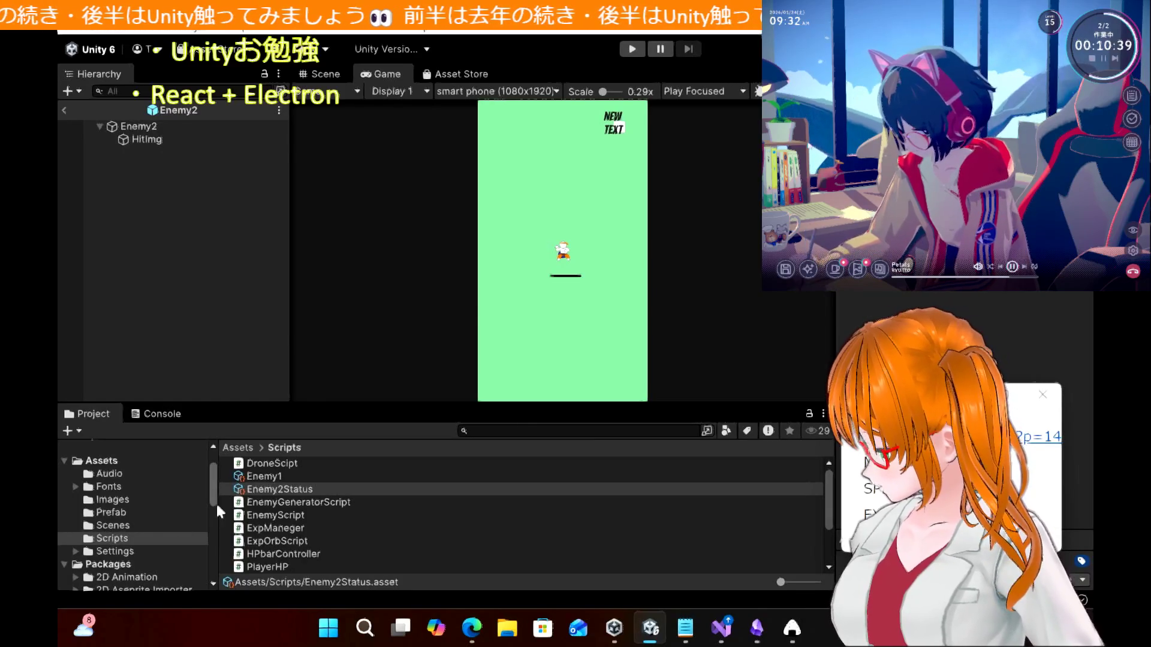
left_click(263, 477)
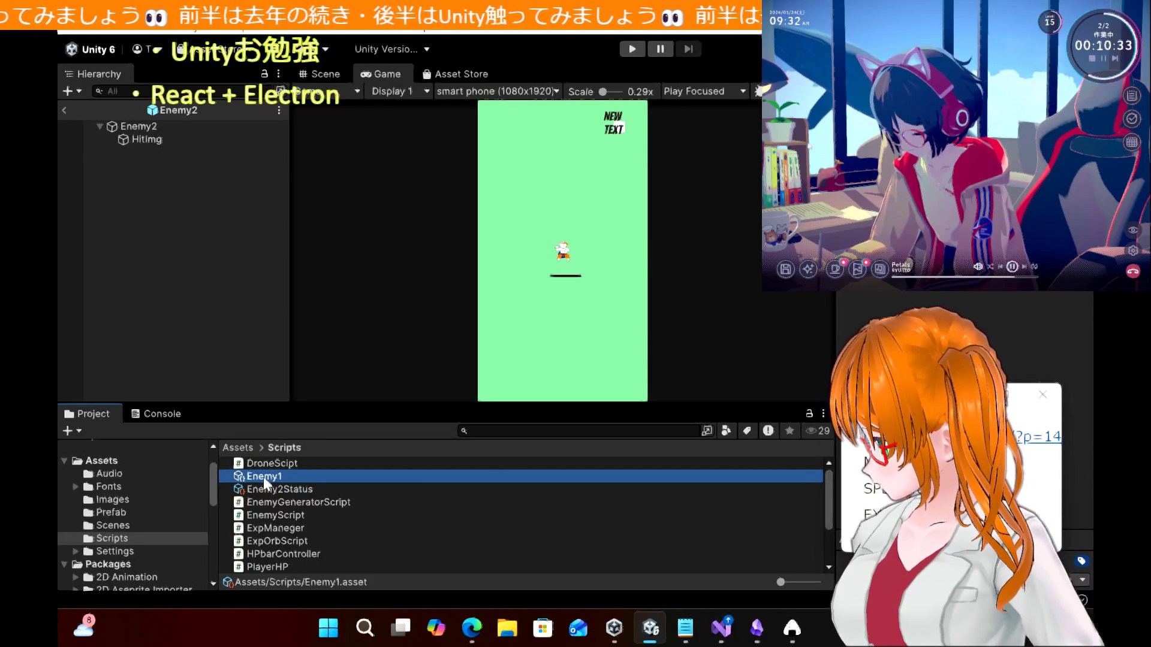
left_click(268, 490)
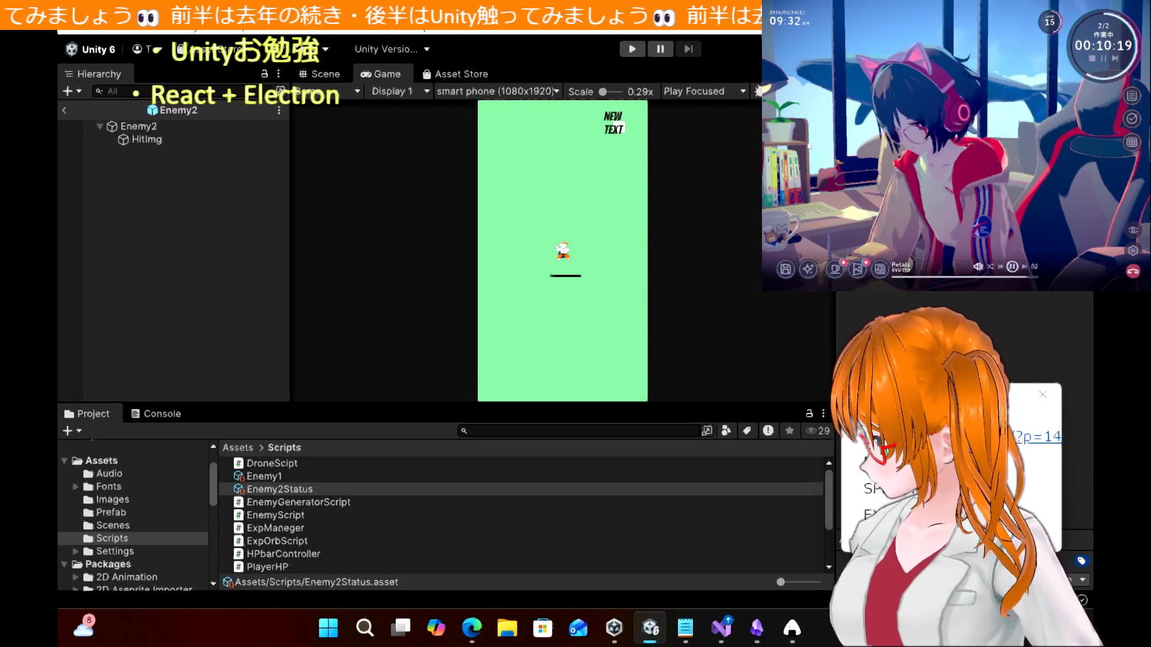
left_click(289, 476)
key("Down")
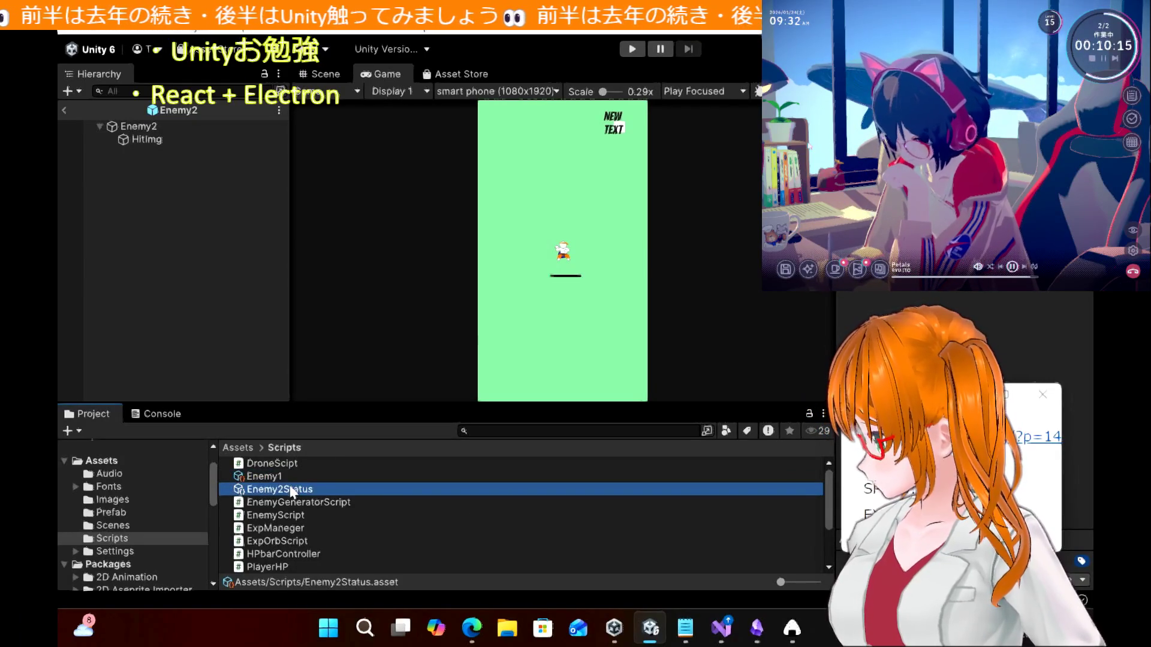
key("Up")
key("Up")
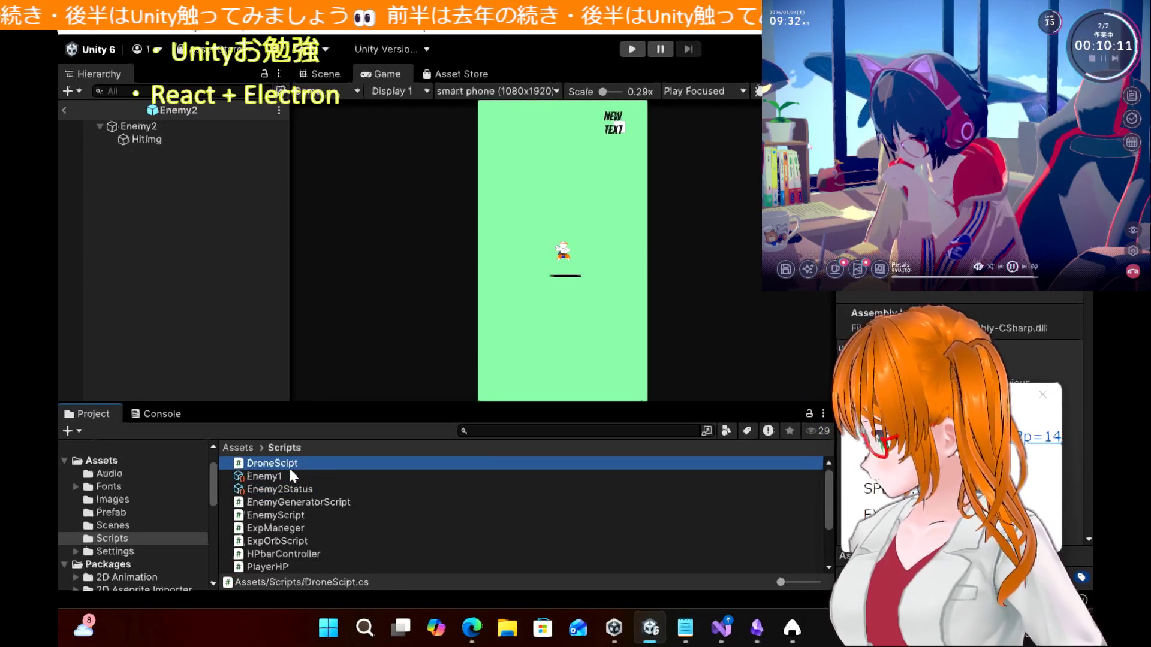
key("Down")
key("F2")
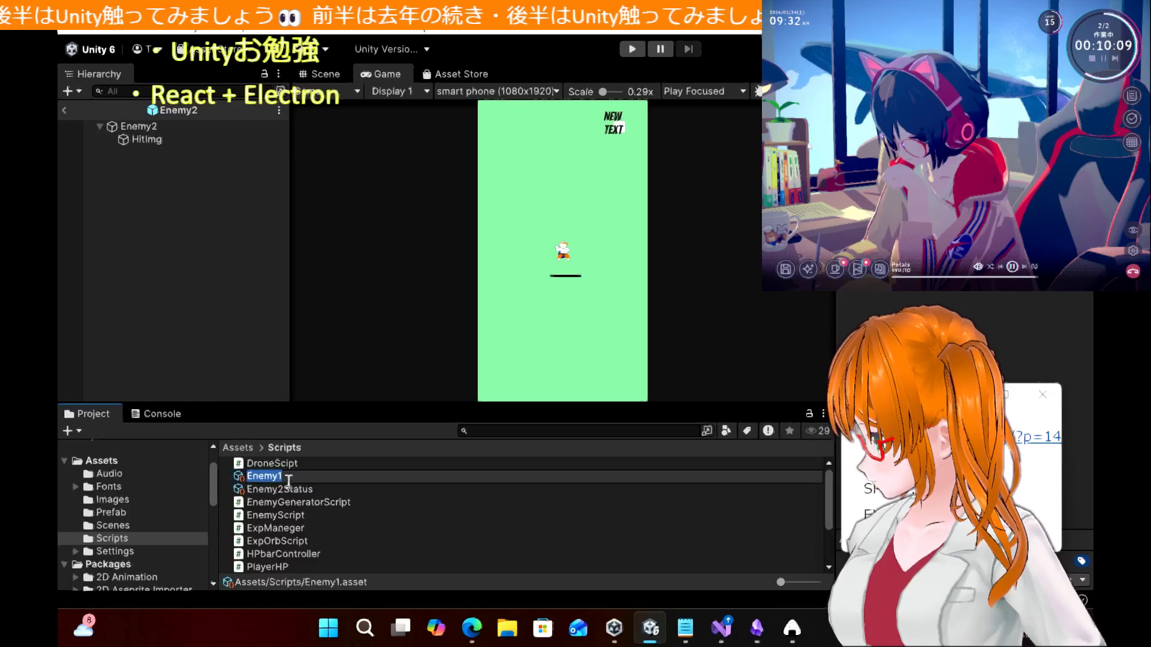
key("Escape")
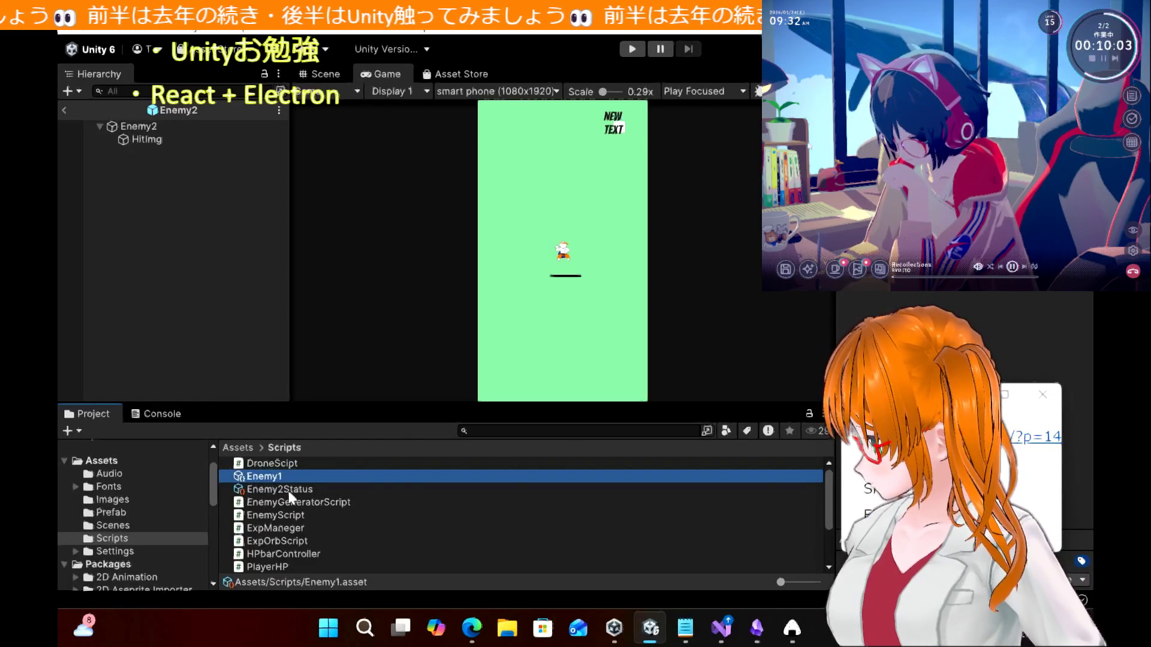
Step: Deselect the assets and exit prefab mode back to the SampleScene hierarchy
left_click(290, 492)
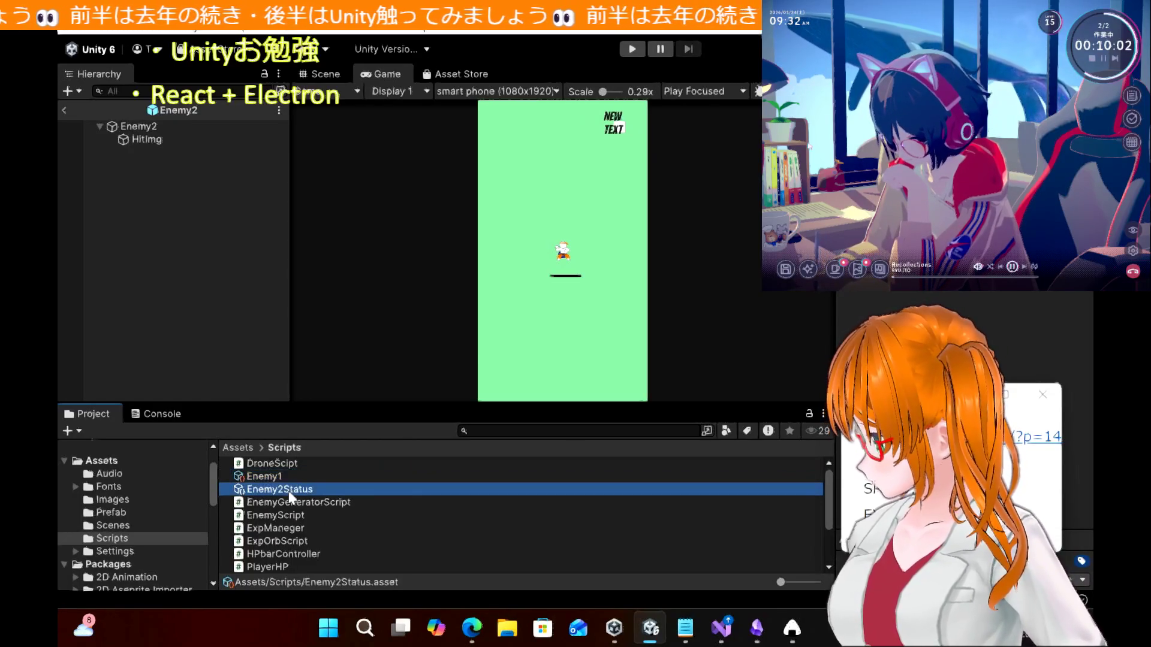
left_click(210, 320)
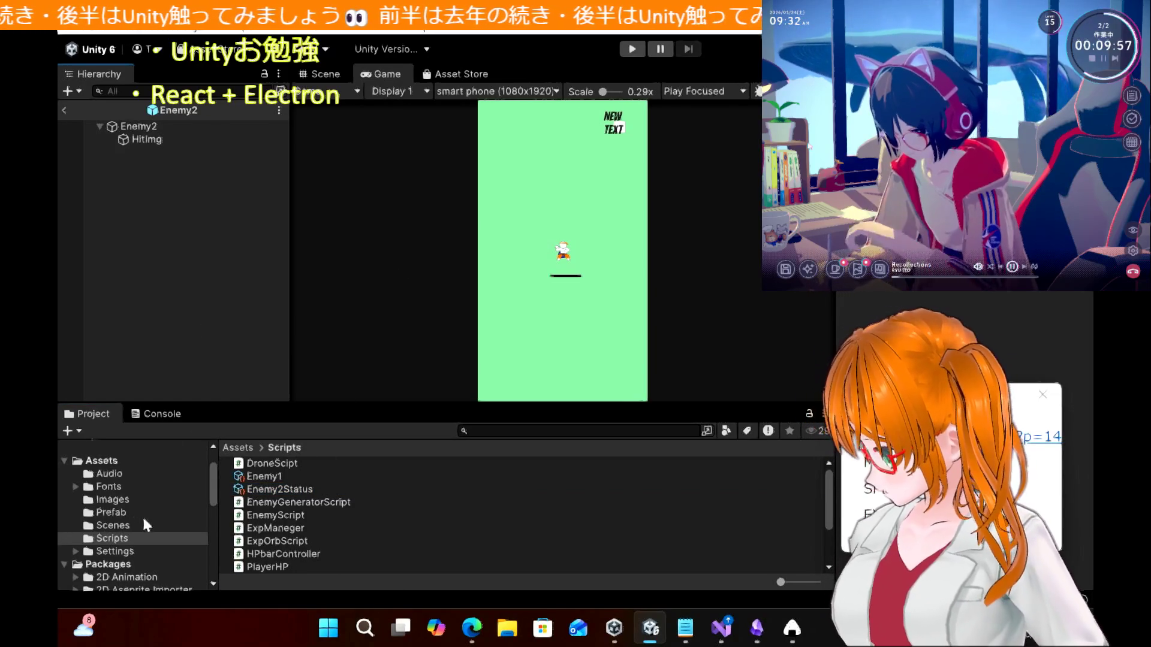
left_click(67, 109)
Step: Copy the EnemyGeneratorScript heading name from the Edge tutorial, then return to Unity
key("alt+Tab")
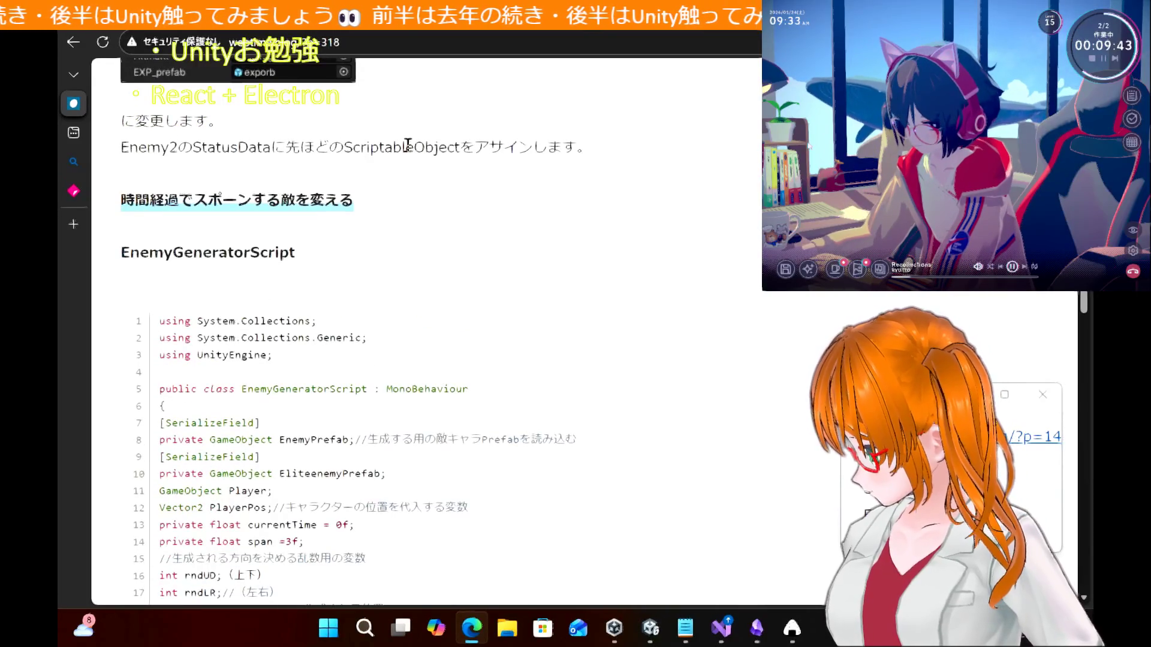
scroll(480, 204, "up", 3)
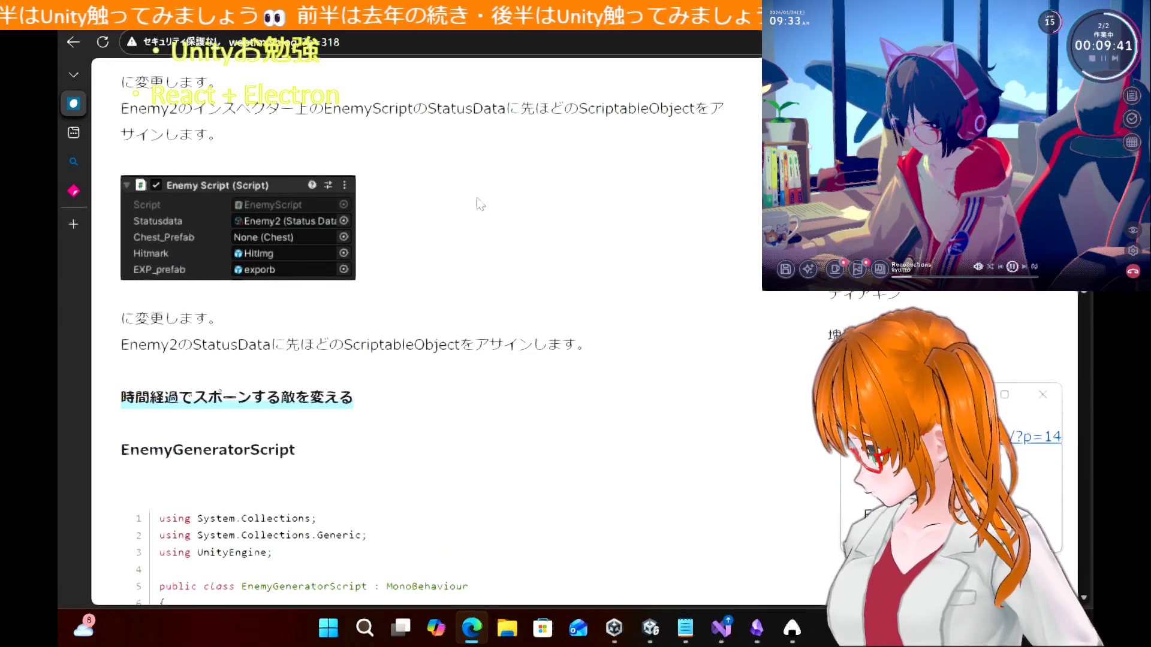
scroll(479, 204, "down", 6)
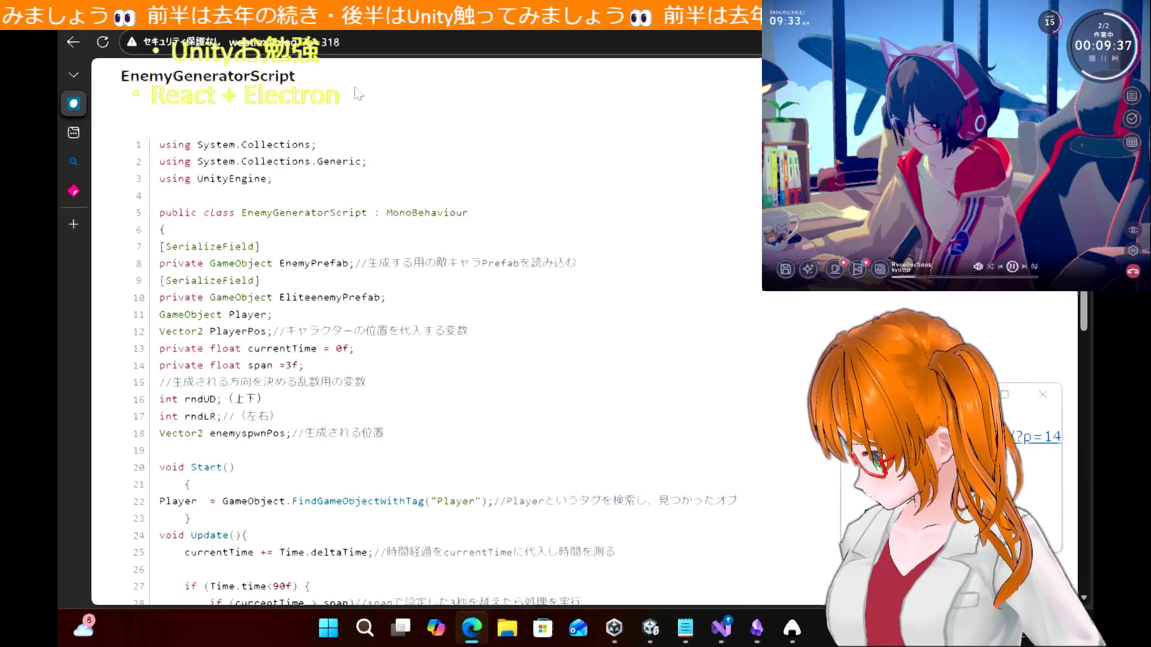
scroll(317, 104, "up", 2)
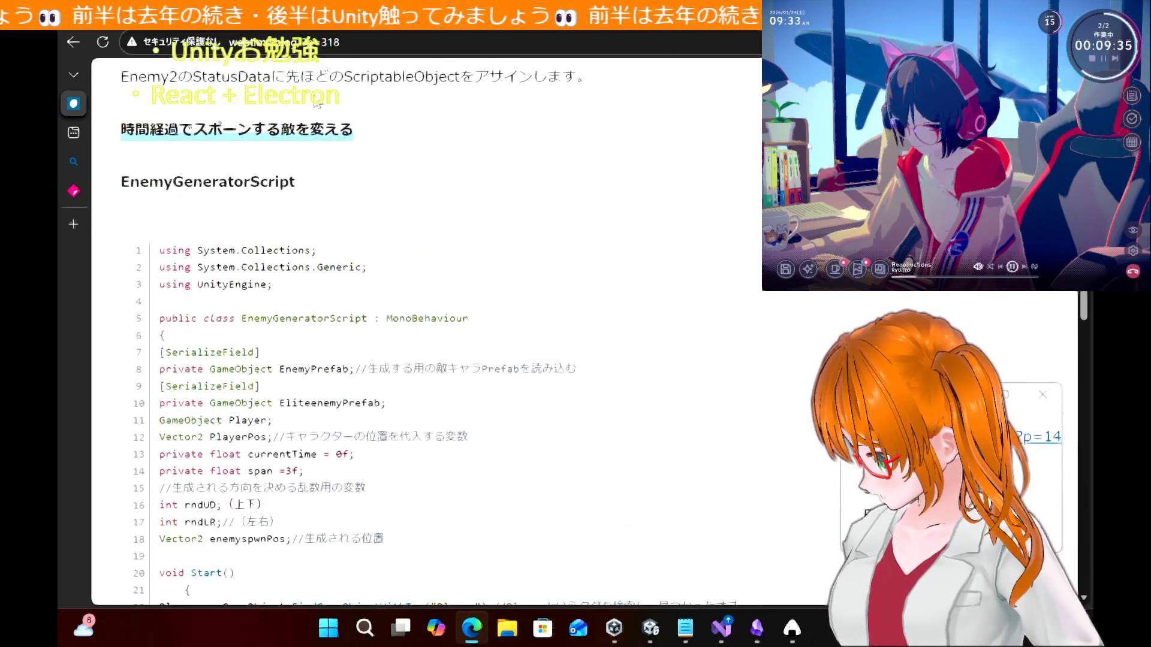
double_click(211, 188)
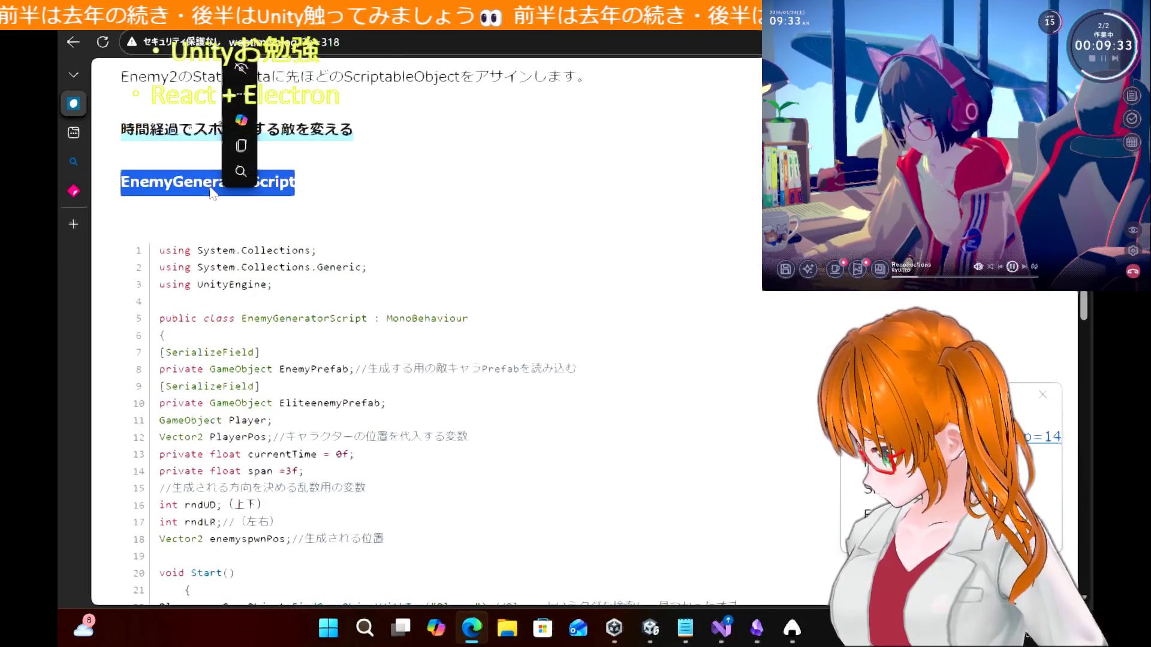
left_click(488, 179)
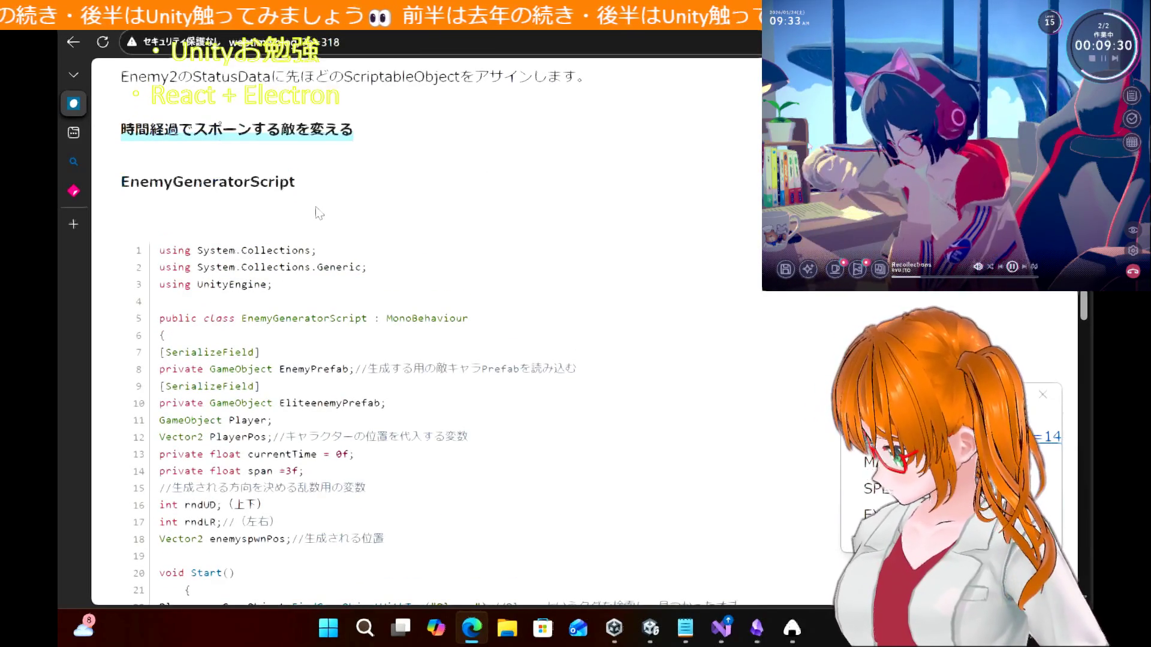
double_click(229, 184)
key("ctrl+c")
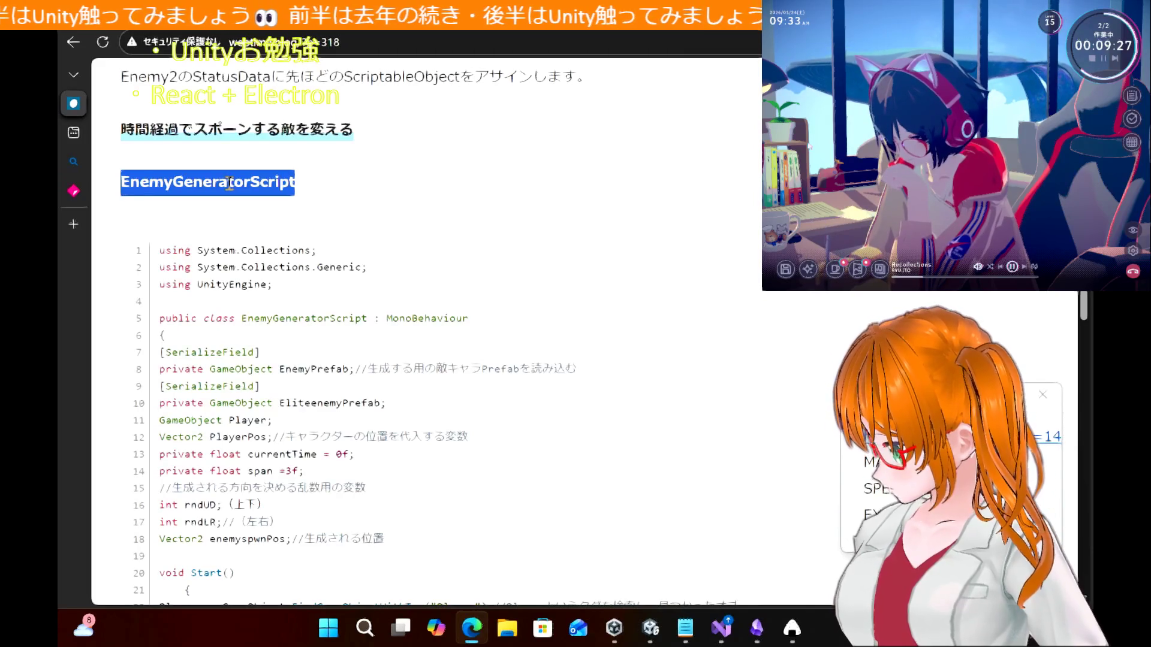
left_click(338, 179)
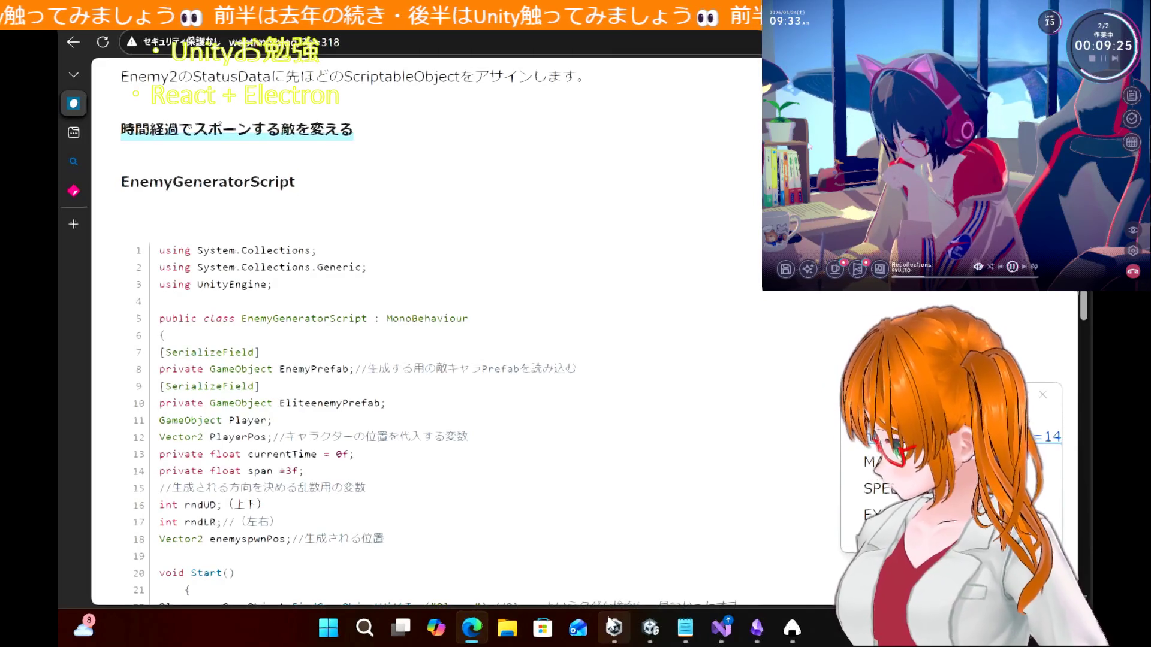
left_click(649, 635)
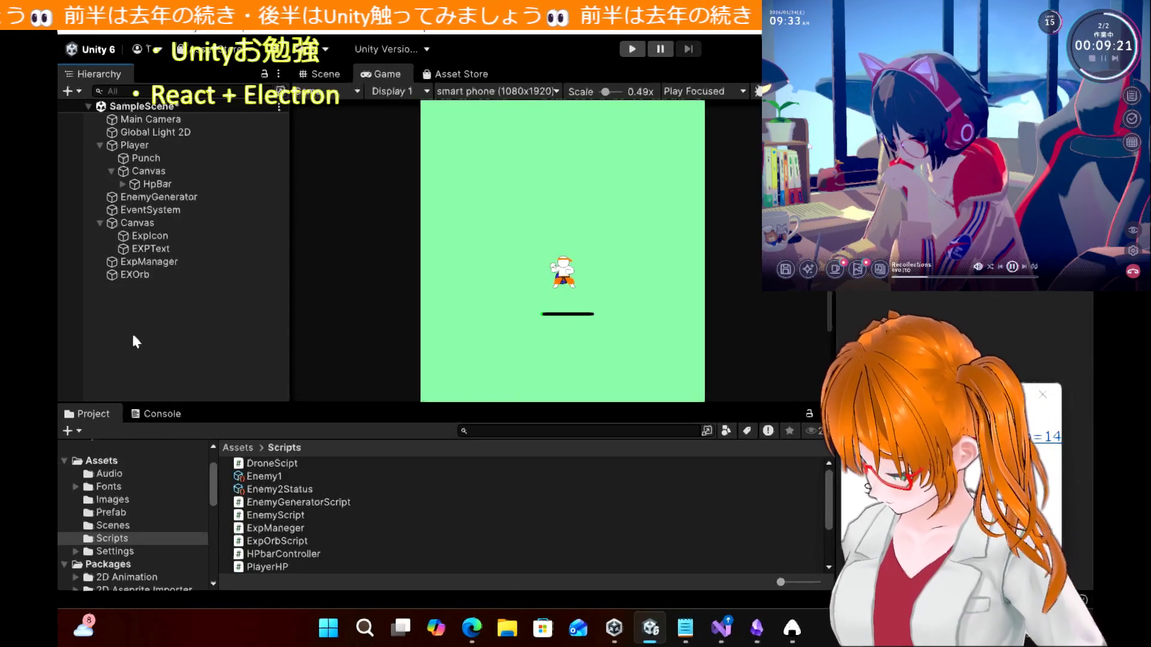
Step: Create an empty GameObject named EnemyGenerator in the SampleScene hierarchy
right_click(125, 287)
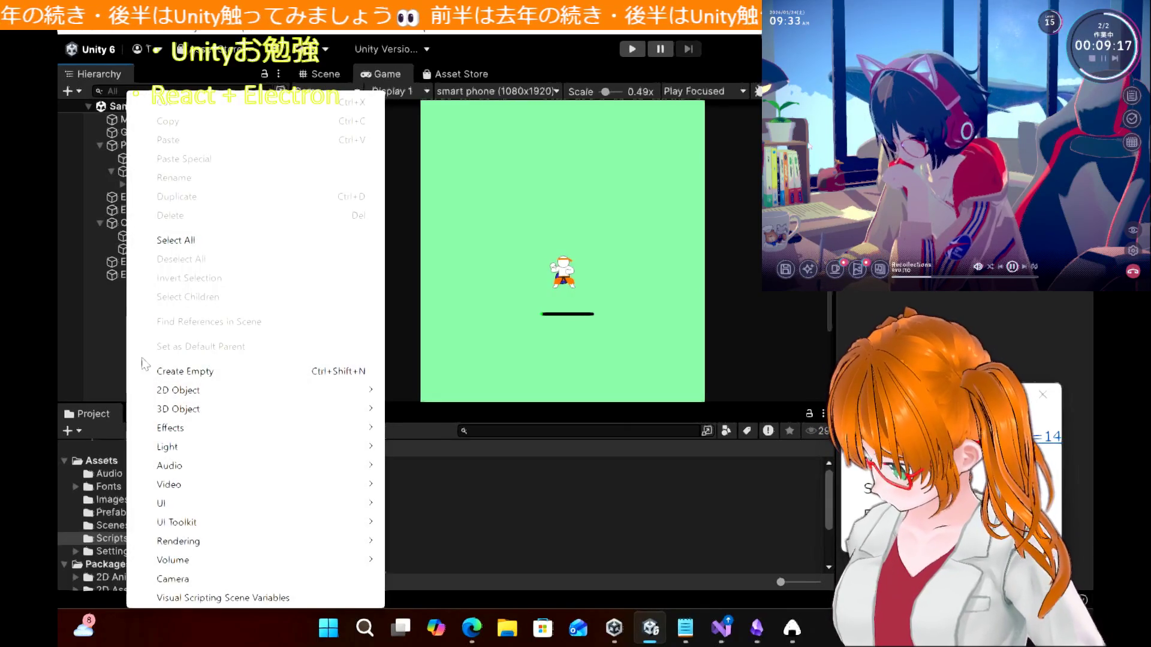
left_click(220, 380)
type("EnemyGeneratorScript")
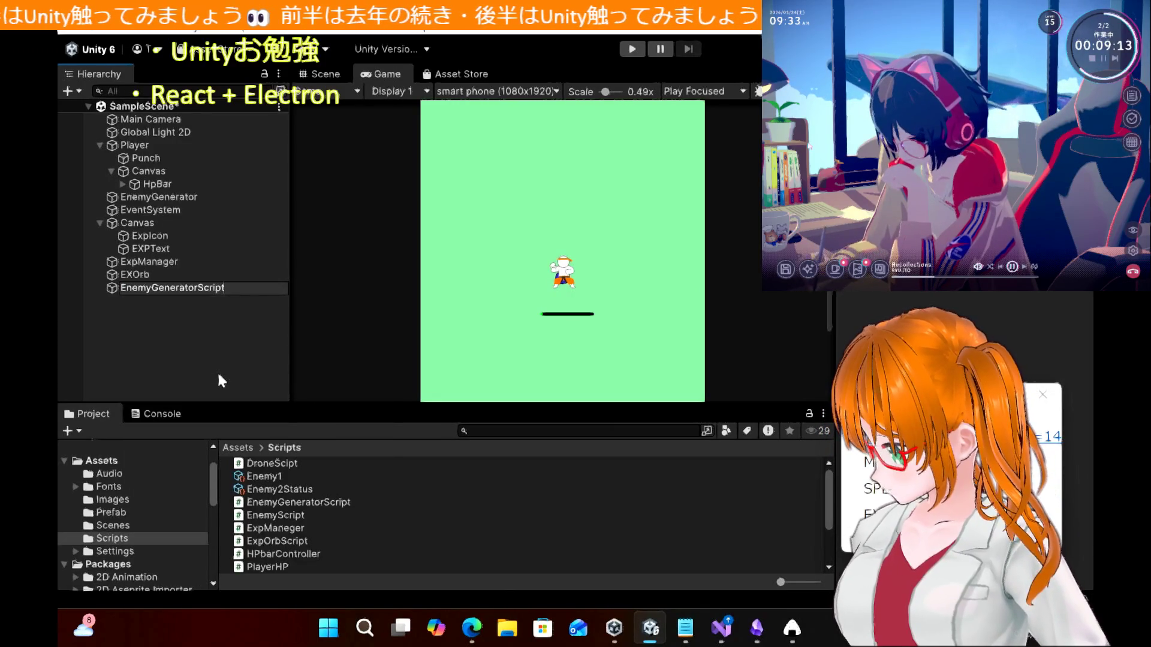
key("BackSpace")
key("BackSpace")
key("BackSpace")
key("Return")
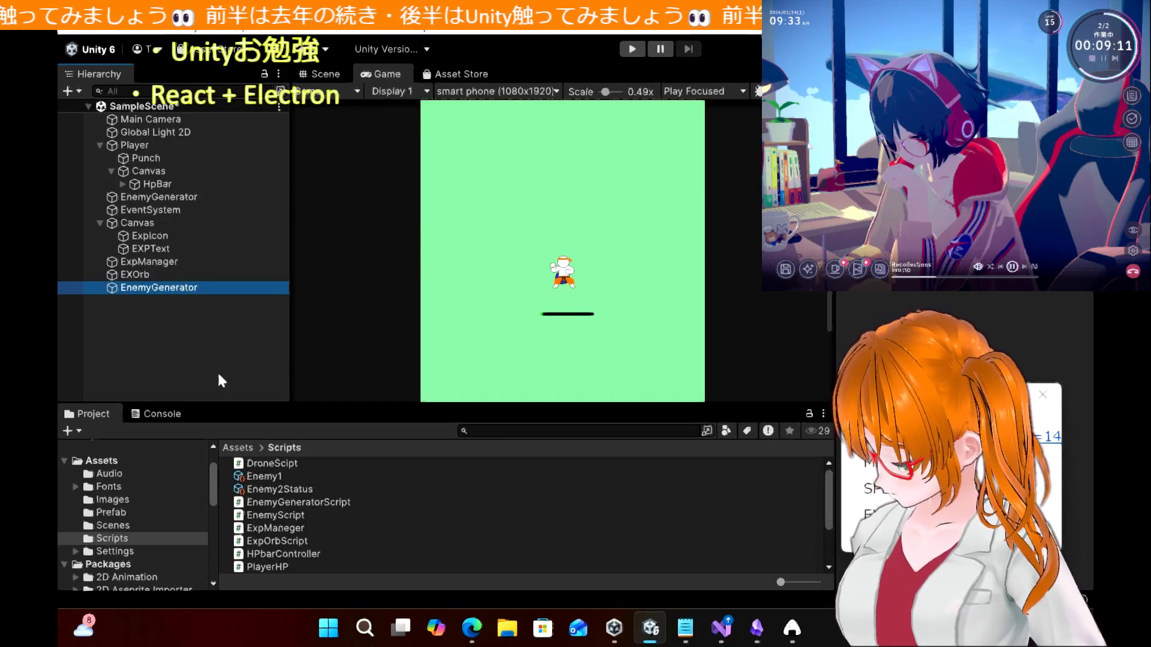
right_click(413, 515)
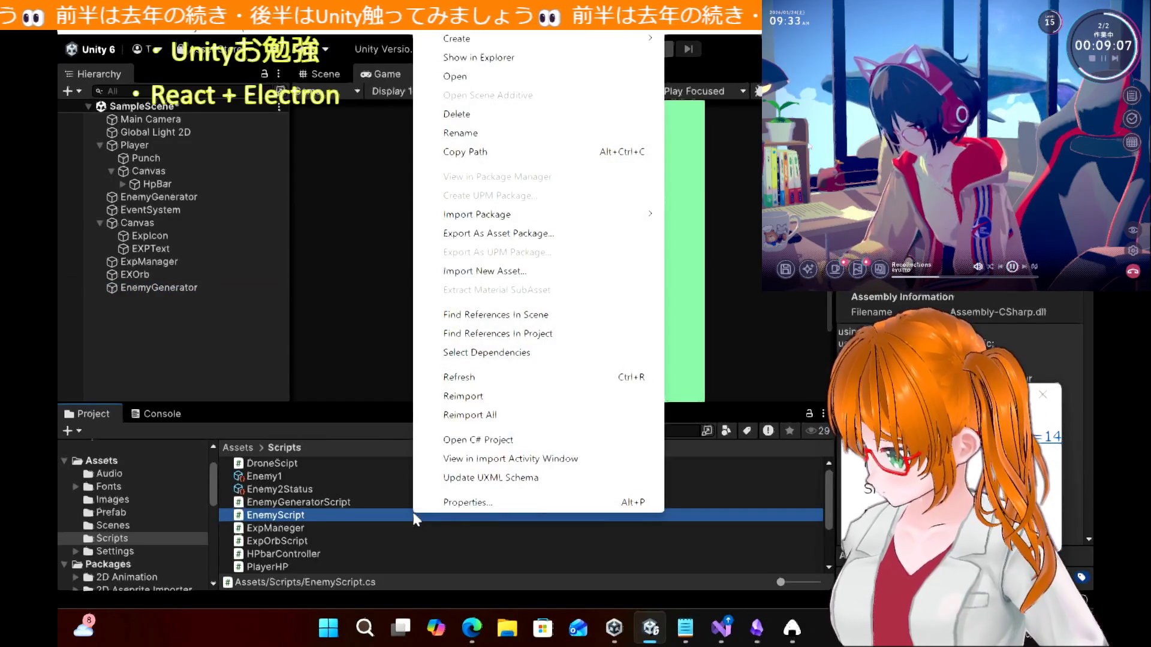
Step: Create a MonoBehaviour script in Scripts with the pasted name, view it in Visual Studio, and return
mouse_move(629, 40)
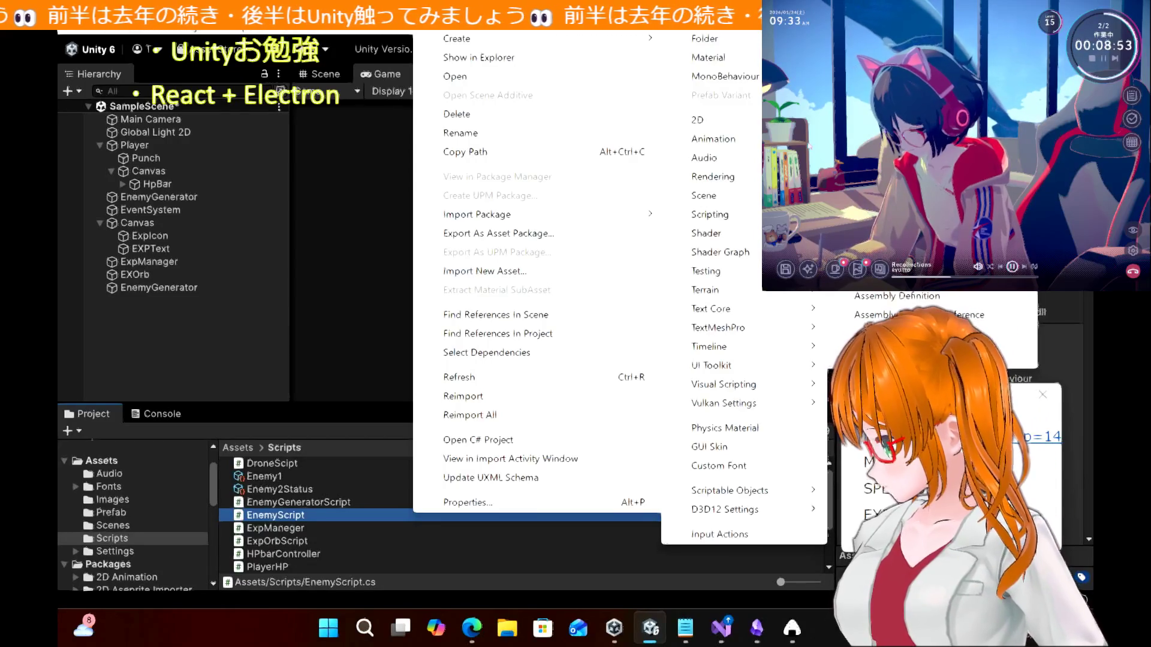
left_click(881, 215)
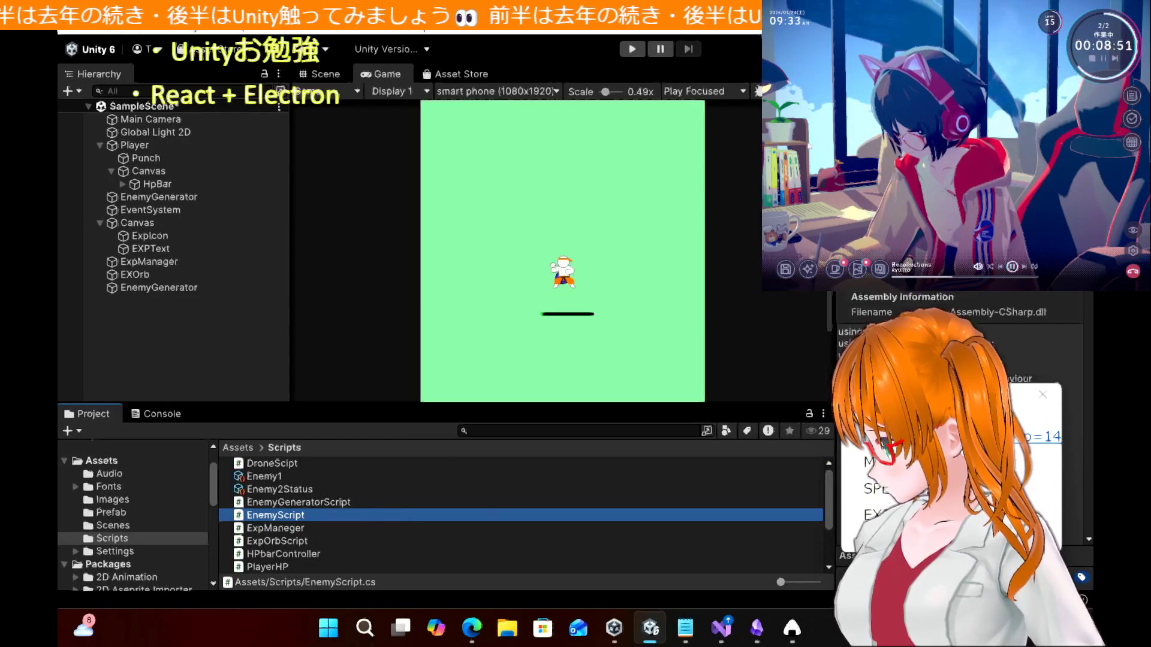
key("ctrl+v")
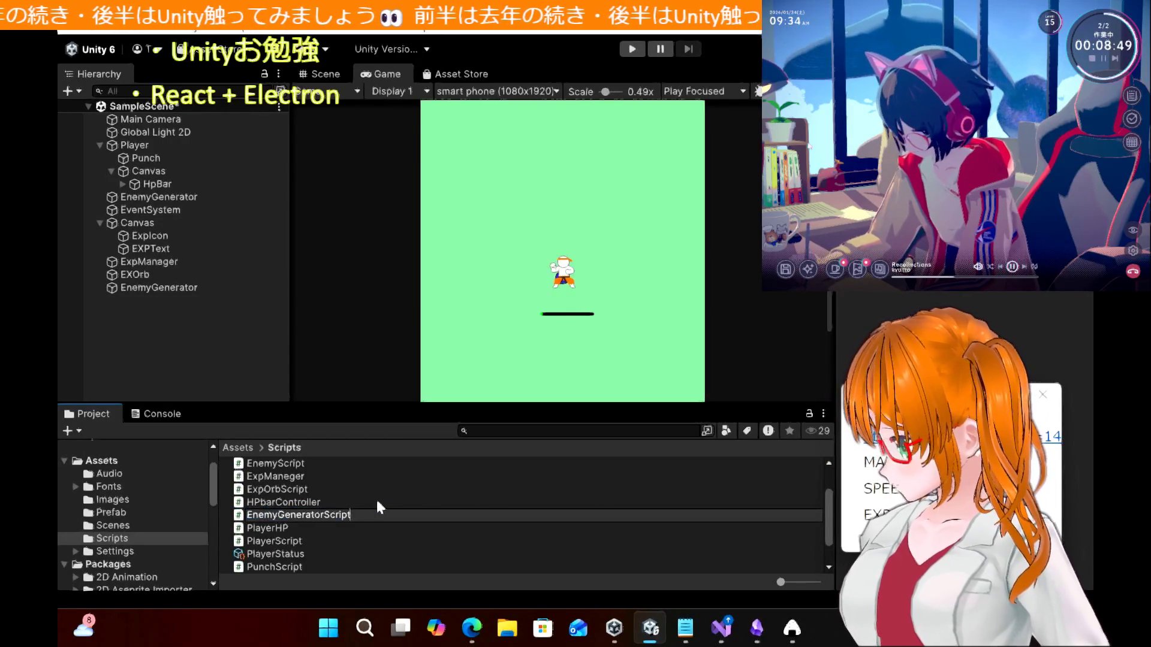
key("Return")
double_click(376, 502)
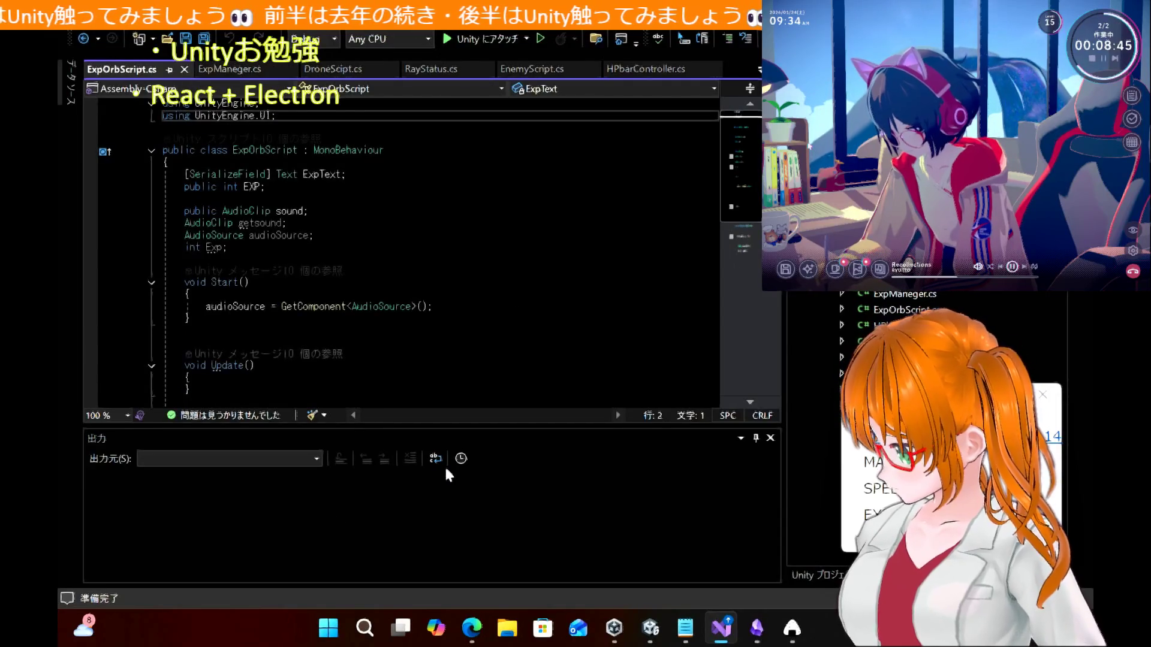
mouse_move(651, 629)
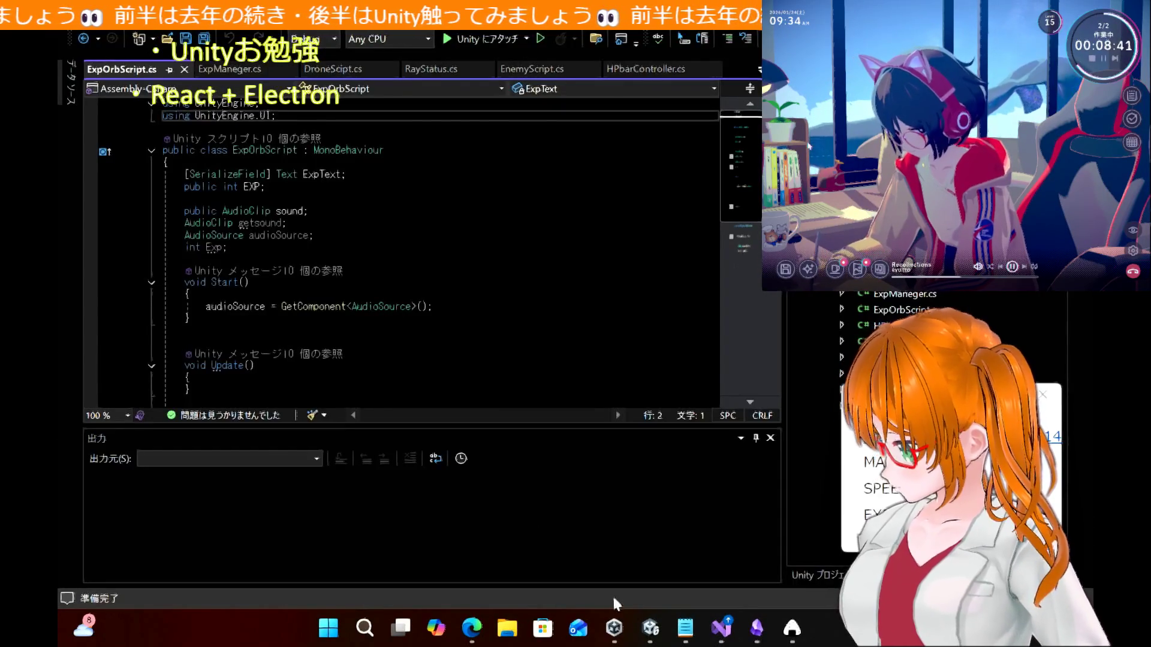
left_click(637, 629)
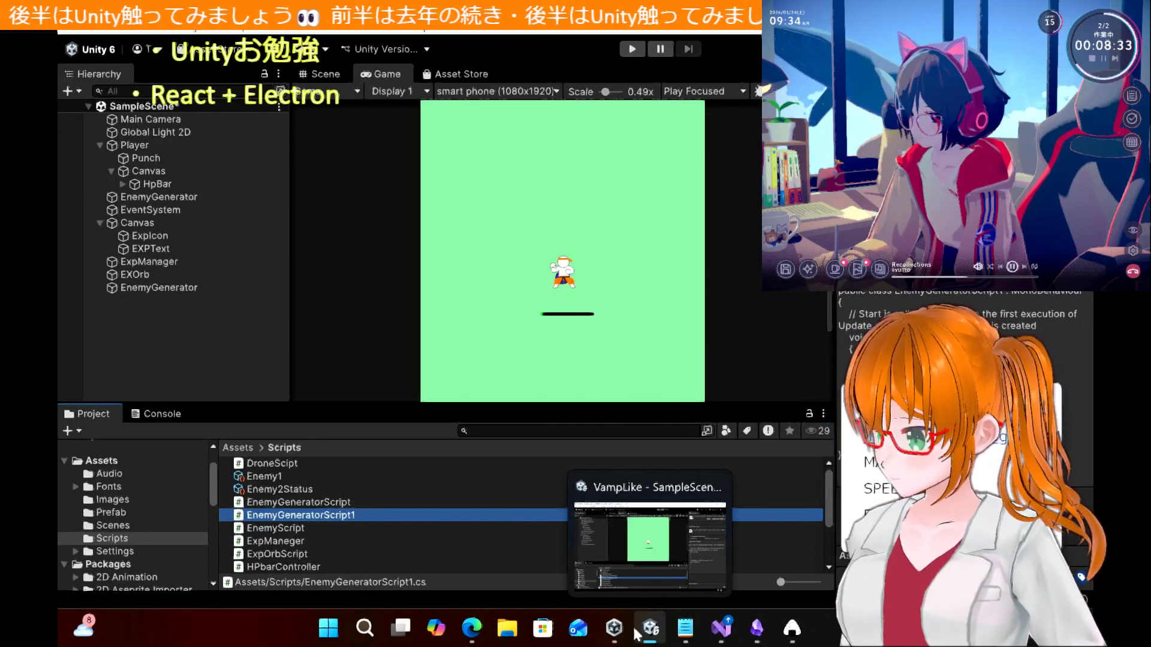
Step: Remove EnemyGeneratorScript1 from Scripts after checking it, then open EnemyGeneratorScript in Visual Studio
double_click(346, 521)
left_click(232, 70)
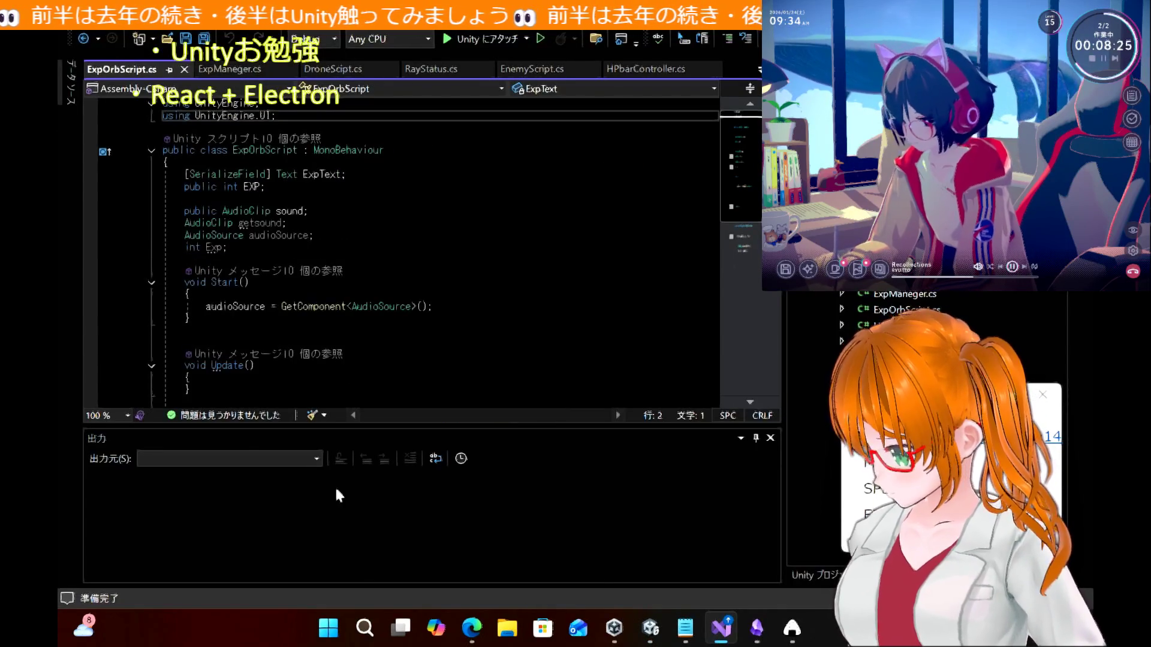
left_click(651, 628)
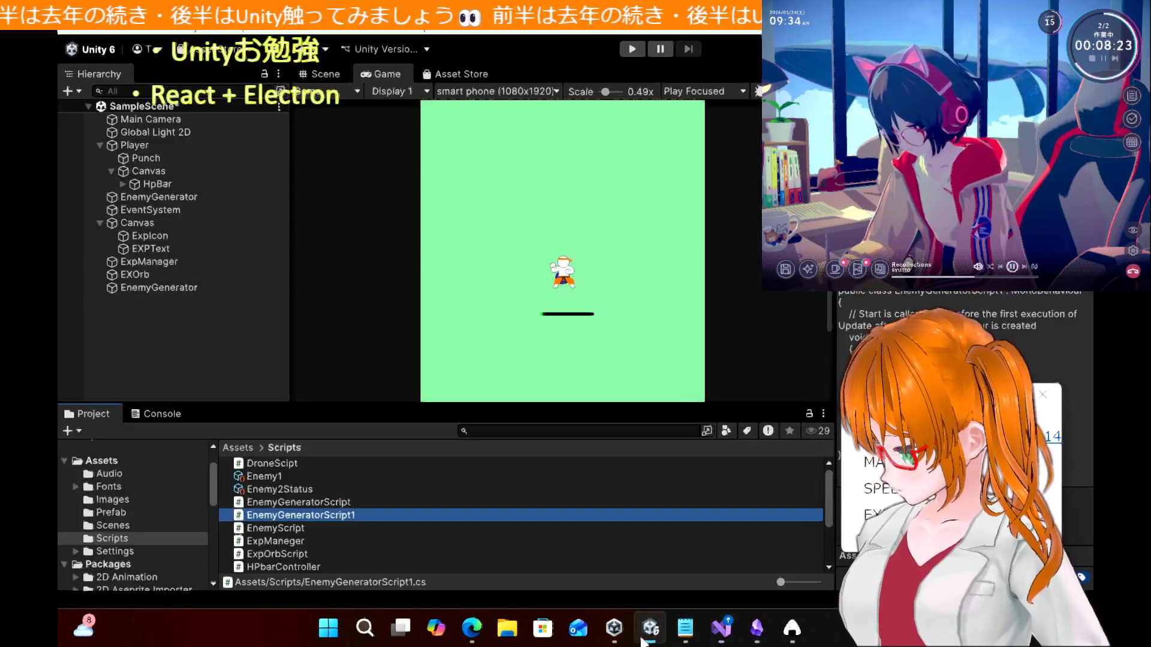
left_click(300, 504)
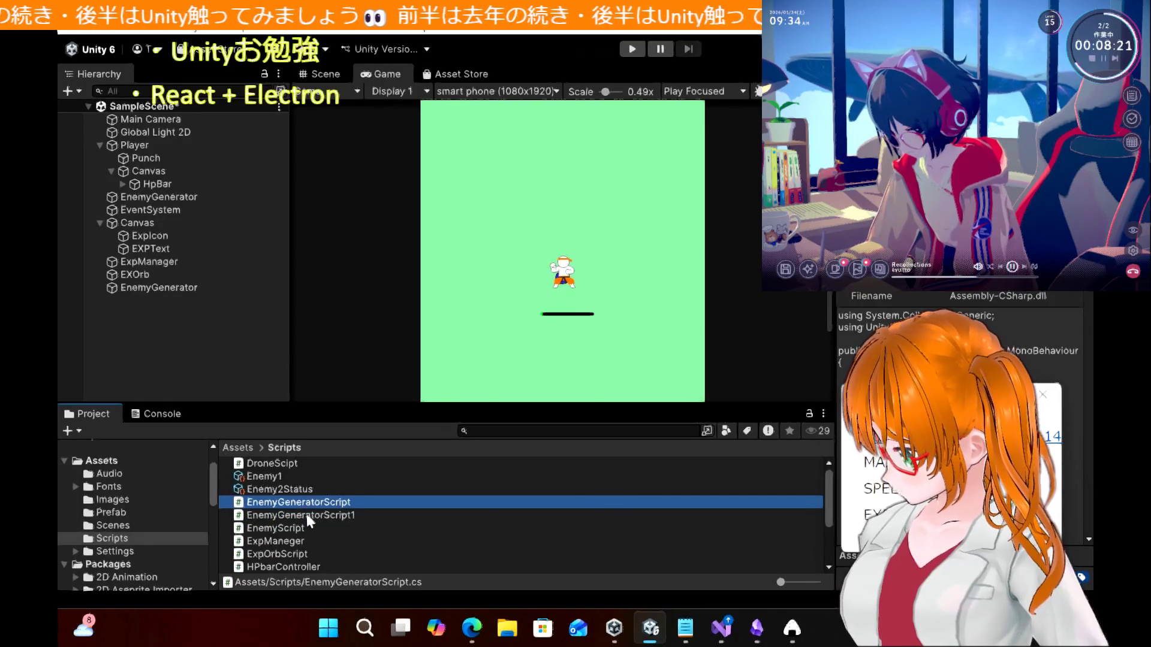
left_click(306, 517)
key("Delete")
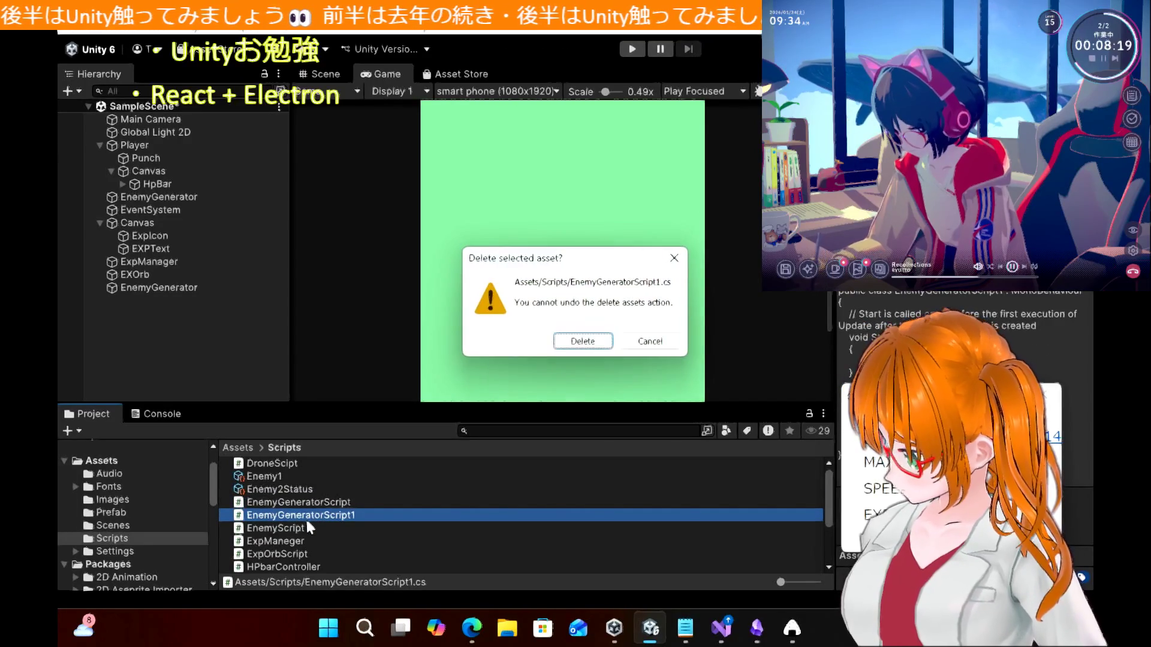
left_click(586, 342)
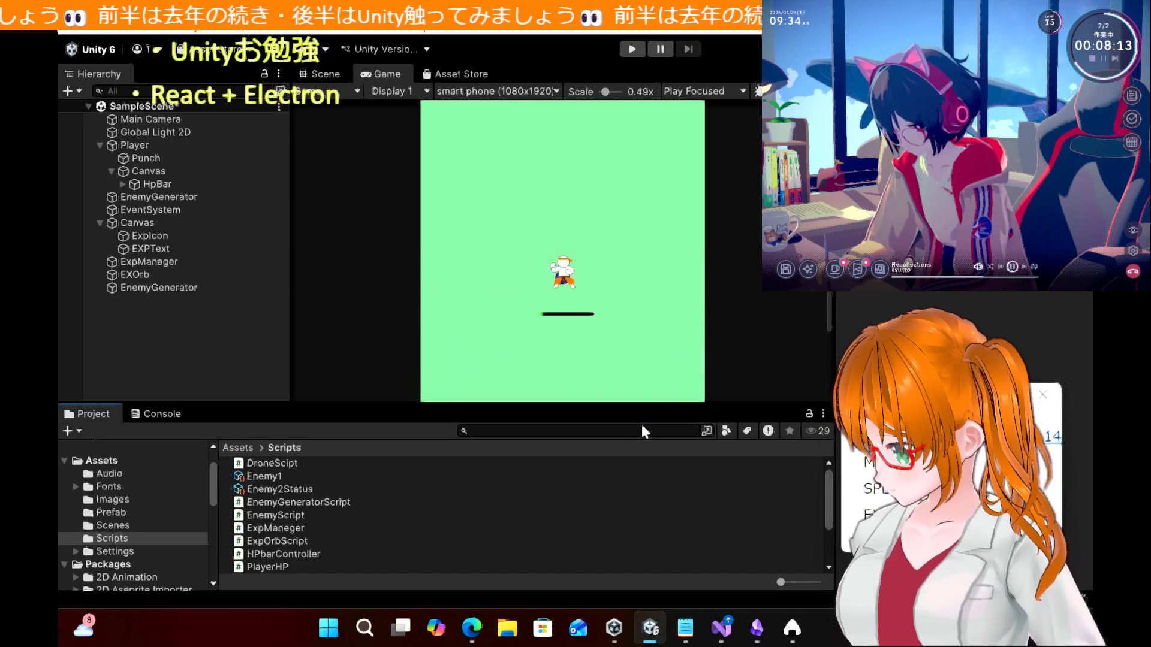
double_click(323, 502)
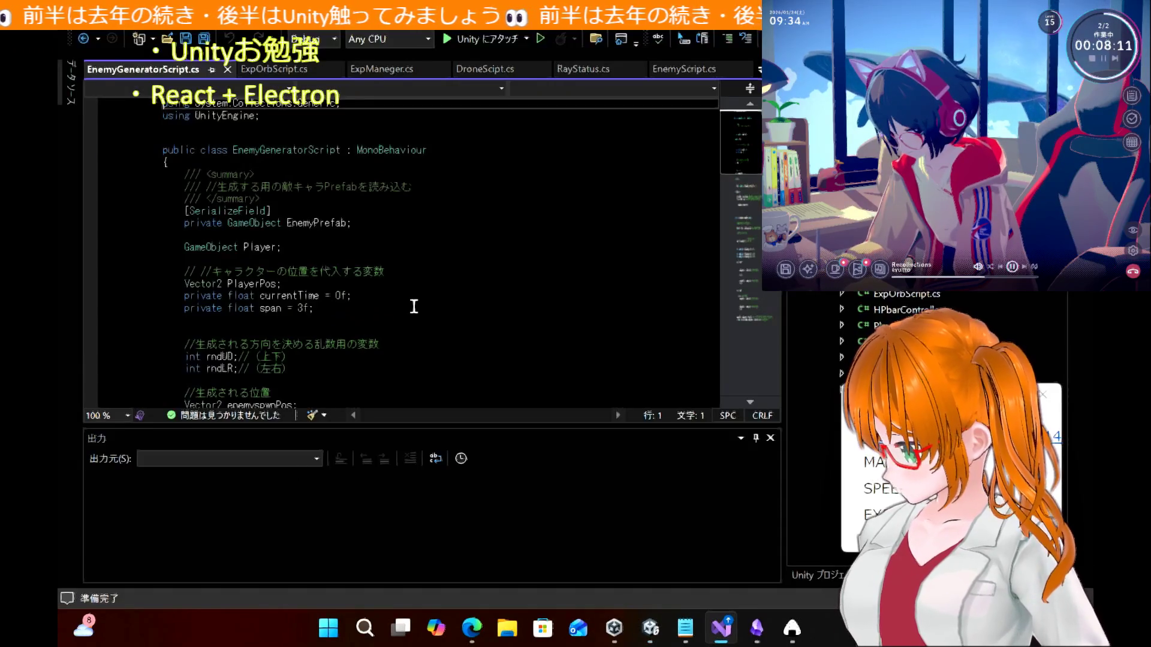
Step: Scroll through EnemyGeneratorScript.cs's spawning code, then bring up the tutorial in Edge
scroll(413, 306, "down", 2)
scroll(409, 303, "up", 2)
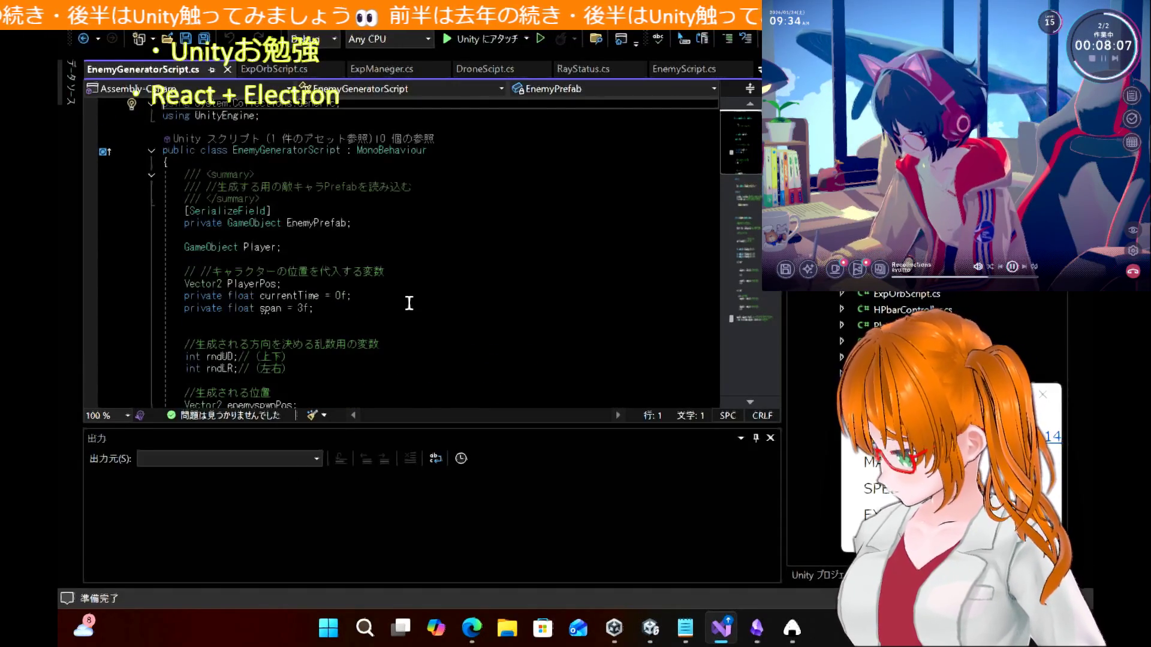
scroll(409, 303, "down", 8)
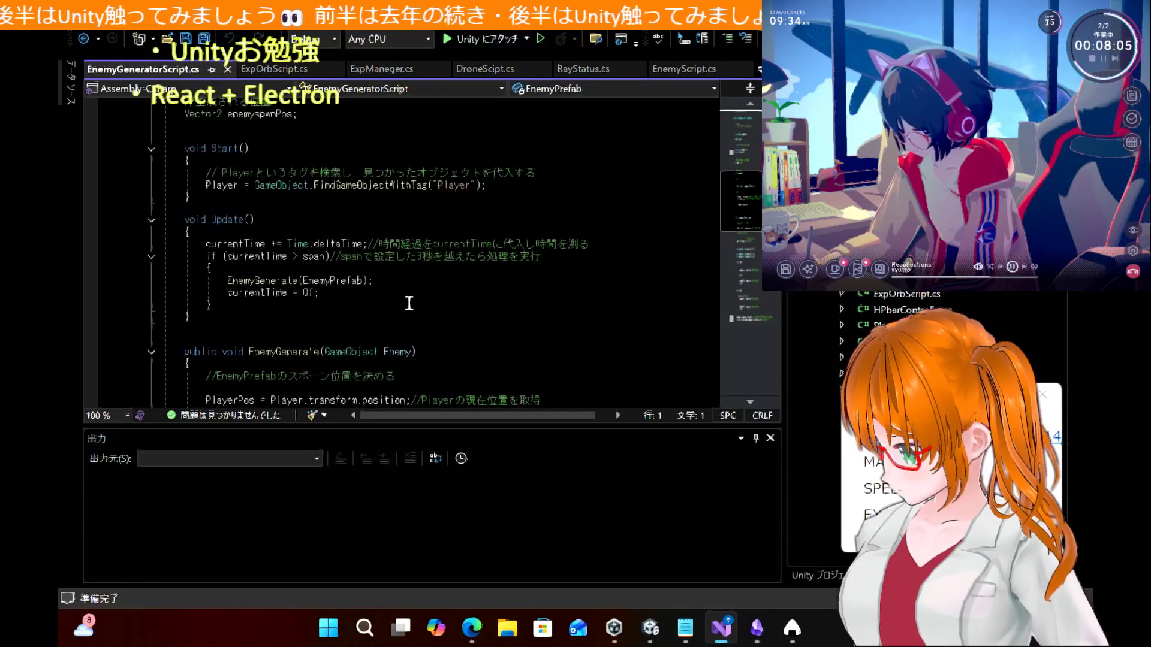
scroll(410, 303, "down", 13)
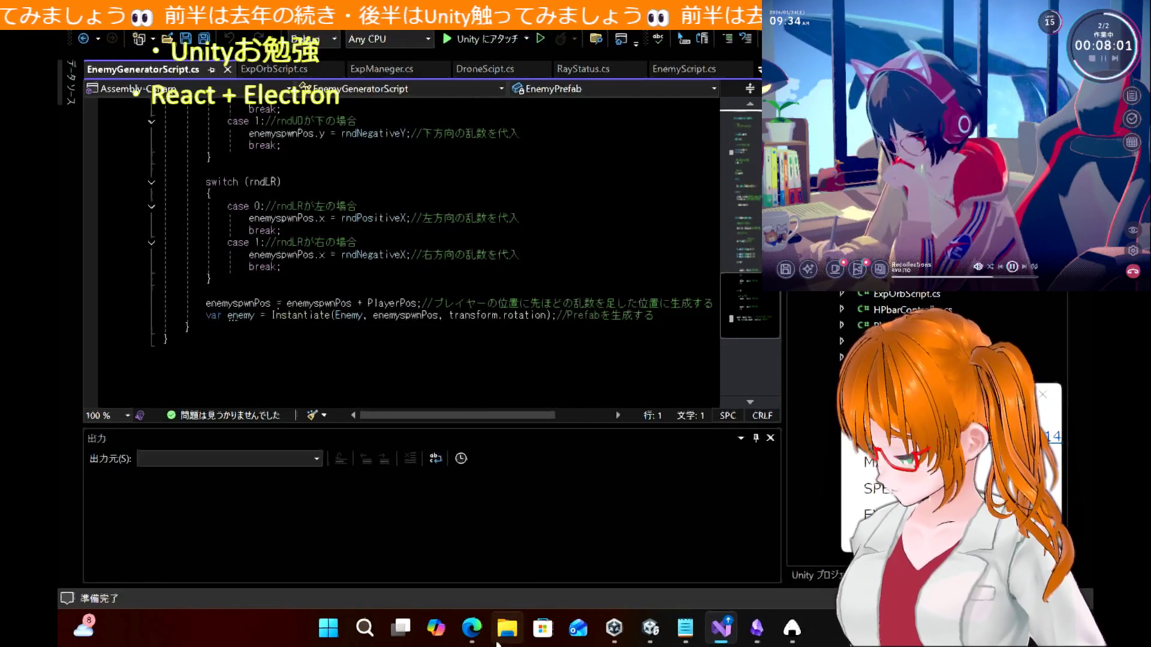
left_click(472, 628)
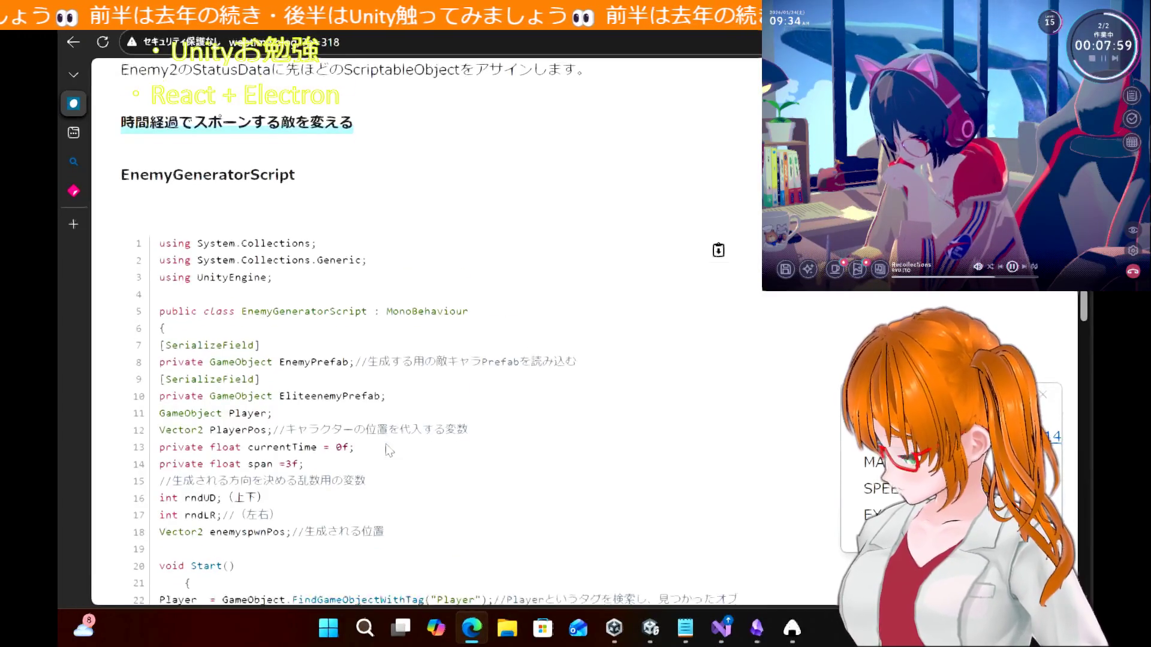
Step: Copy the tutorial's Update() method, lines 24–41, which spawns EliteenemyPrefab after 90 seconds
scroll(387, 451, "up", 1)
scroll(387, 451, "down", 10)
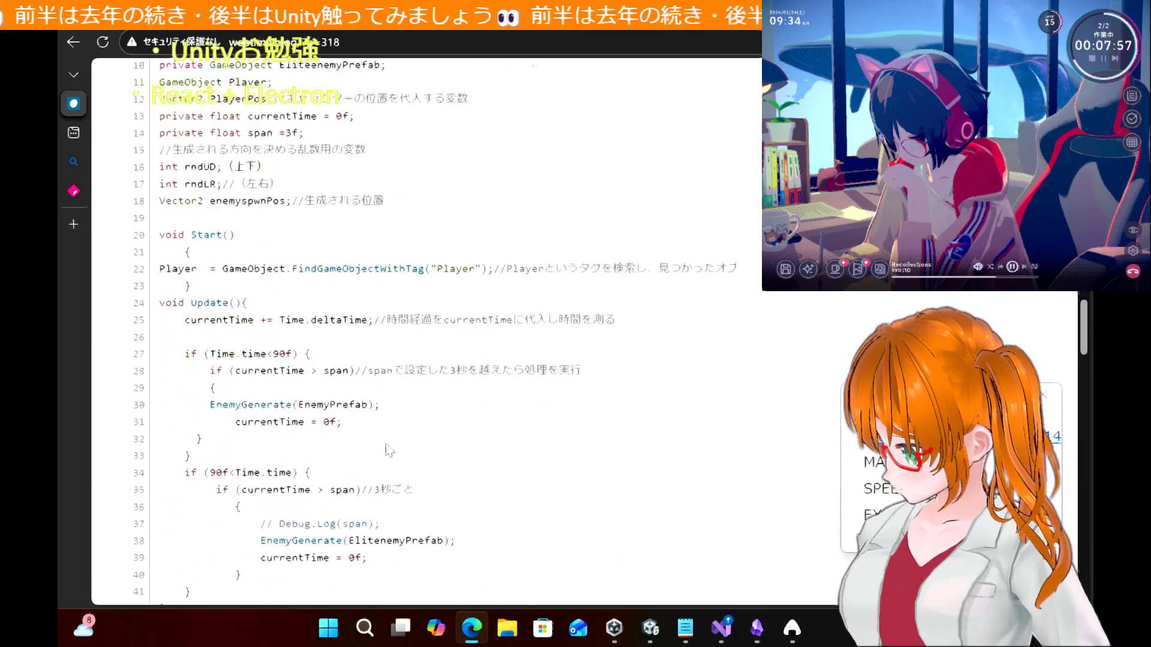
scroll(386, 451, "up", 4)
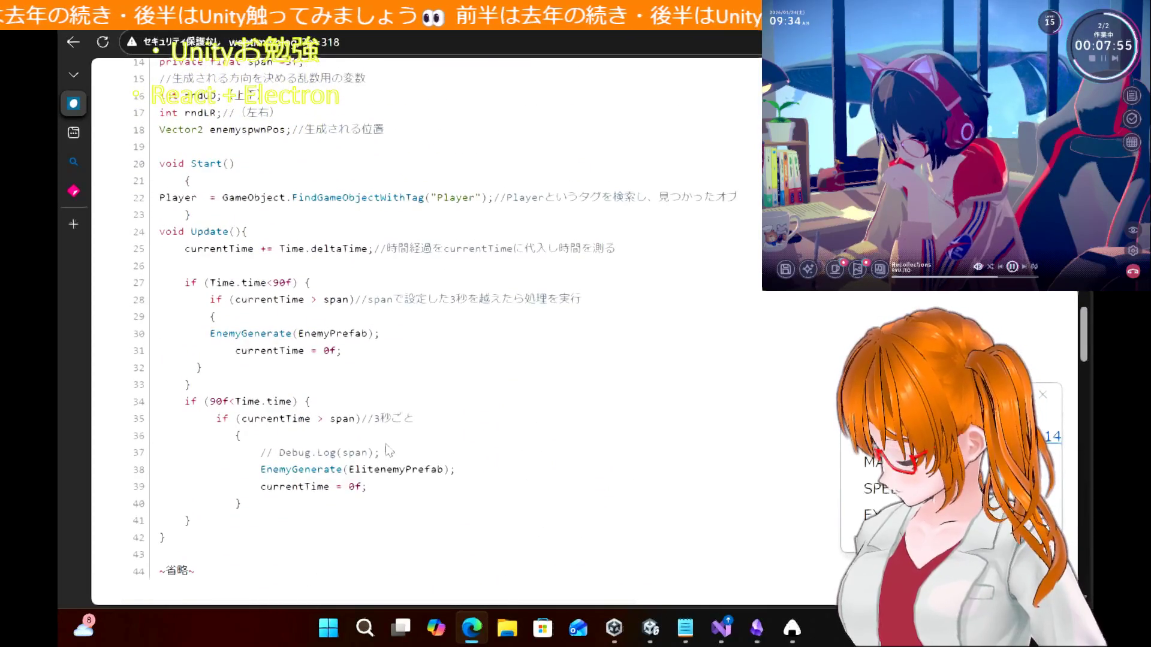
scroll(389, 450, "down", 1)
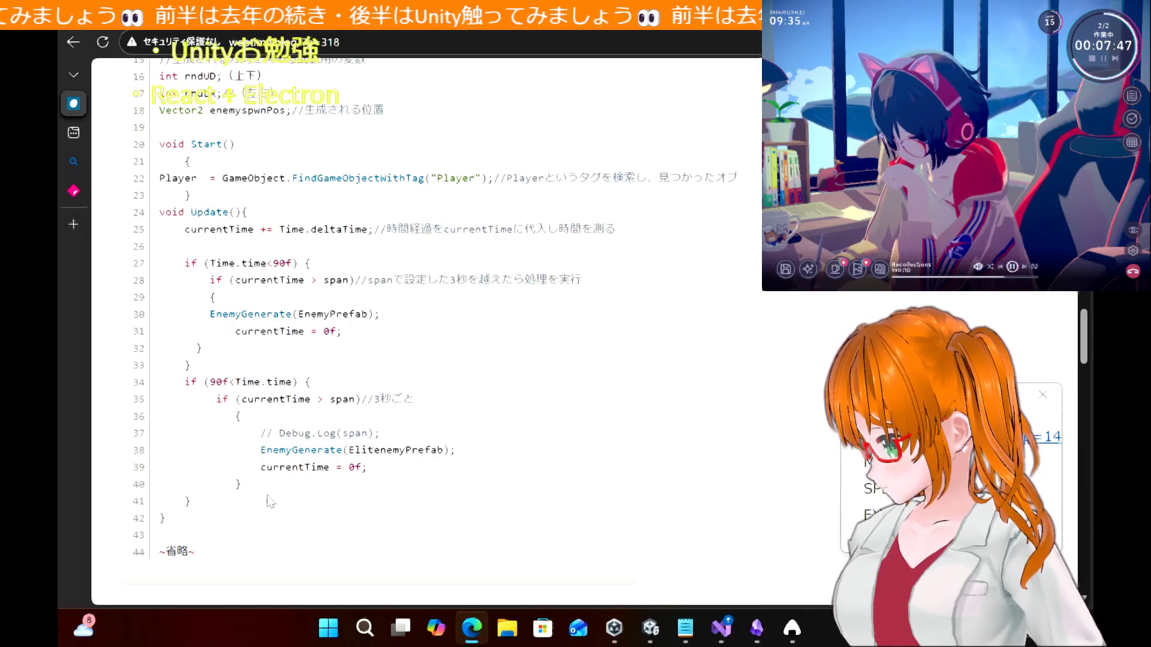
left_click_drag(268, 497, 91, 222)
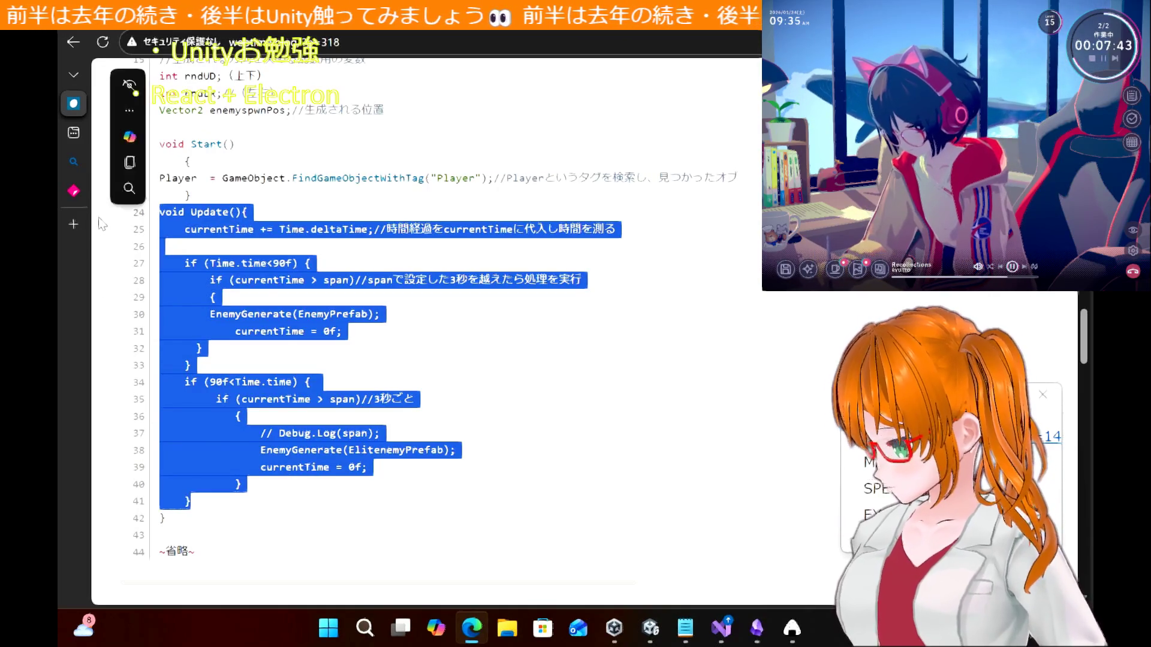
left_click(760, 306)
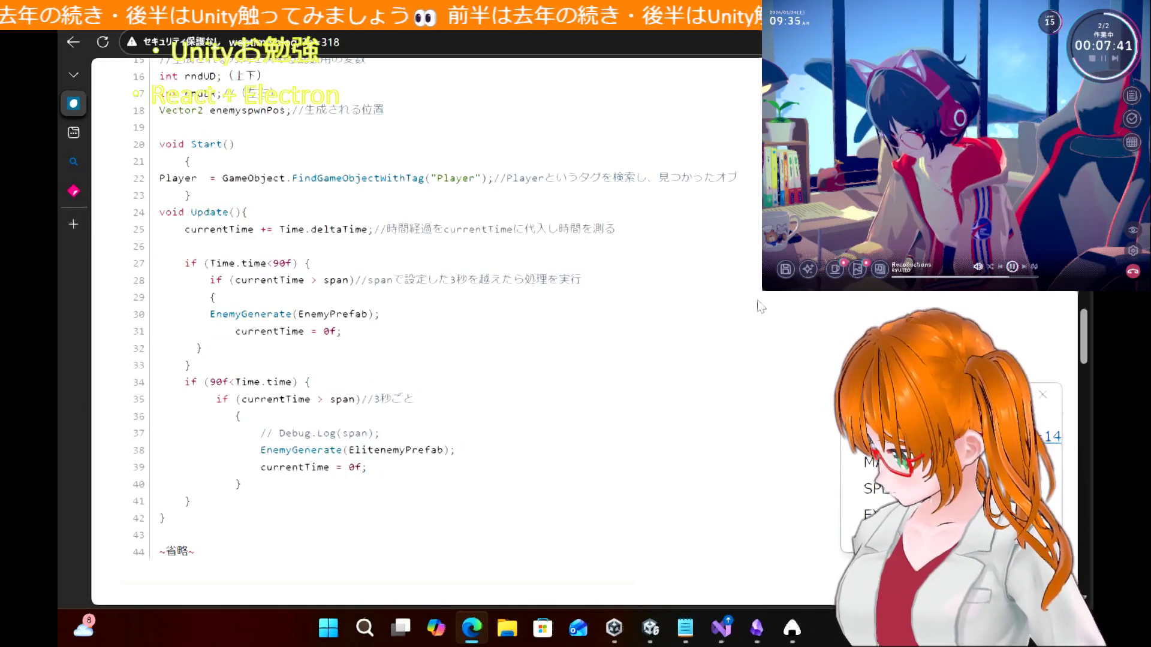
left_click(723, 627)
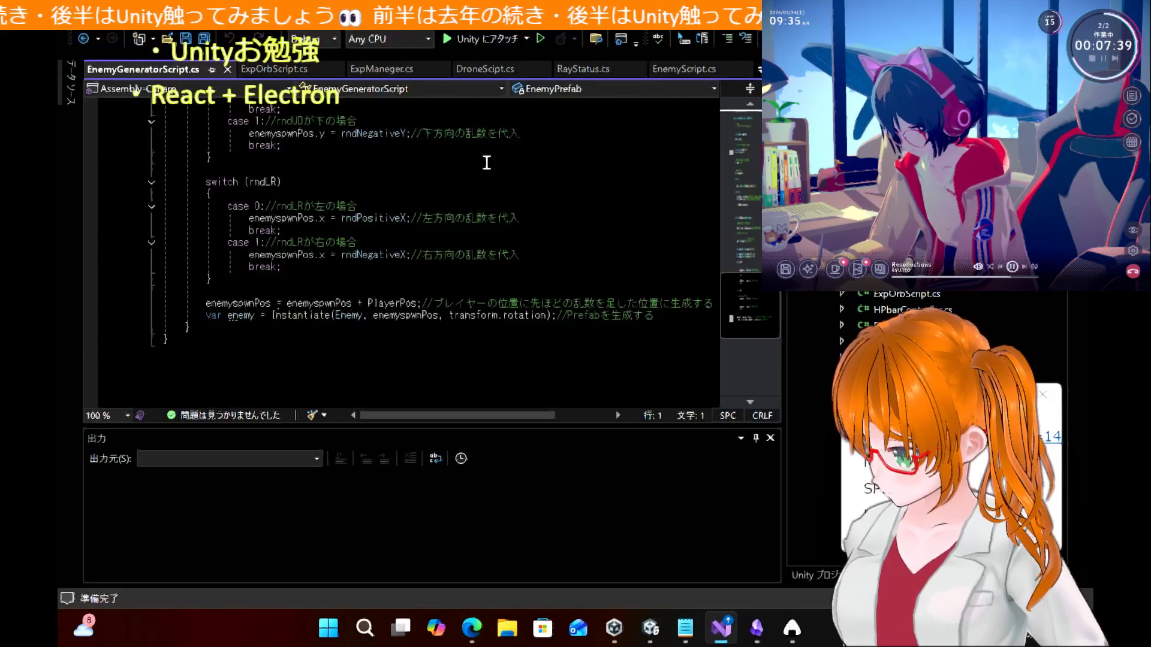
Step: Paste the tutorial's Update() code over EnemyGeneratorScript.cs's existing Update() method
scroll(382, 236, "up", 8)
scroll(383, 236, "up", 5)
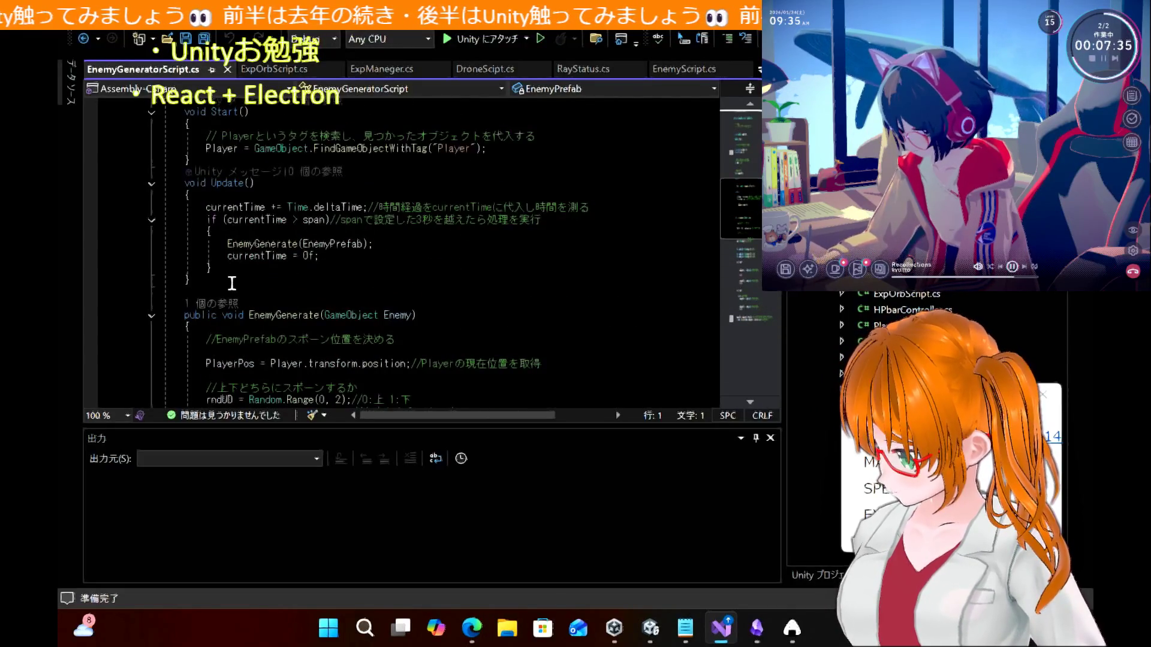
mouse_move(191, 280)
left_mouse_down()
mouse_move(174, 207)
mouse_move(151, 182)
left_mouse_up()
key("ctrl+v")
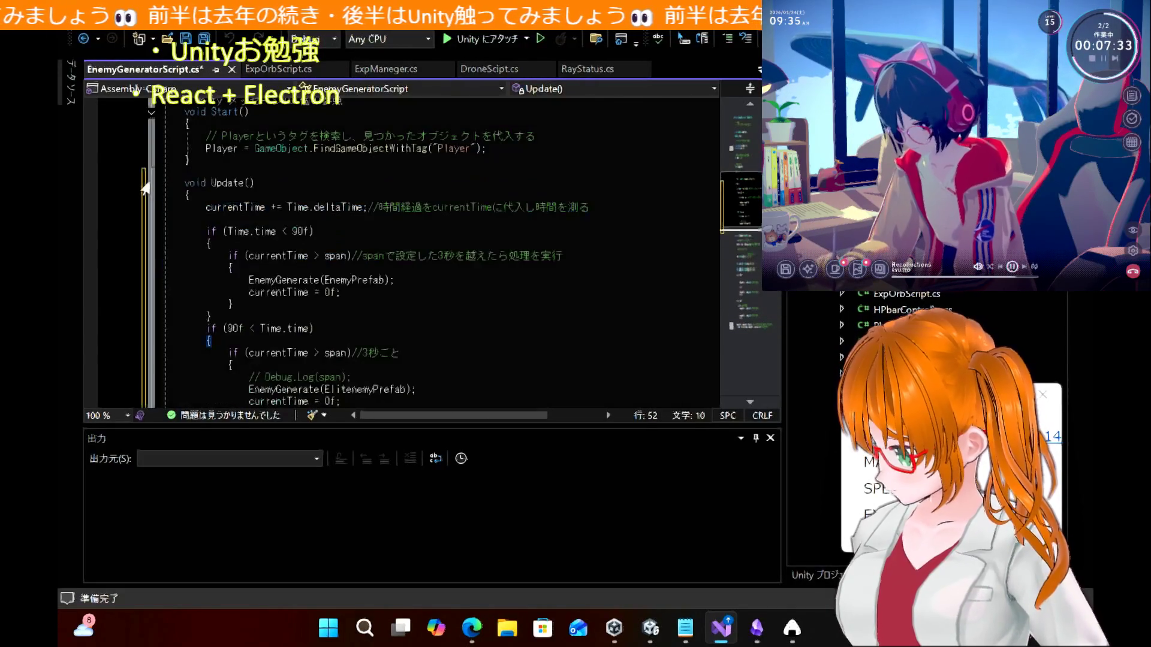
scroll(398, 268, "down", 2)
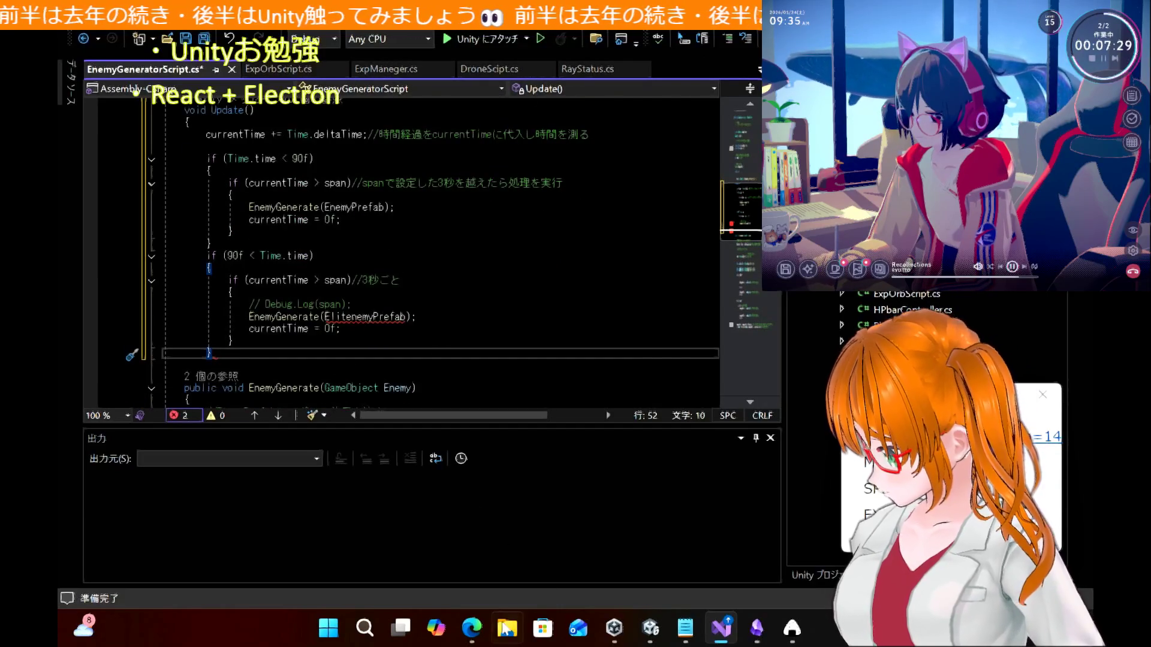
left_click(477, 581)
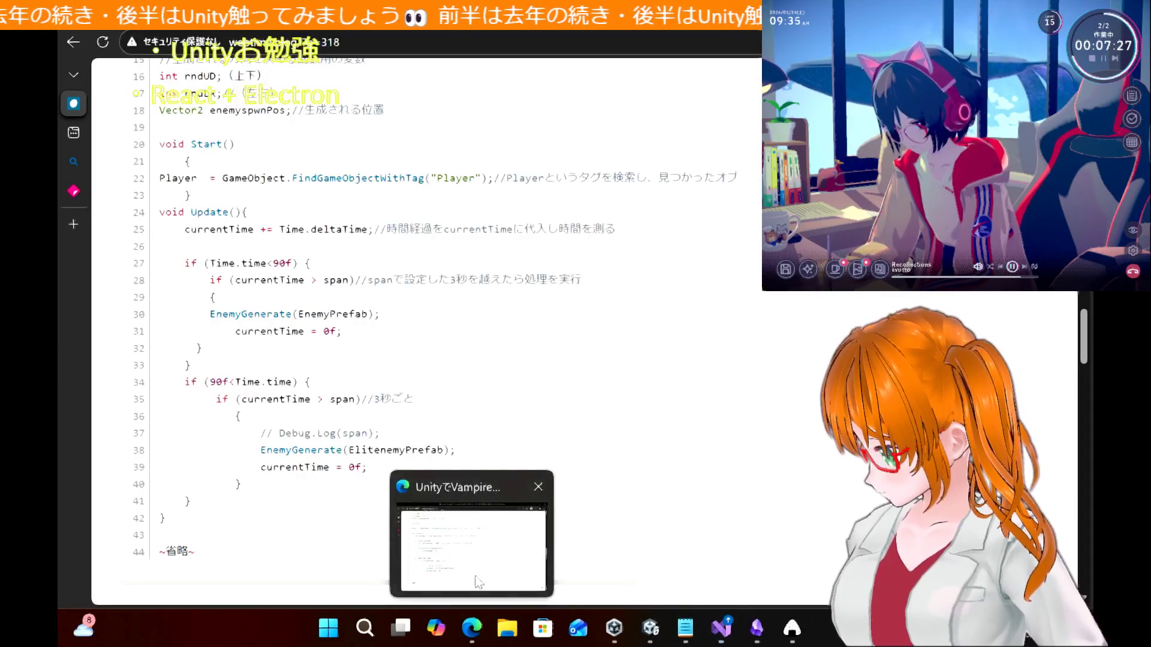
Step: Copy the tutorial's [SerializeField] EliteenemyPrefab declaration from lines 9–10
scroll(463, 387, "up", 5)
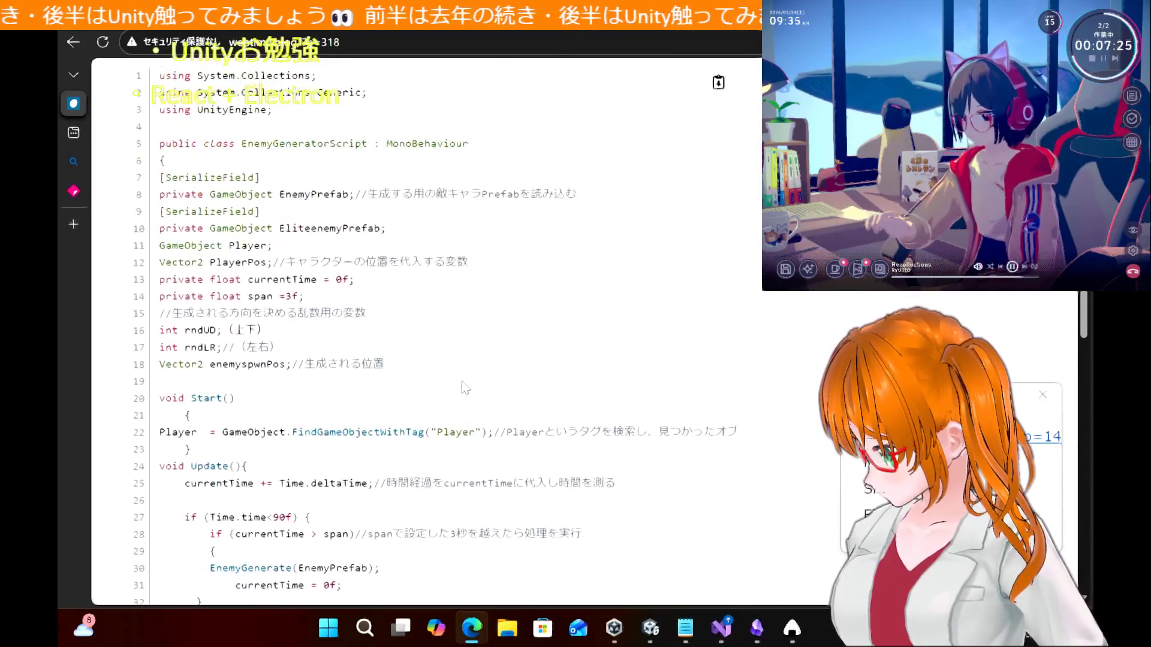
left_click_drag(395, 234, 164, 217)
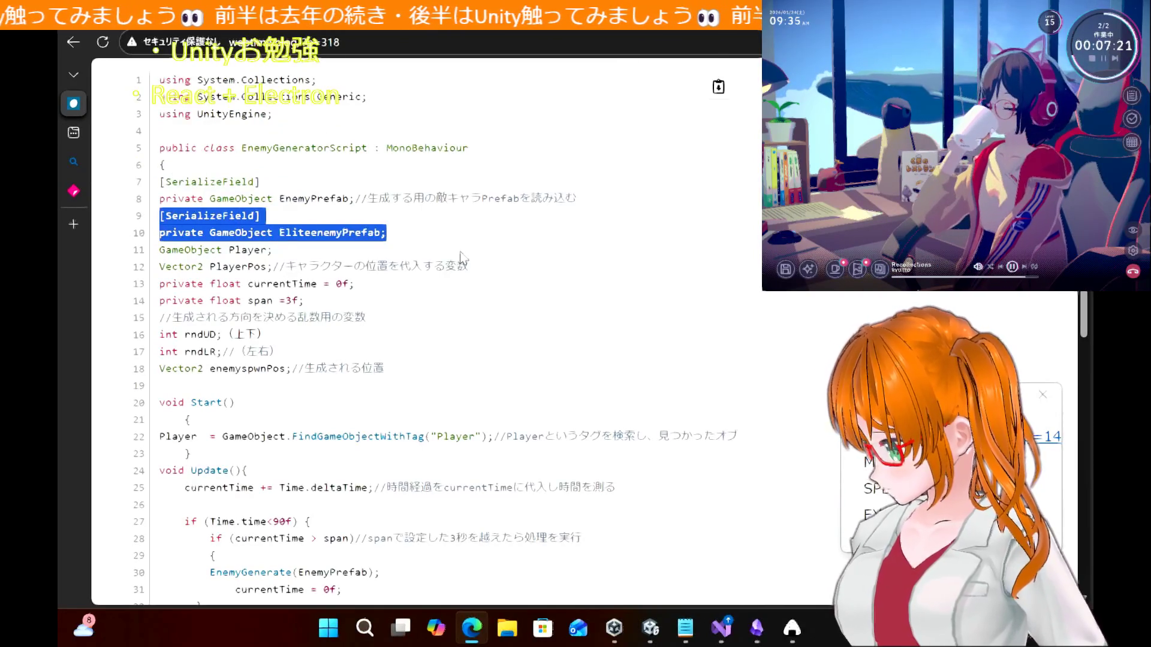
left_click(718, 86)
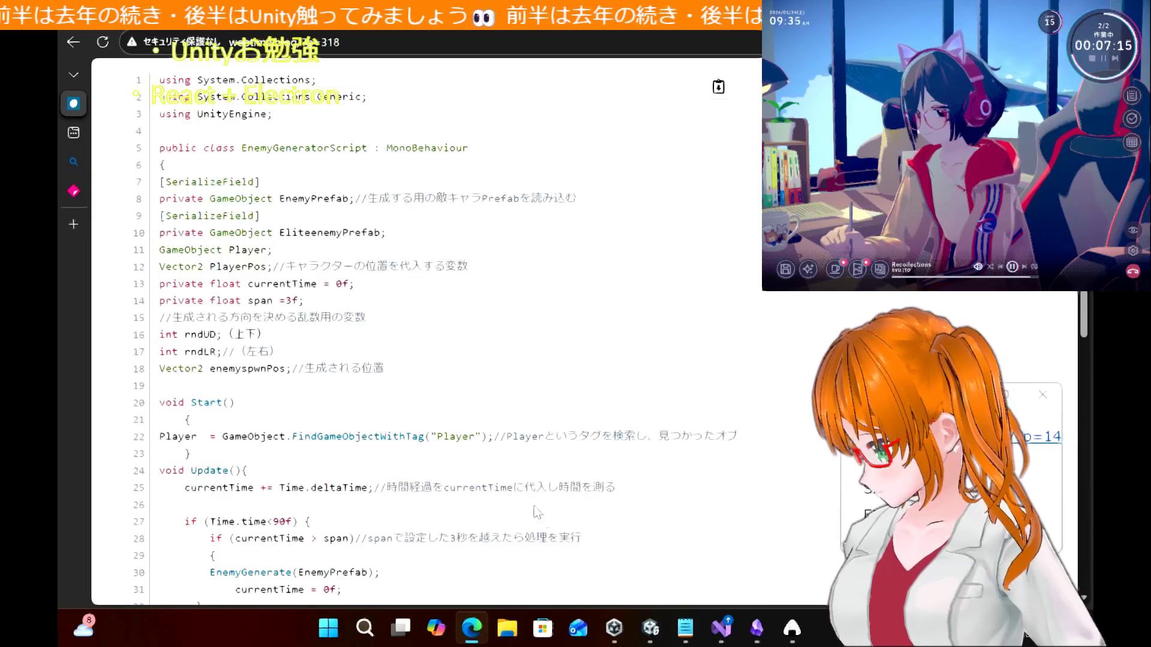
left_click(721, 628)
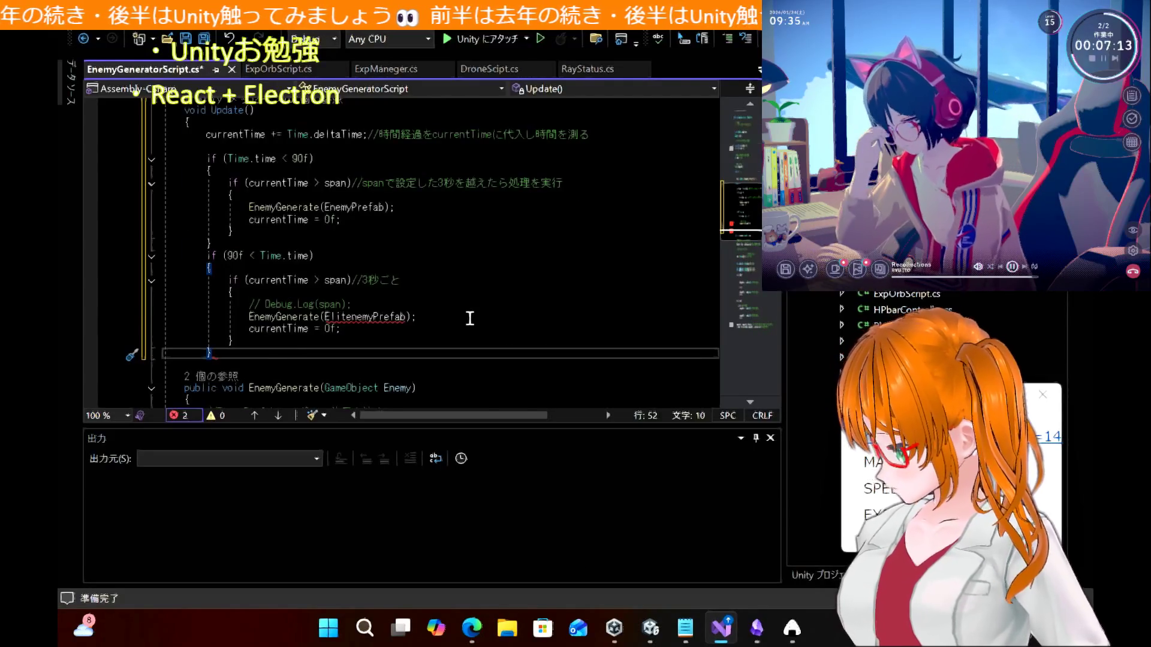
Step: Paste the [SerializeField] EliteenemyPrefab field below EnemyPrefab and save the script
scroll(470, 318, "up", 12)
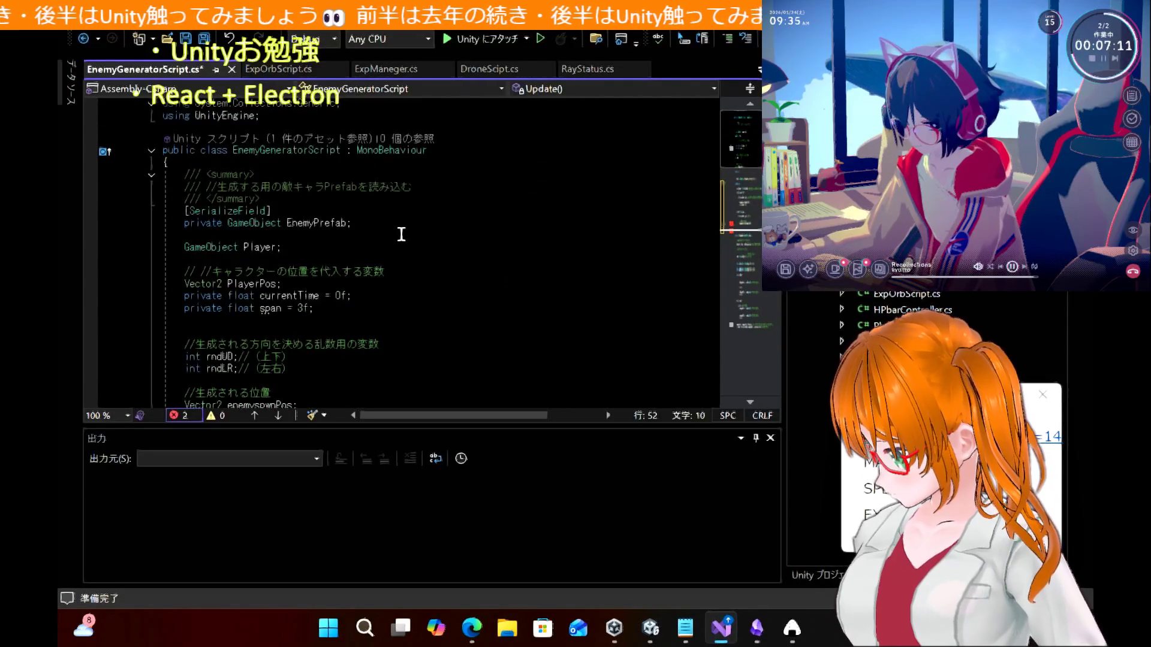
left_click(413, 224)
key("ctrl+v")
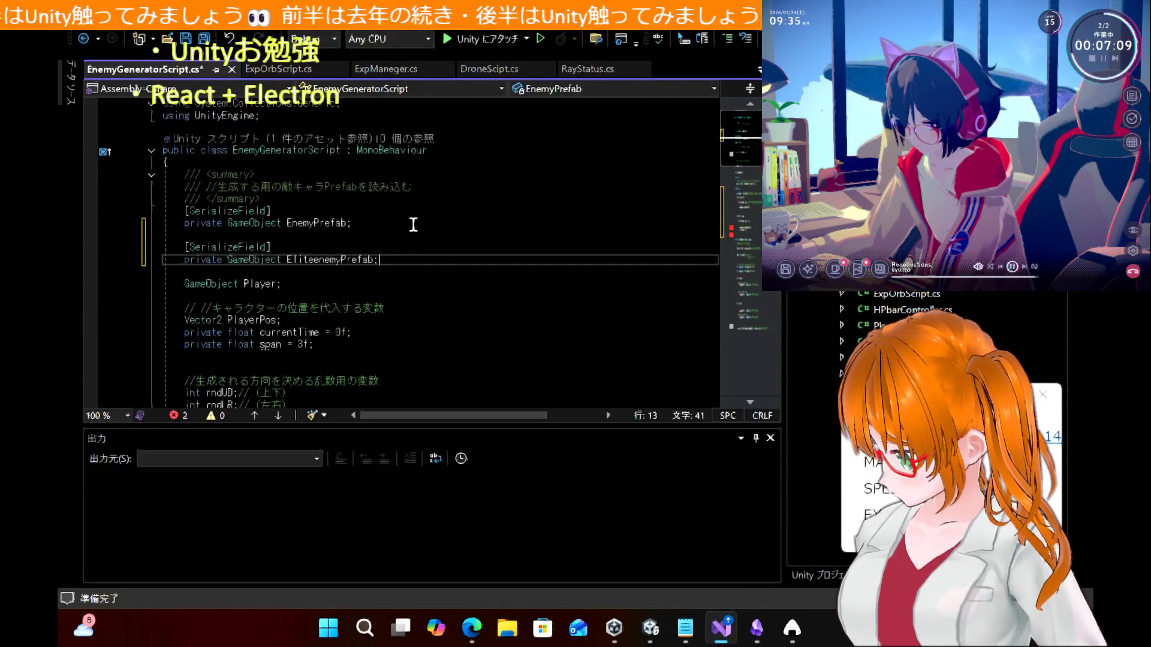
key("ctrl+s")
Step: Check the elite spawn call against the EliteenemyPrefab field name
scroll(405, 290, "down", 10)
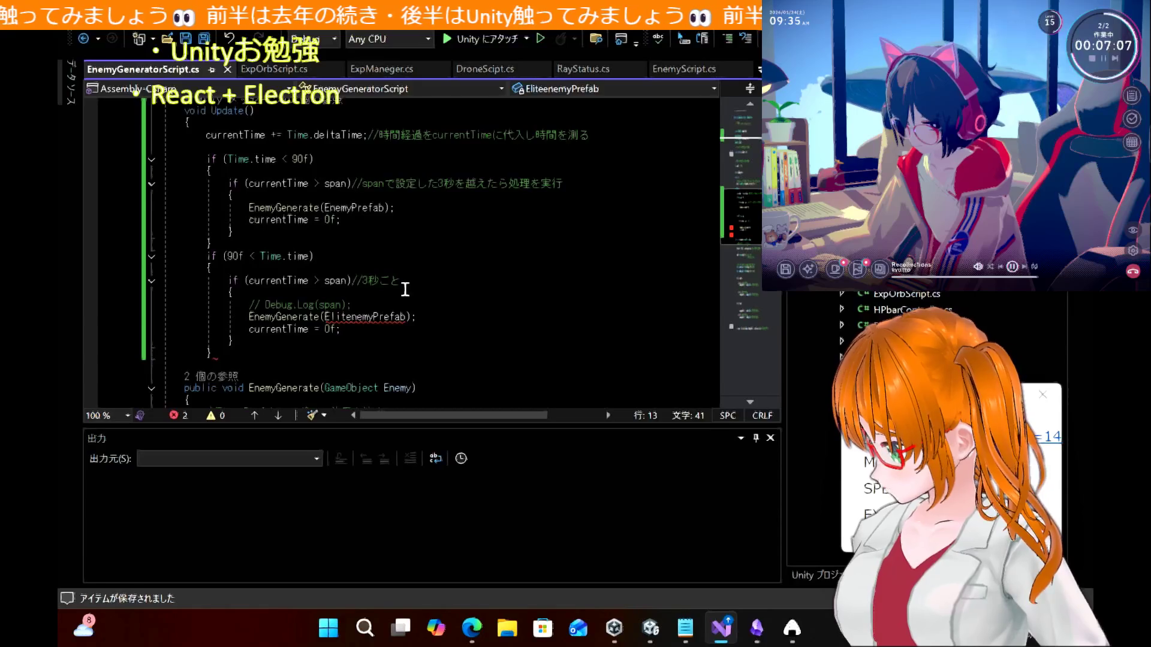
left_click(382, 319)
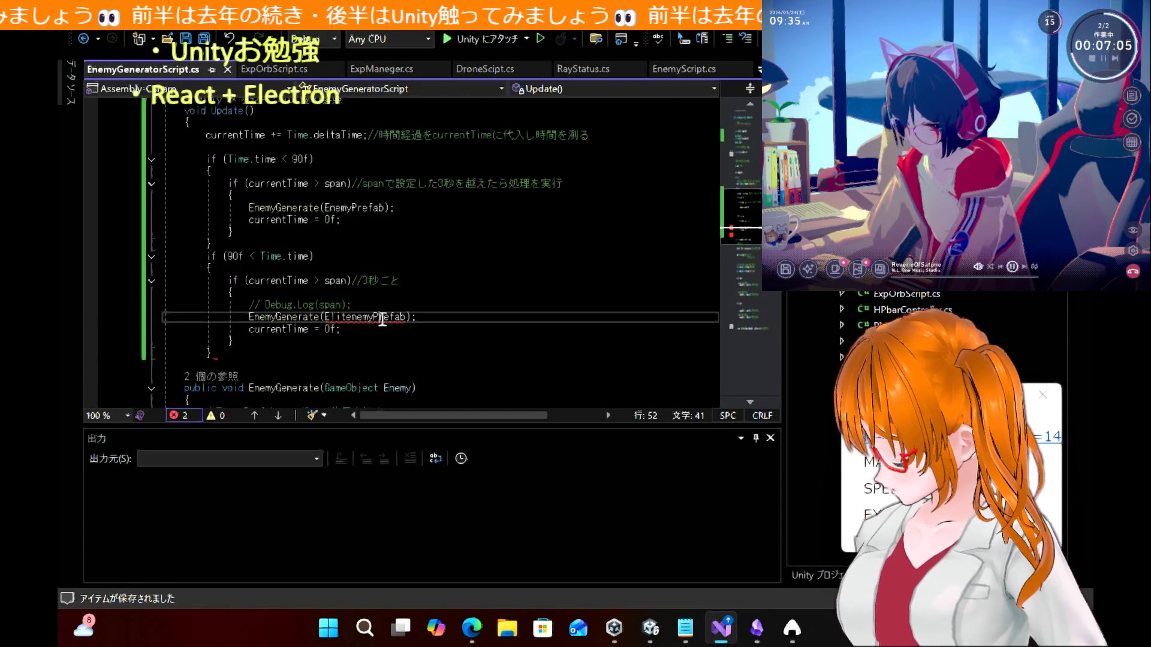
scroll(382, 319, "up", 7)
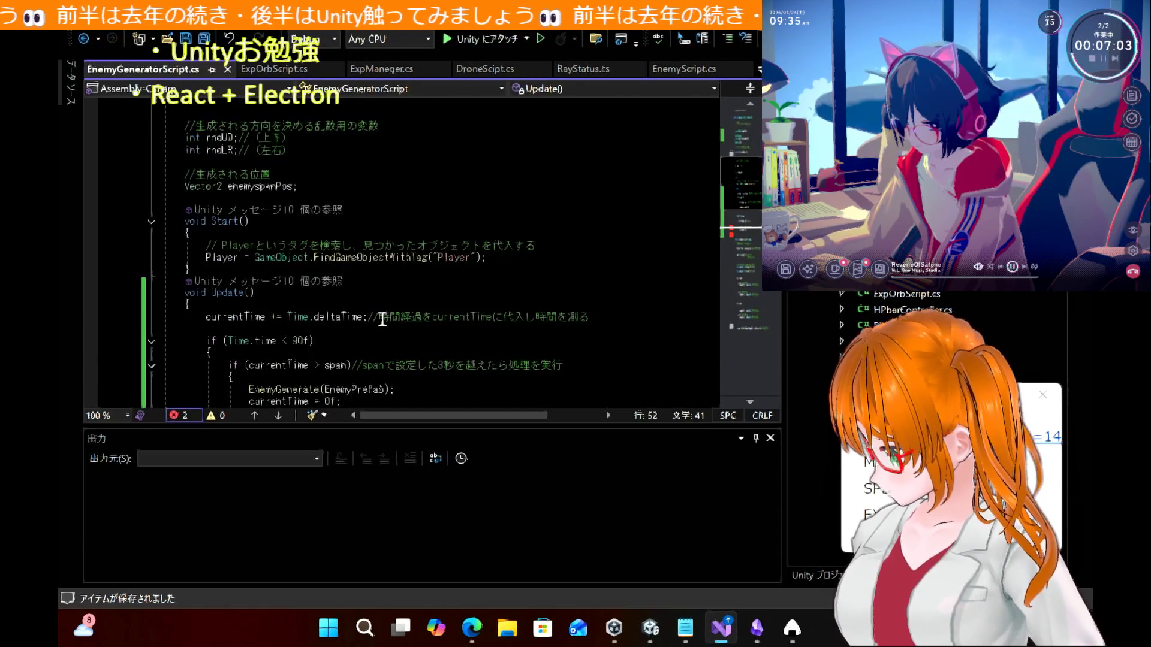
scroll(382, 318, "up", 1)
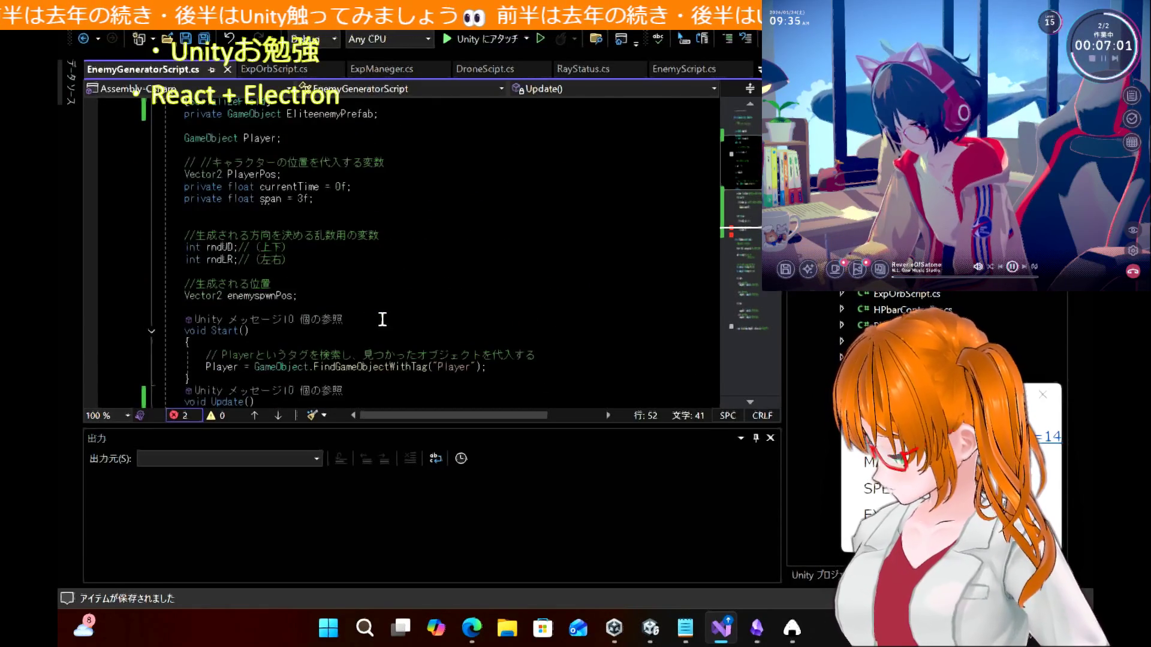
scroll(378, 300, "up", 2)
double_click(354, 190)
scroll(439, 268, "down", 10)
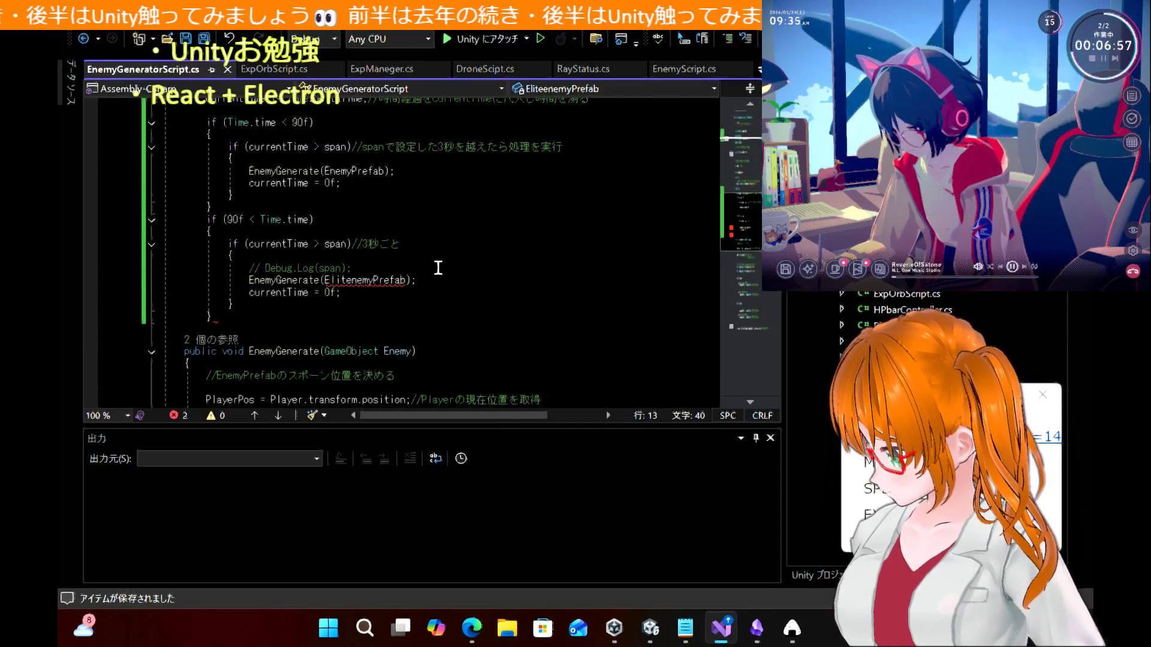
Step: Close Update() with a missing brace and select the misspelled ElitenemyPrefab reference
left_click(322, 324)
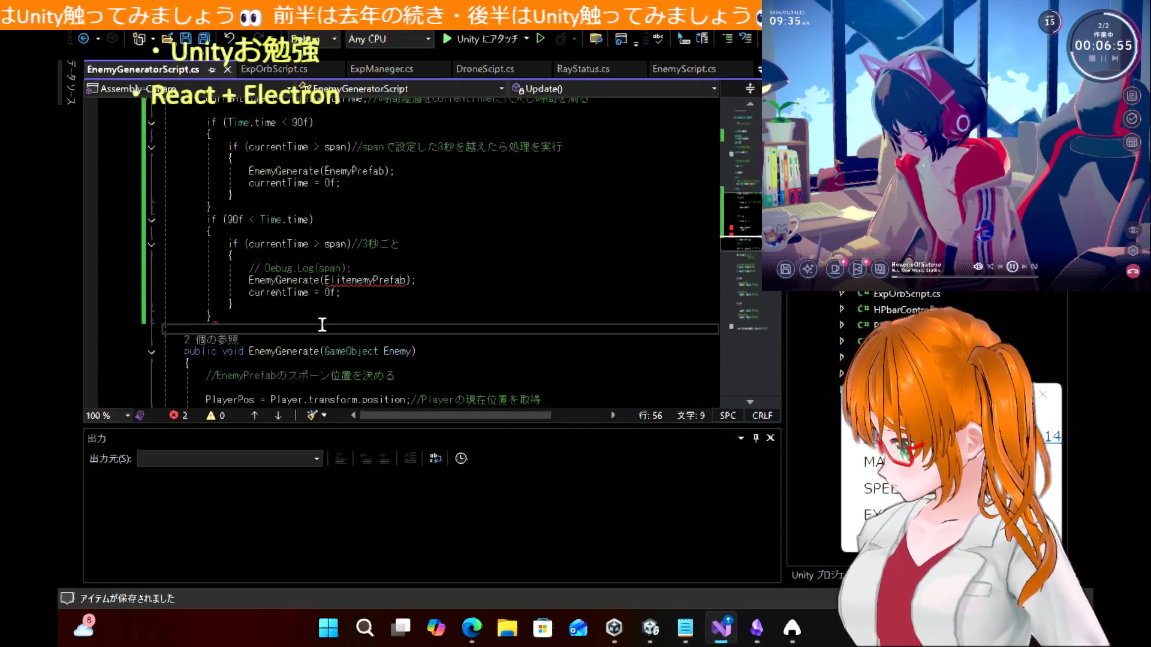
type("}")
key("Return")
scroll(322, 325, "up", 2)
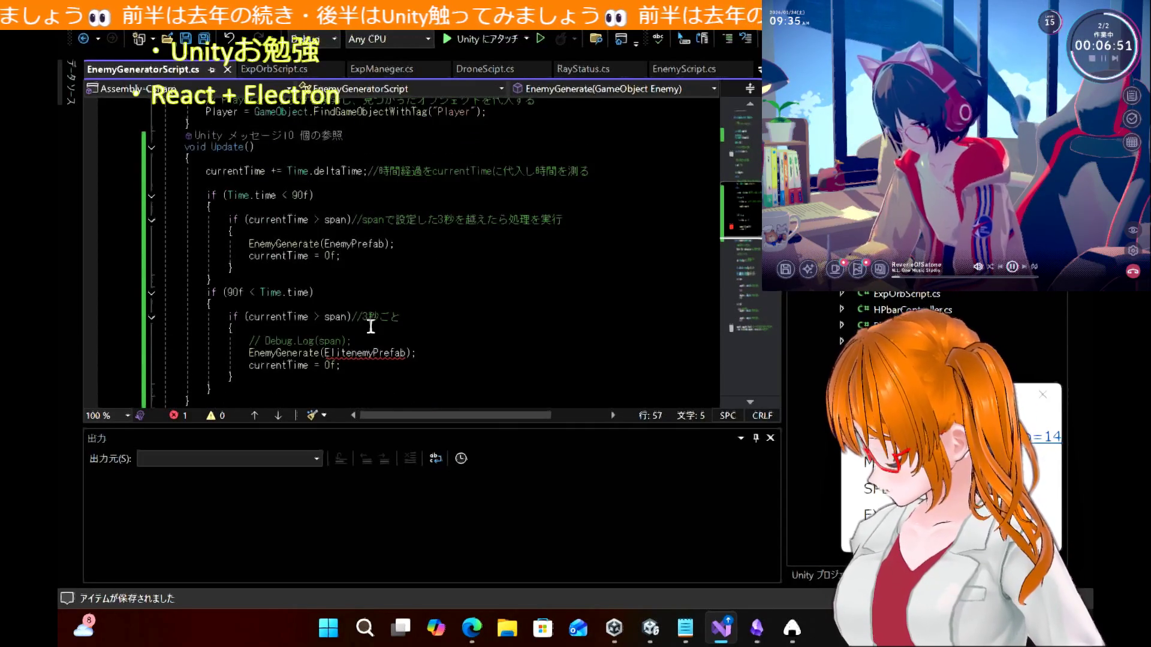
left_click(252, 388)
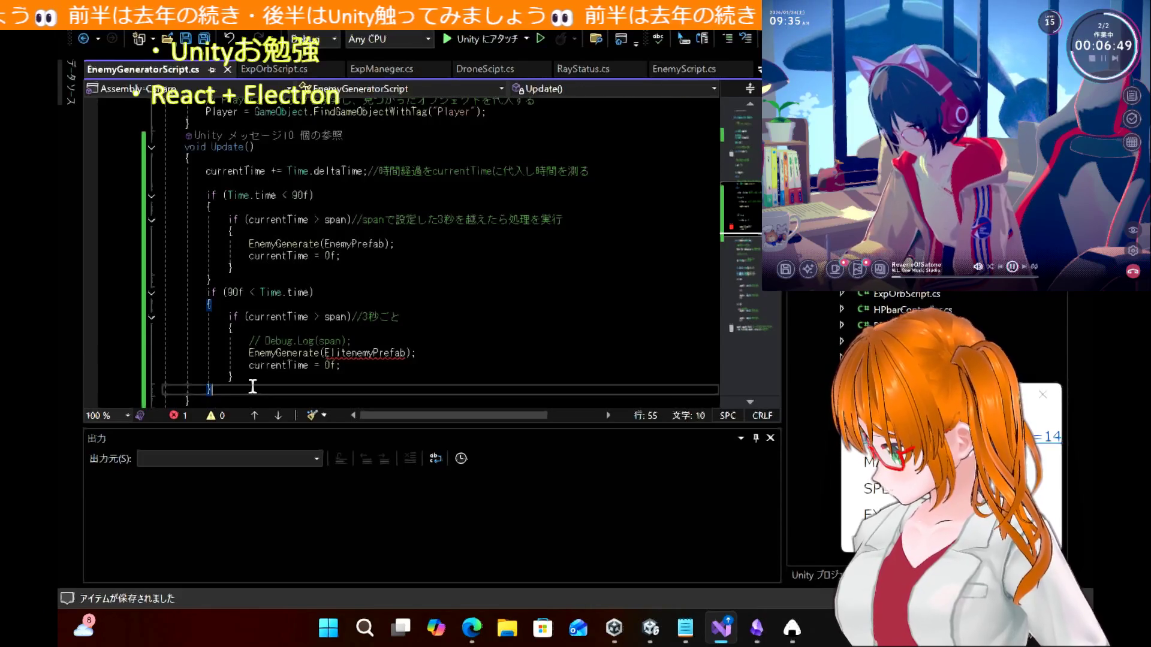
double_click(366, 353)
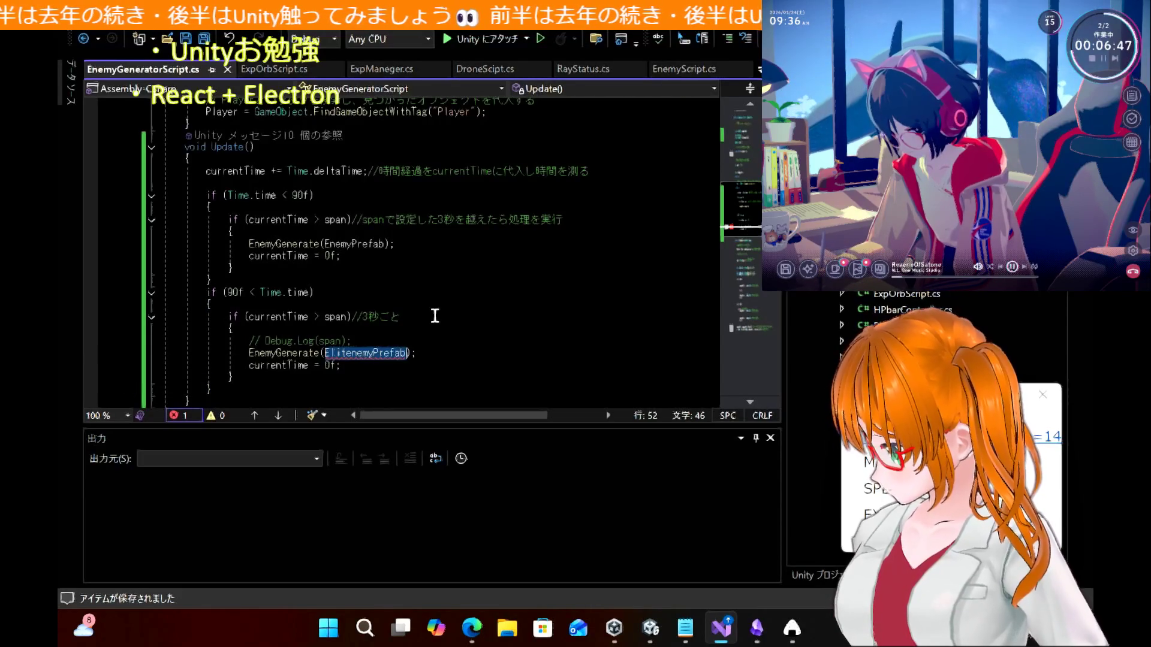
Step: Fix the misspelled ElitenemyPrefab reference in the spawn call by adding the missing e
scroll(435, 316, "up", 9)
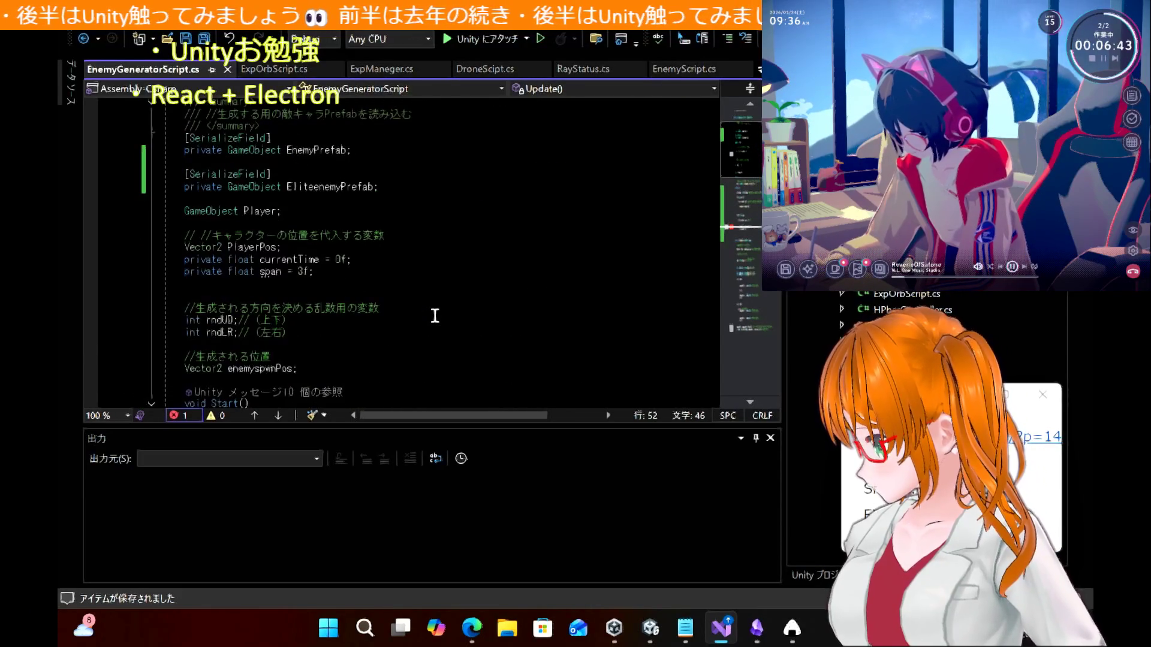
scroll(435, 316, "down", 7)
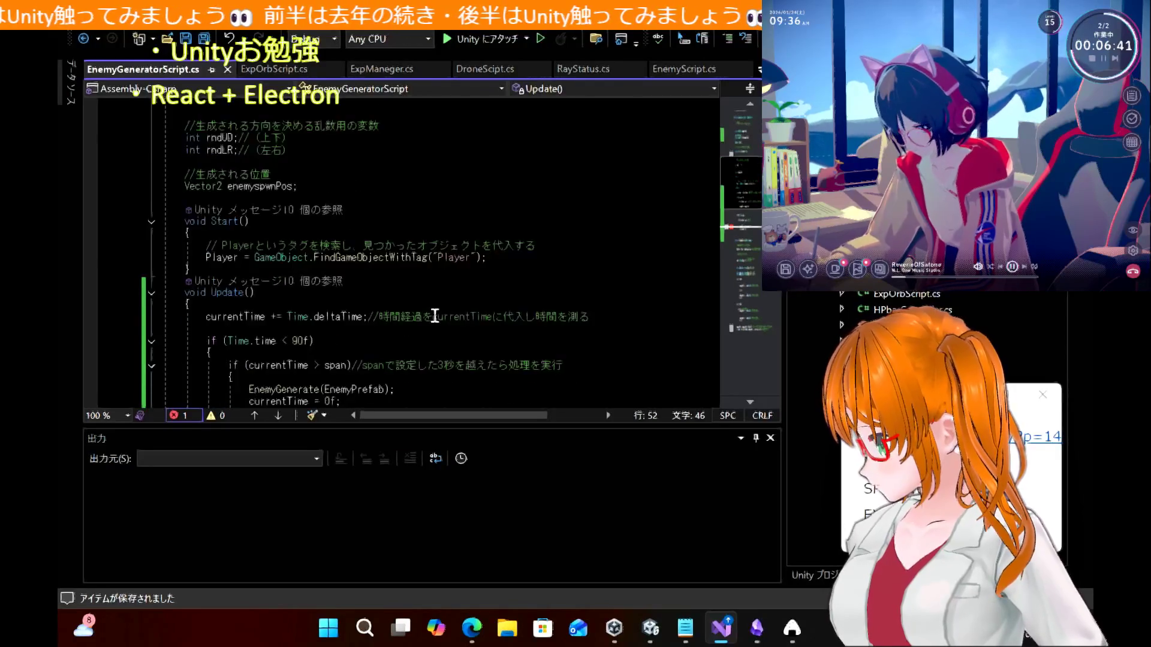
mouse_move(390, 324)
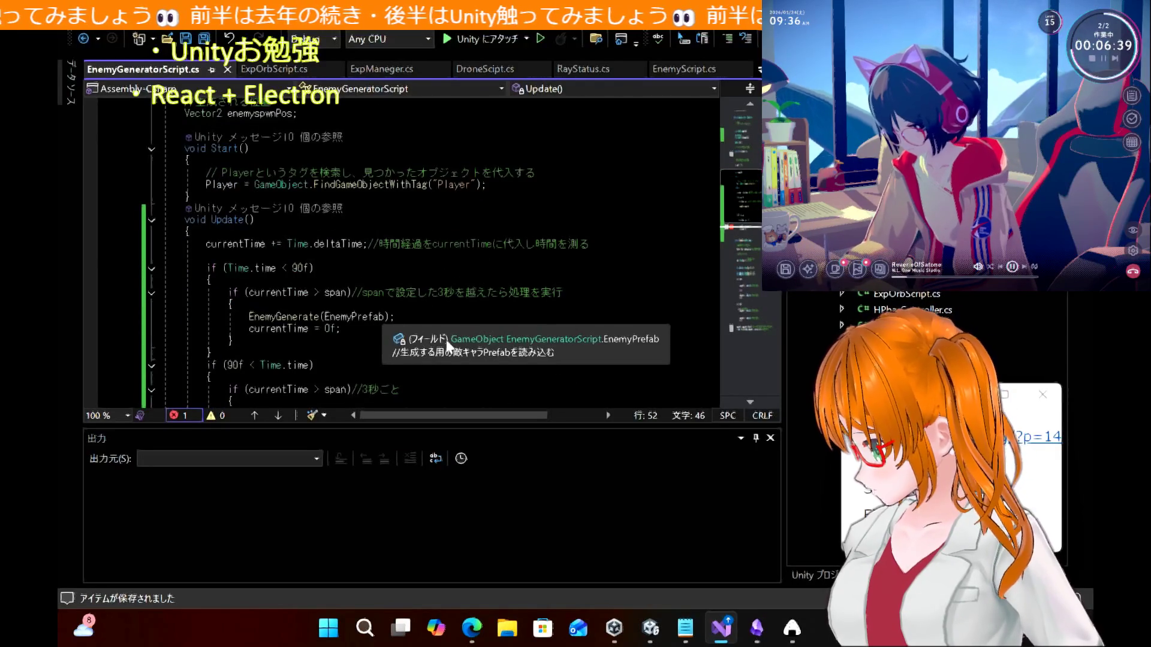
scroll(450, 324, "down", 2)
left_click(450, 317)
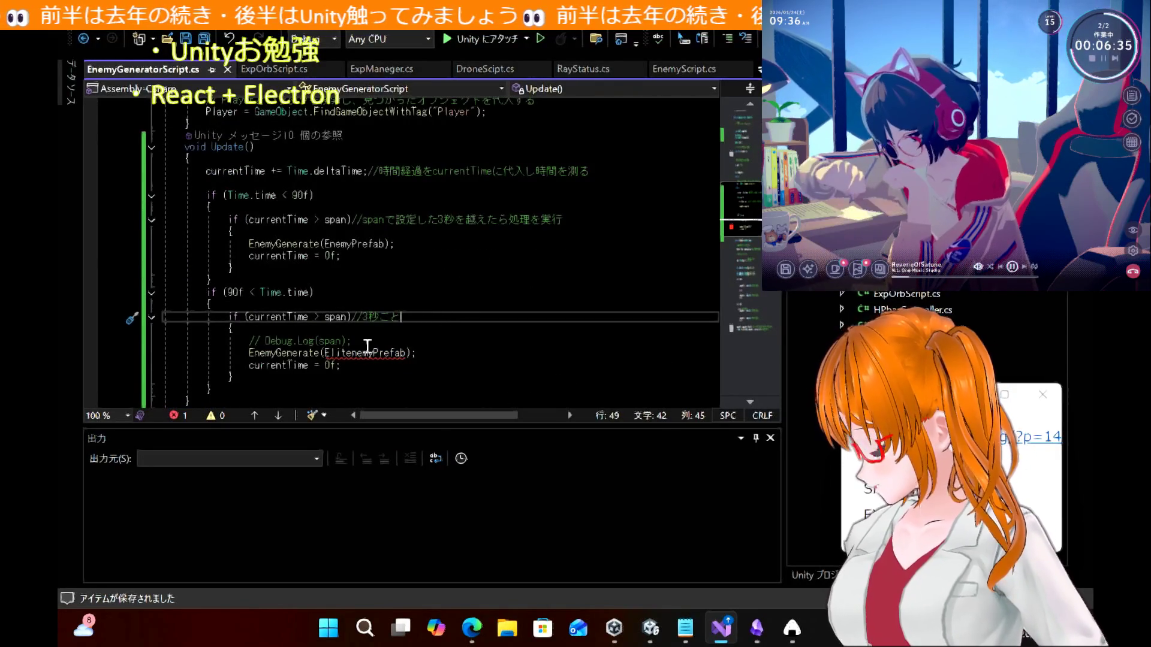
mouse_move(355, 354)
left_click_drag(352, 354, 372, 354)
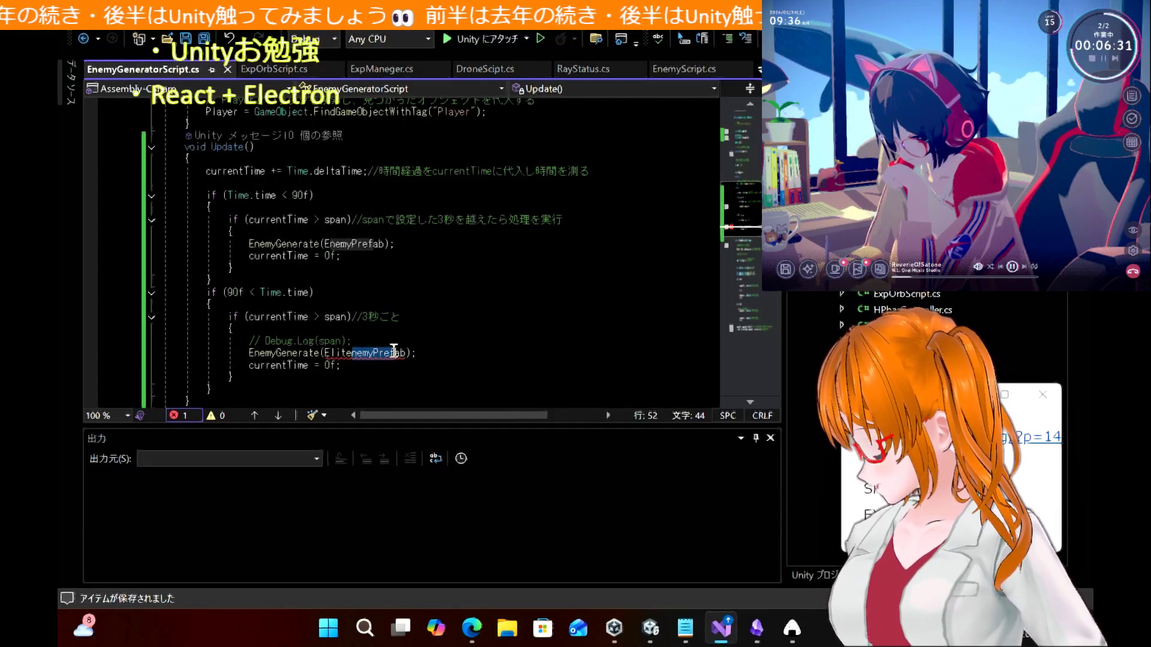
left_click(357, 354)
key("Left")
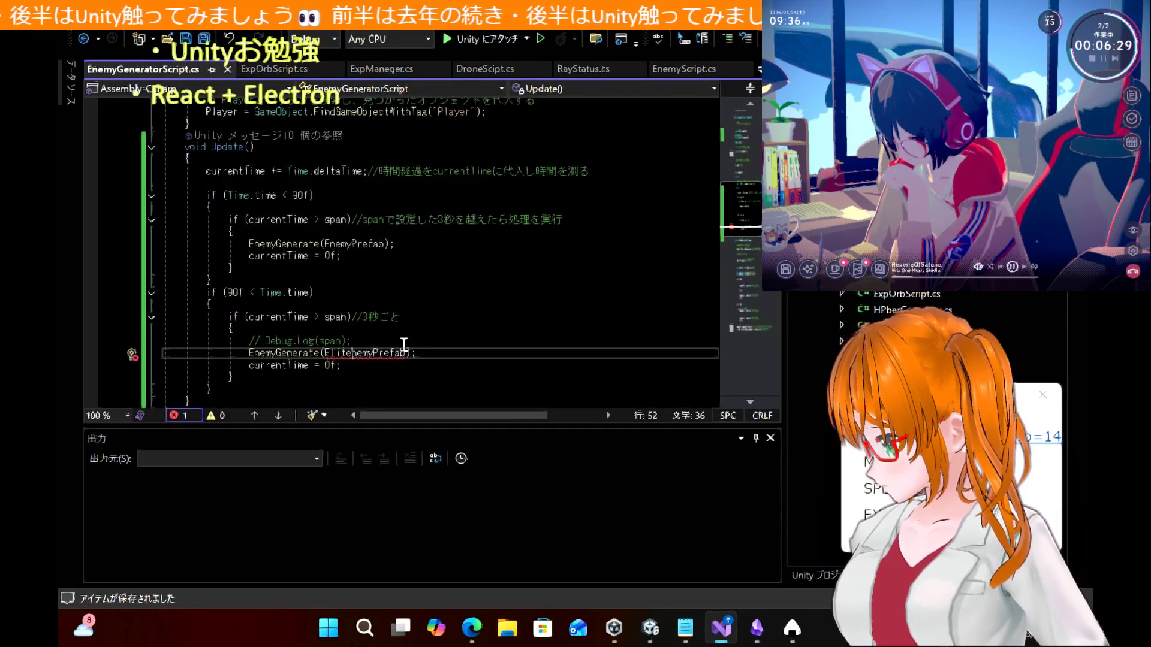
type("e")
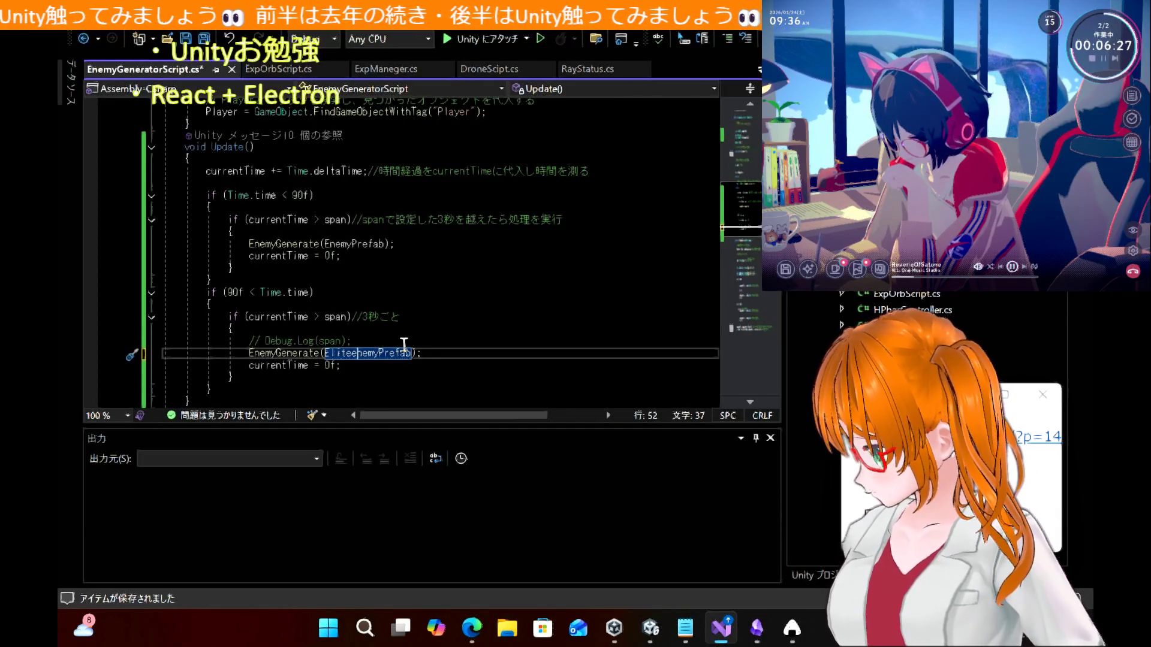
Step: Go to the field's definition, capitalise it to EliteEnemyPrefab and select the new name
key("F12")
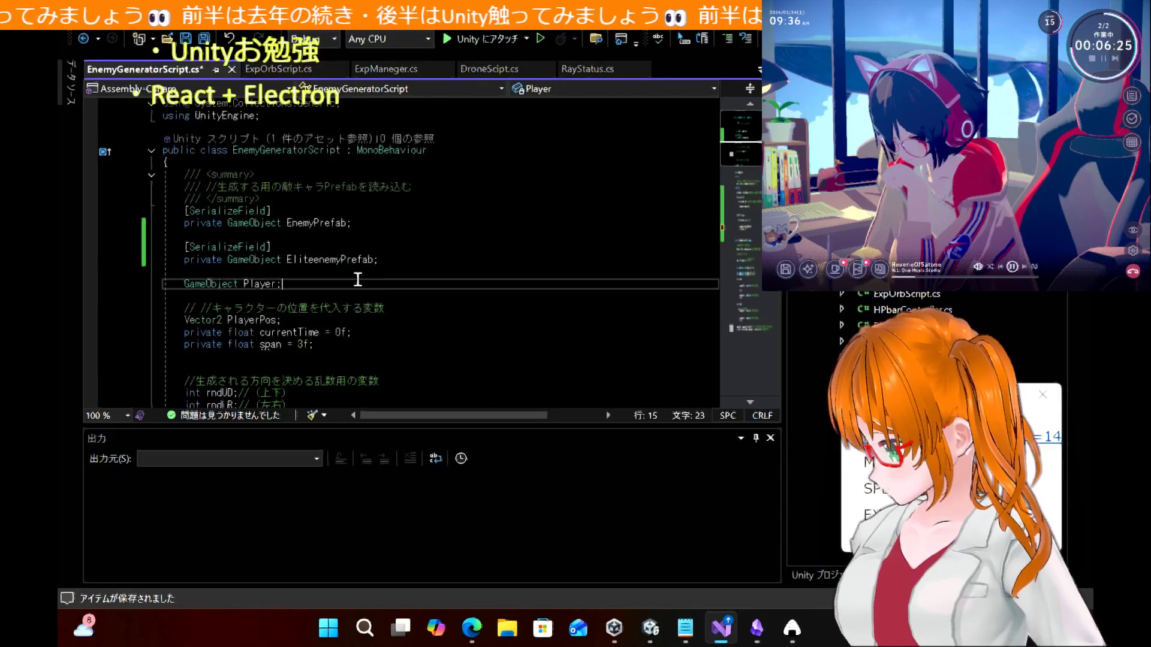
left_click(336, 262)
key("BackSpace")
type("E")
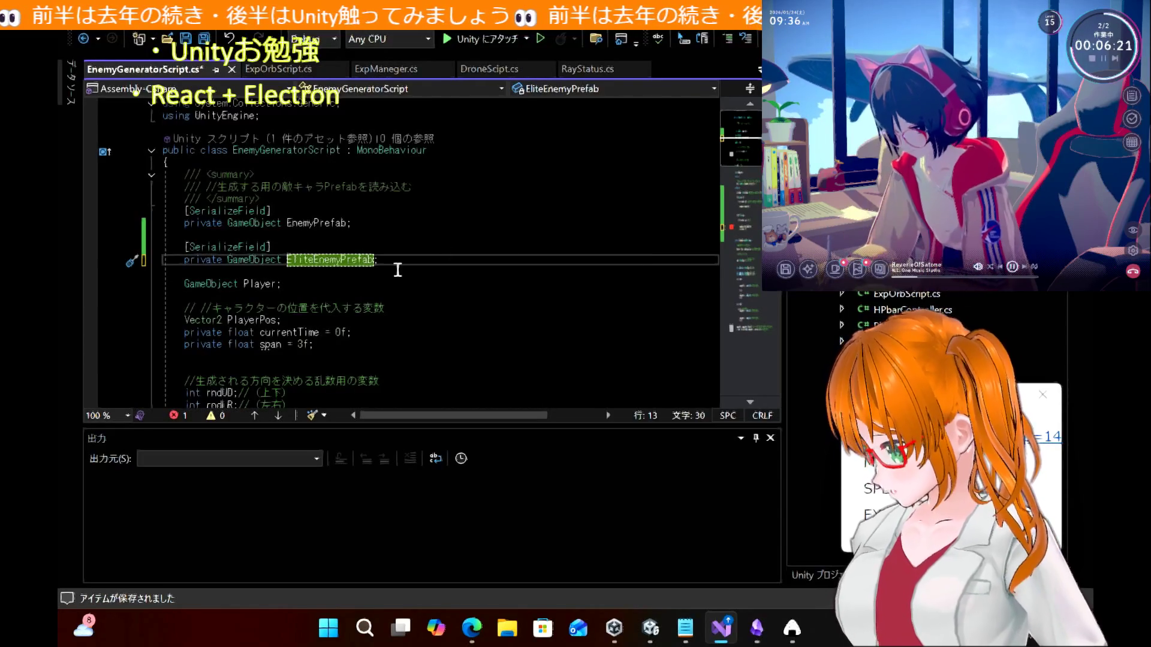
left_click(397, 270)
left_click(340, 258)
double_click(340, 259)
key("ctrl+c")
Step: Paste EliteEnemyPrefab over the spawn call's reference and save the script
scroll(430, 222, "down", 10)
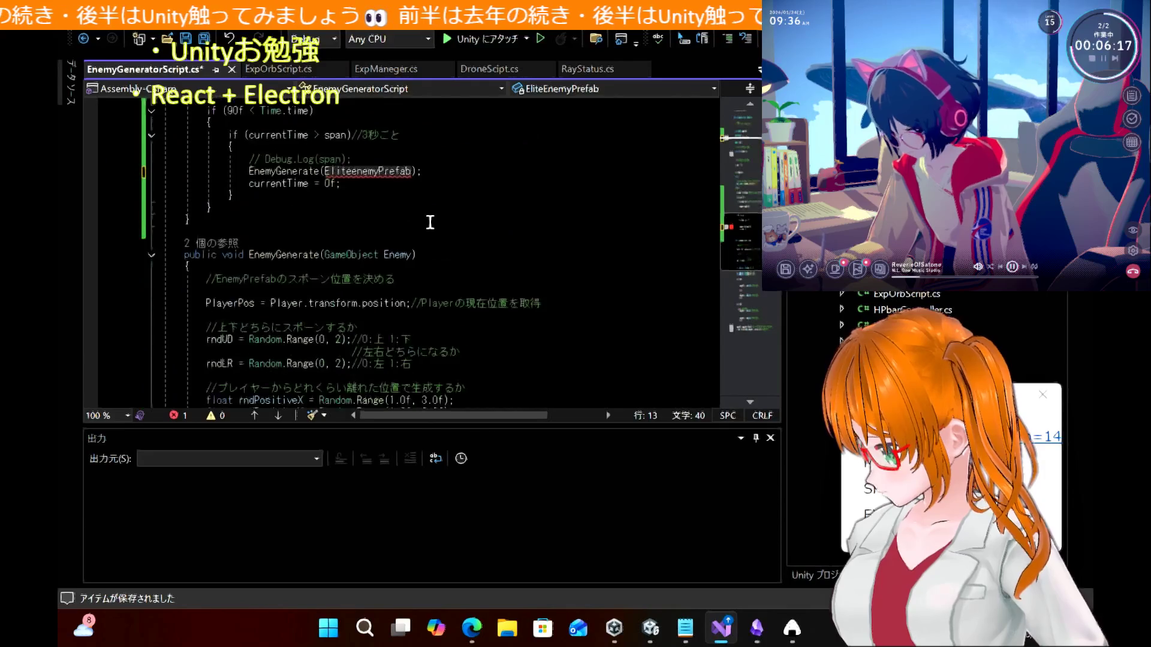
double_click(381, 172)
key("ctrl+v")
key("ctrl+s")
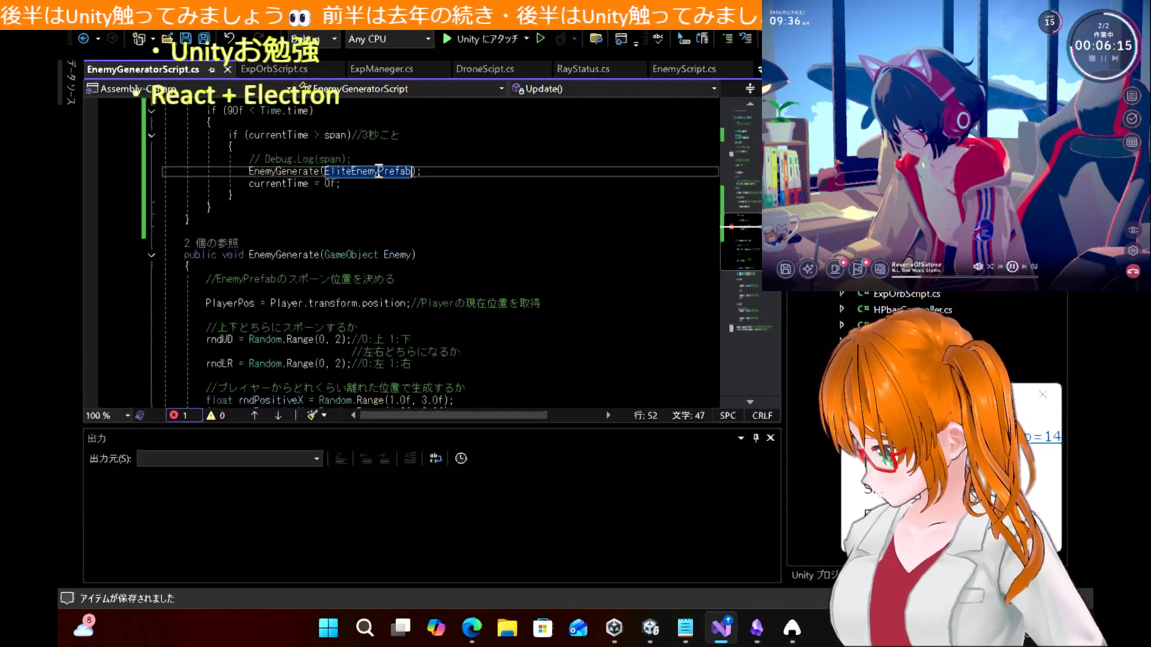
Step: Select the Debug.Log(span); statement text to take over to the Obsidian notes
scroll(490, 184, "up", 1)
scroll(490, 184, "up", 1)
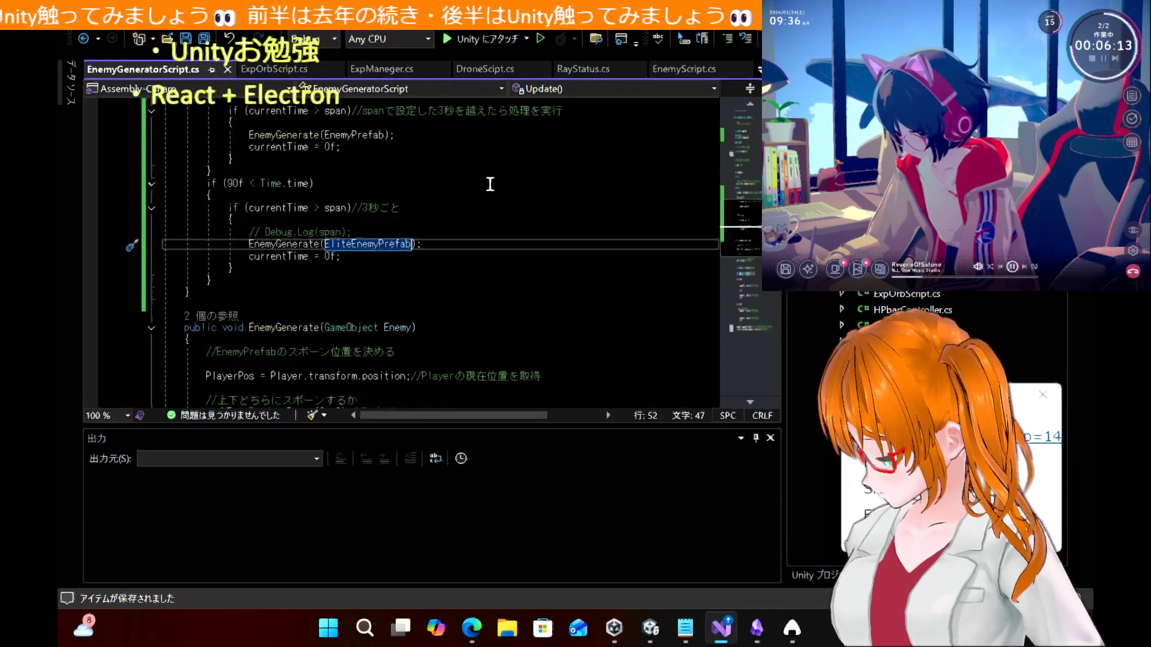
left_click(272, 234)
left_click_drag(267, 233, 356, 230)
key("ctrl+c")
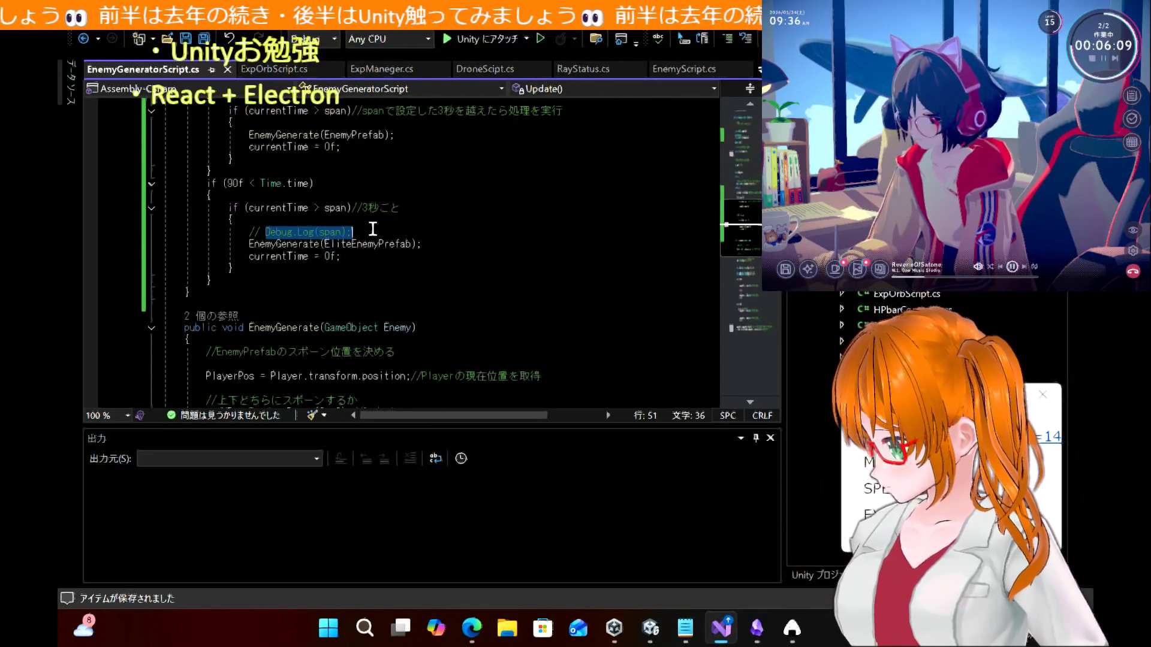
left_click(757, 629)
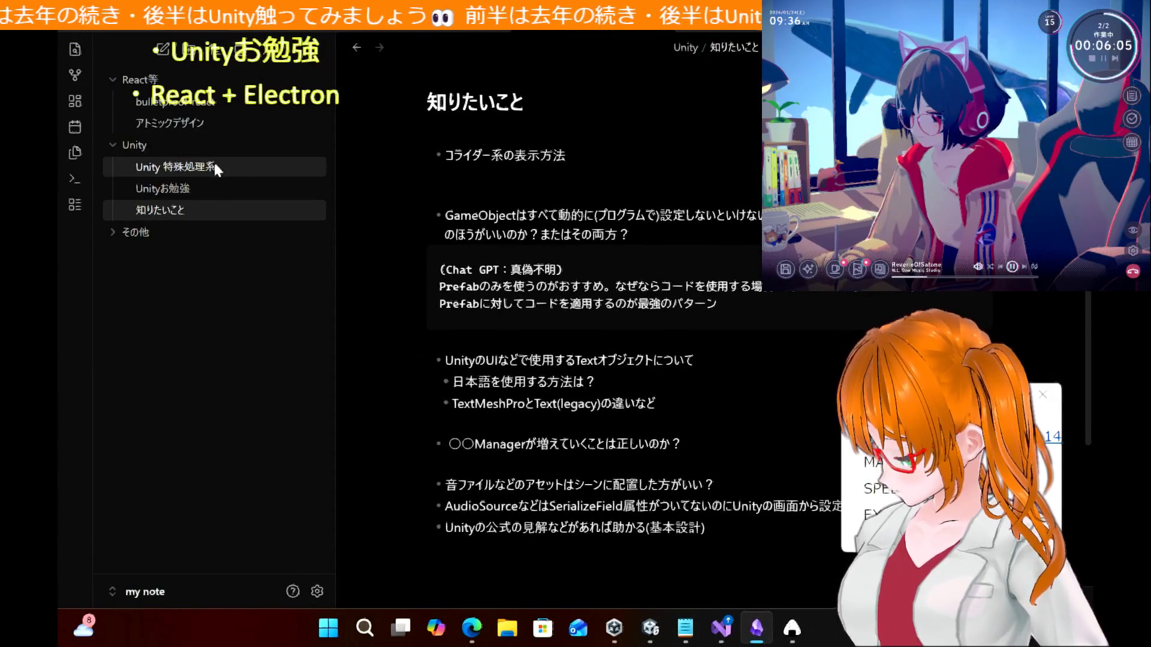
Step: In the Unityお勉強 note, add a '# デバッグ' heading with Debug.Log(span); pasted in a code block
left_click(215, 187)
scroll(395, 366, "down", 15)
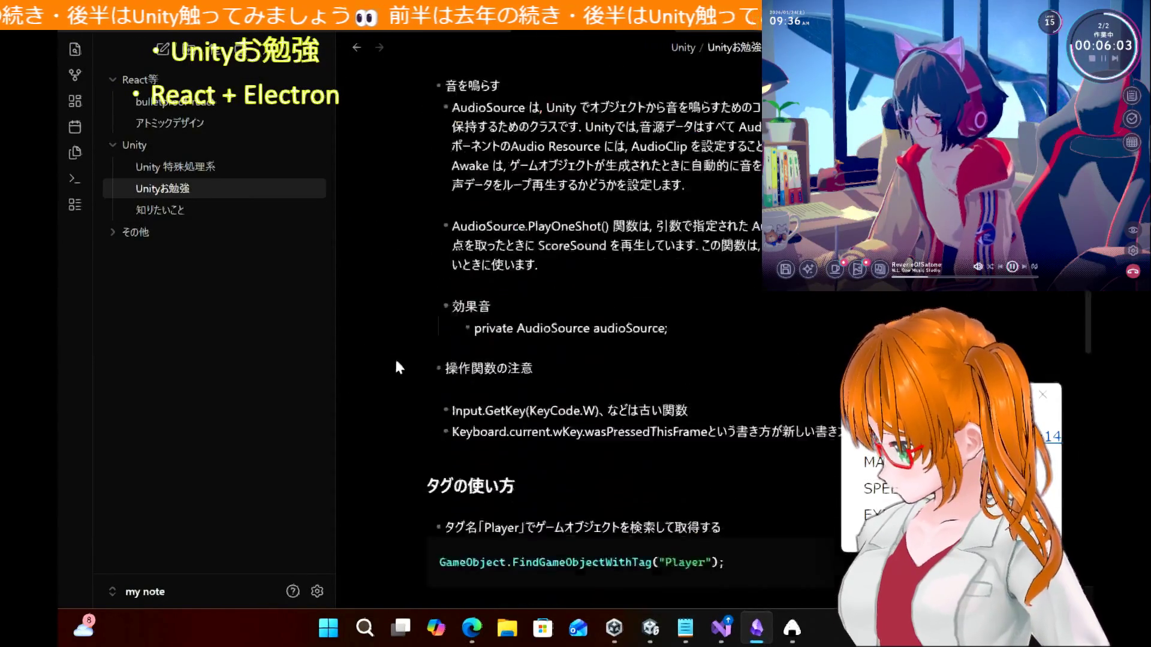
scroll(396, 363, "down", 20)
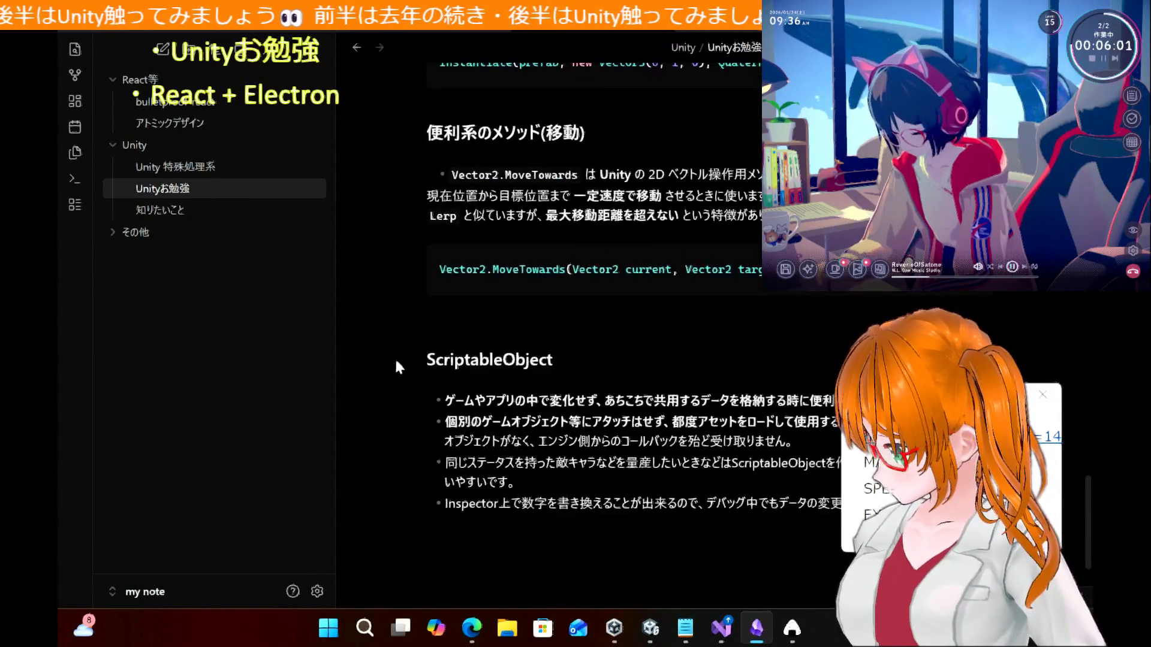
scroll(396, 366, "down", 3)
scroll(396, 366, "up", 7)
scroll(396, 367, "down", 4)
scroll(396, 366, "down", 3)
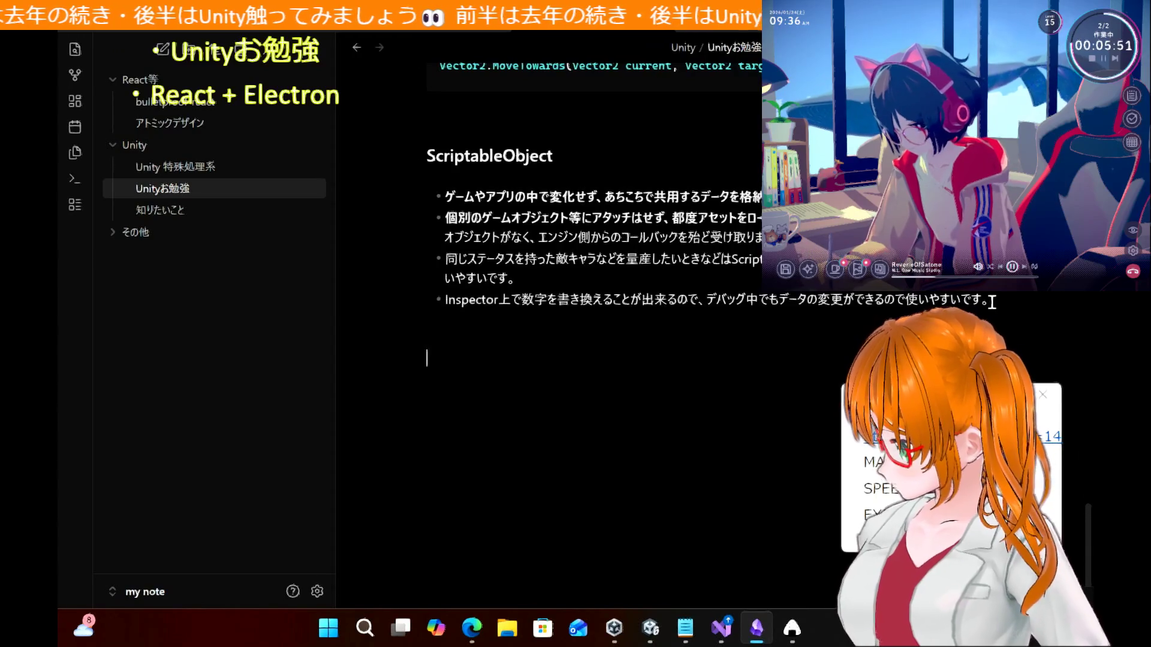
type("##")
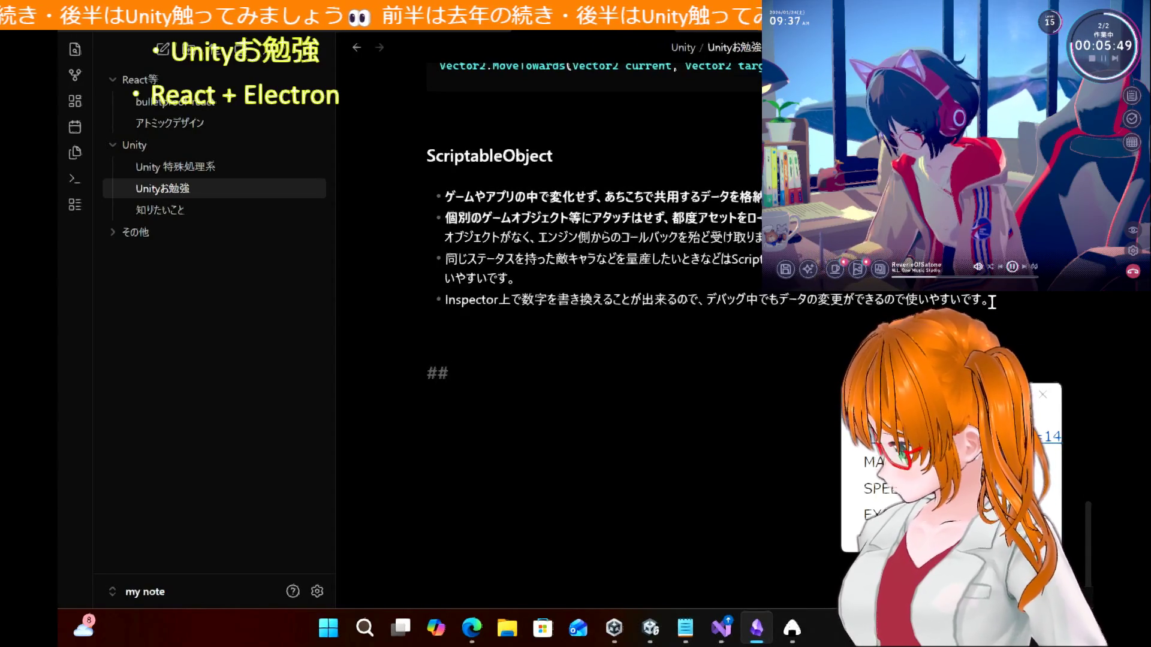
type(" デバッグ")
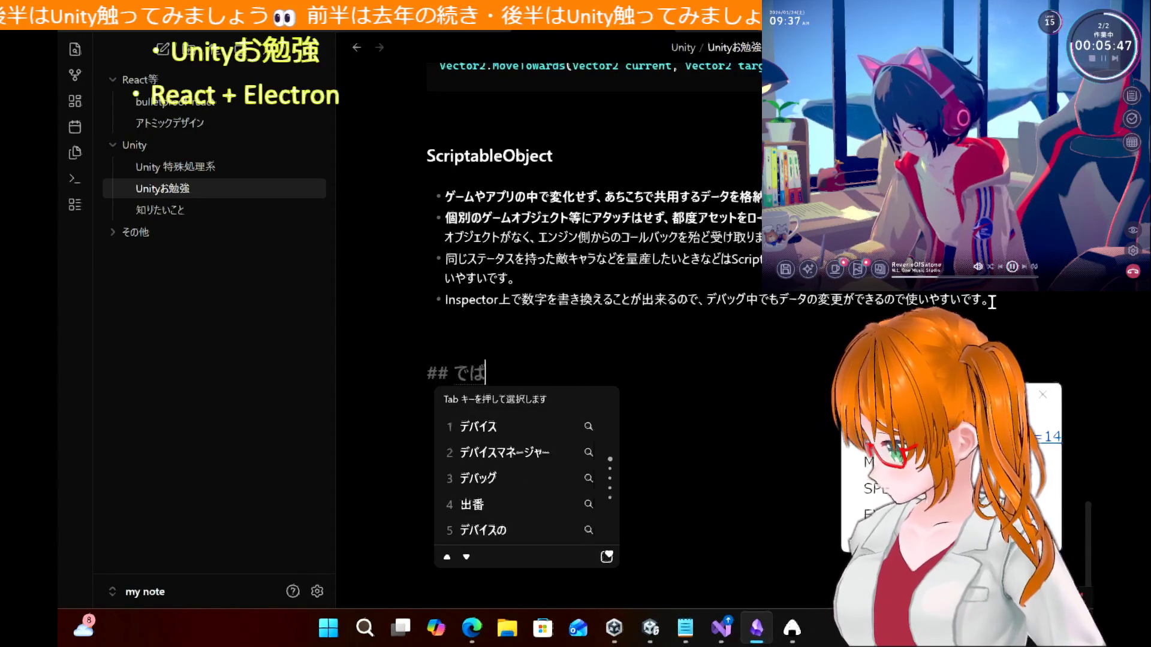
key("Return")
key("Return")
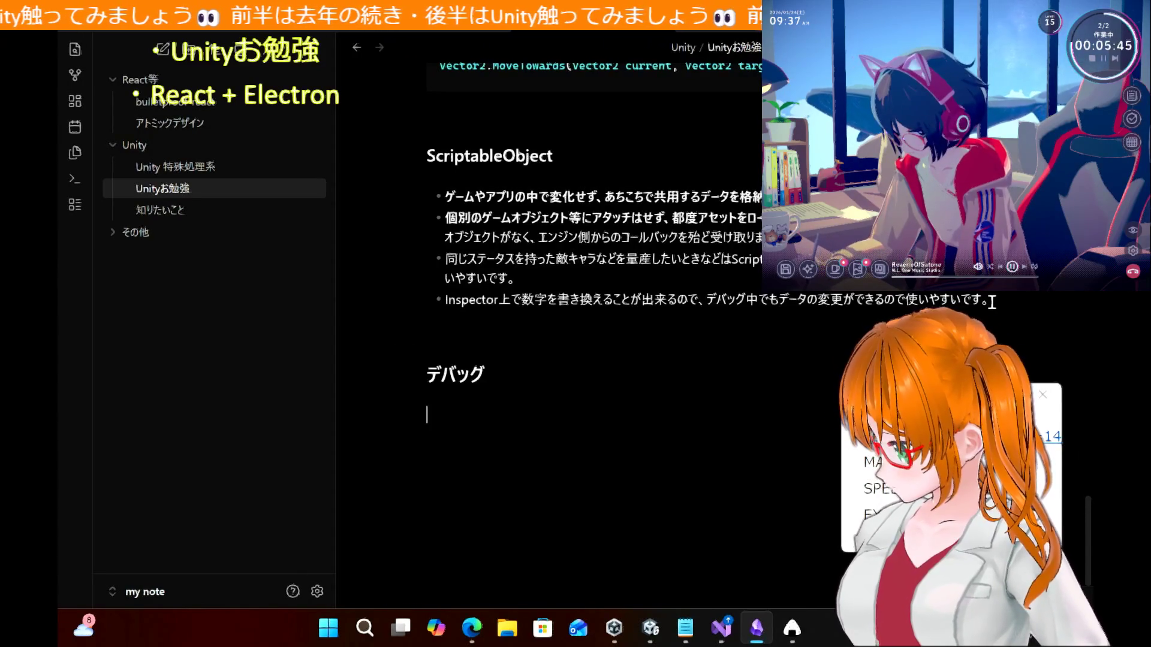
type("``")
key("Return")
key("ctrl+v")
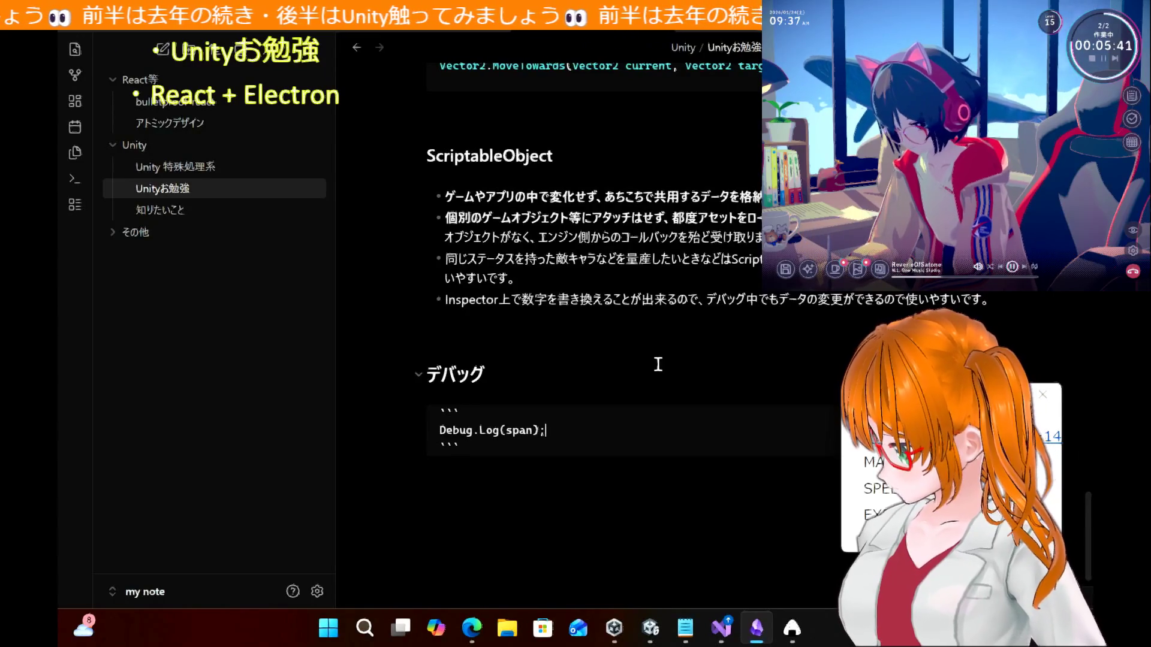
Step: Write 'Debug.LogでUnity上に情報を表示できる。' on the line under the デバッグ heading
left_click(625, 390)
type("で")
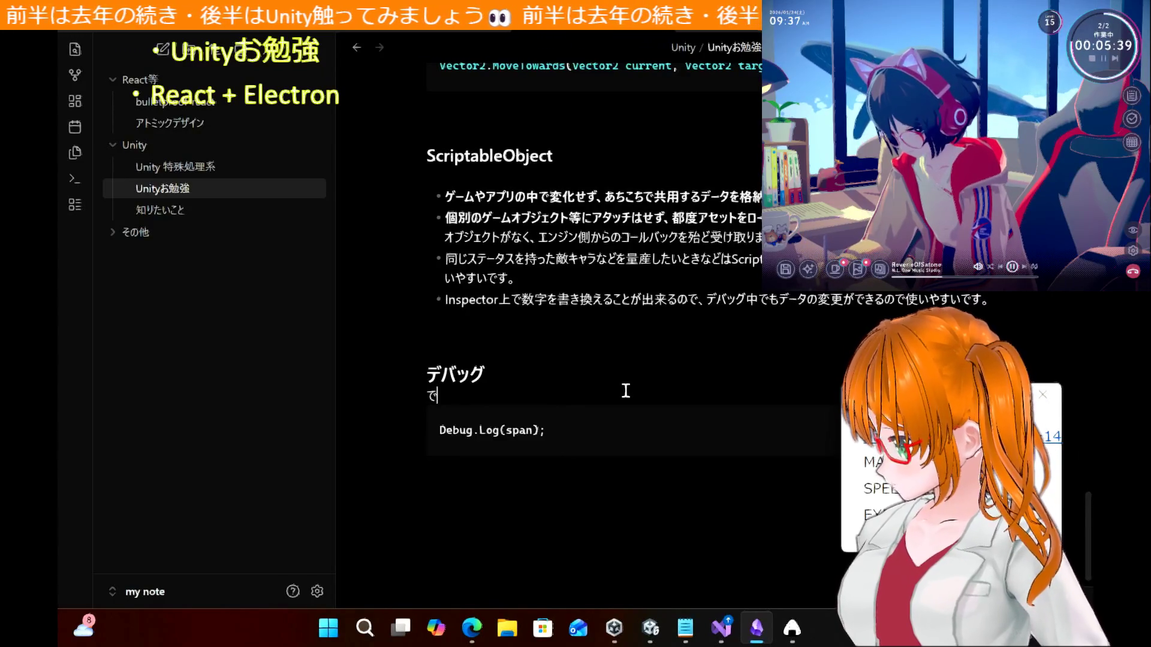
key("ctrl+v")
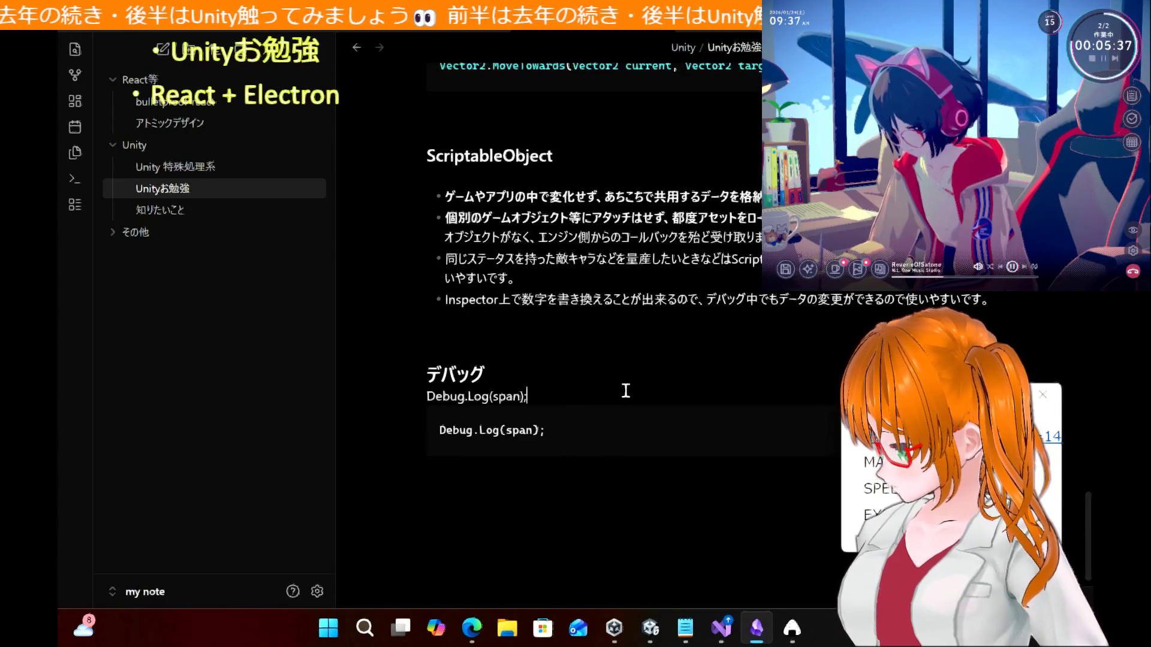
key("BackSpace")
key("BackSpace")
key("BackSpace")
type("d d")
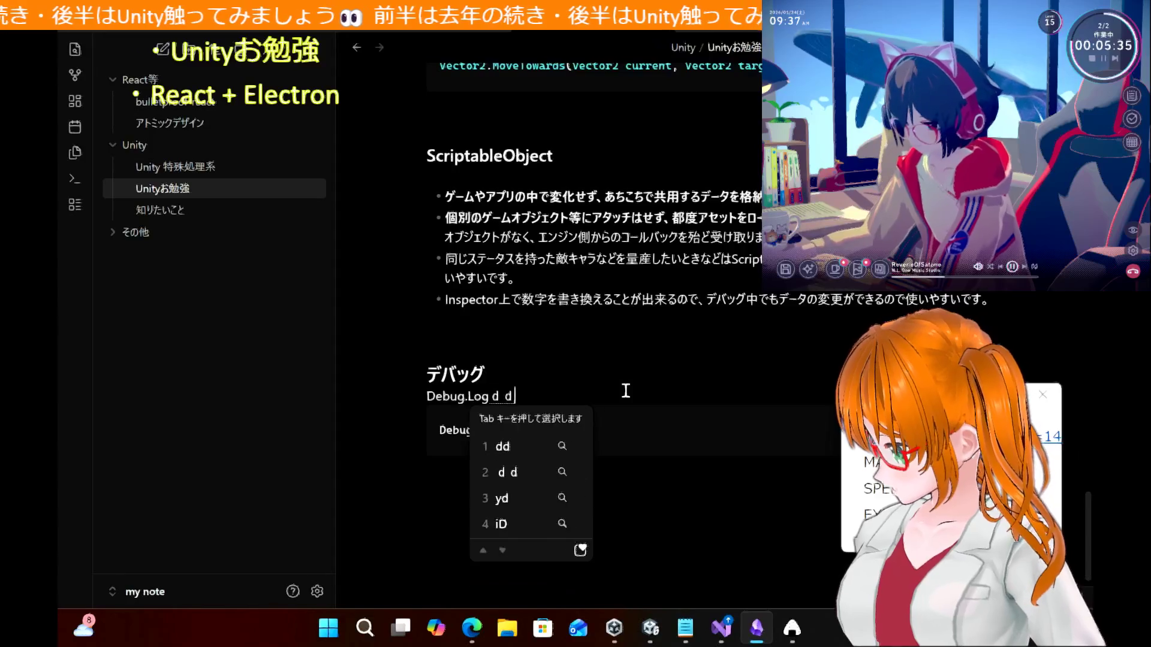
key("BackSpace")
key("BackSpace")
key("BackSpace")
type("で")
key("Return")
type("ity上に")
key("Return")
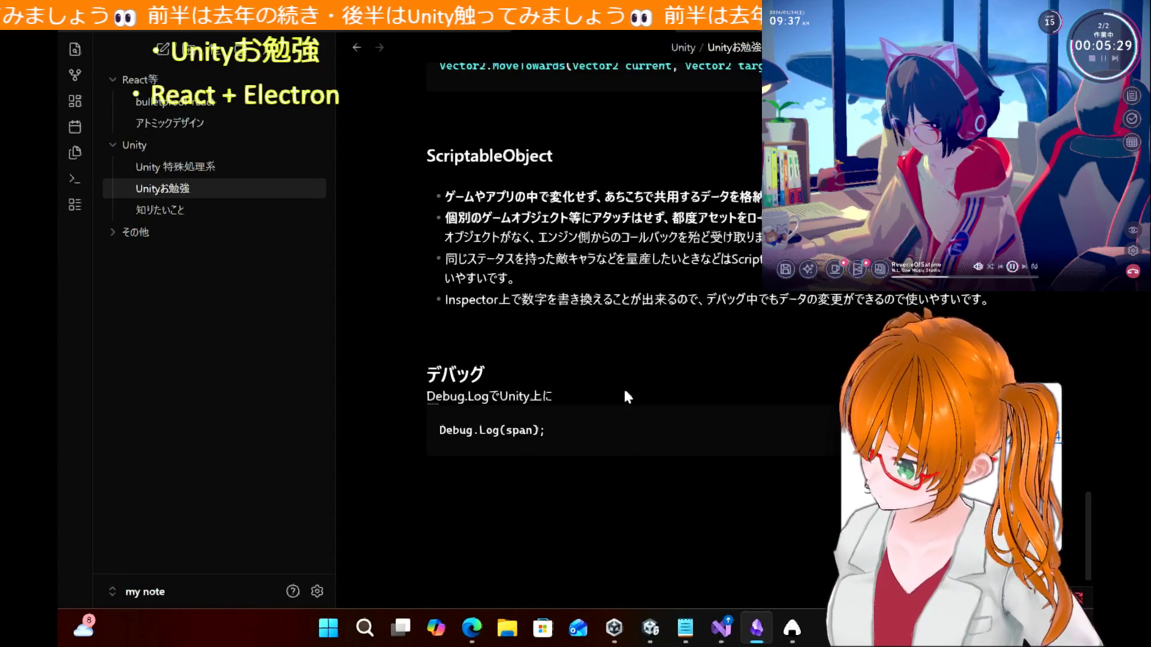
type("情報を")
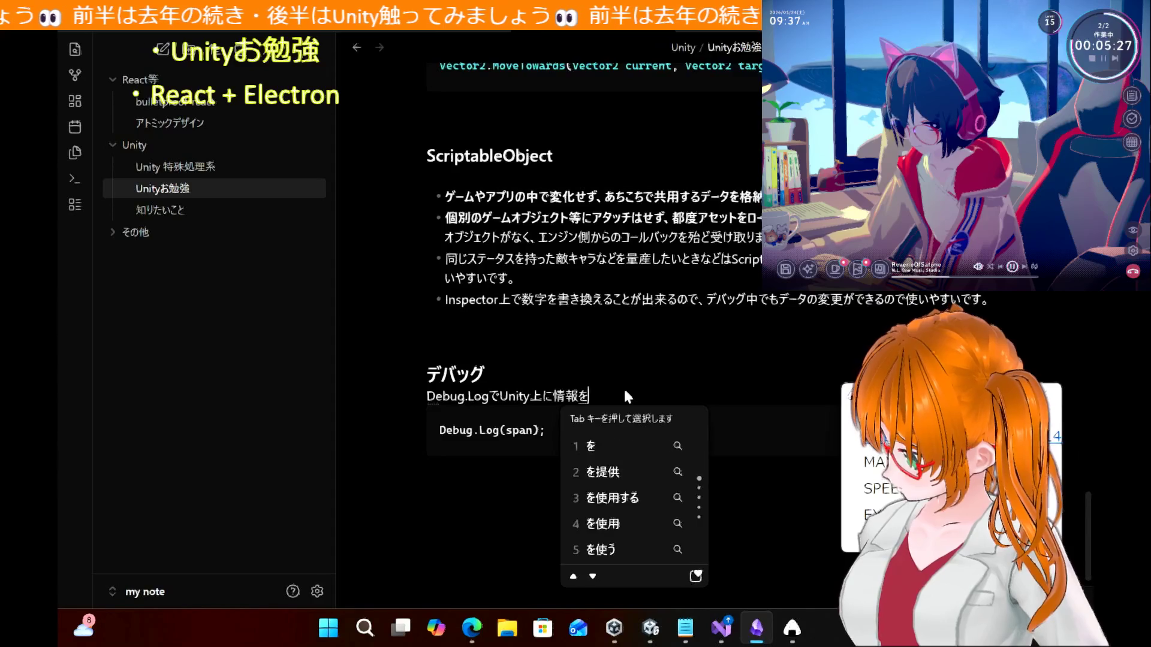
type("ひょうじできる")
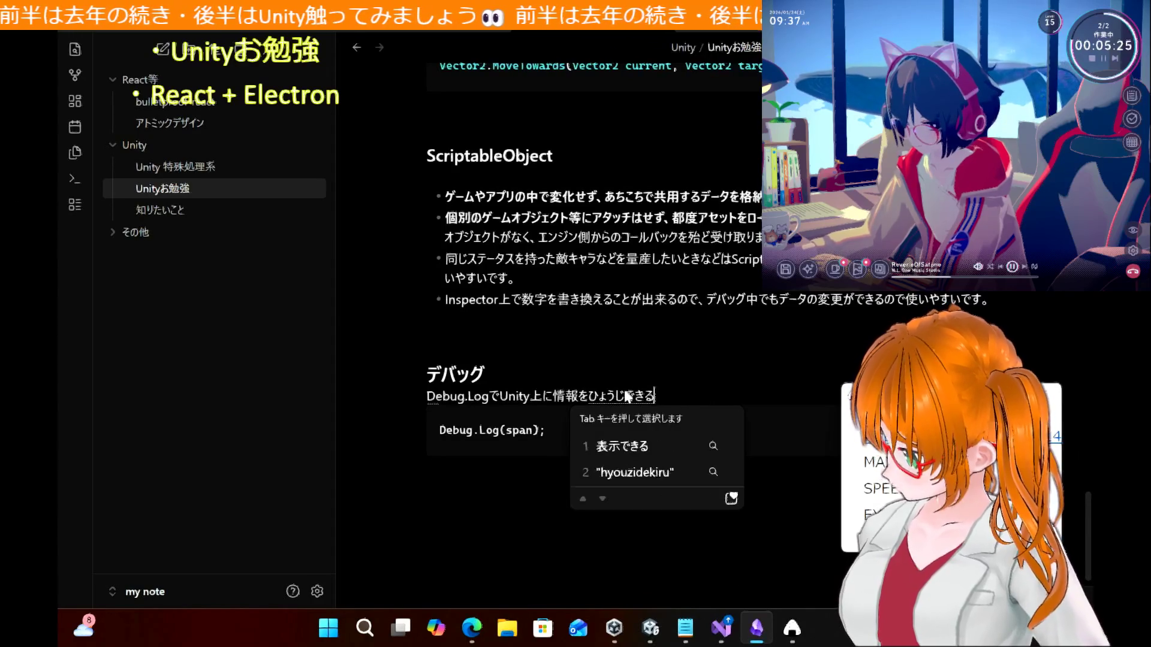
key("space")
type("。")
key("Return")
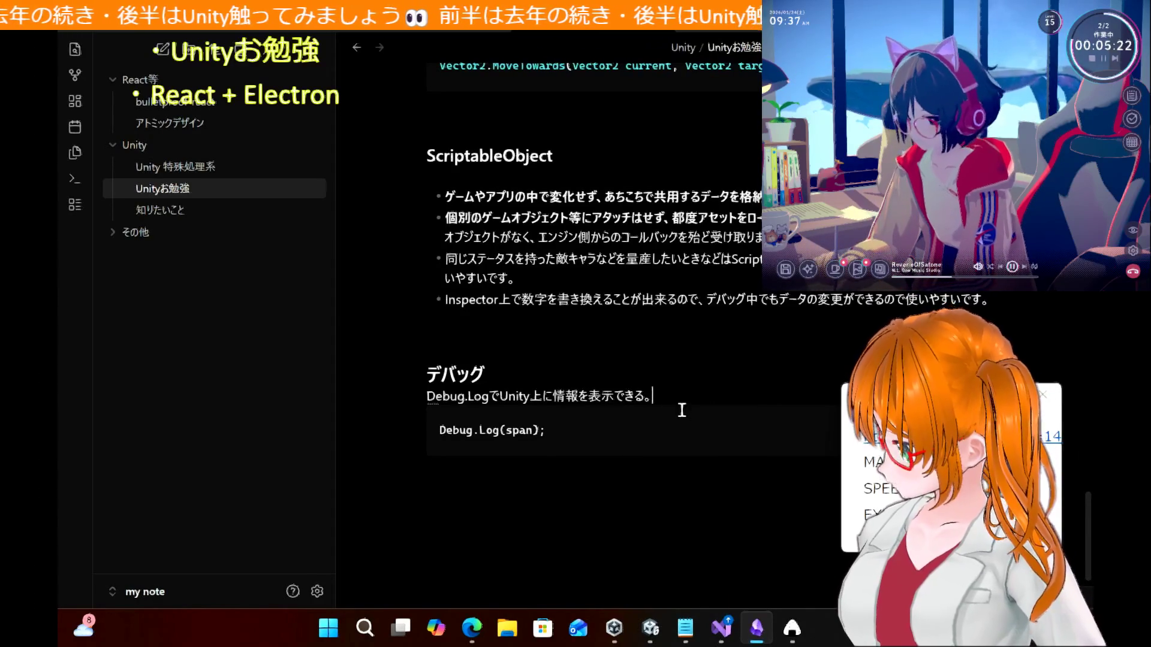
Step: Open the 知りたいこと note and start the last bullet with 'UnityのDedeb.Logで'
left_click(185, 210)
scroll(473, 325, "down", 4)
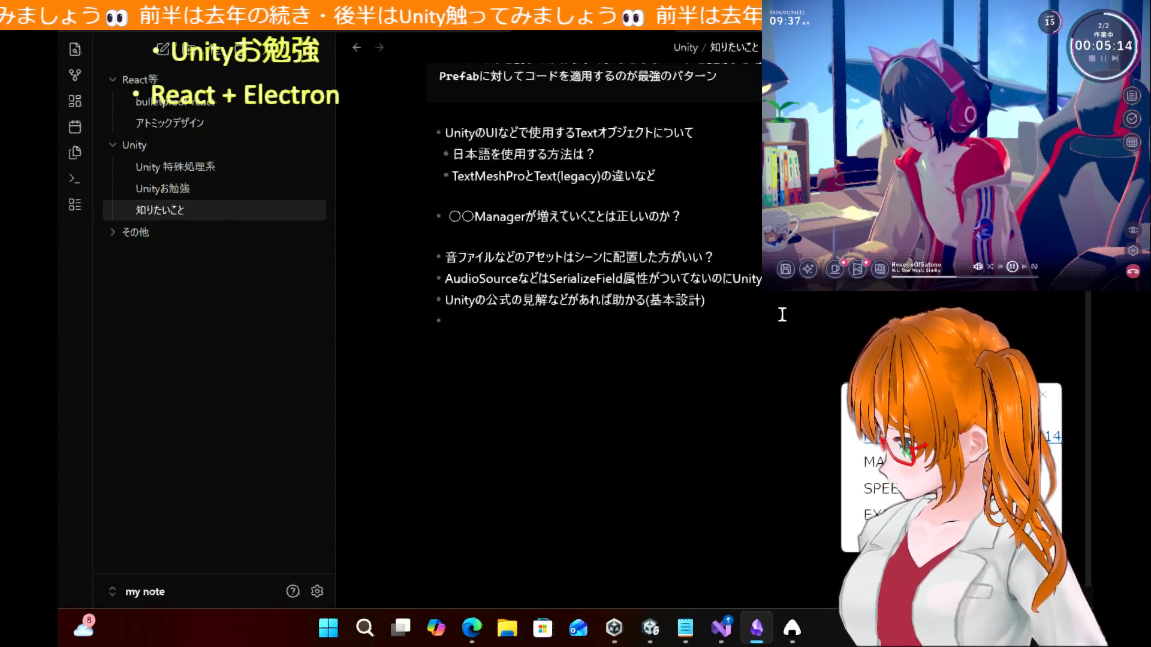
type("Unityの")
key("Return")
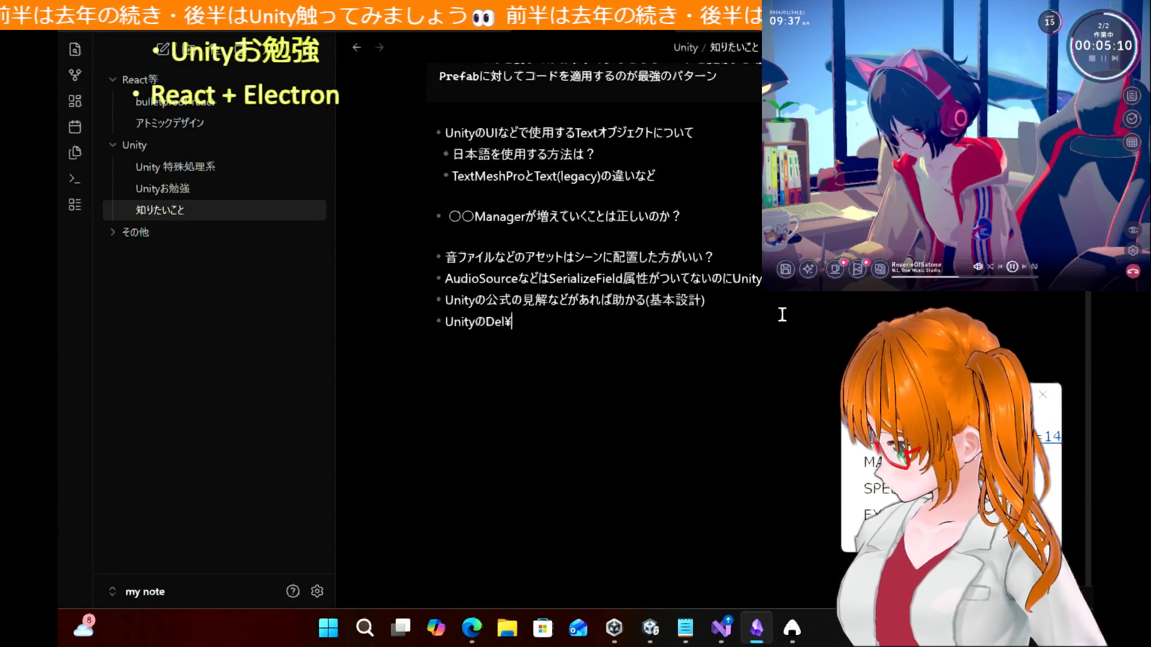
type("eb")
type(">")
type("ogで")
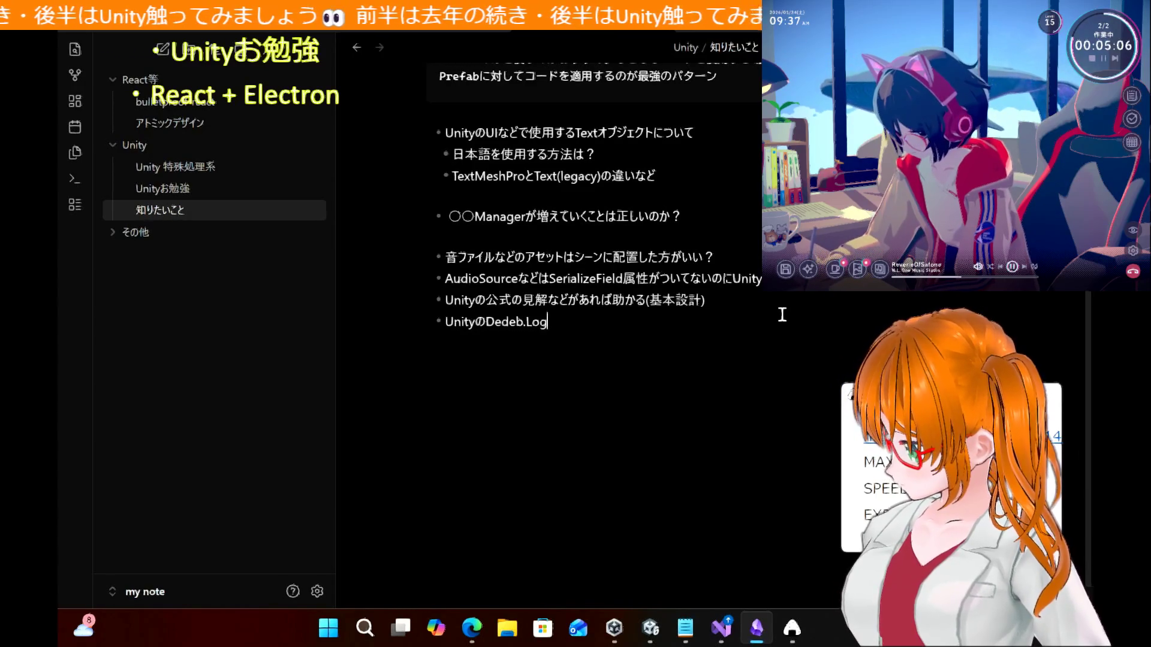
key("Return")
Step: Finish the bullet with '効果的な使い方など', then return to the Visual Studio script
type("hyo")
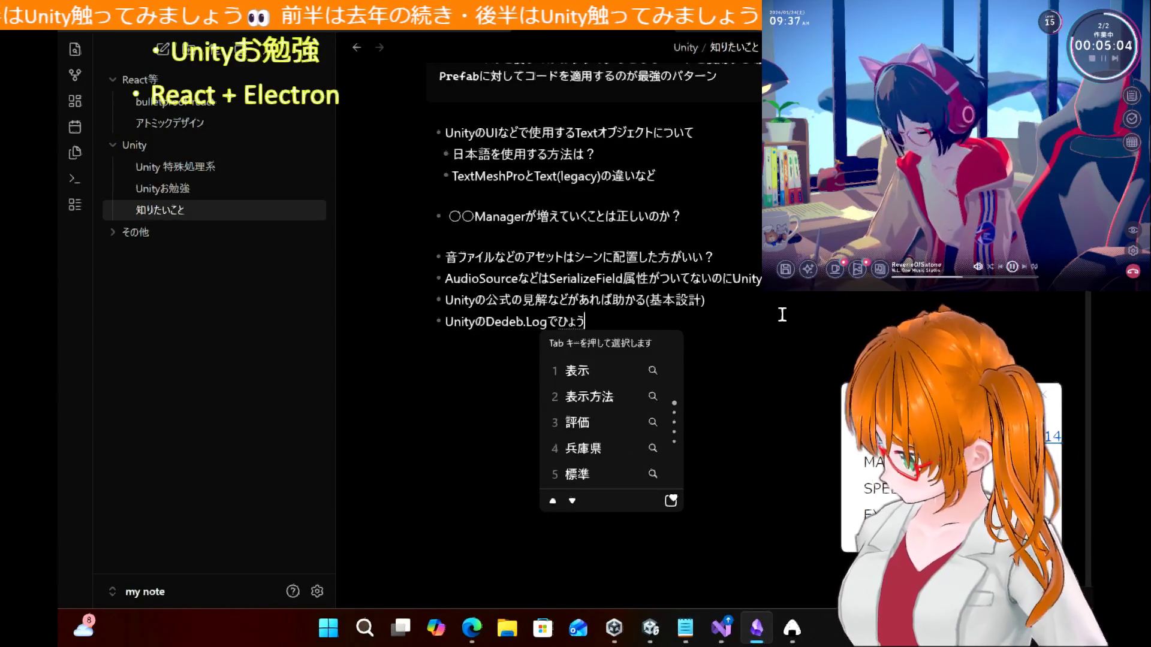
key("BackSpace")
key("BackSpace")
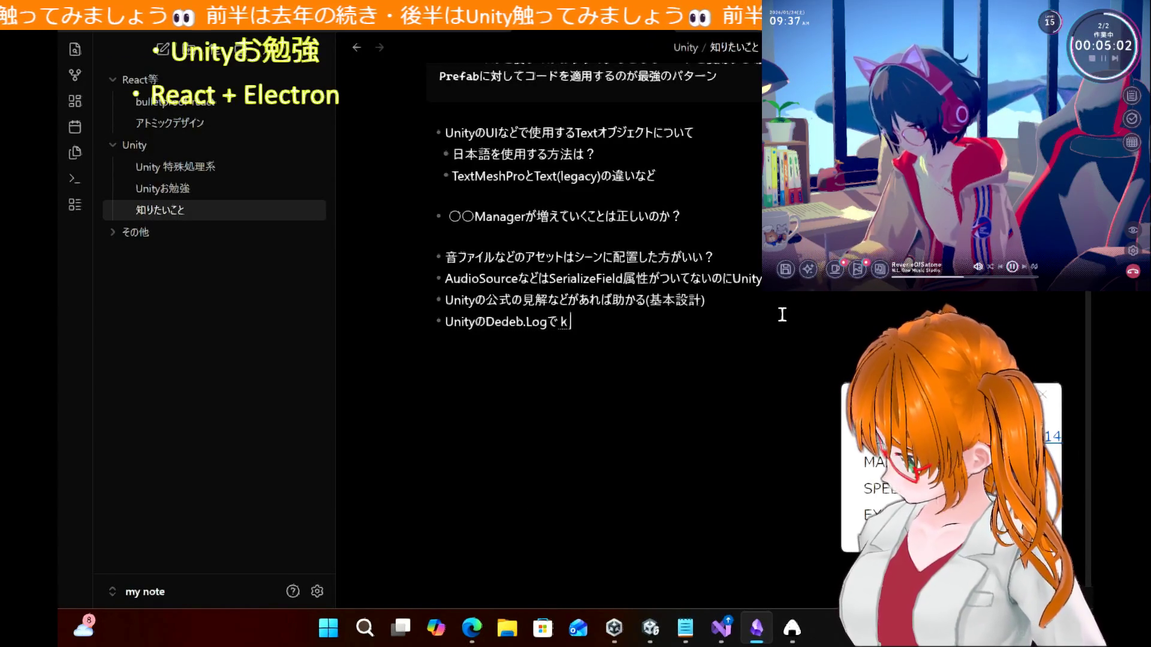
type("koukatekina")
key("space")
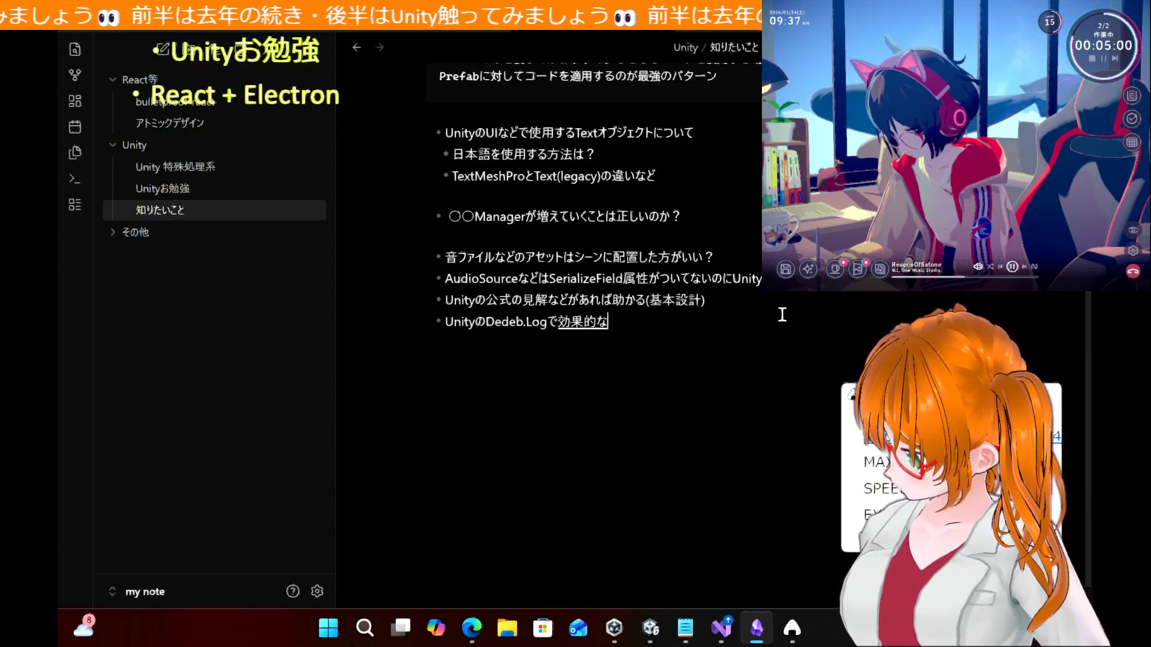
type("tsukaikata")
key("space")
type("nado")
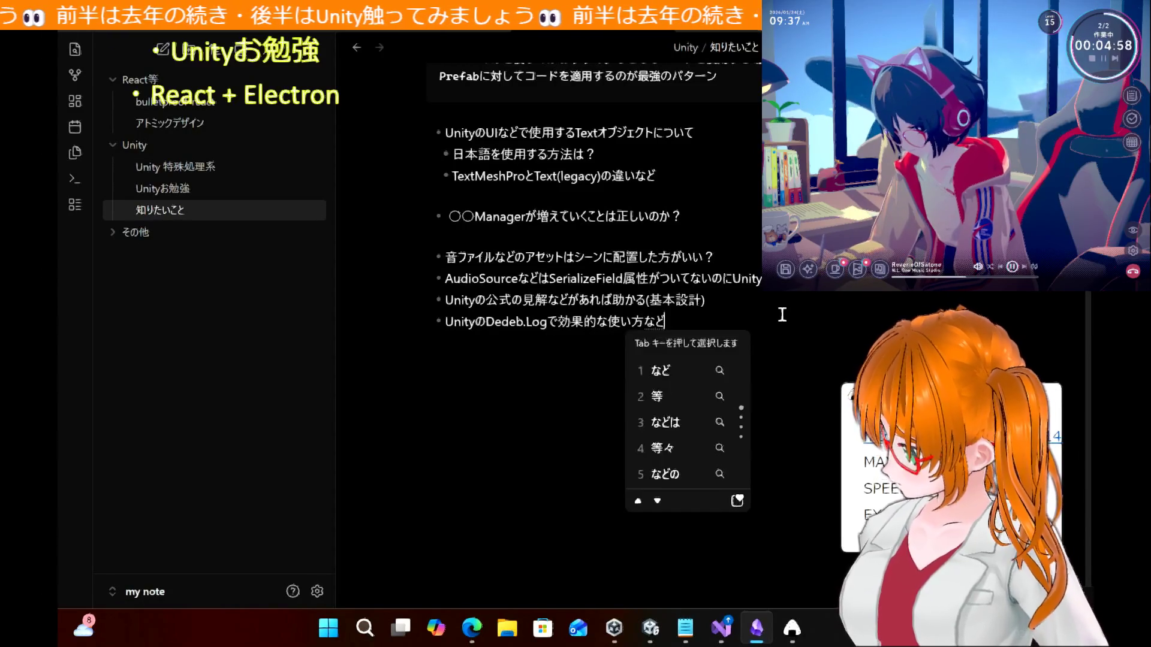
key("Return")
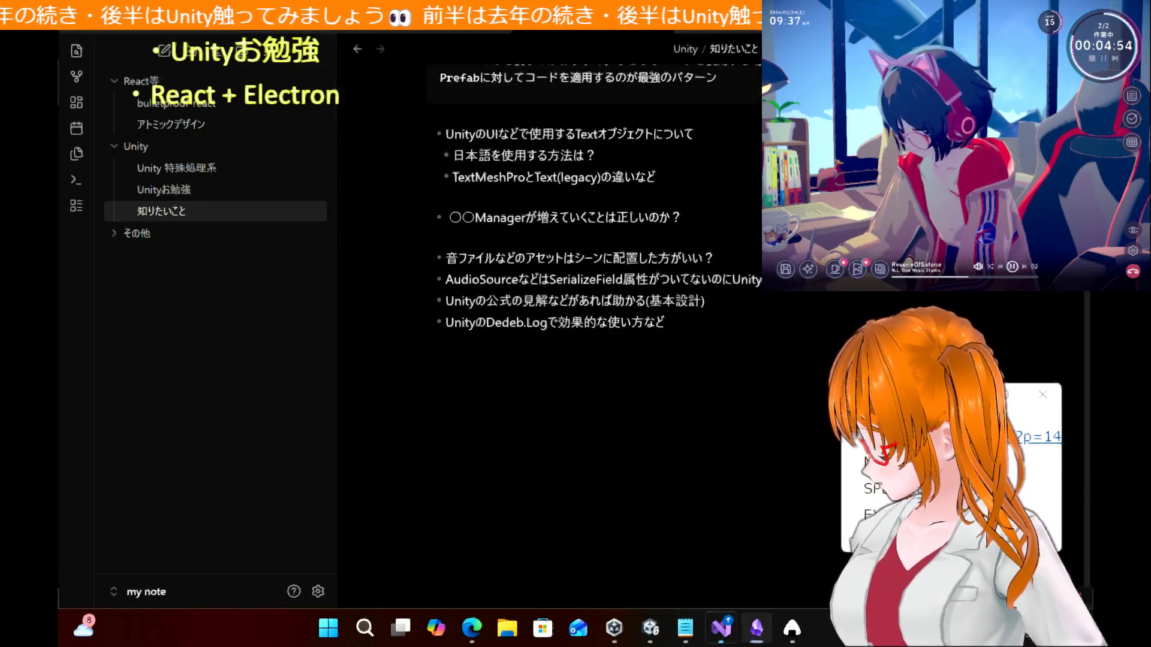
key("alt+Tab")
left_click(411, 198)
Step: Read the WebTime guide's closing step on assigning enemy2 in EnemyGenerator's inspector
scroll(417, 266, "down", 8)
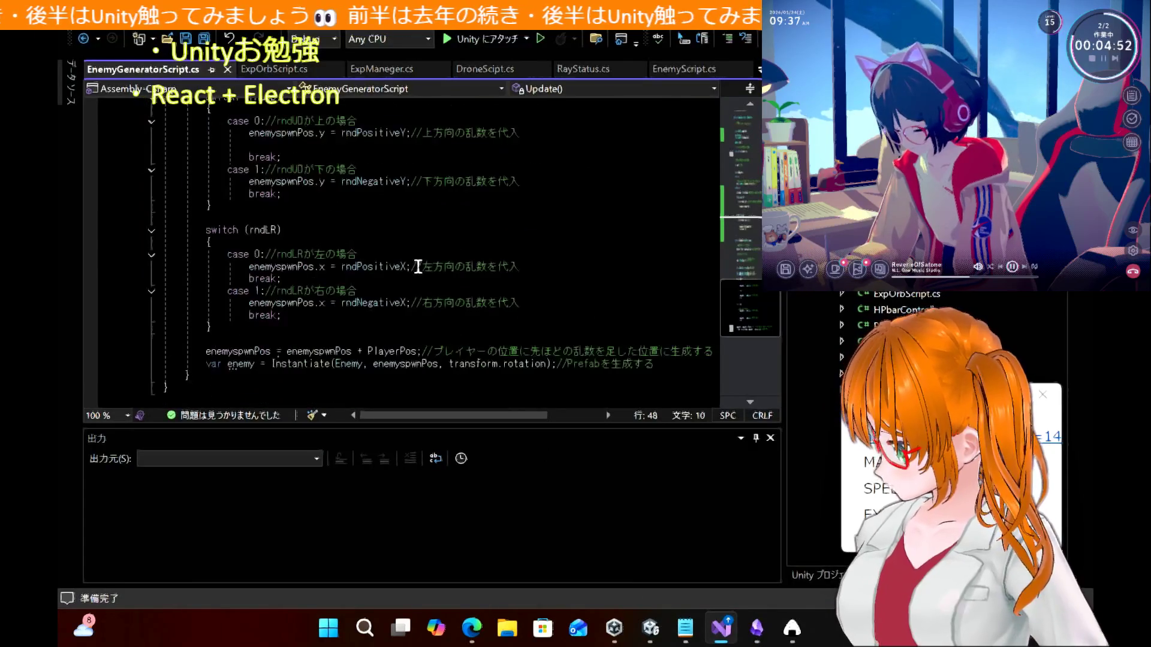
left_click(471, 628)
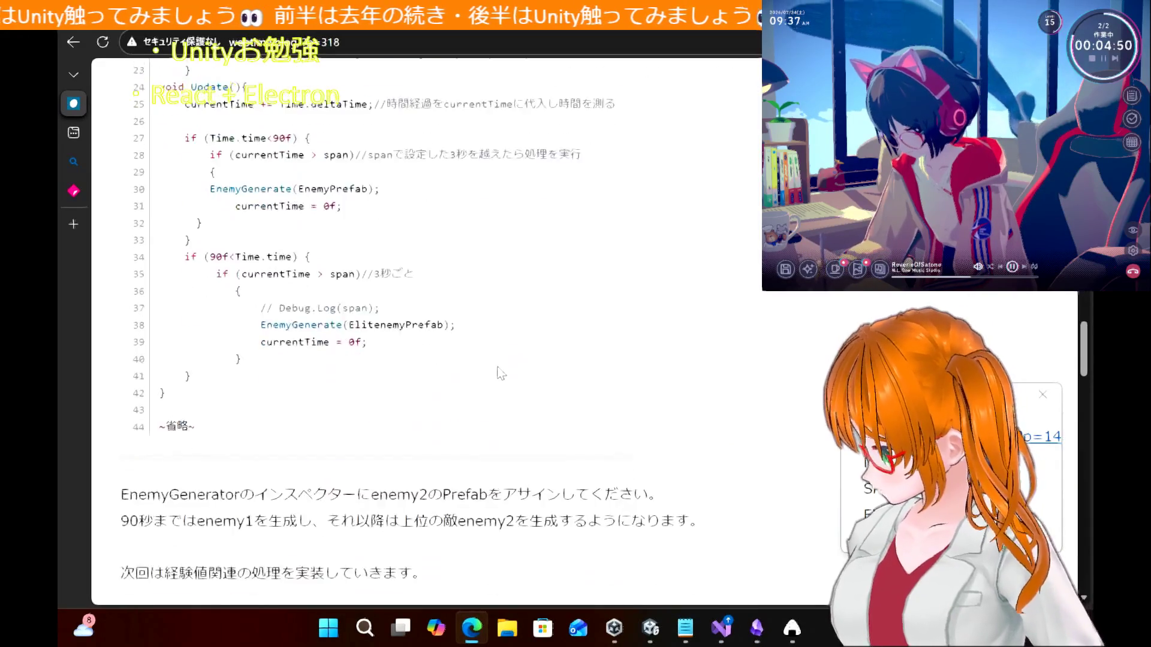
scroll(501, 372, "down", 3)
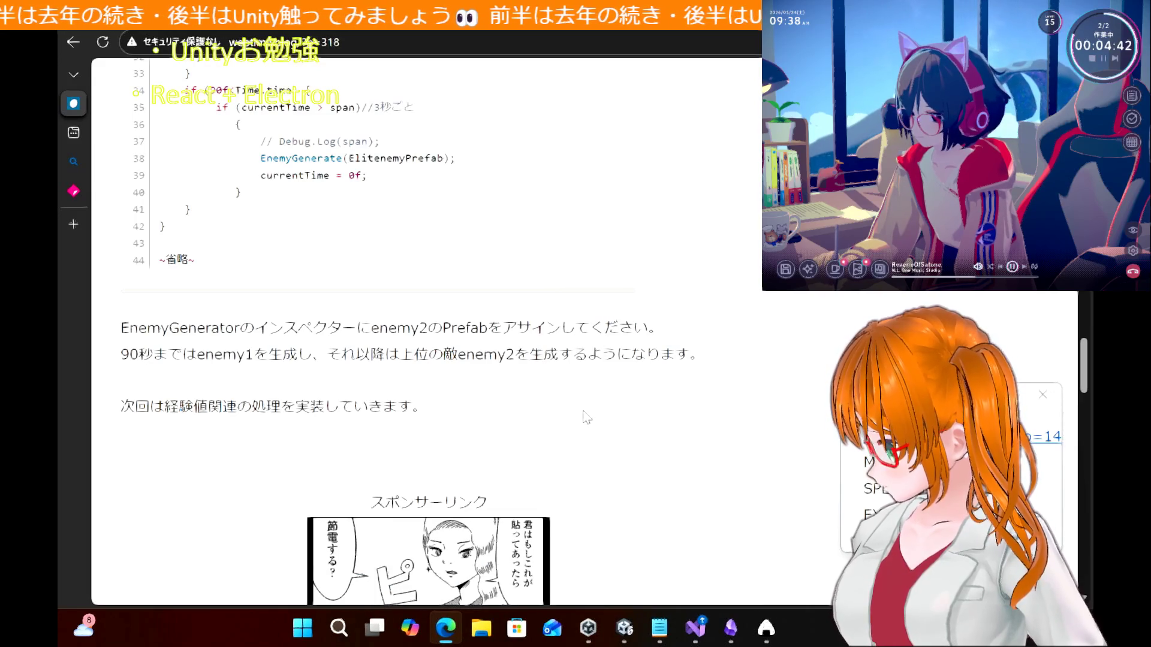
left_click(697, 631)
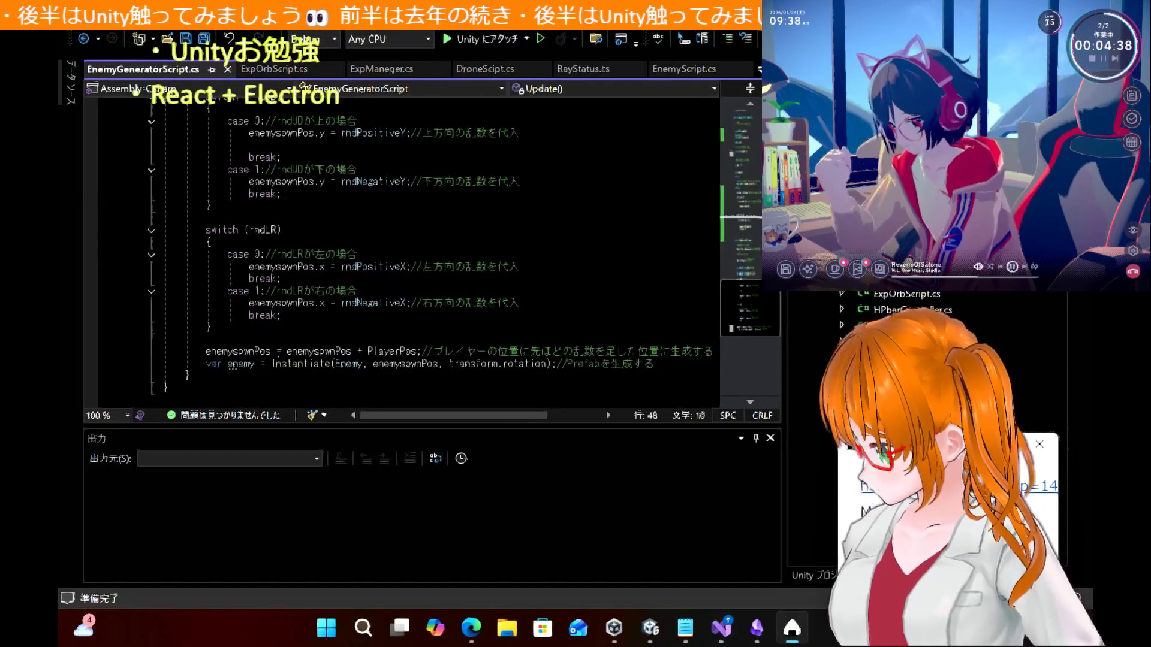
Step: Select EnemyGenerator in the Unity Hierarchy and open the Prefab folder listing Drone, Enemy1, Enemy2, Ray
left_click(650, 631)
left_click(158, 201)
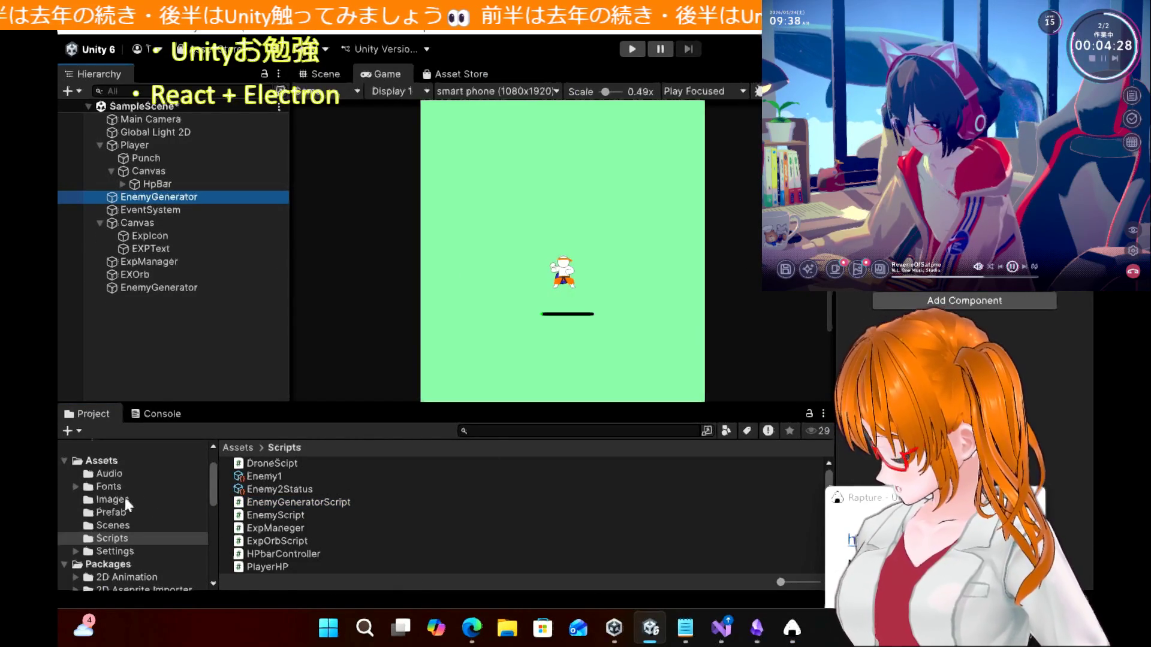
left_click(114, 513)
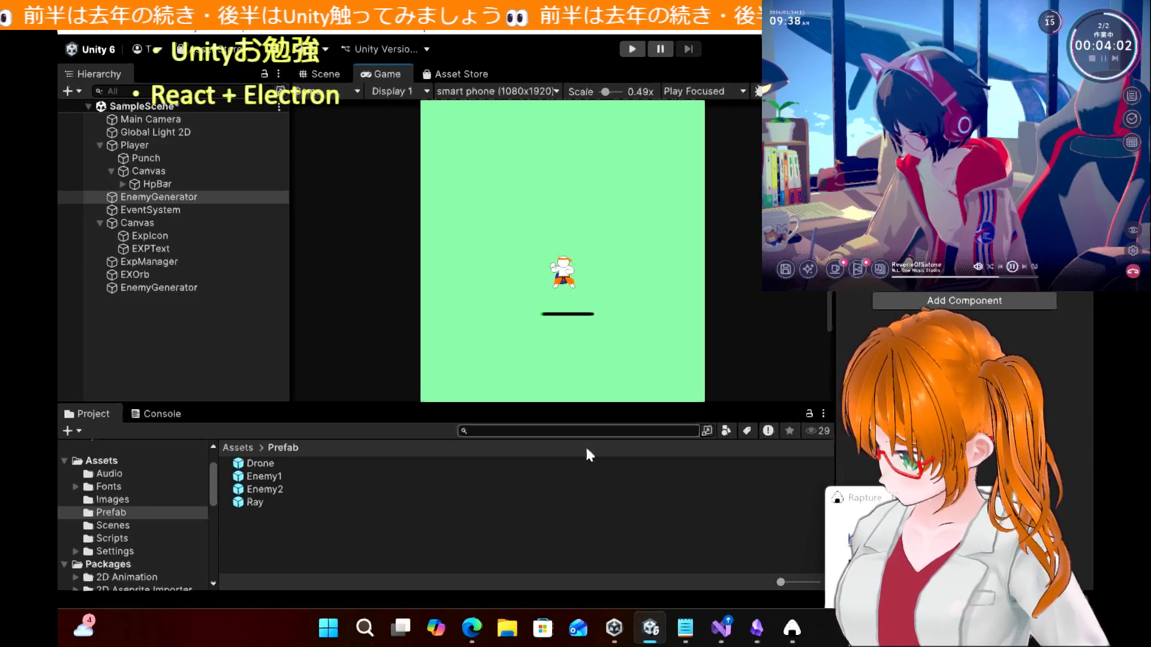
key("alt+Tab")
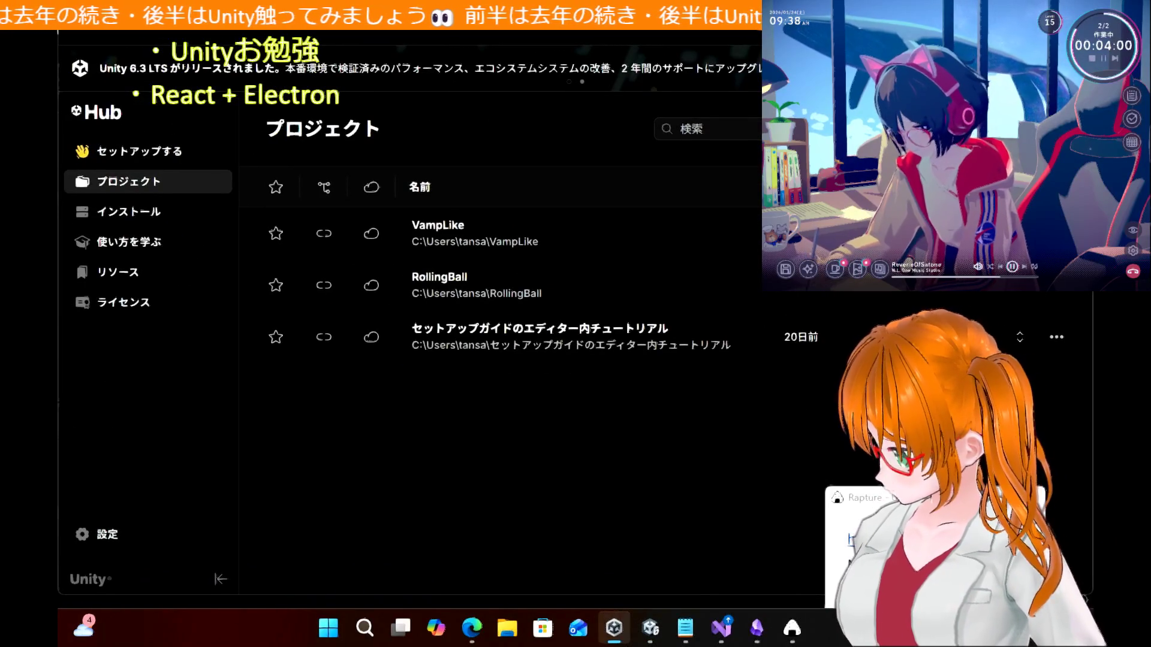
left_click(614, 628)
left_click(647, 631)
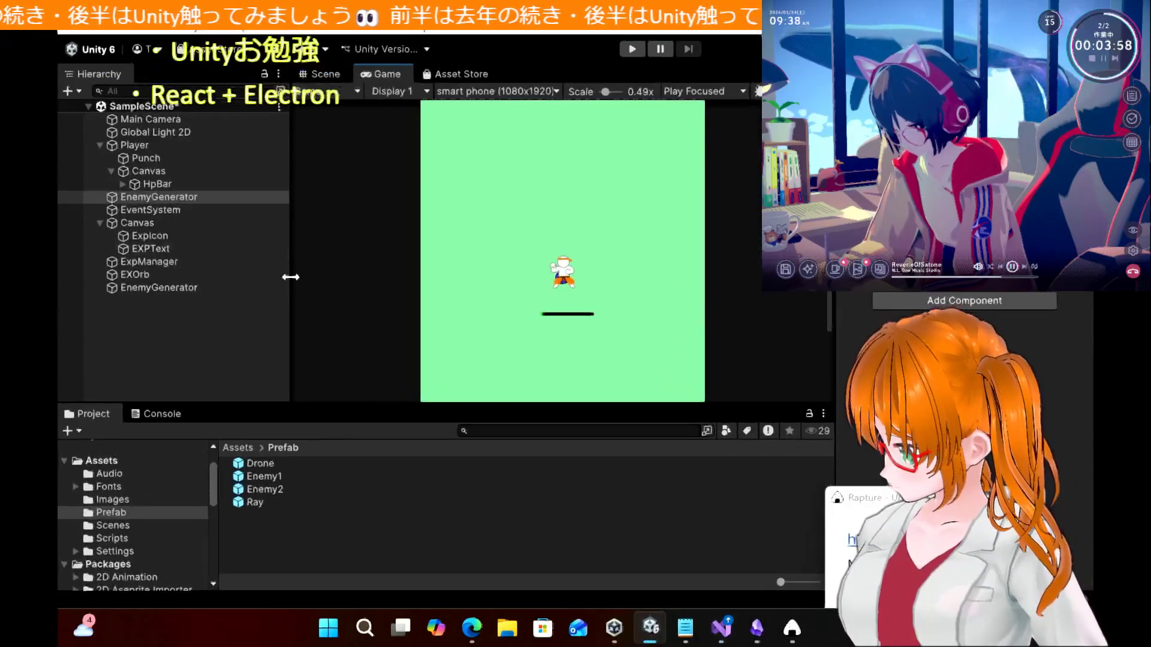
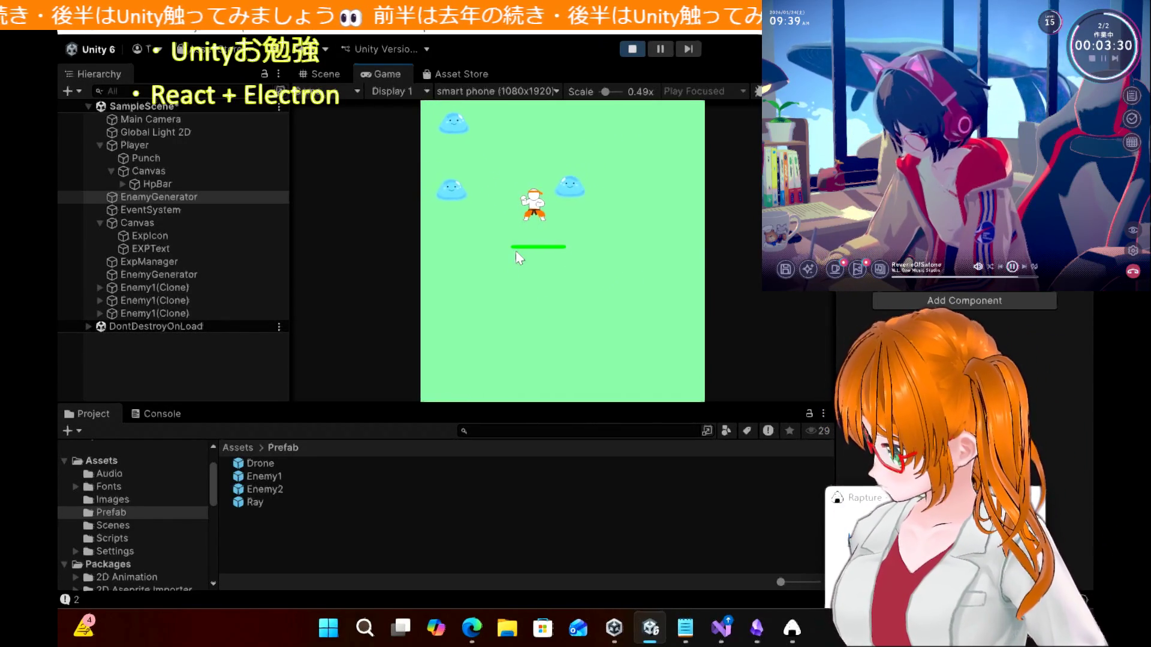
Step: Drag the Game view Scale slider down to 0.29x, then back up to 0.38x
mouse_move(477, 616)
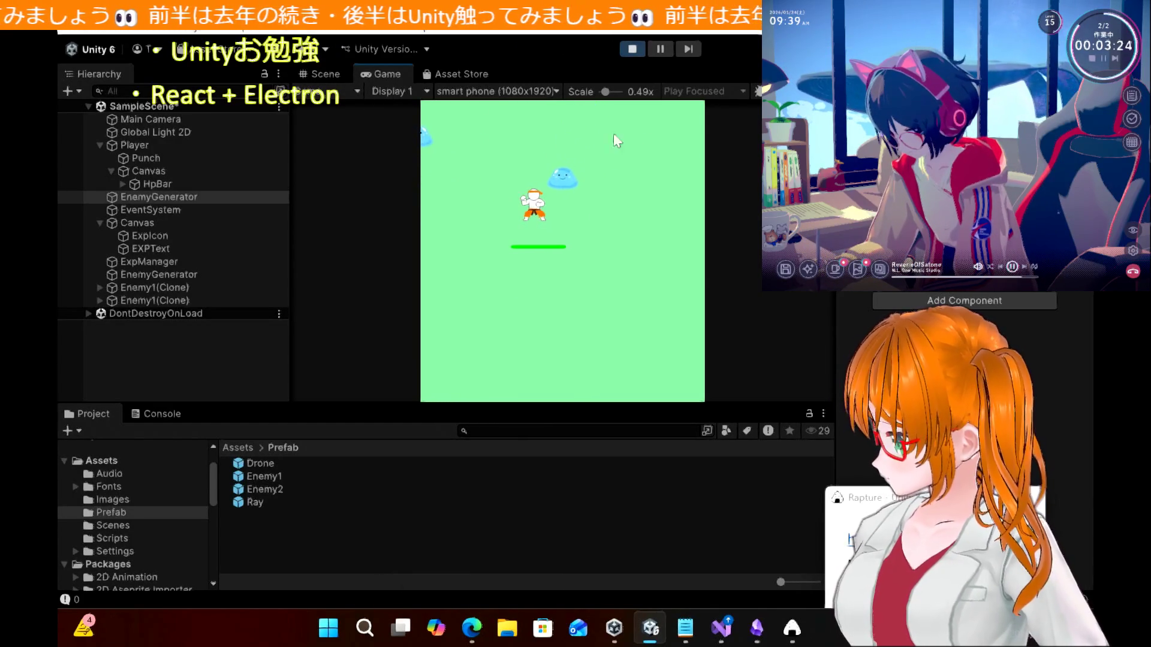
mouse_move(608, 97)
left_mouse_down()
mouse_move(617, 96)
mouse_move(595, 102)
mouse_move(605, 98)
left_mouse_up()
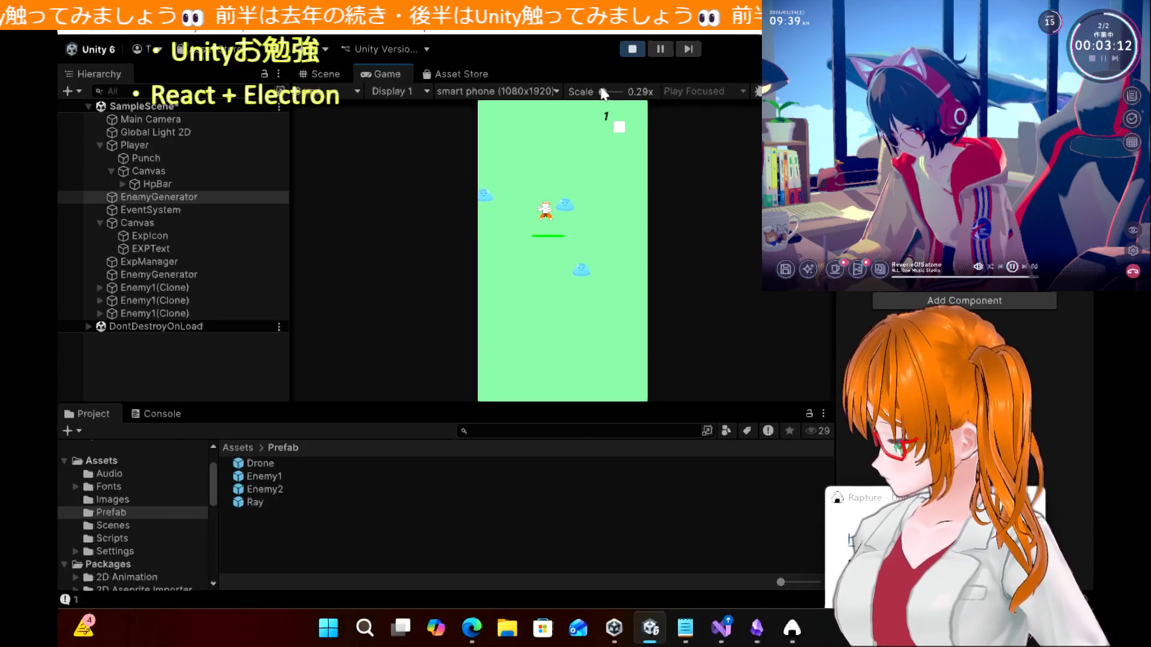
left_click_drag(603, 94, 606, 98)
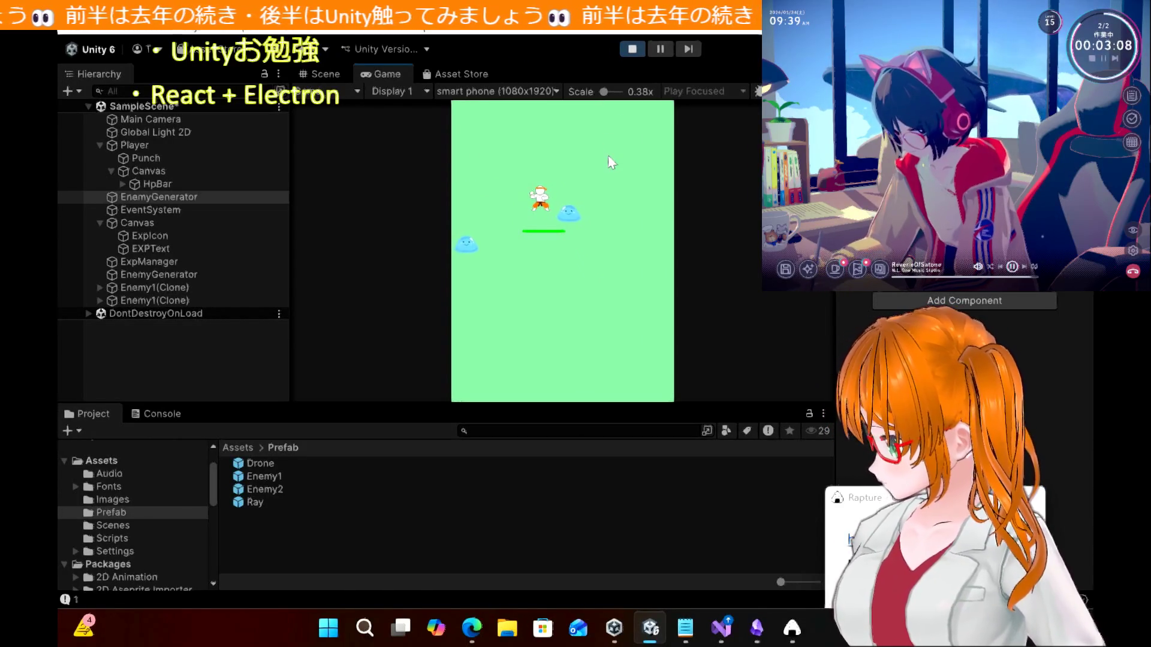
mouse_move(600, 640)
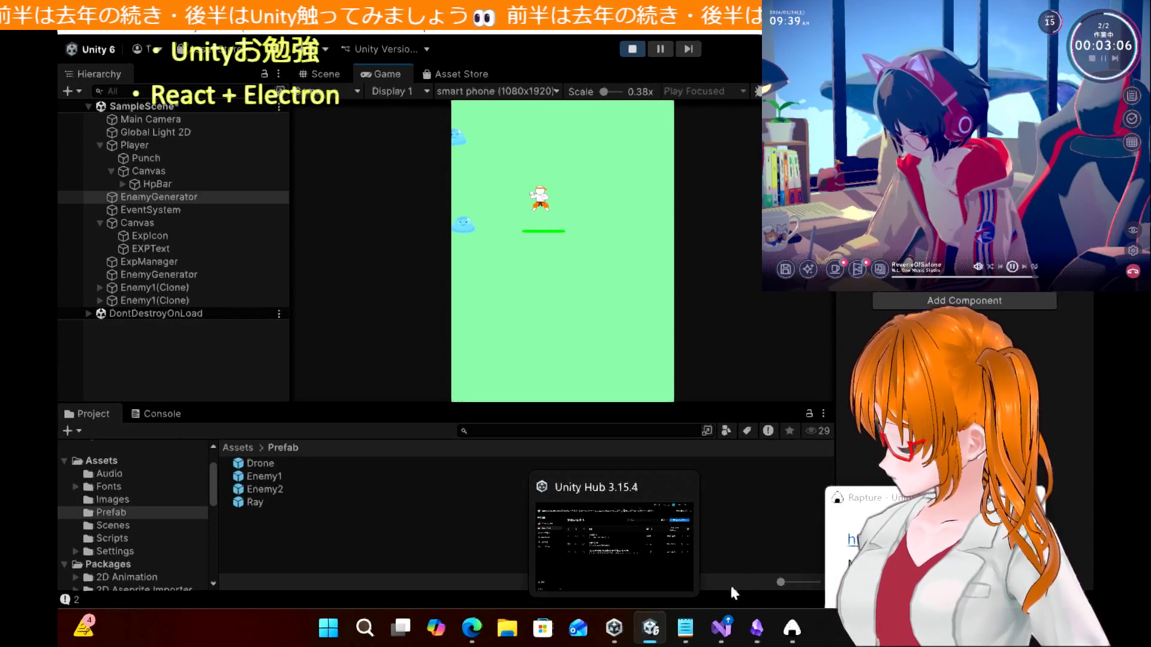
mouse_move(478, 637)
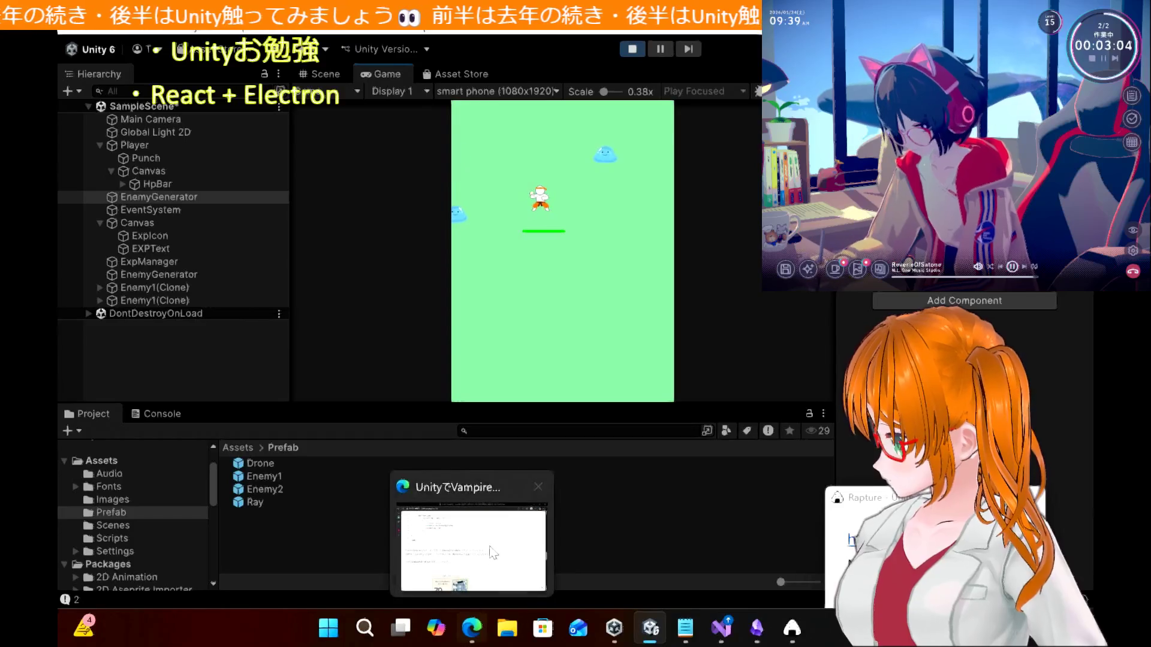
left_click(495, 571)
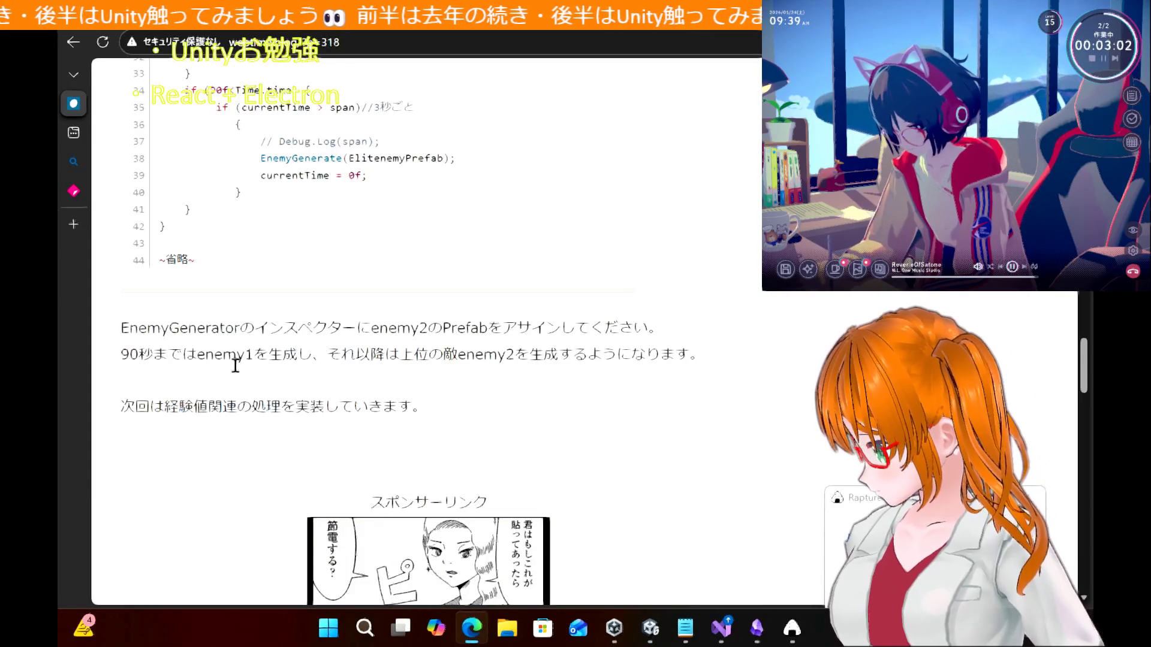
mouse_move(129, 354)
left_mouse_down()
mouse_move(489, 329)
mouse_move(503, 359)
left_mouse_up()
left_click(739, 494)
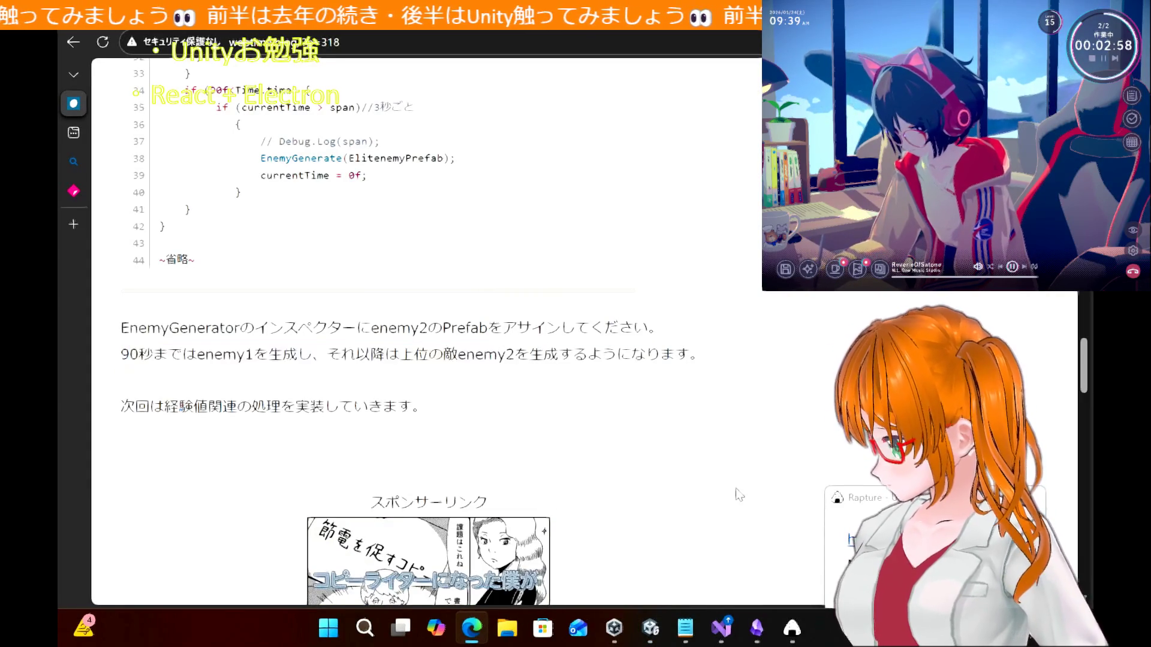
left_click(644, 639)
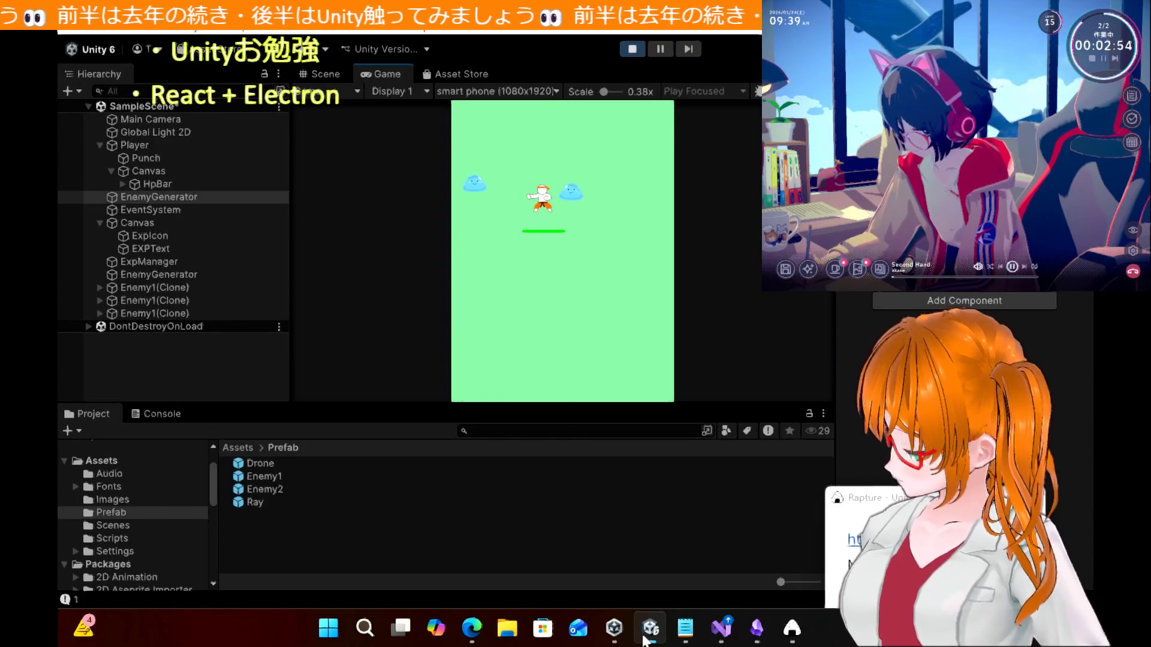
left_click(644, 639)
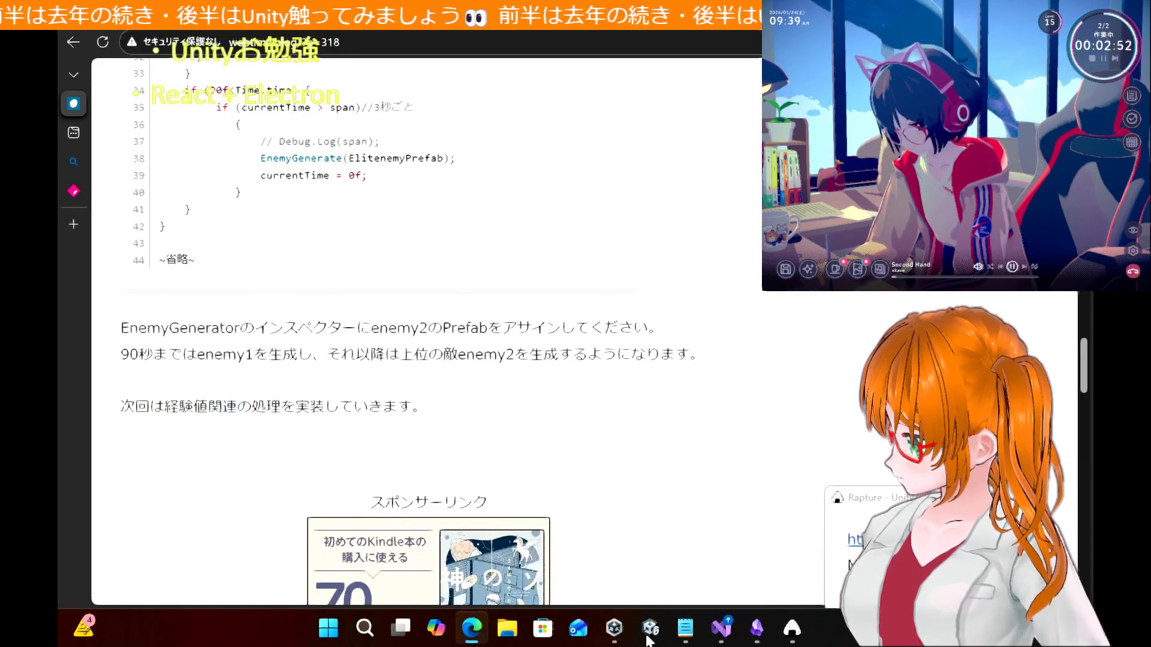
left_click(648, 640)
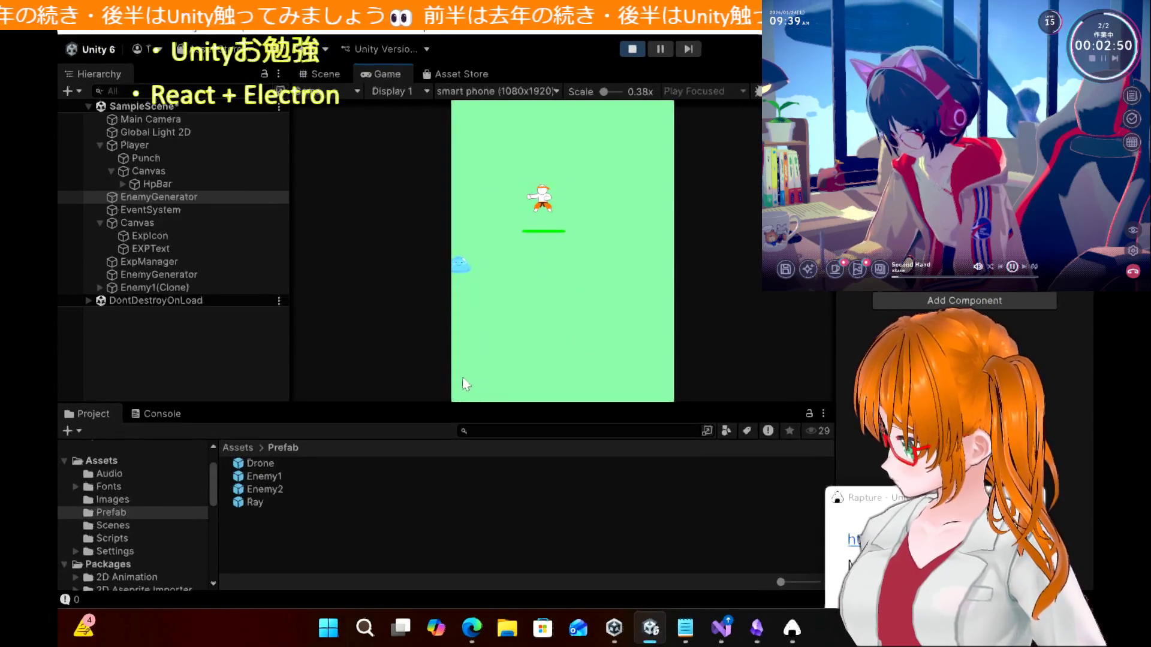
left_click(758, 631)
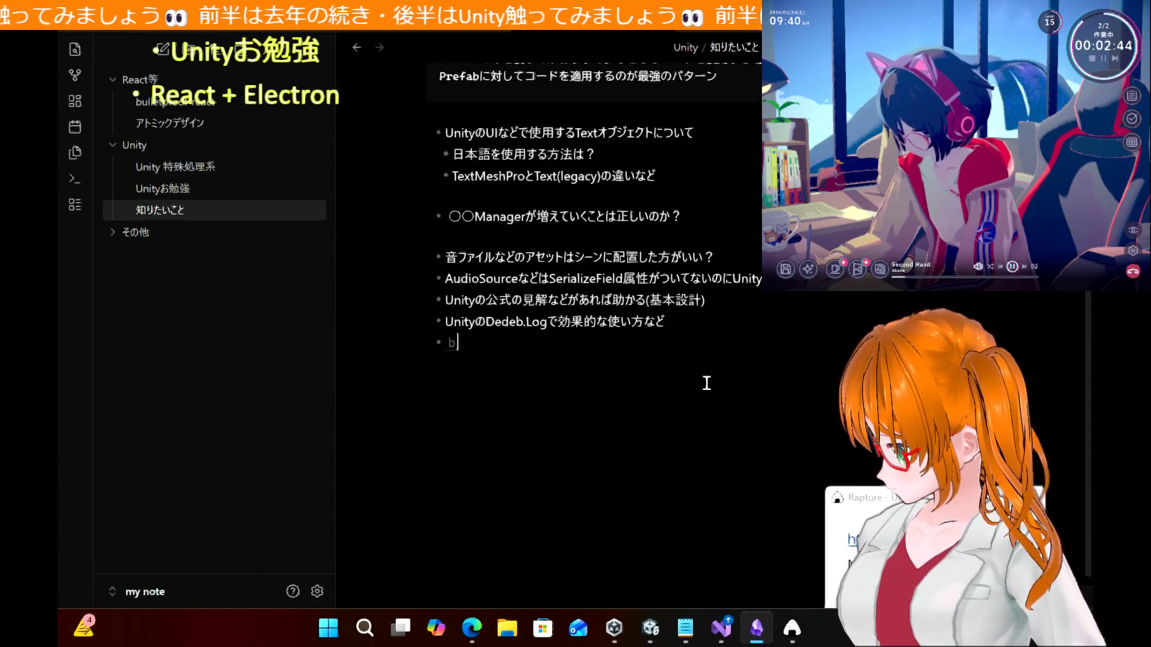
Step: Add the bullet 'バックグラウンドにいっても動作するようにするには？' to the note, then return to Unity and stop the game
type("は")
type("っくぐら")
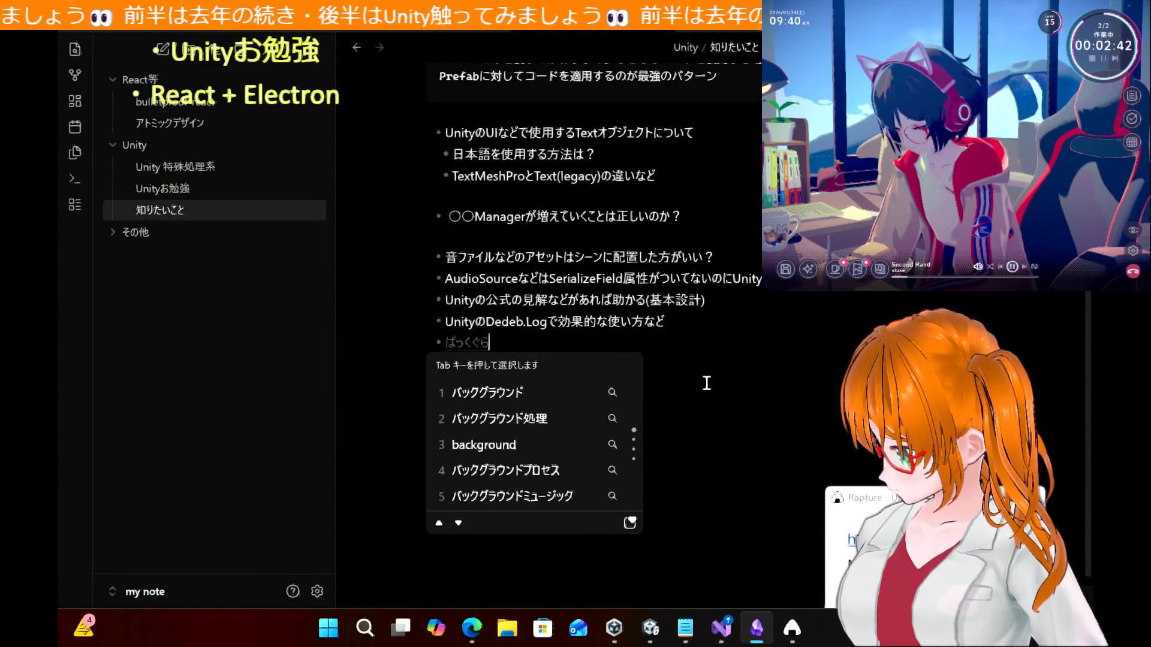
key("Tab")
type("にいってm")
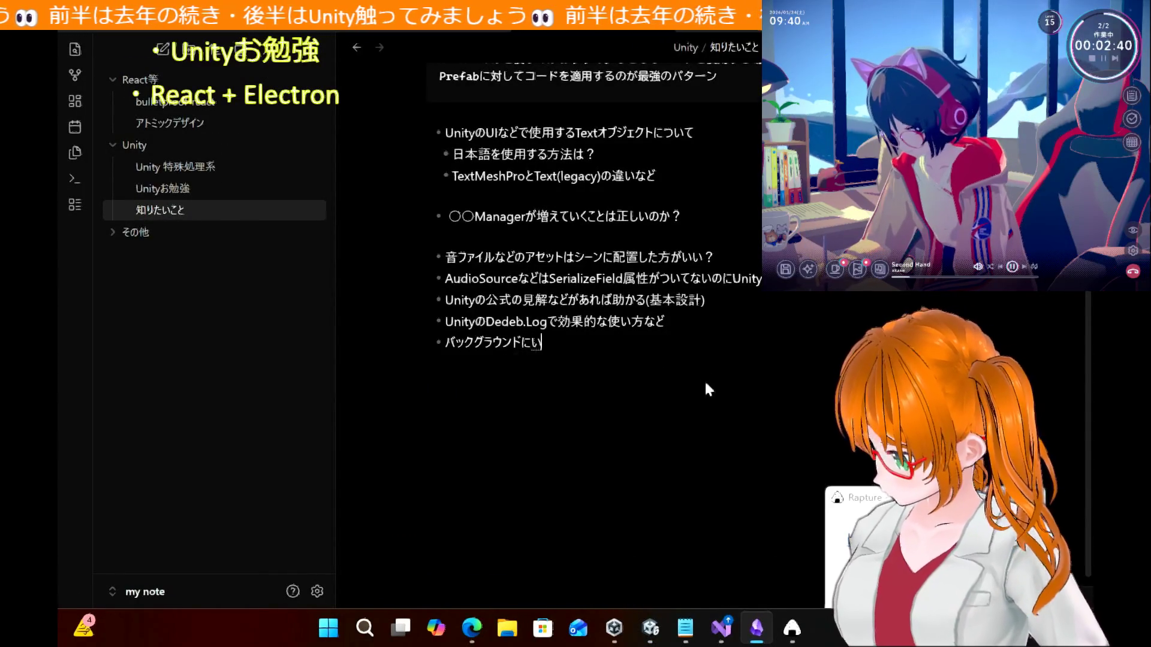
type("odousasuruyou")
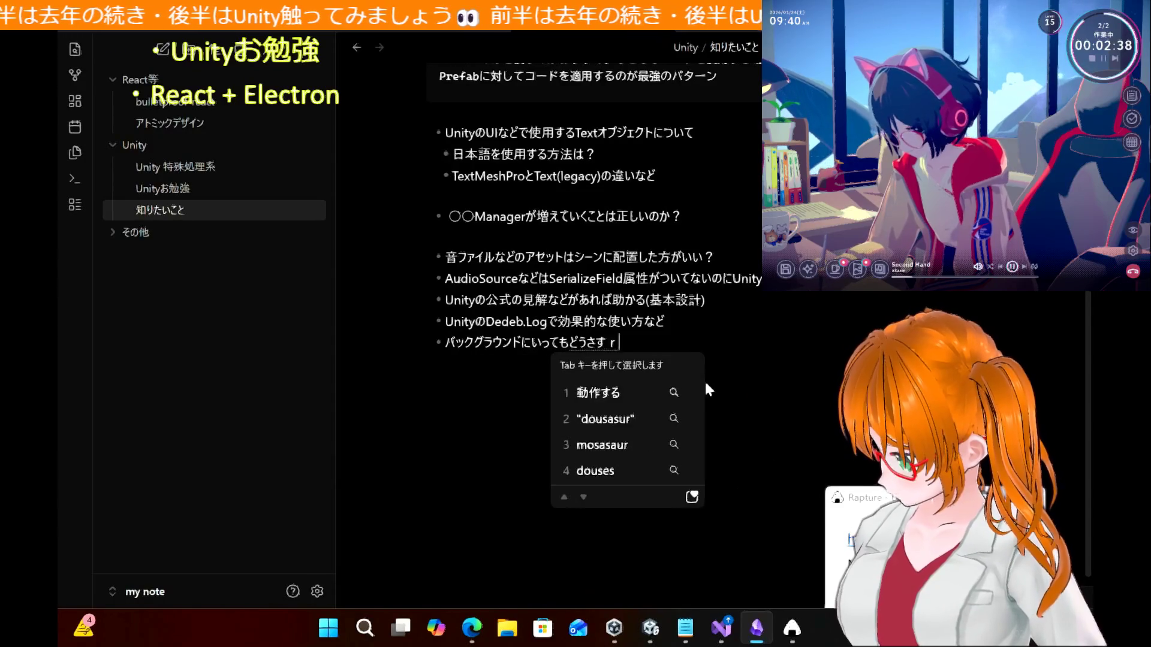
type("nisuruniha")
key("space")
type("?")
key("Return")
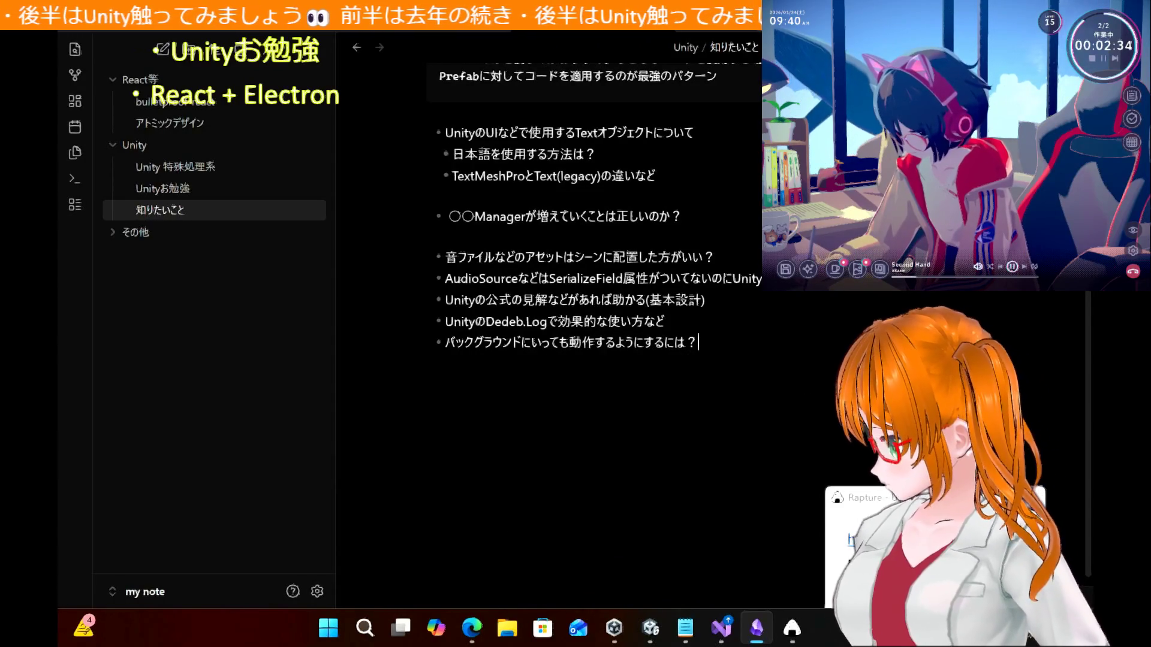
key("alt+Tab")
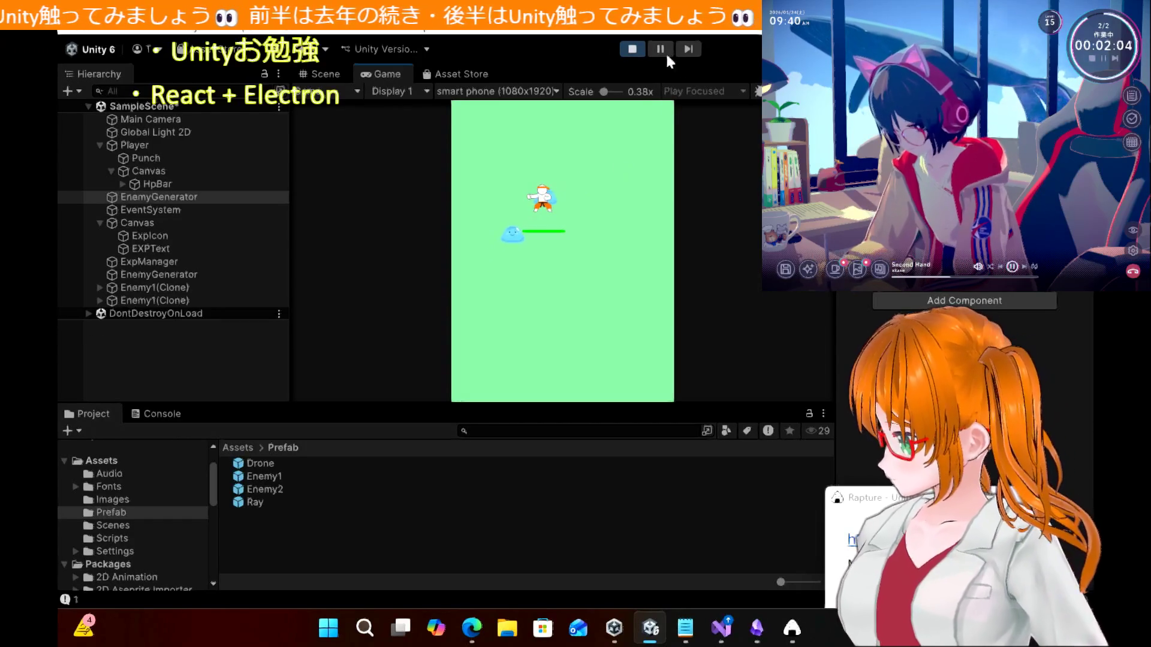
left_click(631, 49)
Step: Change both Time.time thresholds in EnemyGeneratorScript.cs from 90f to 9f and save the script
key("alt+Tab")
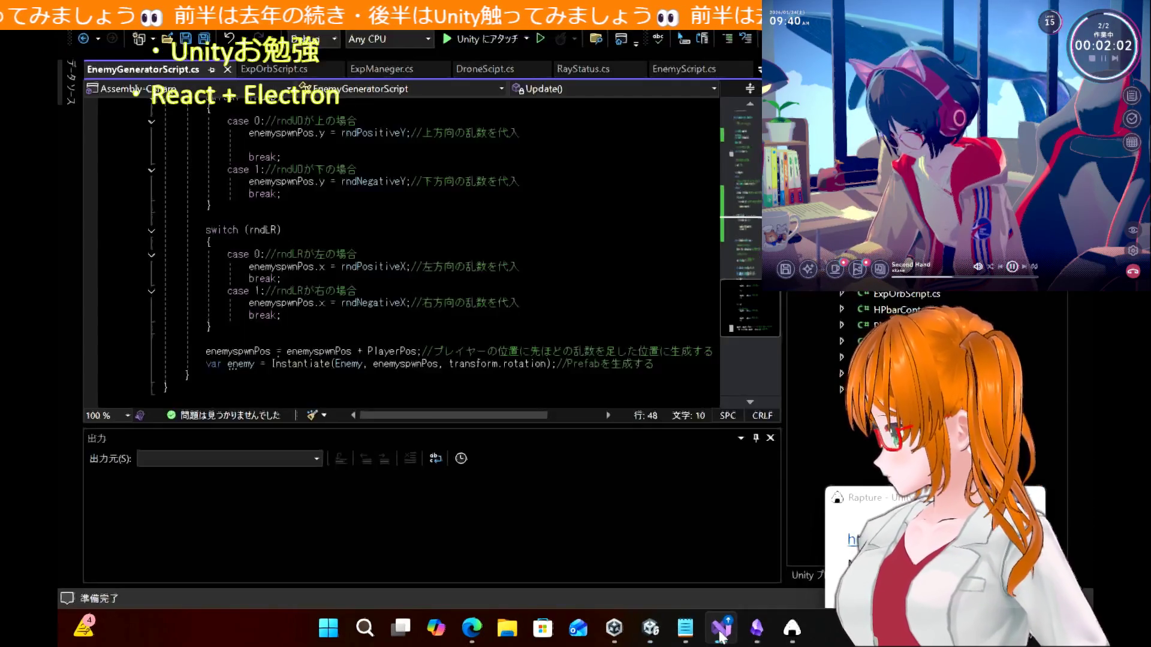
scroll(431, 249, "up", 12)
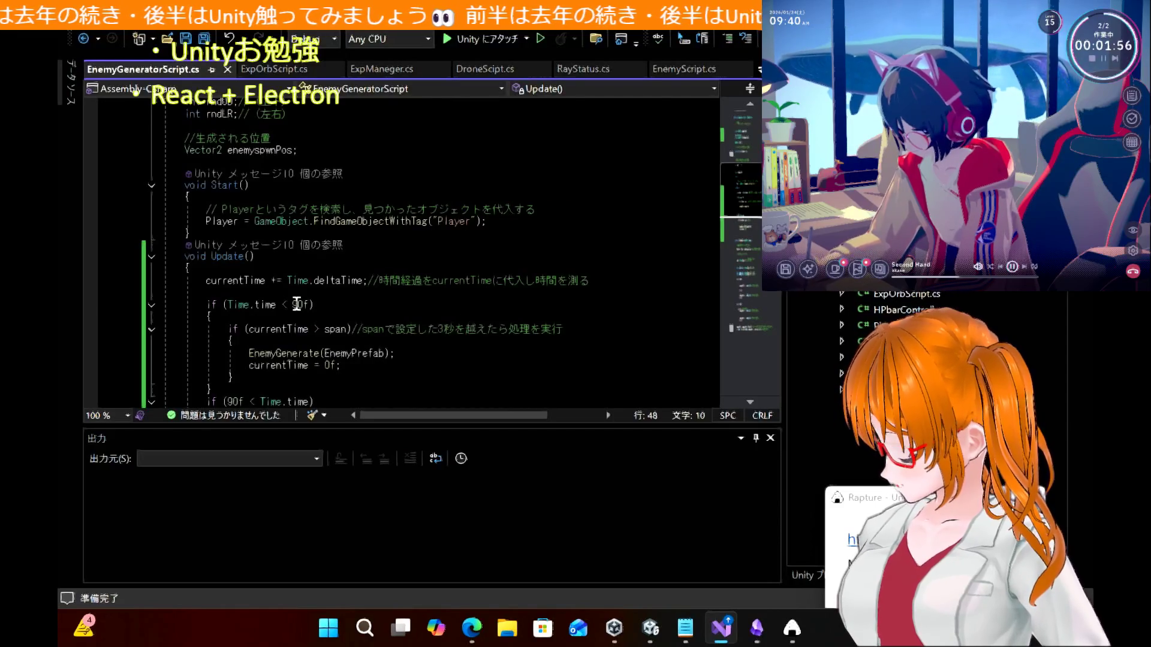
scroll(413, 312, "down", 1)
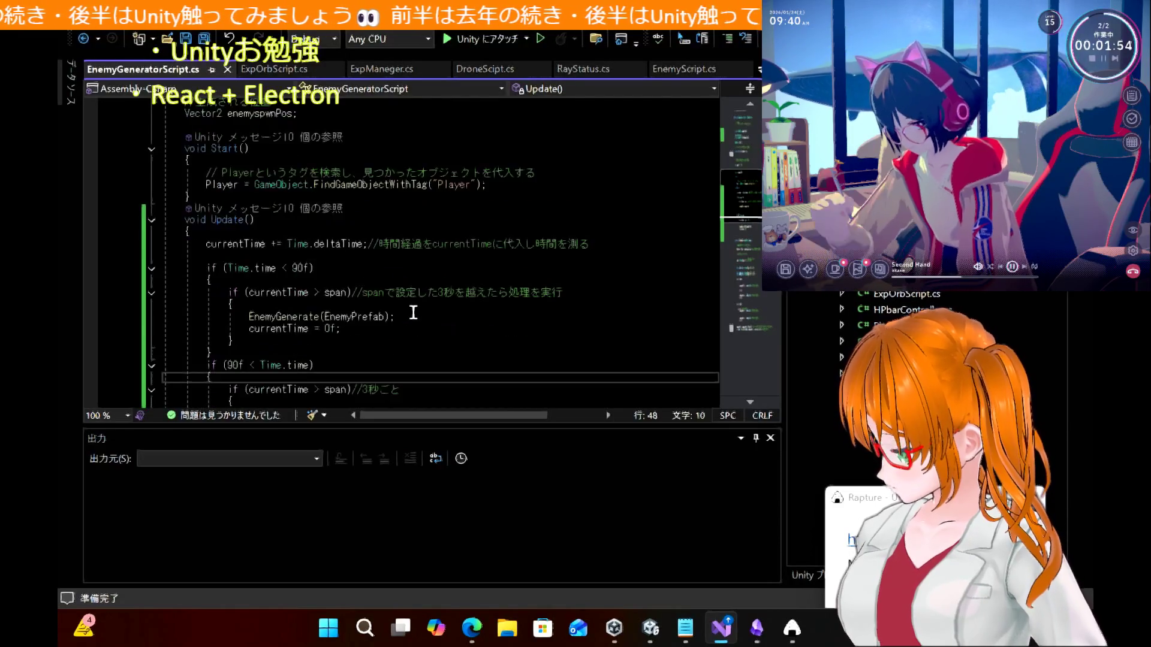
scroll(414, 312, "down", 3)
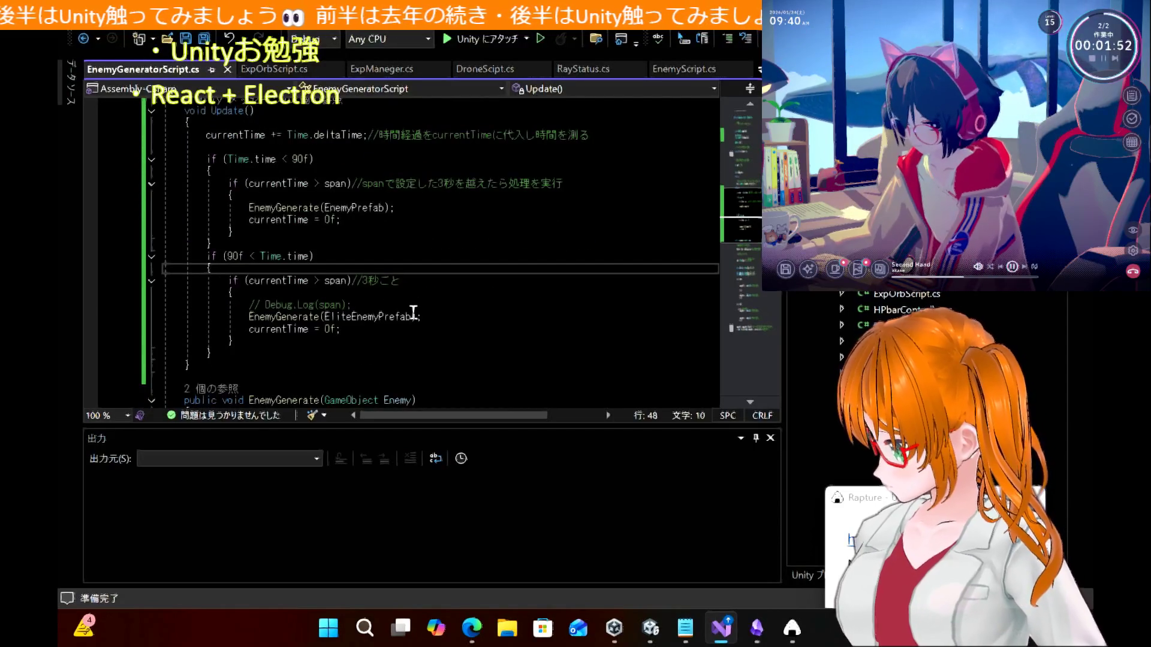
scroll(377, 268, "up", 5)
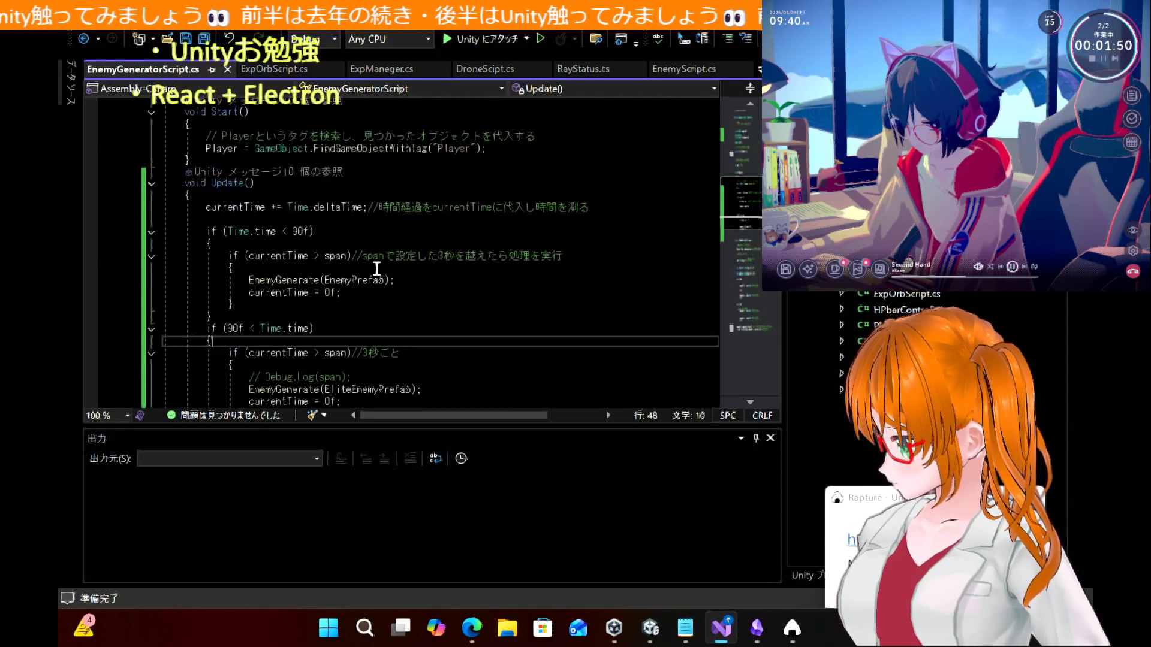
scroll(376, 269, "down", 2)
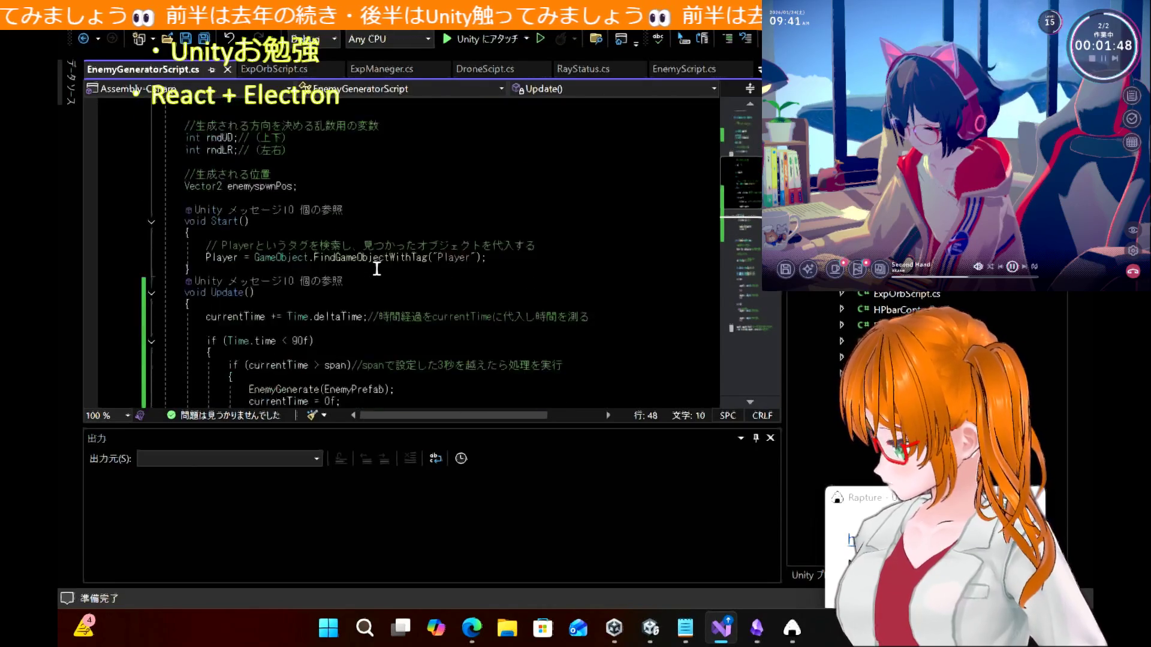
left_click(303, 268)
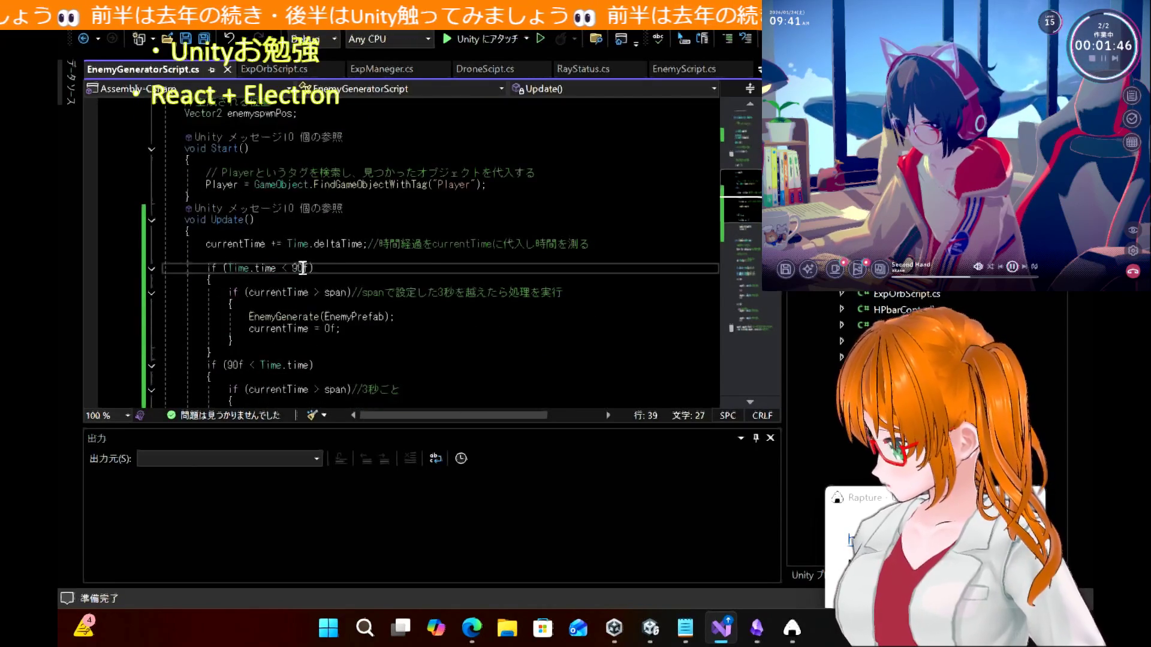
scroll(377, 290, "down", 1)
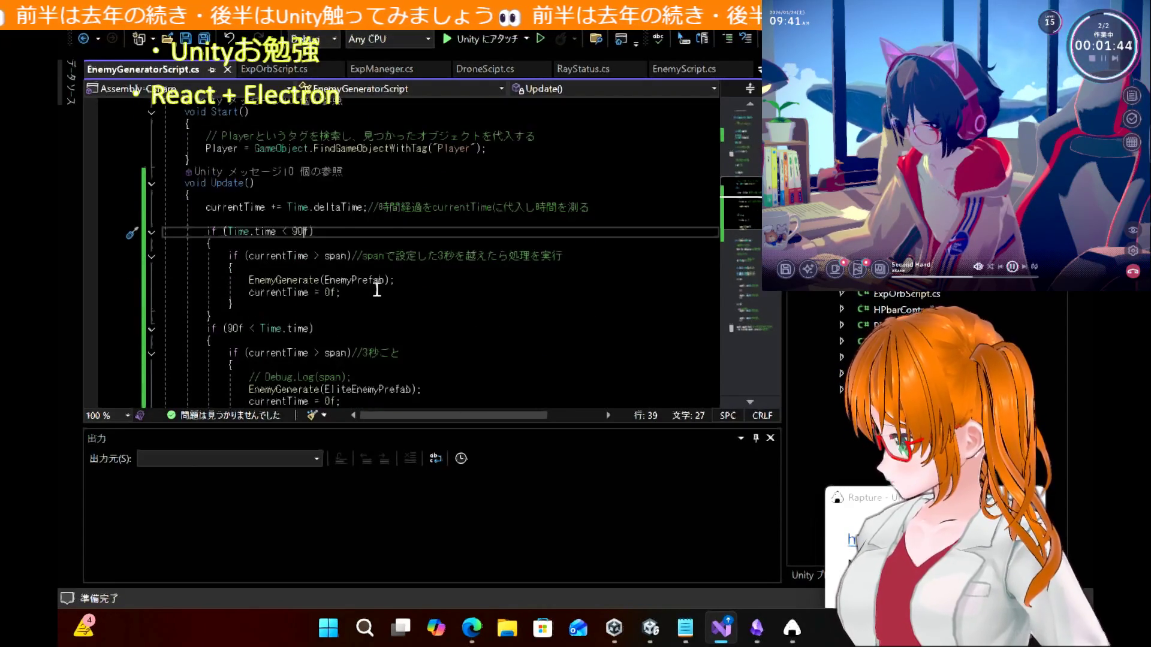
scroll(377, 290, "down", 1)
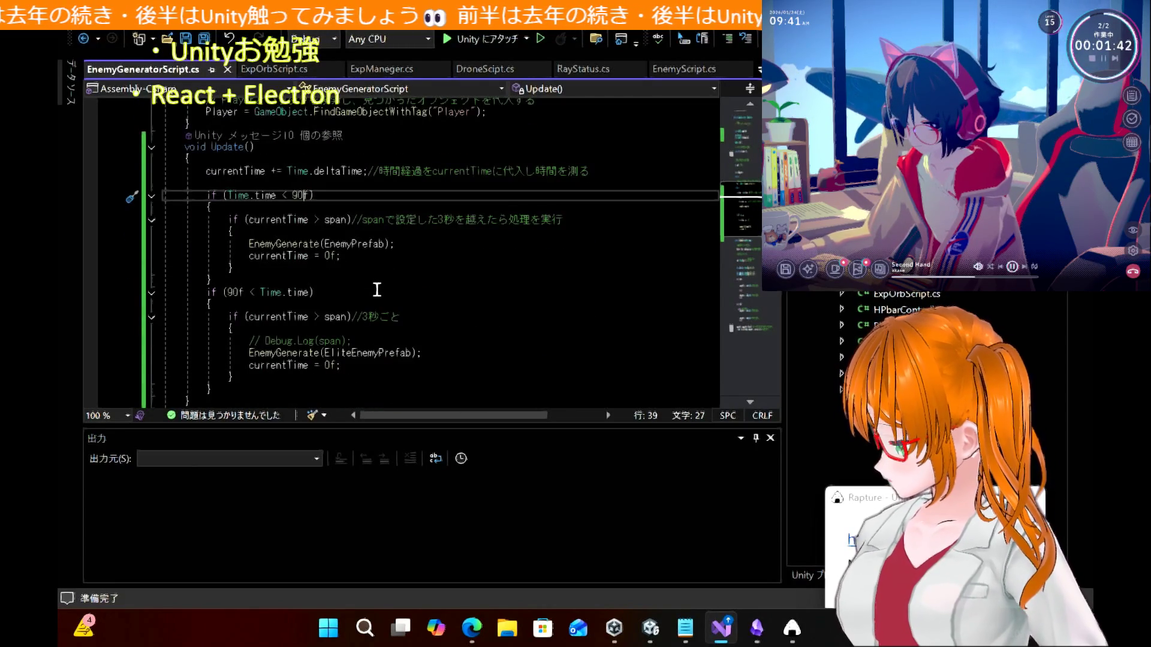
key("BackSpace")
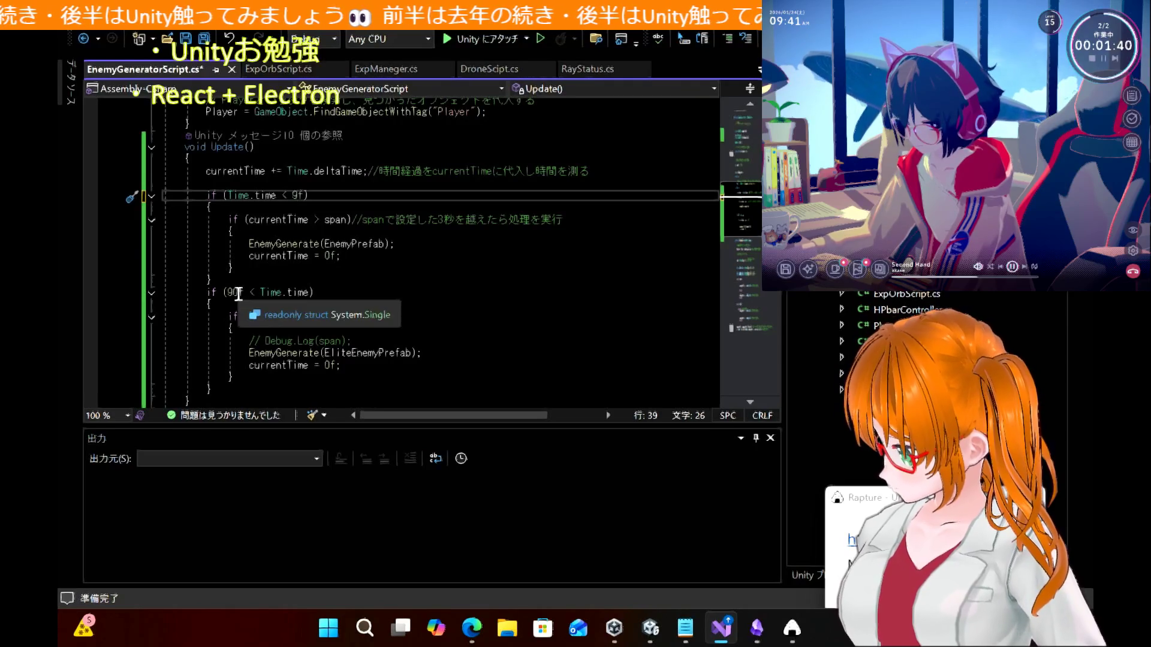
left_click(268, 292)
key("BackSpace")
key("ctrl+s")
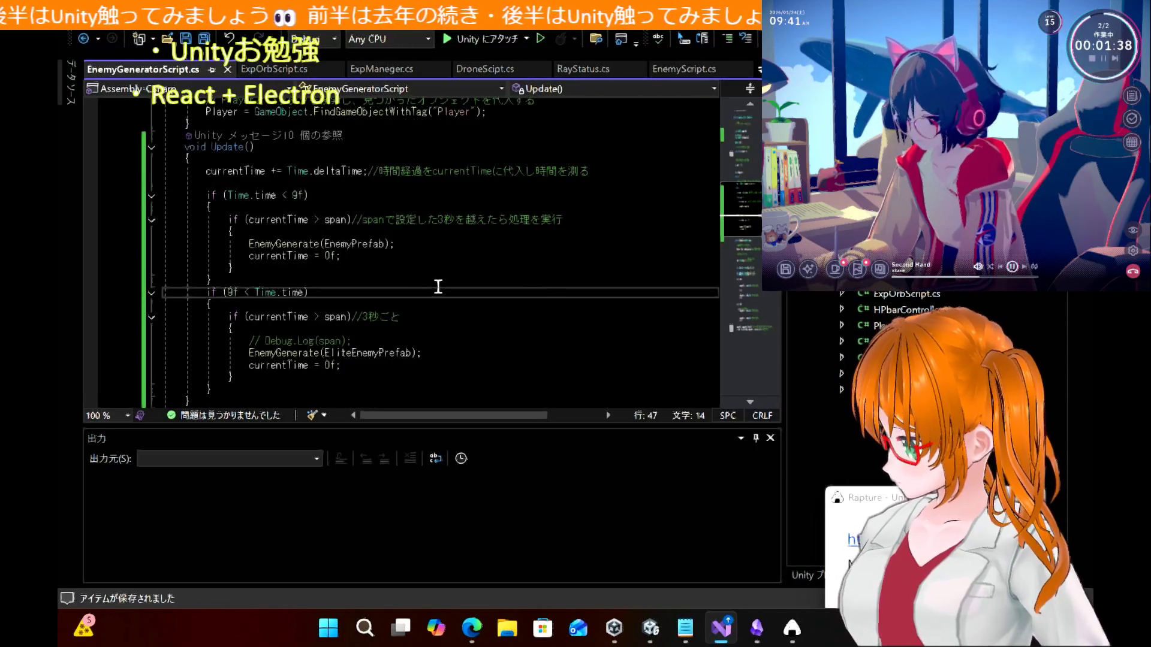
Step: Return to the VampLike Unity editor and start Play mode to test the change
left_click(442, 283)
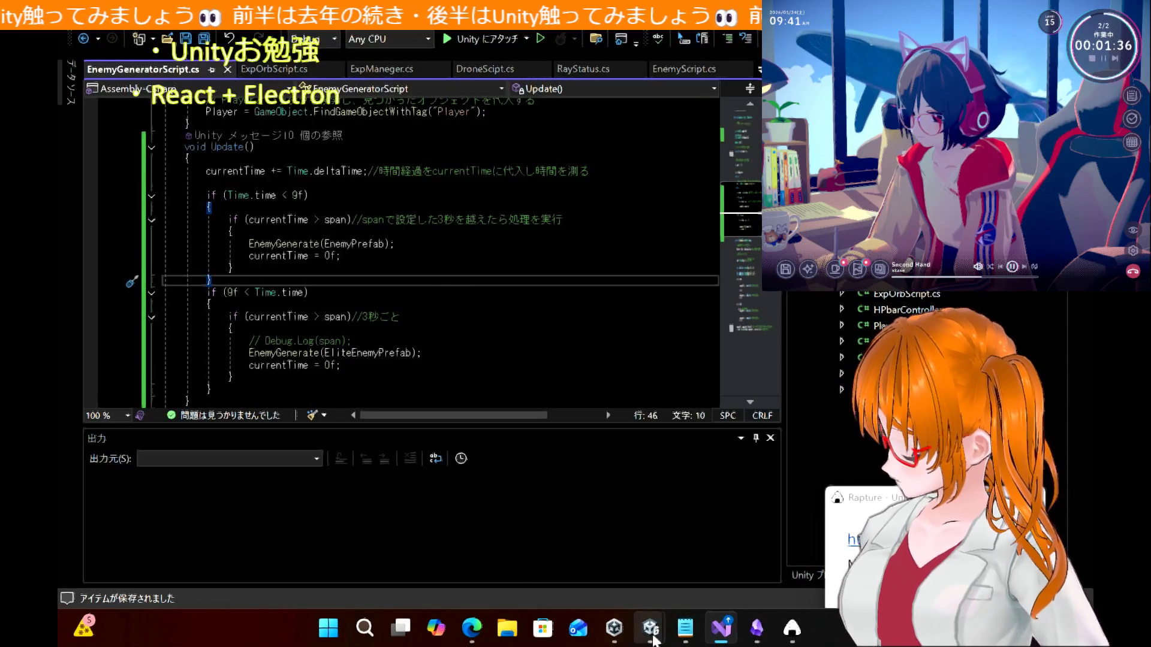
mouse_move(651, 626)
left_click(598, 557)
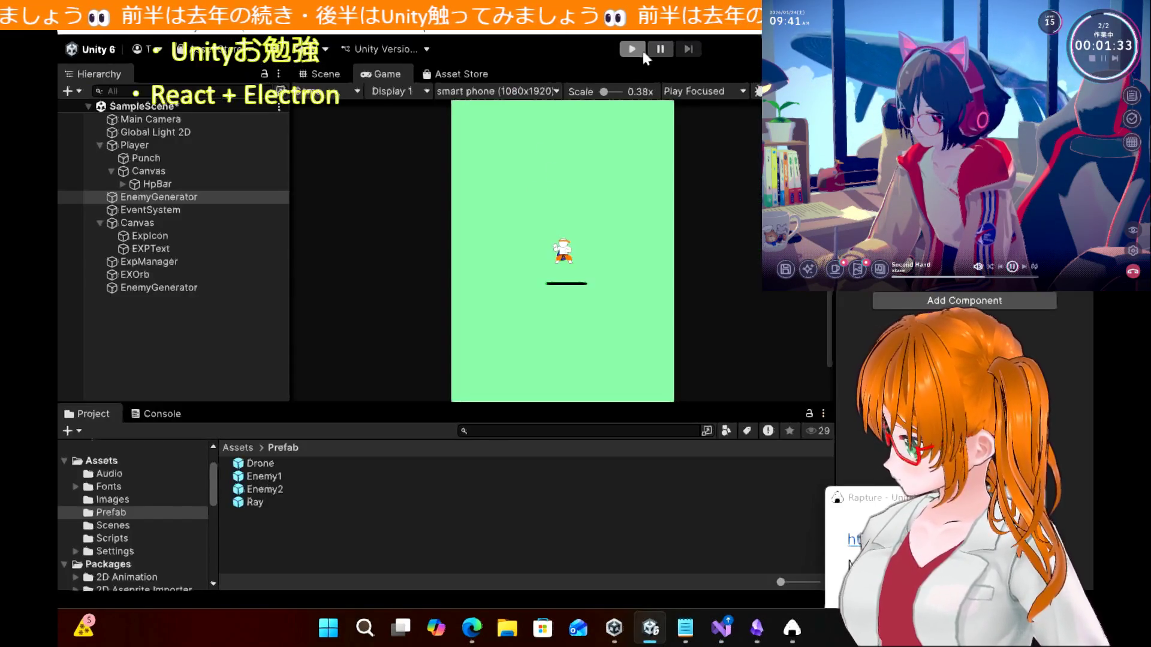
left_click(641, 51)
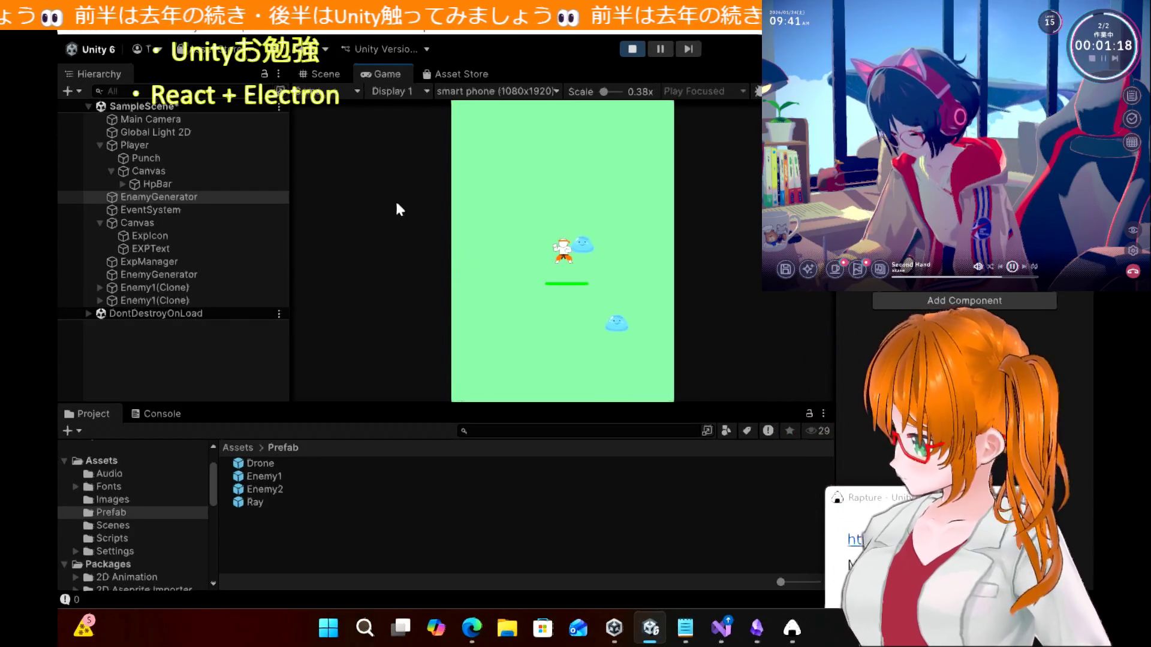
Step: Steer the player around the arena with the WASD keys while slimes spawn
key("w")
key("d")
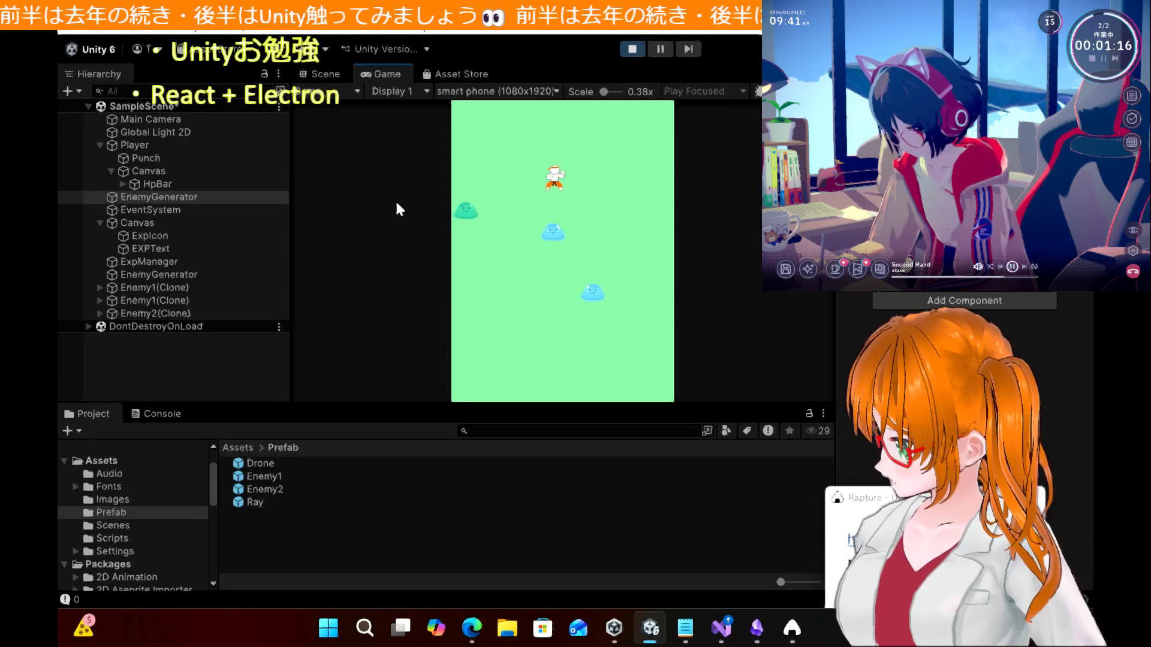
key("a")
key("d")
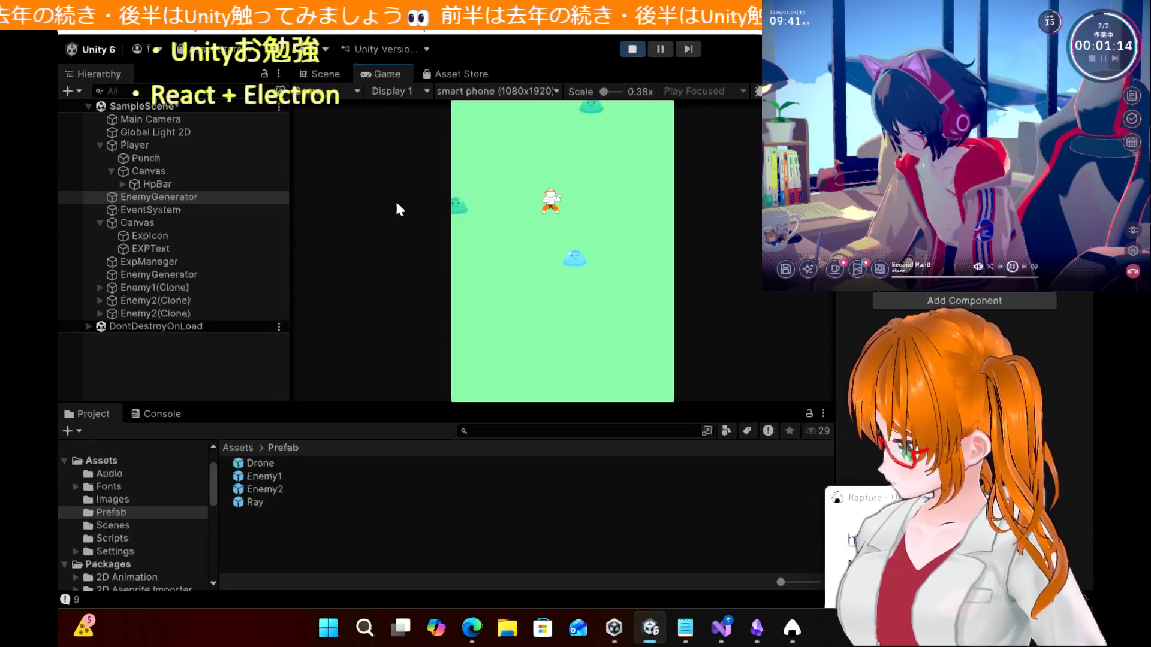
key("a")
key("w")
key("w")
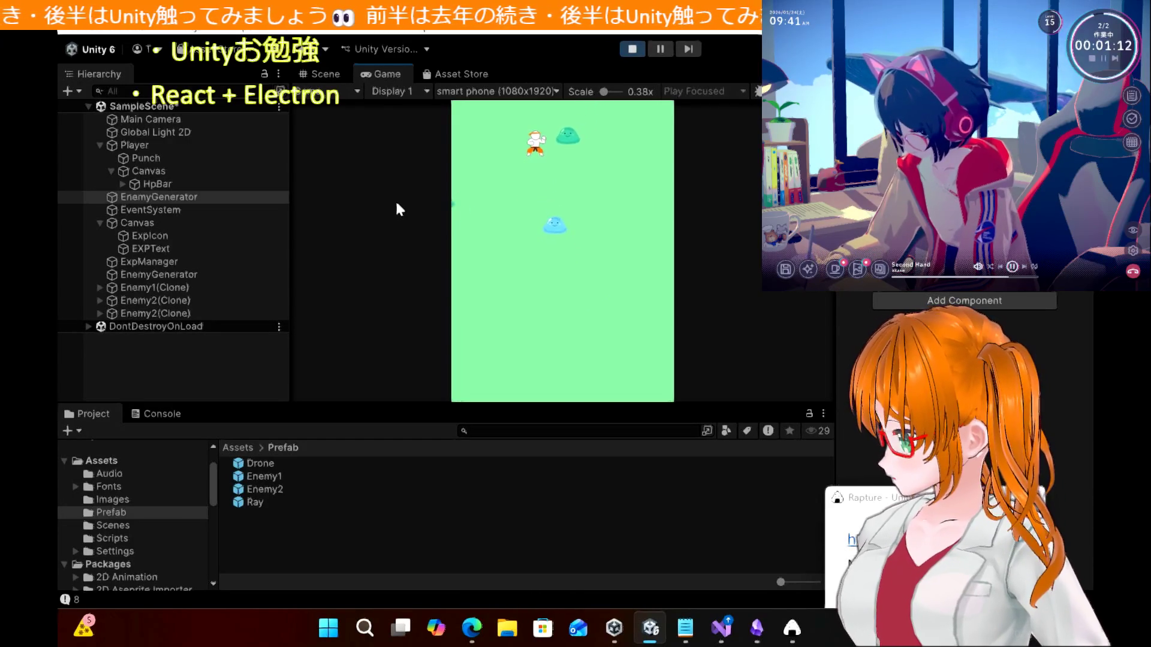
key("s")
key("s")
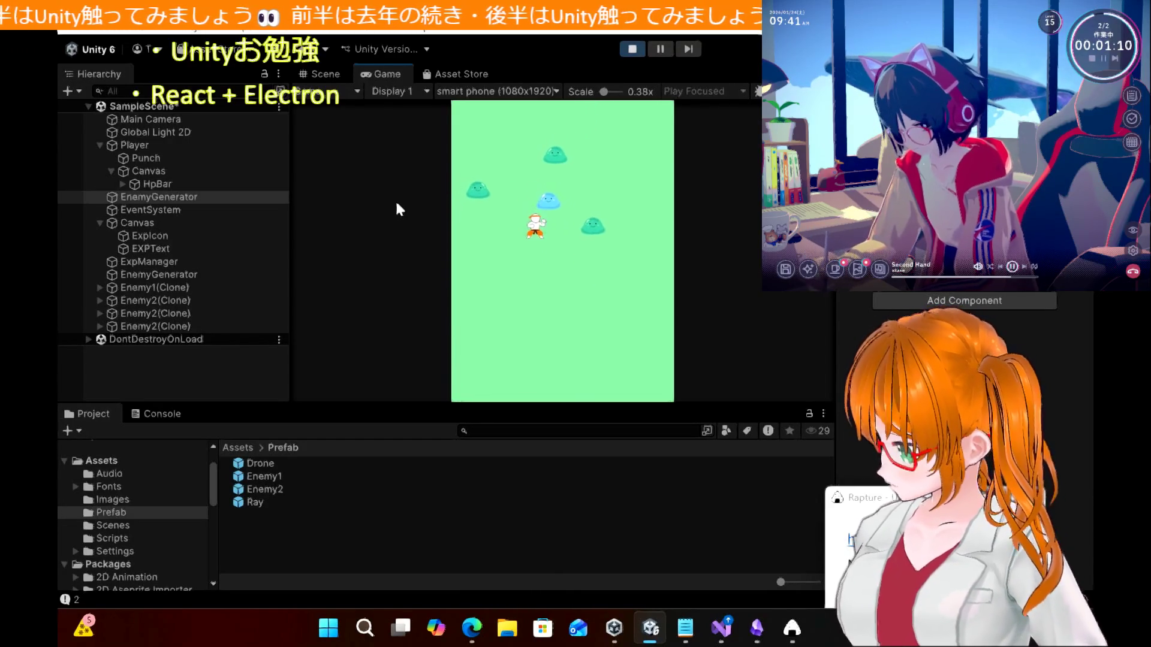
key("d")
key("s")
key("d")
key("w")
key("d")
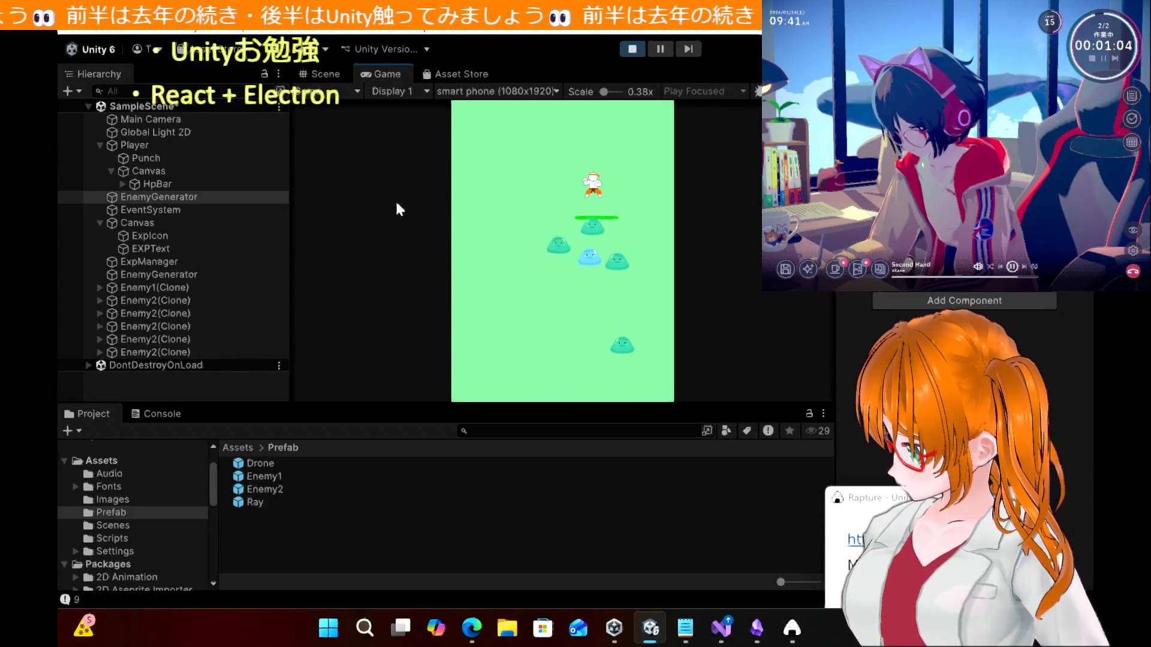
Step: Keep dodging the chasing slimes with the arrow keys, then stop Play mode
key("Down")
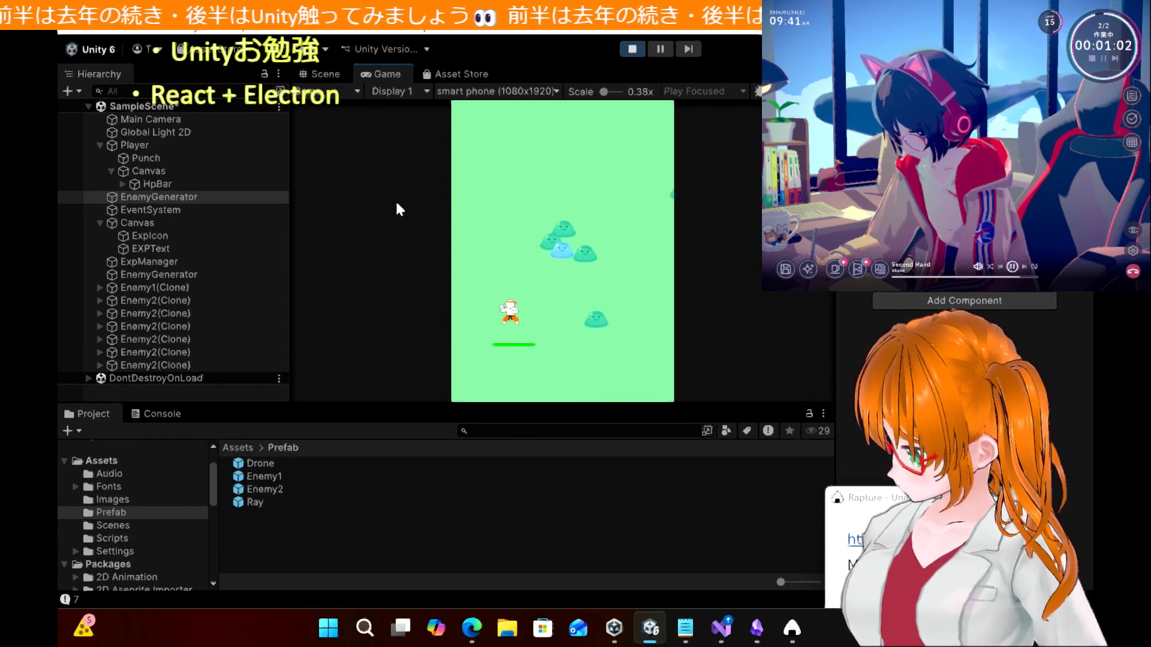
key("Right")
key("Up")
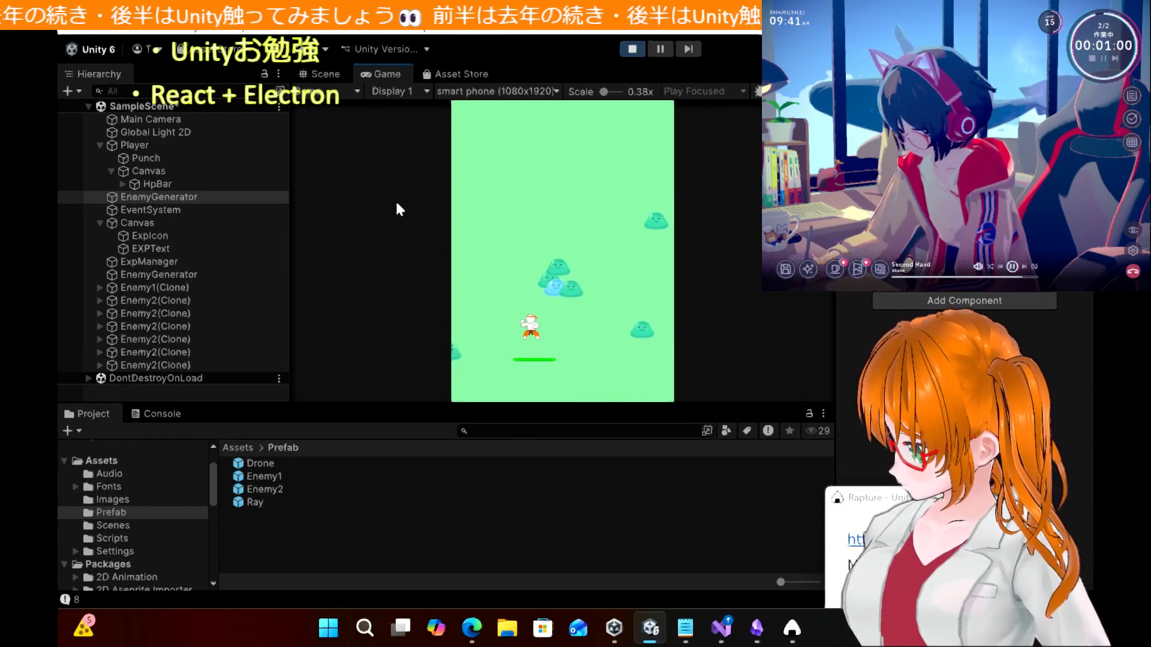
key("Left")
key("Up")
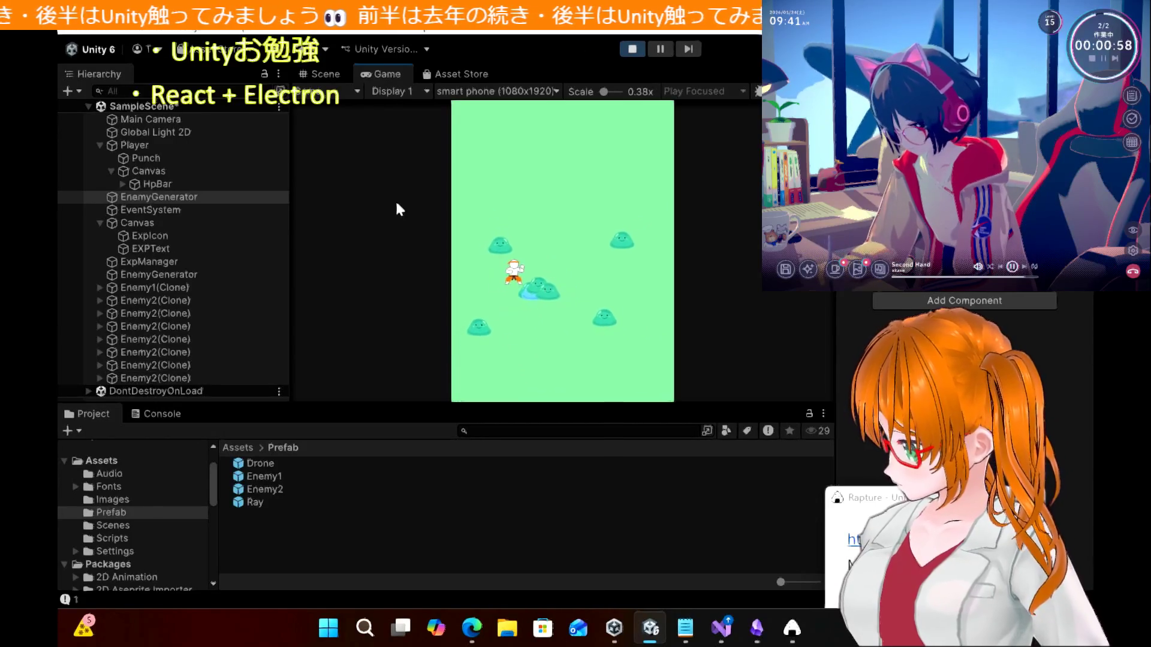
key("Up")
key("Right")
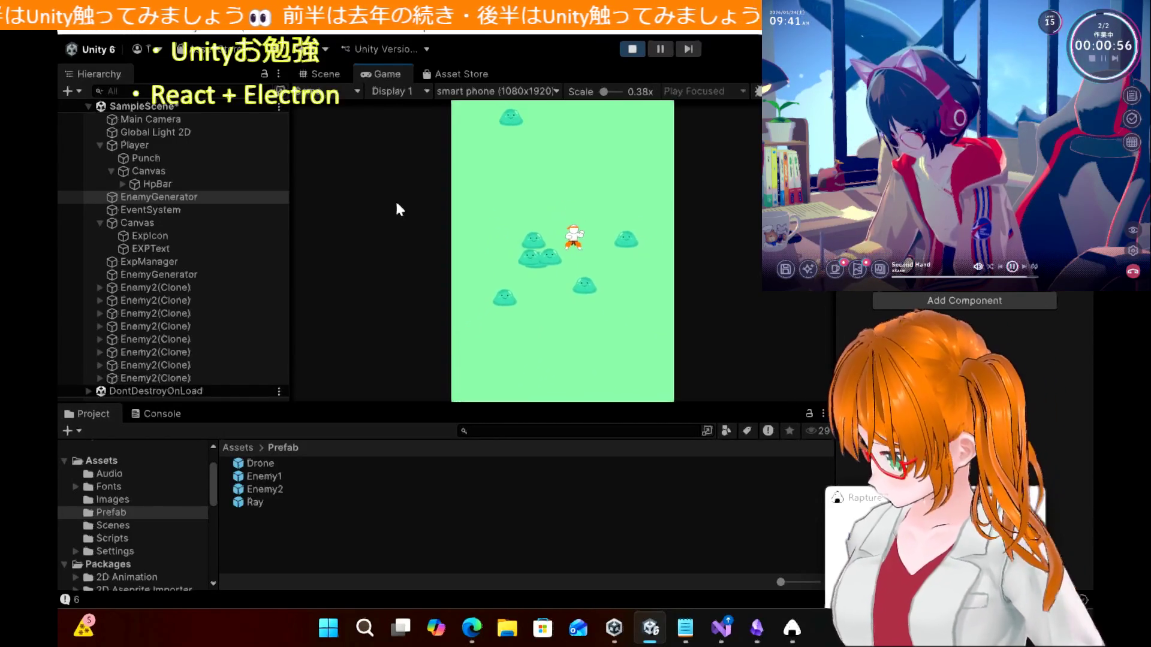
key("Up")
key("Left")
key("Down")
key("Right")
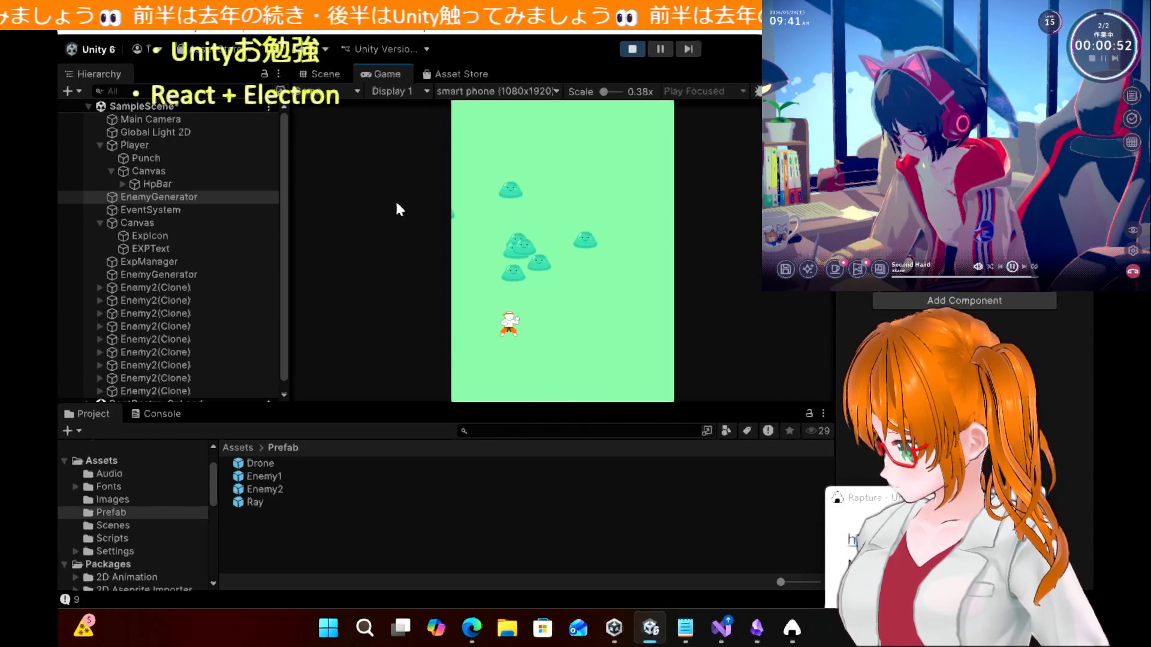
key("Up")
key("Left")
key("Right")
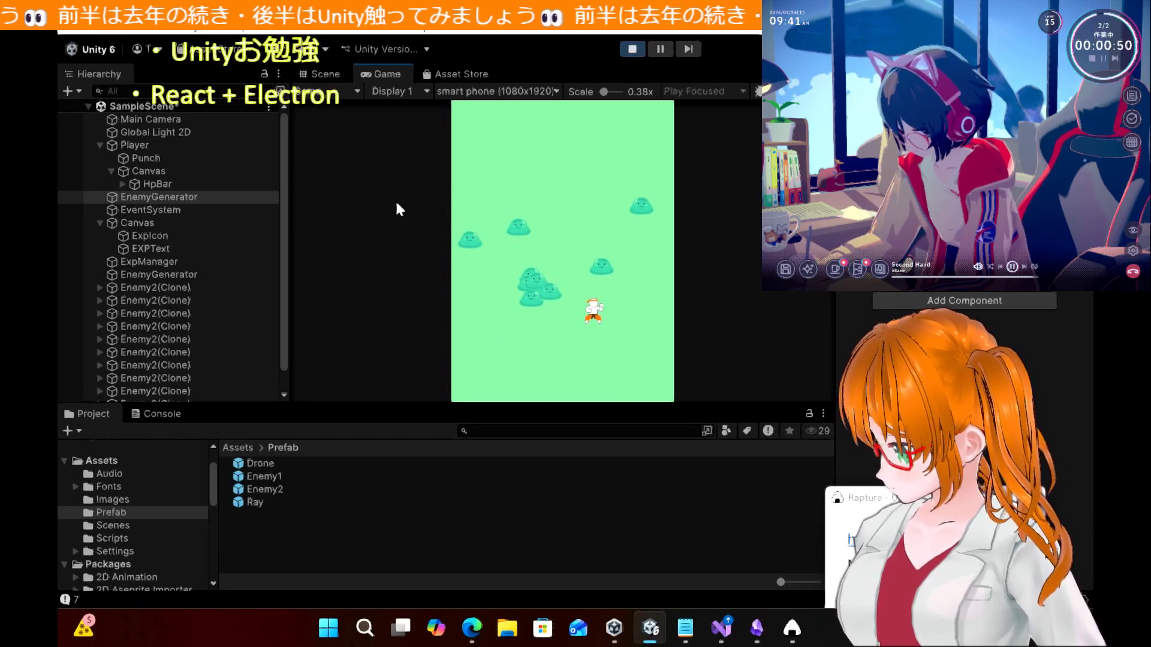
key("Up")
key("Left")
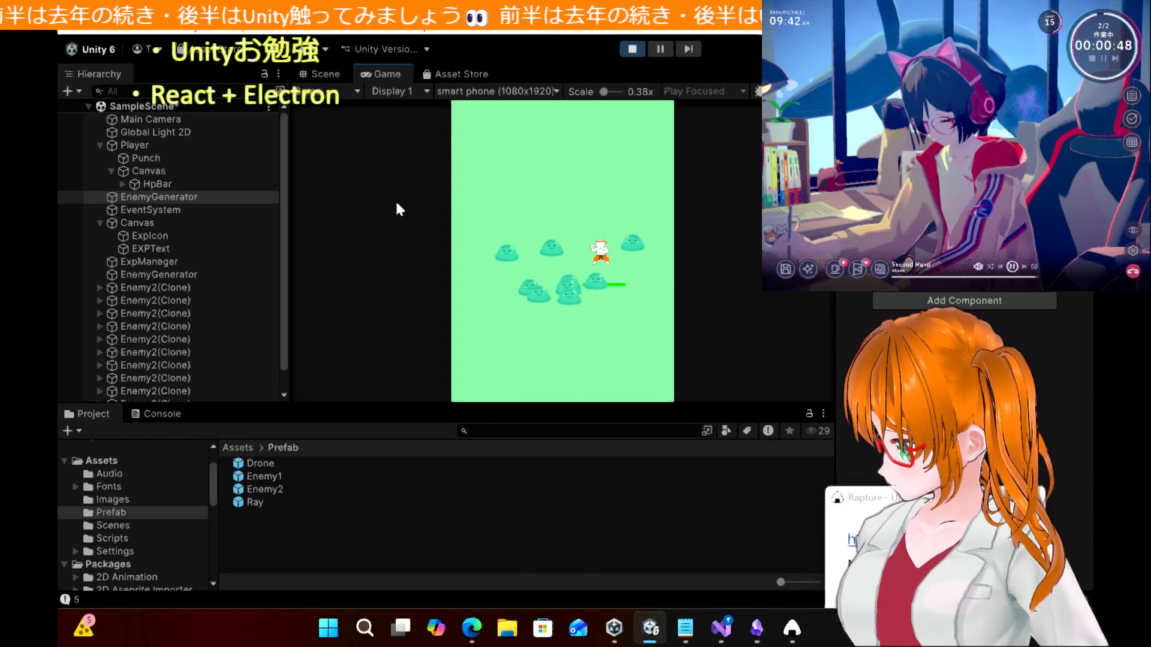
key("Up")
key("Left")
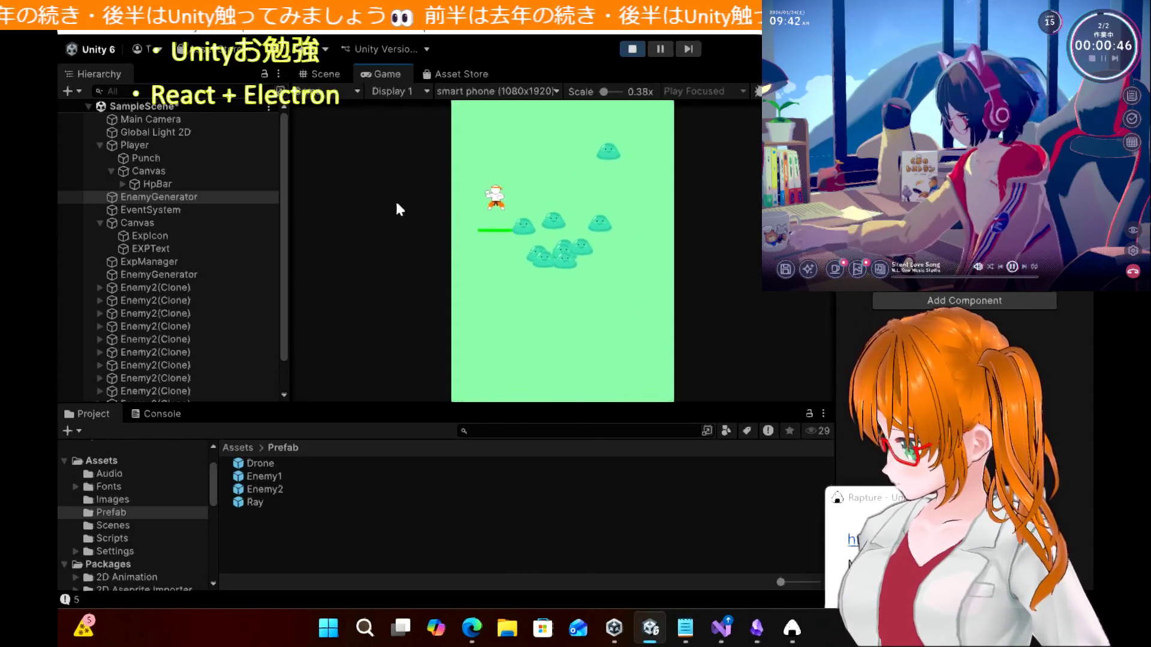
key("Left")
key("Down")
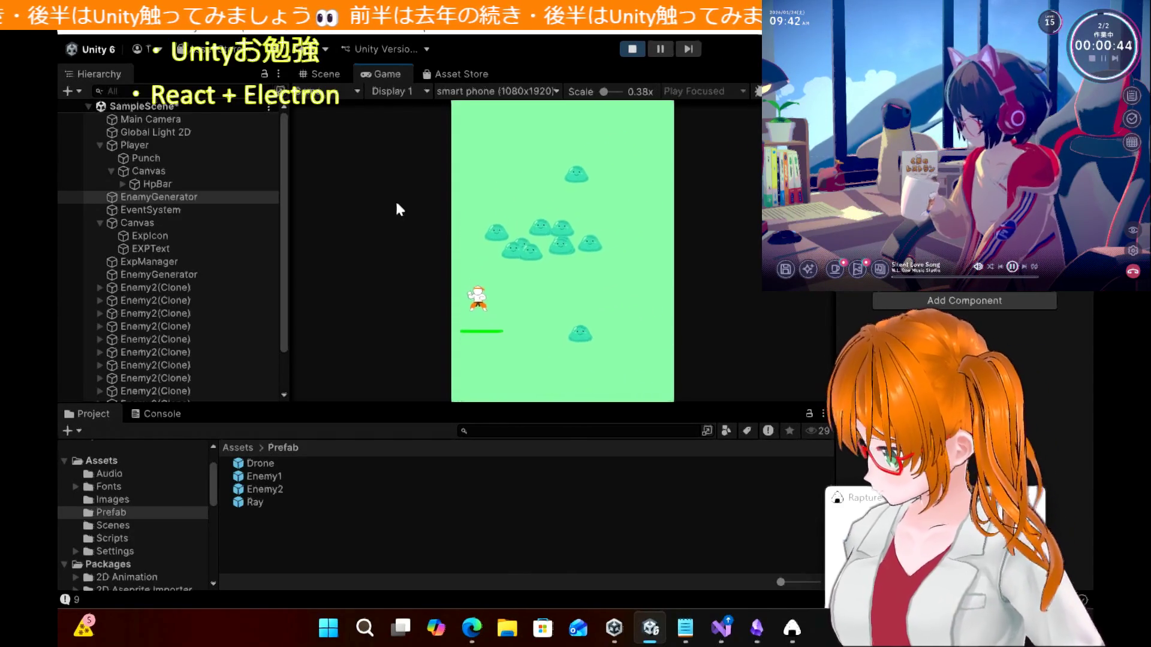
key("Up")
key("Down")
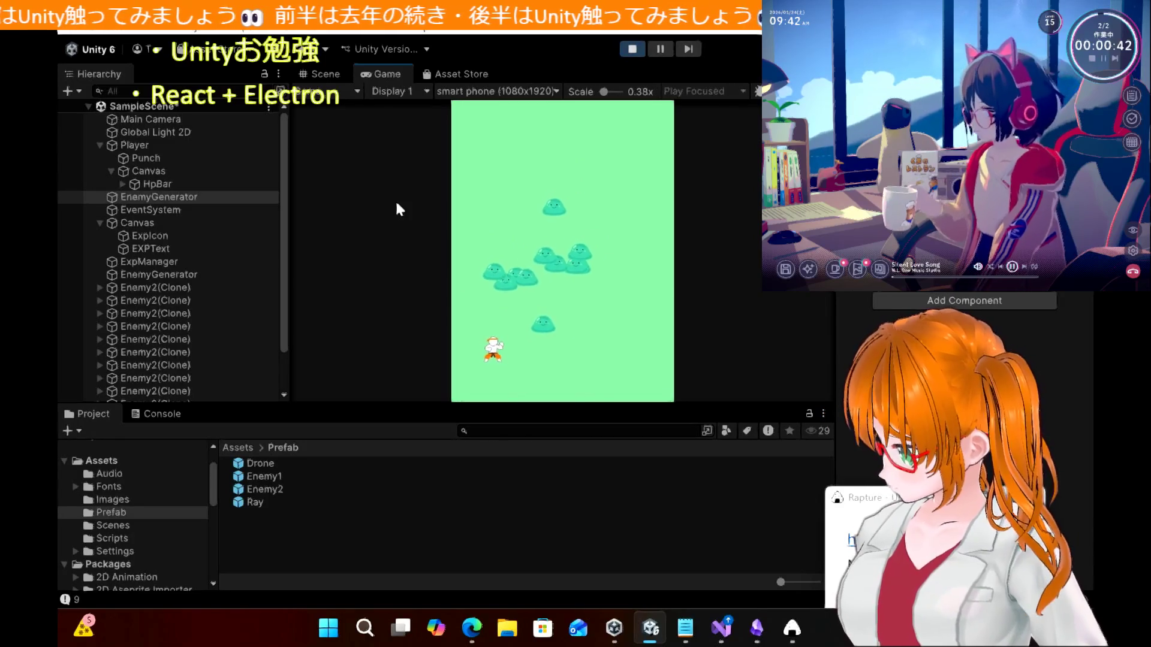
key("Up")
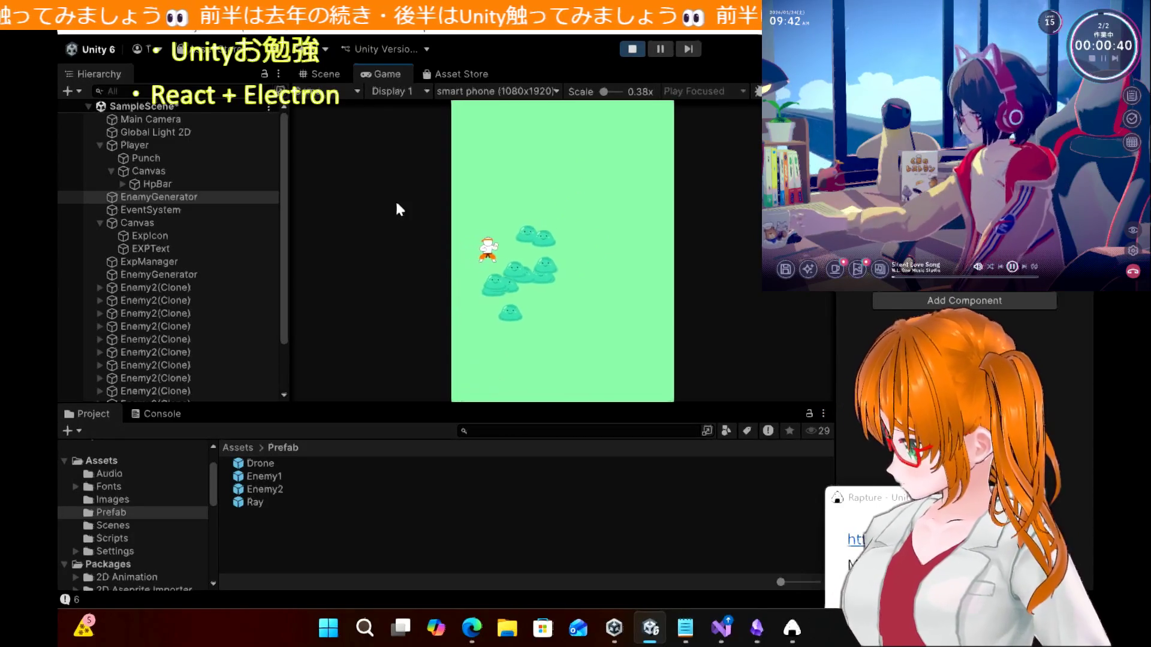
key("Right")
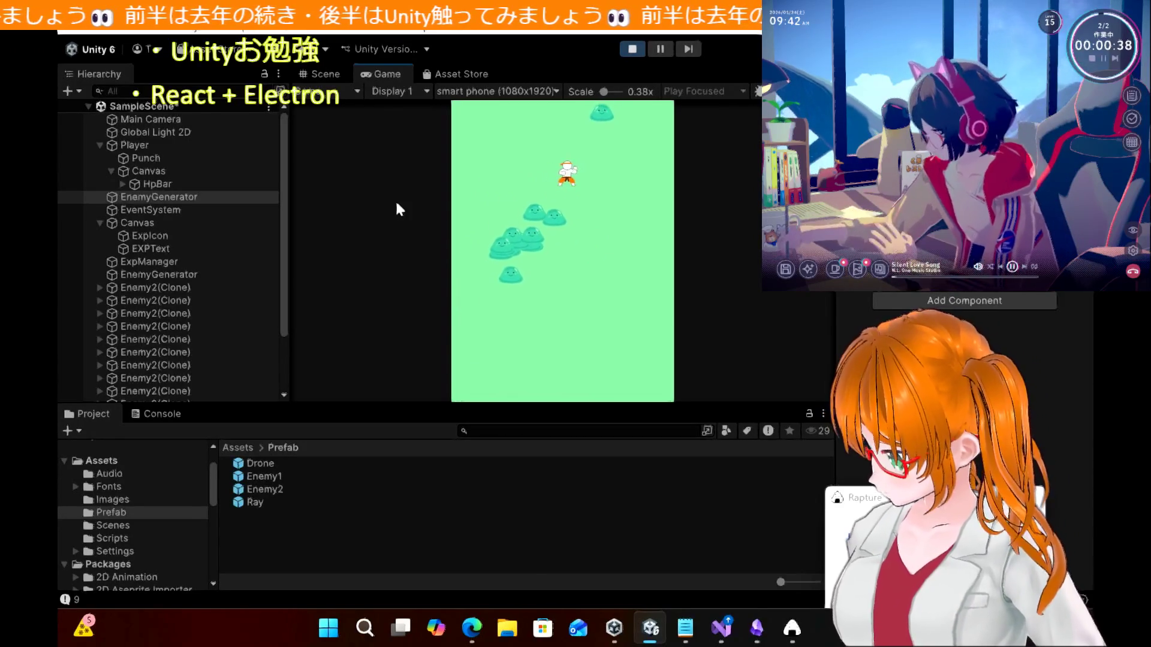
key("Down")
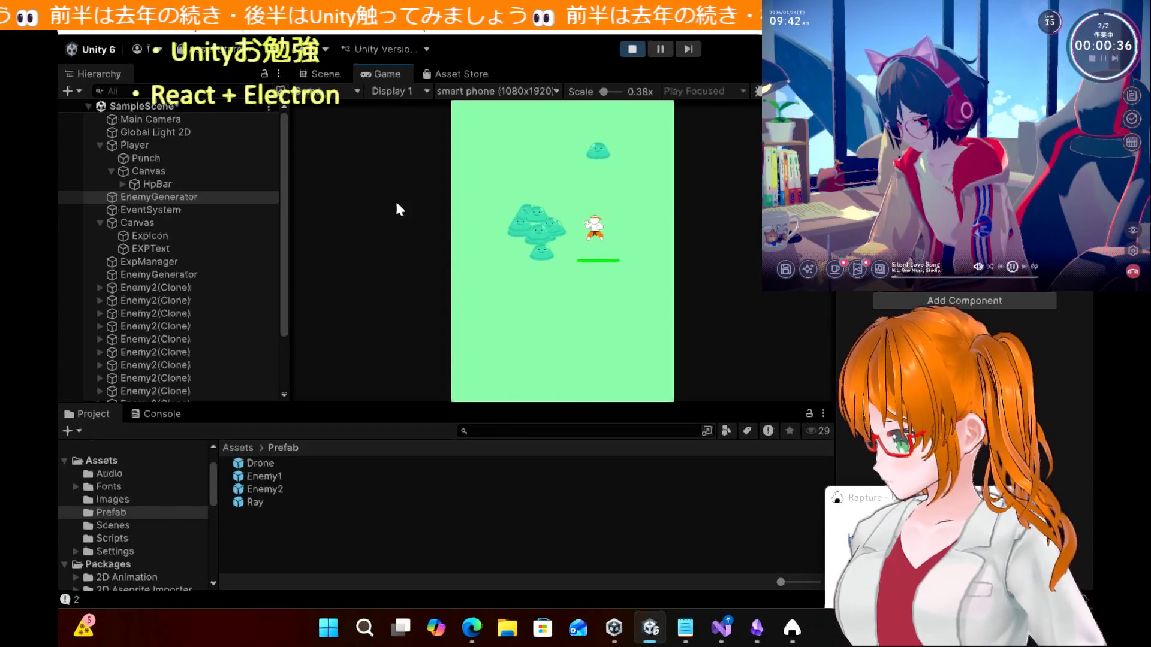
key("Up")
key("Right")
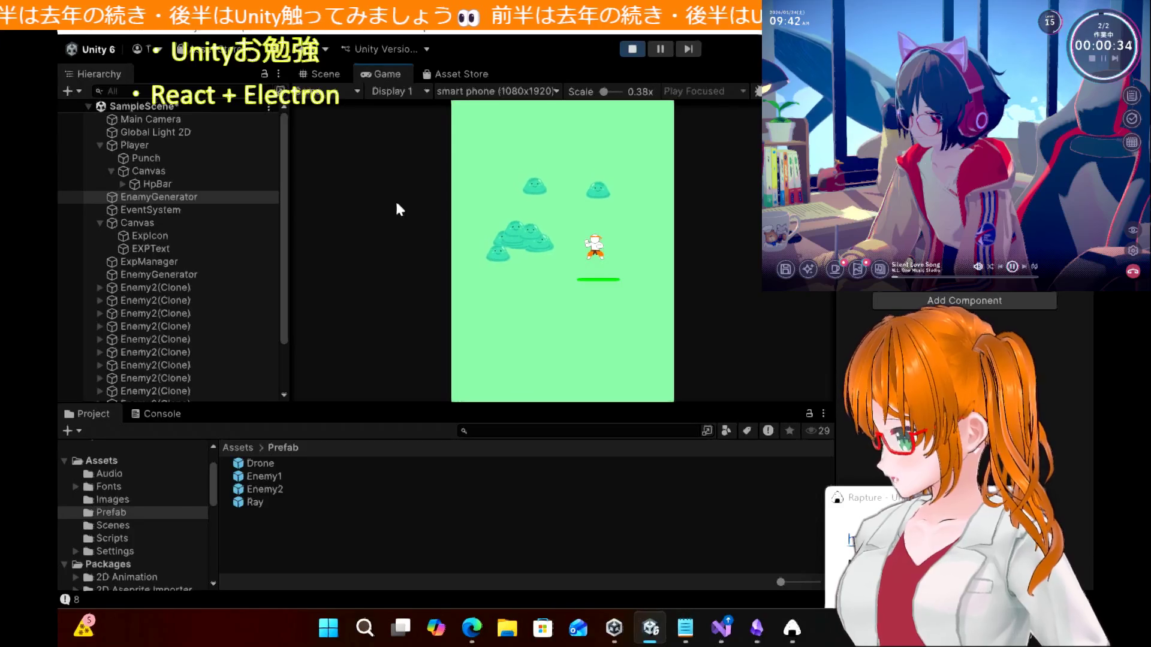
key("Left")
key("Right")
key("Down")
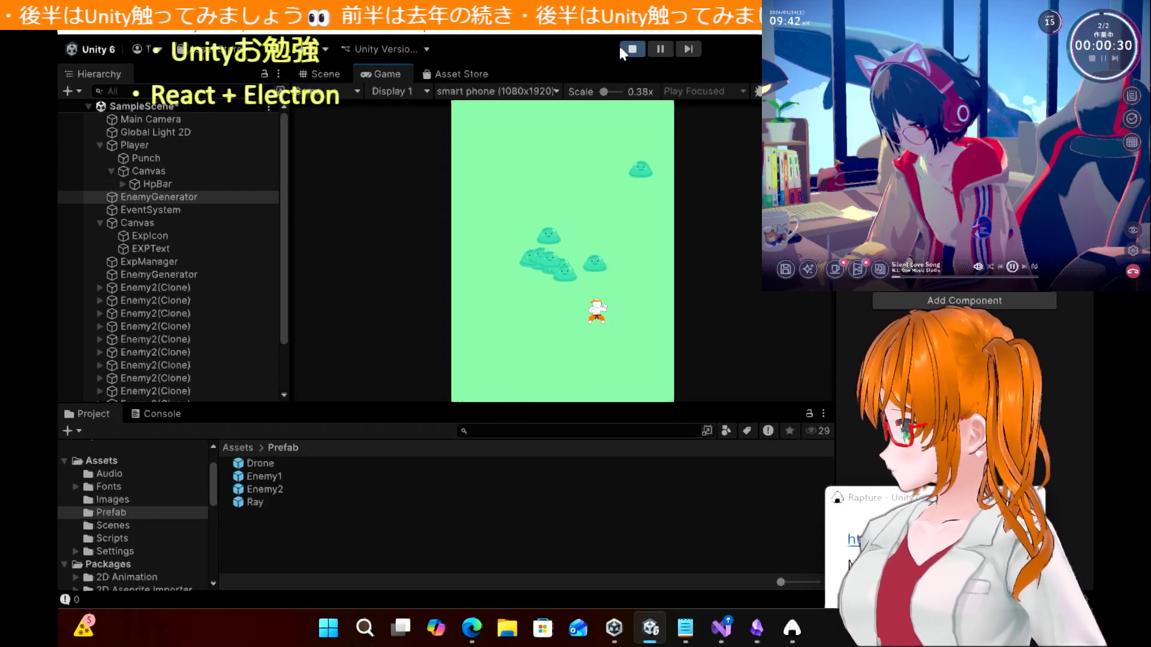
left_click(621, 50)
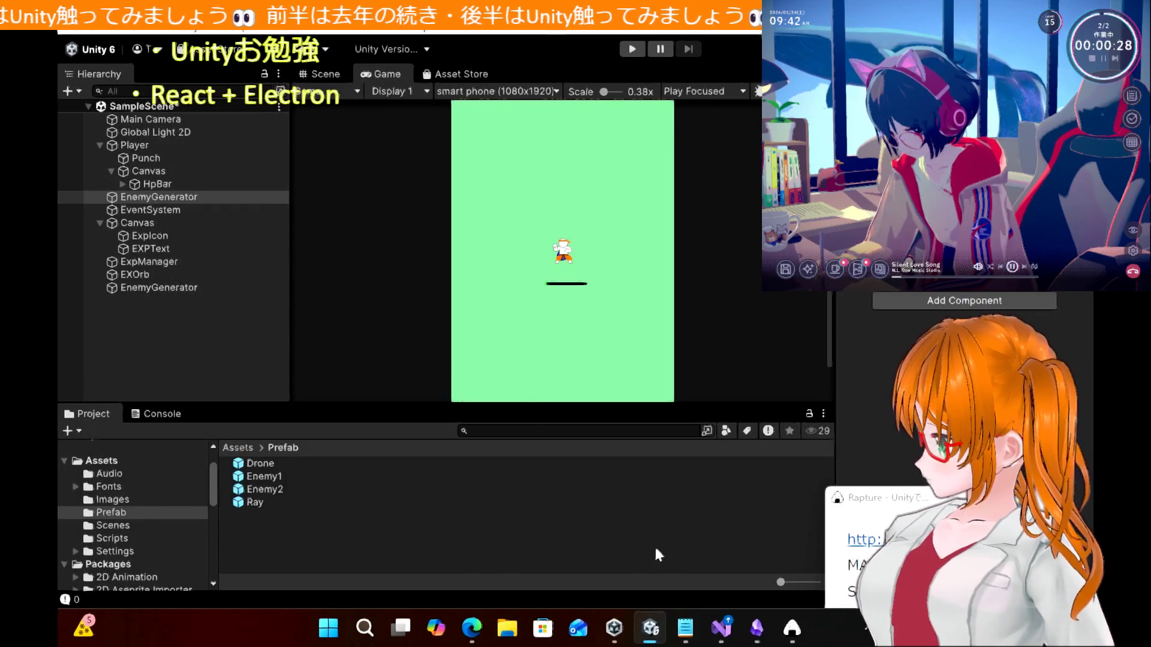
Step: In Edge, open the tutorial's 経験値関連の処理 chapter at its EXPManeger section, then return to Unity
left_click(480, 629)
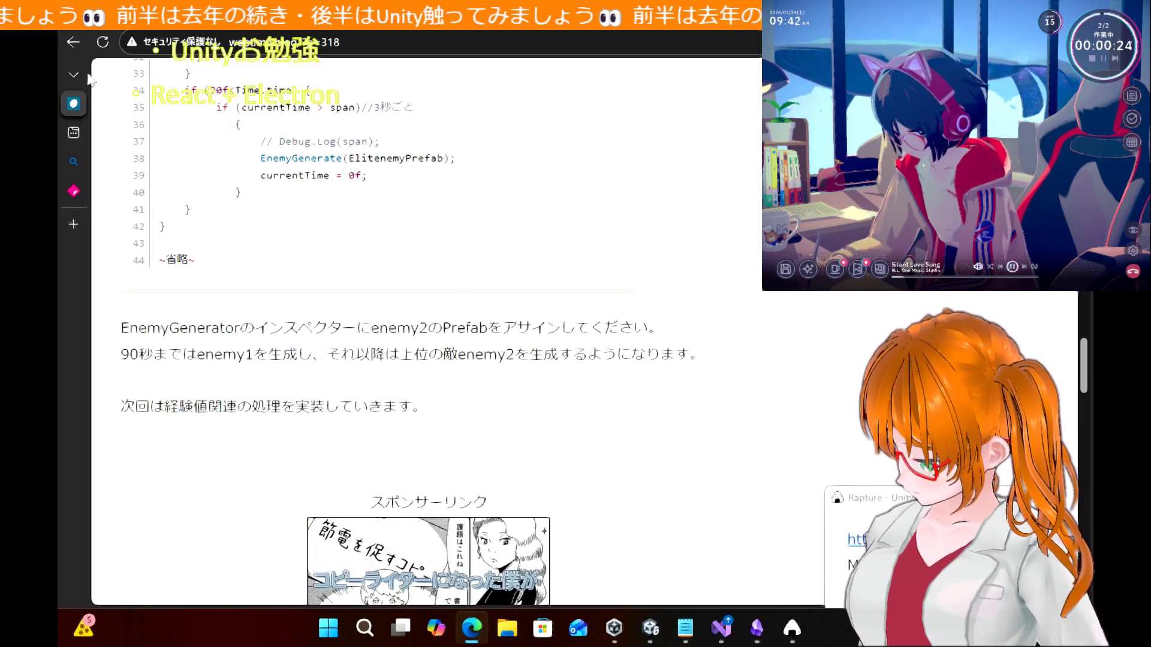
mouse_move(75, 114)
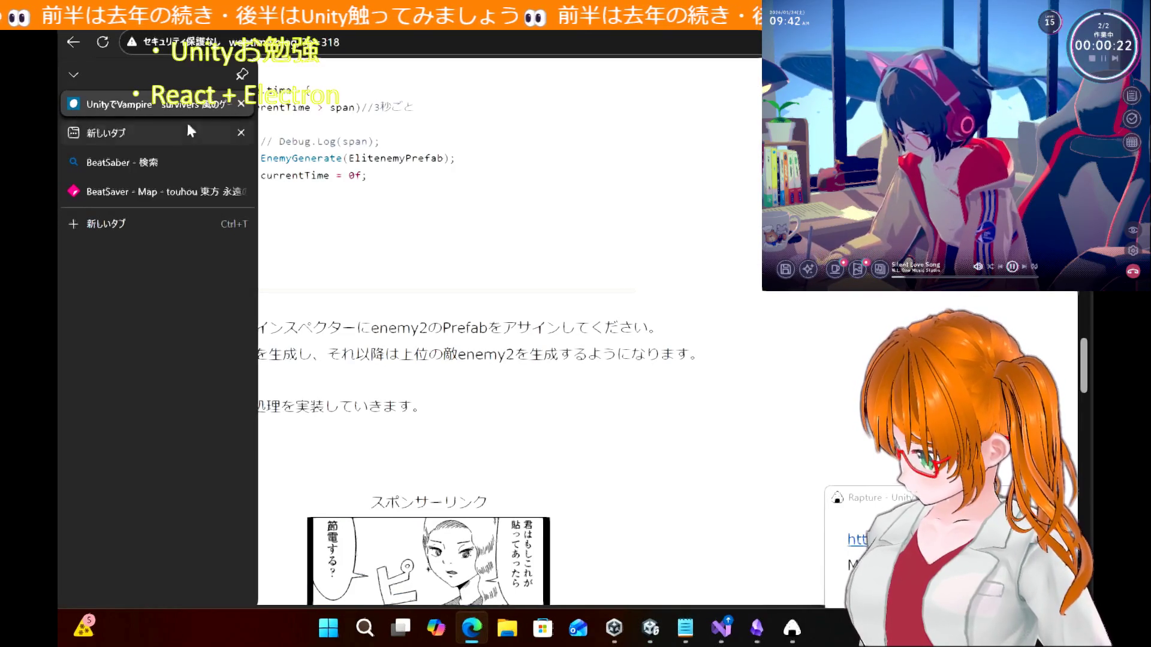
left_click(74, 42)
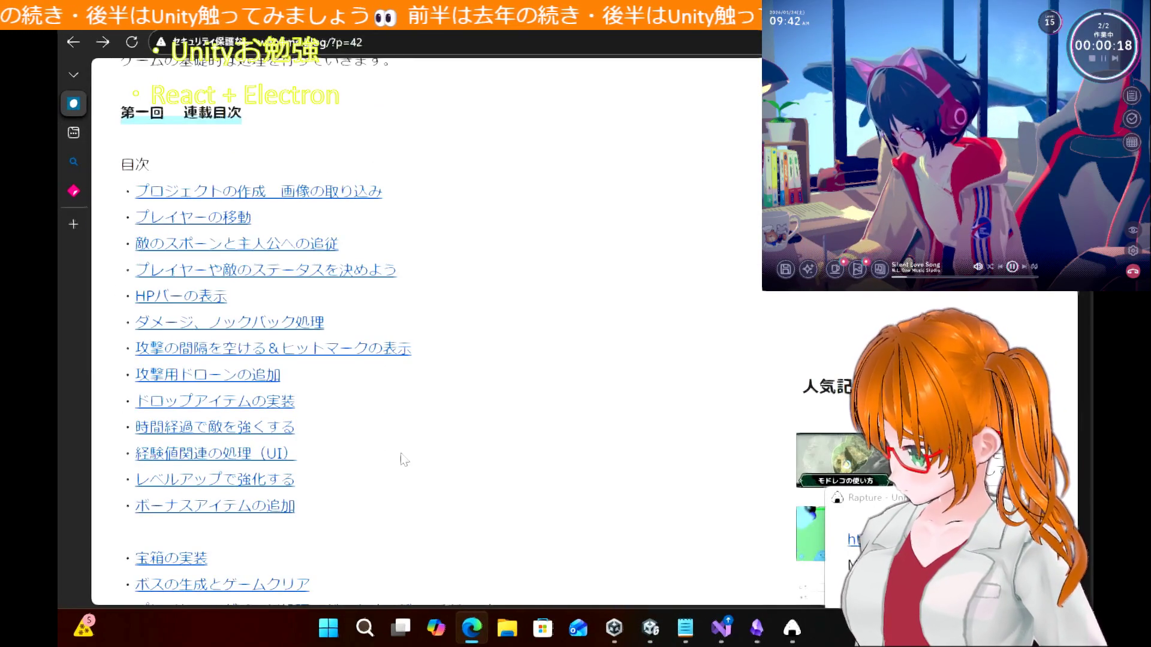
scroll(401, 458, "down", 1)
scroll(402, 459, "down", 3)
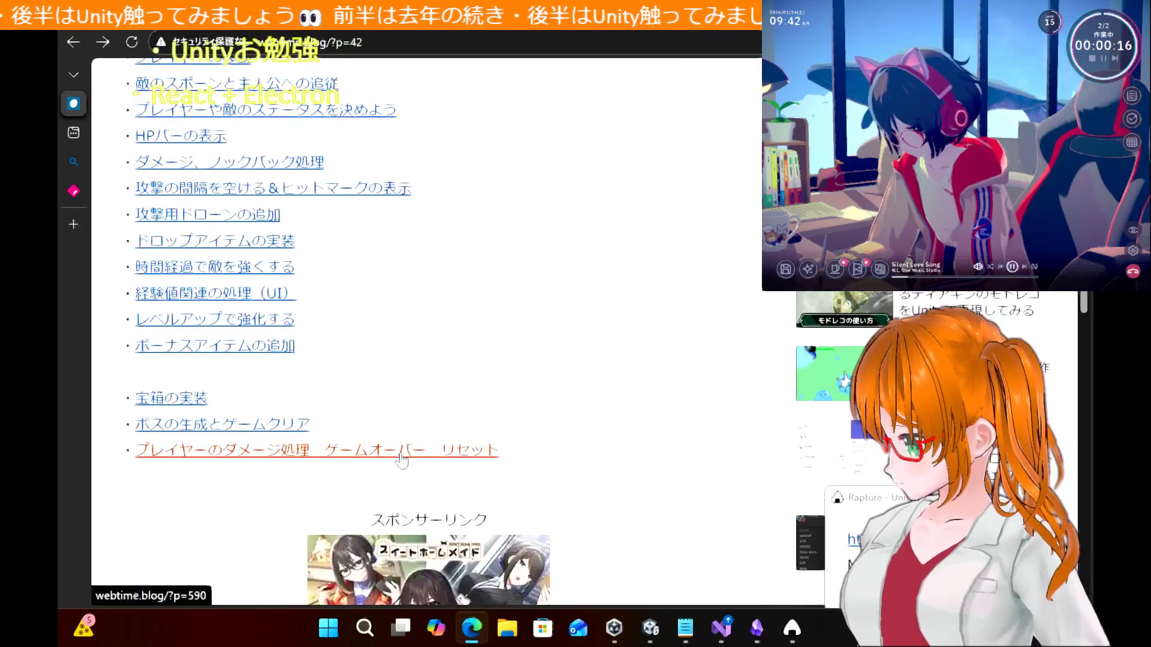
scroll(401, 458, "up", 1)
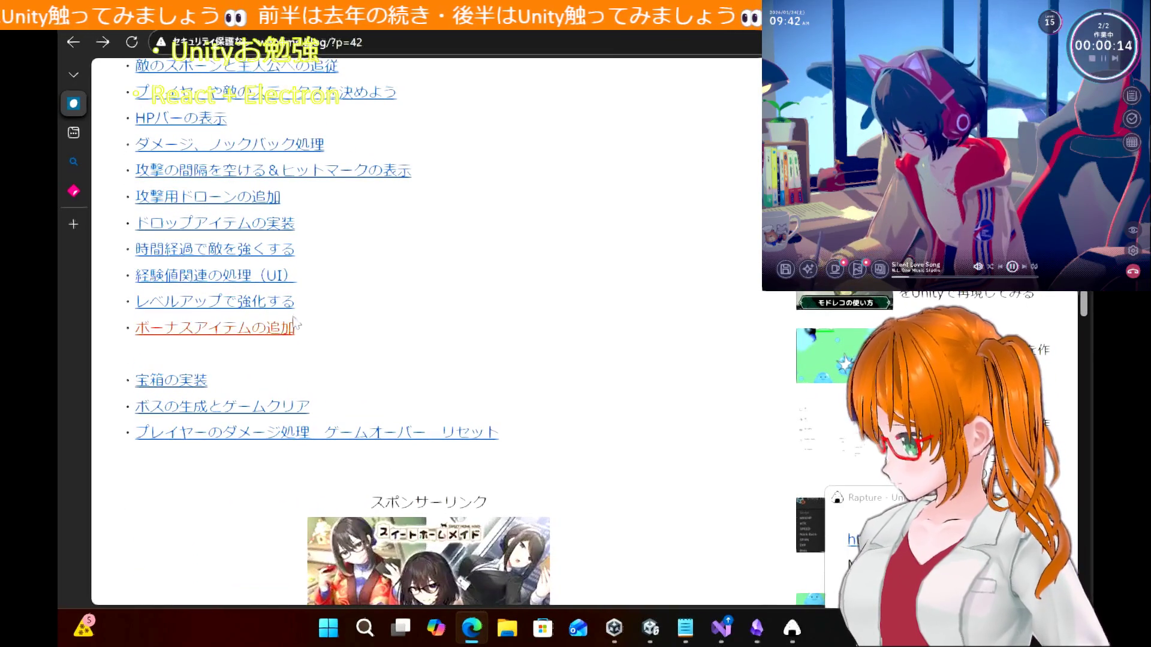
left_click(286, 274)
scroll(411, 312, "down", 8)
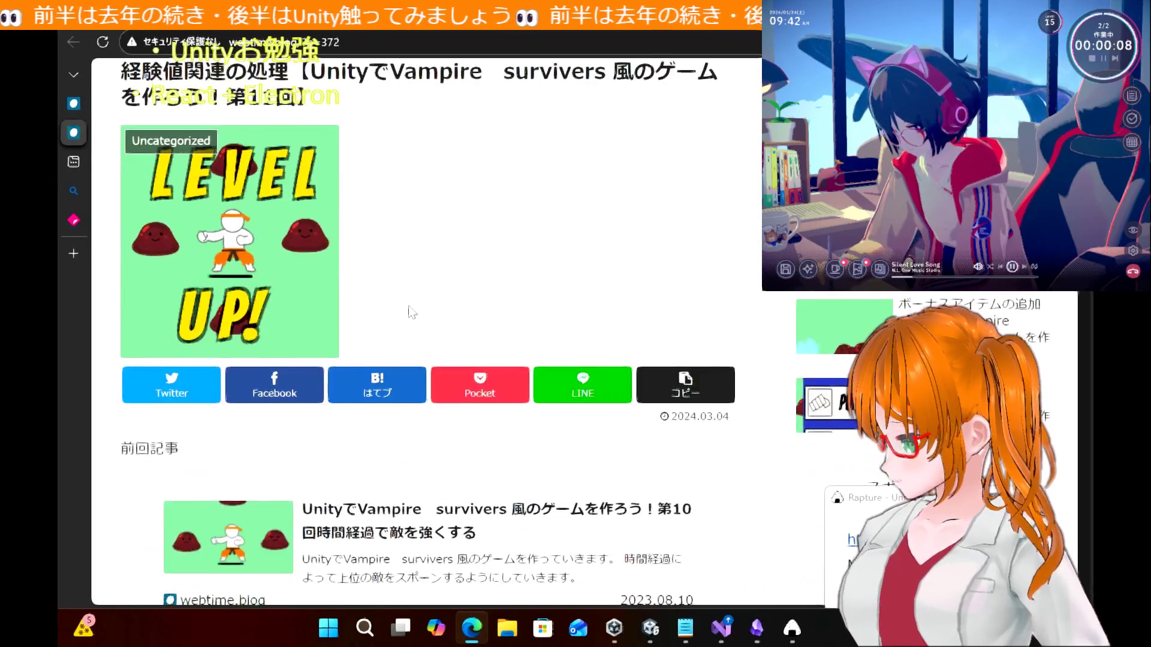
scroll(410, 310, "down", 4)
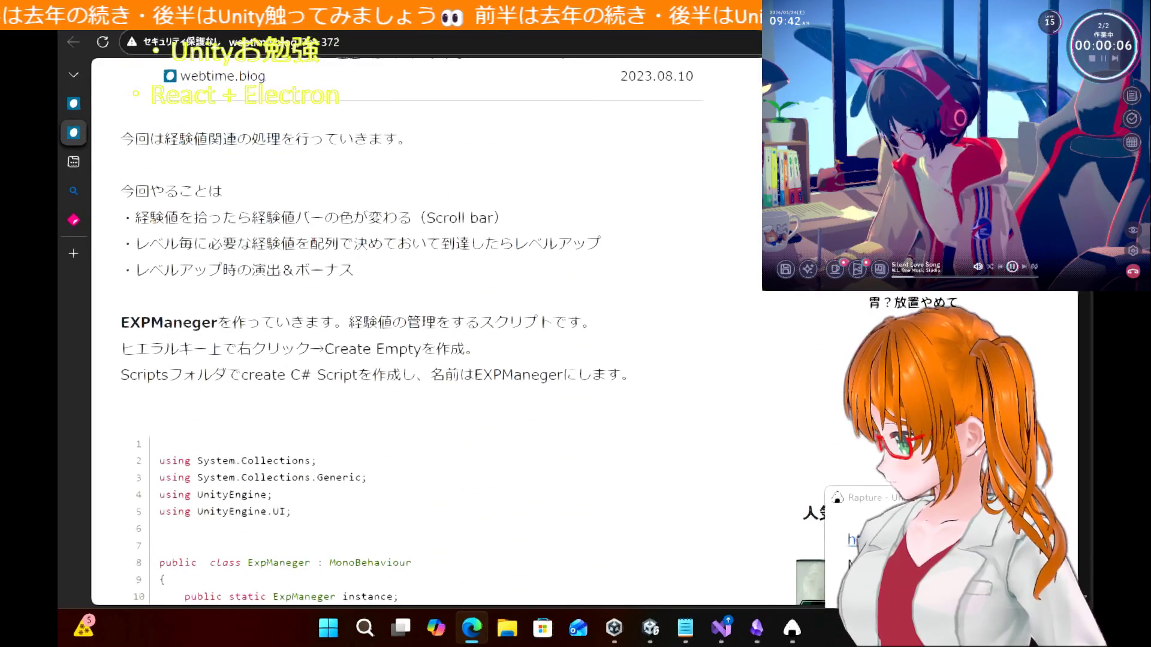
left_click(652, 635)
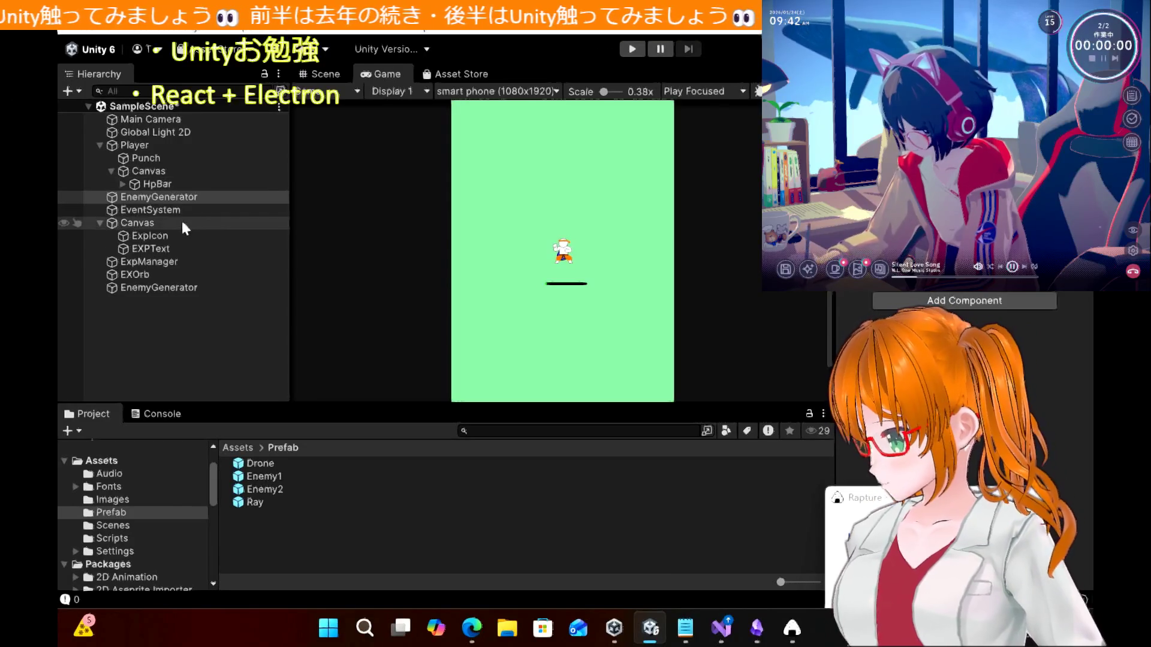
left_click(176, 246)
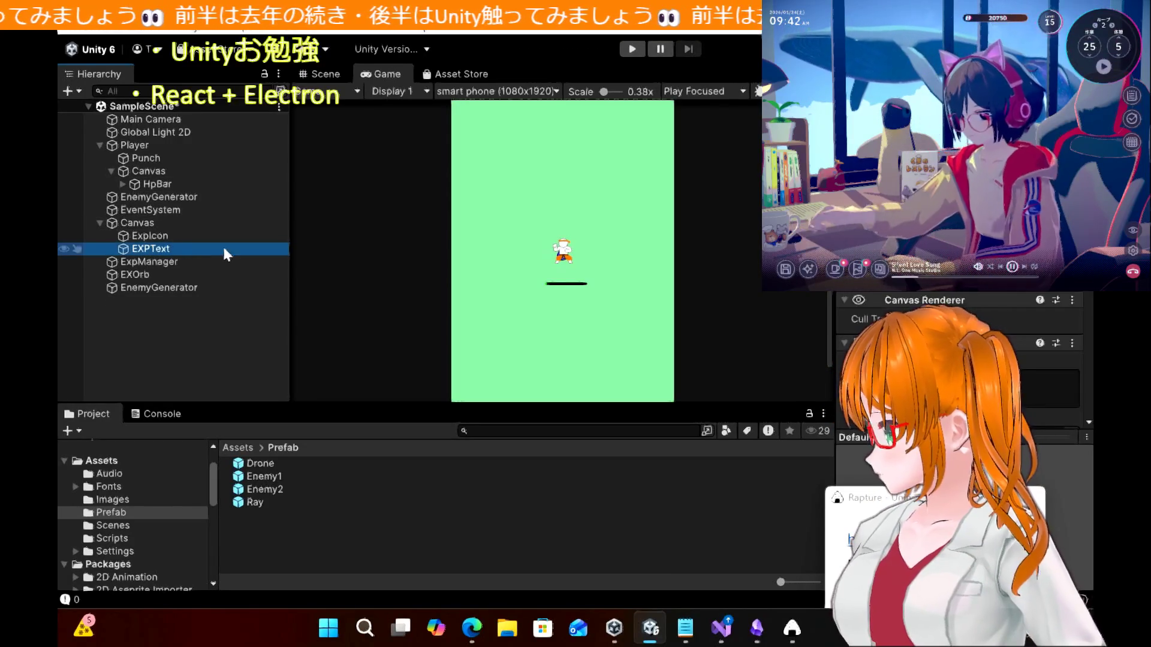
left_click(1050, 388)
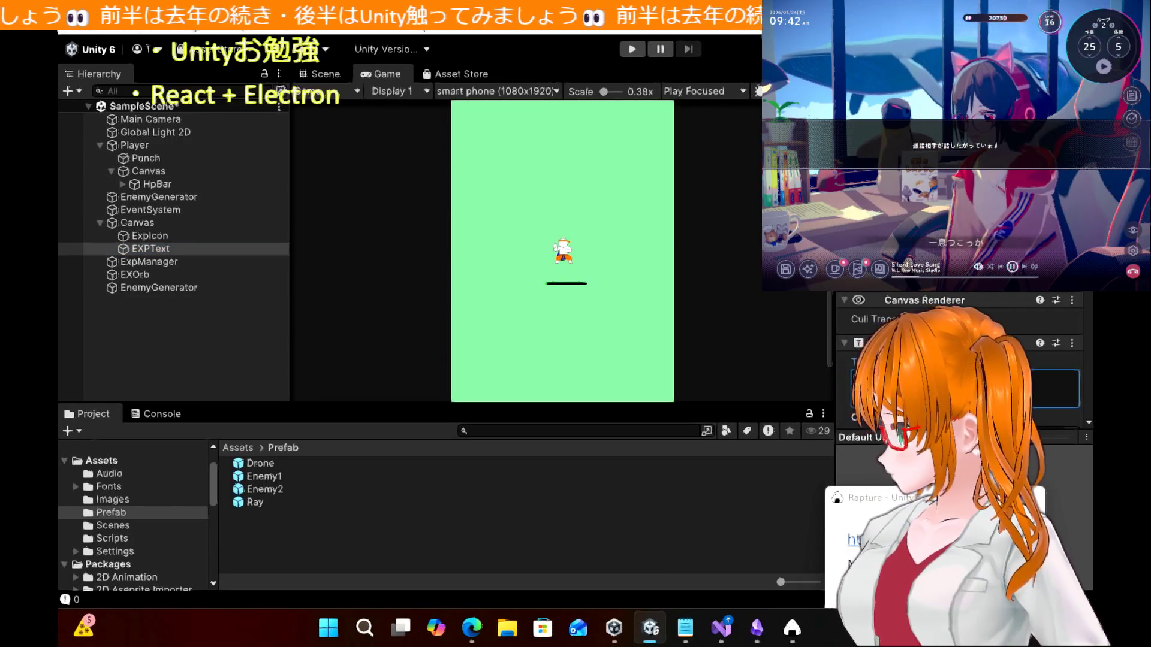
left_click(275, 351)
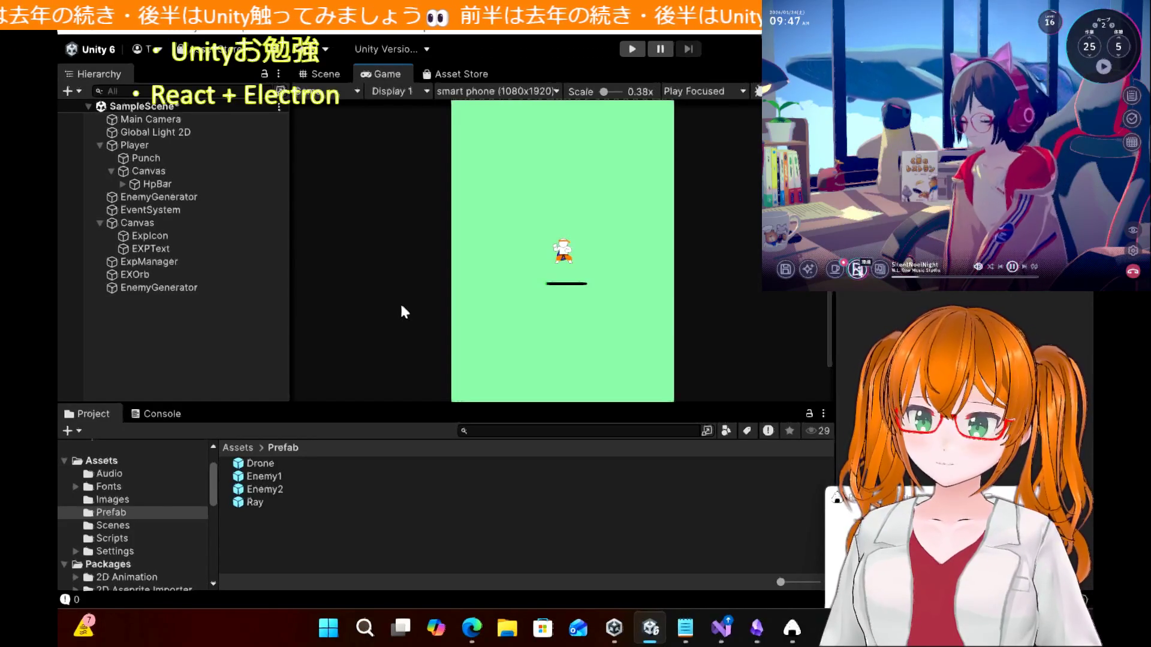
Step: Buy the 14000-priced scenery item in the 環境 panel, then close the panel
left_click(857, 269)
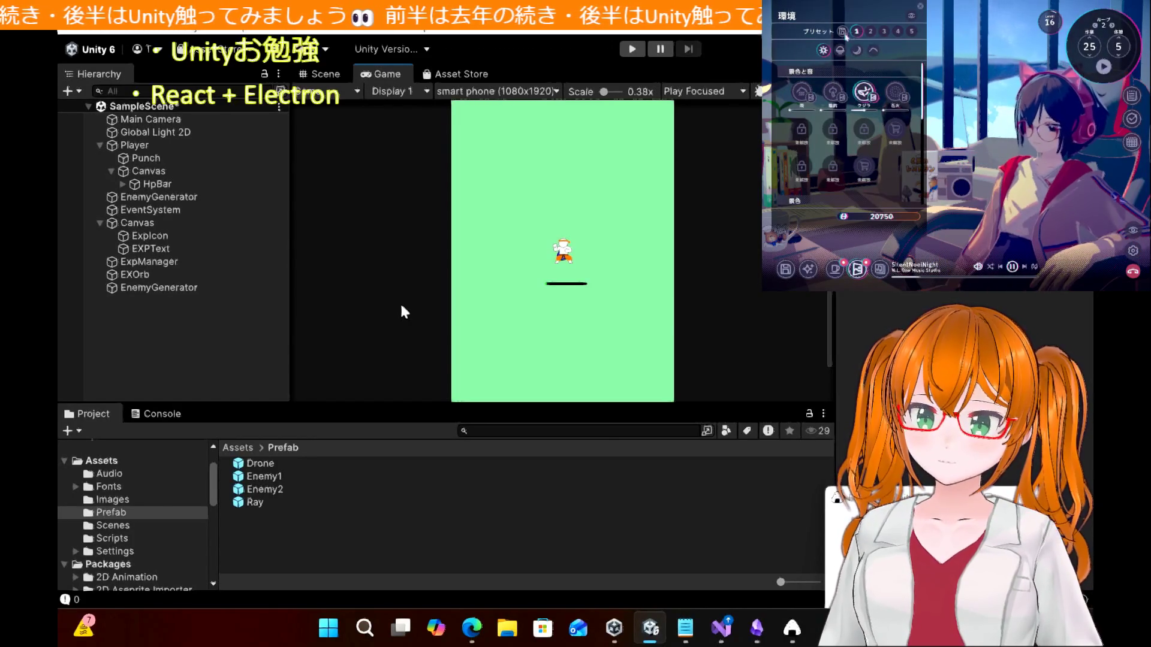
scroll(901, 161, "down", 2)
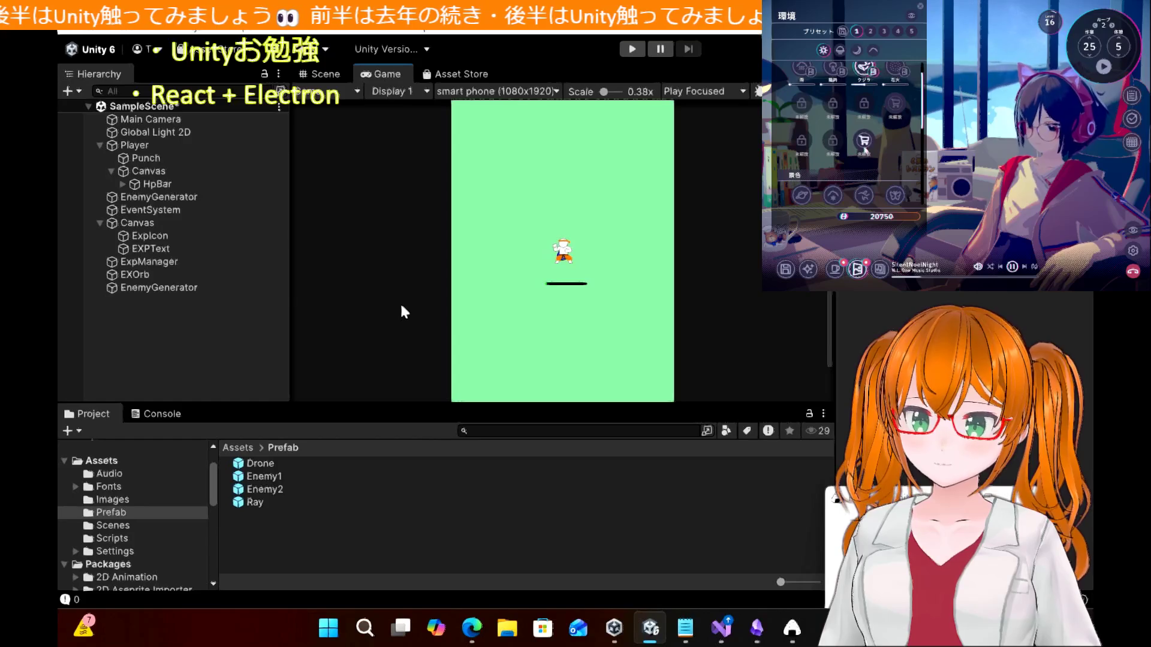
mouse_move(863, 192)
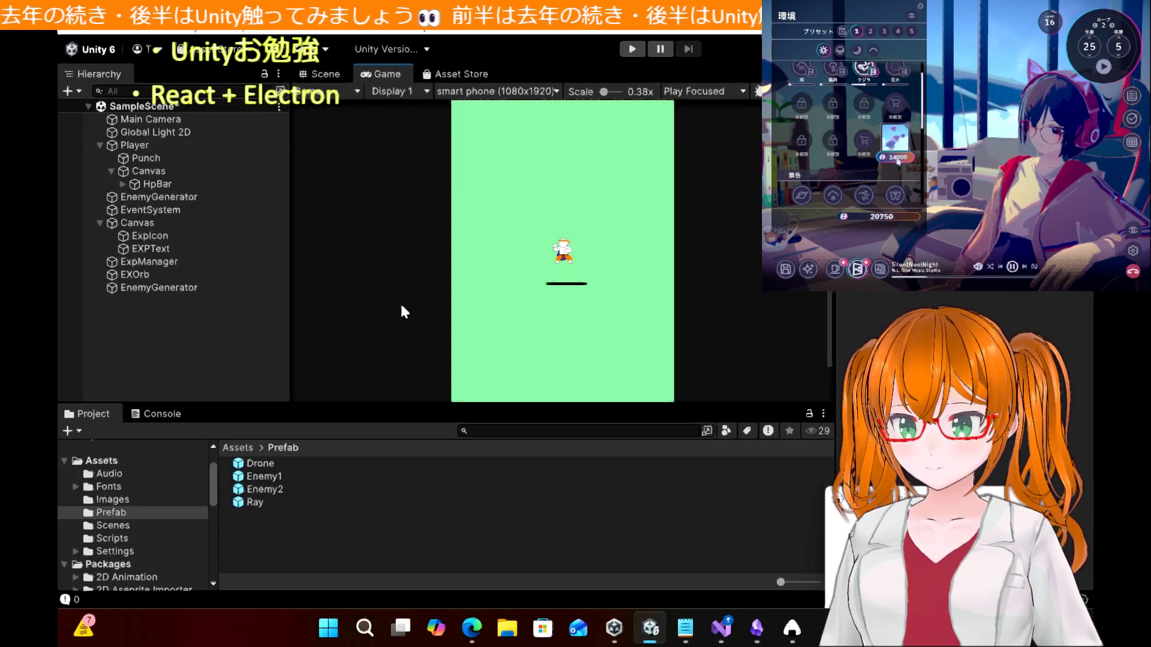
left_click(895, 157)
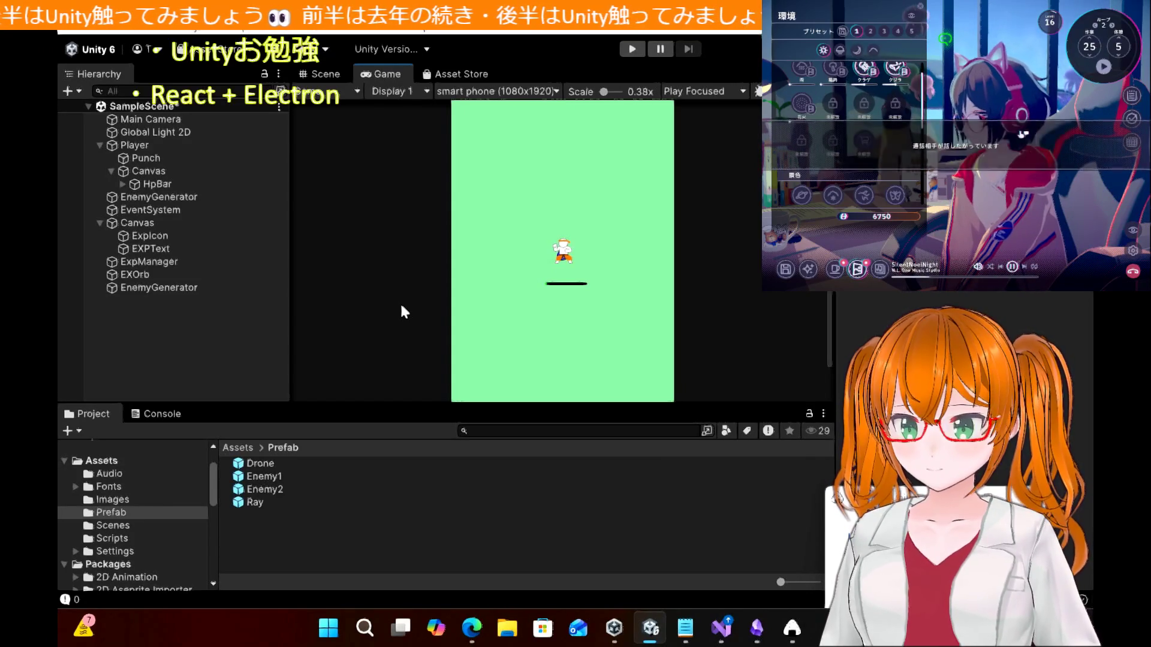
left_click(958, 120)
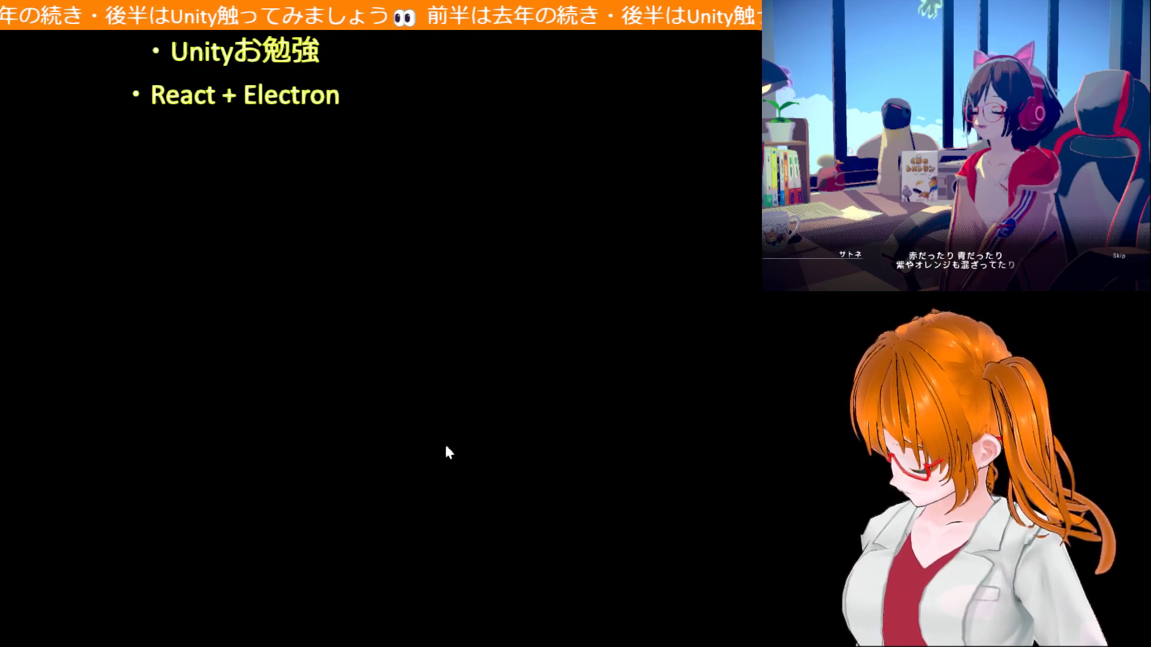
Step: Lock Windows with Win+L
key("super+l")
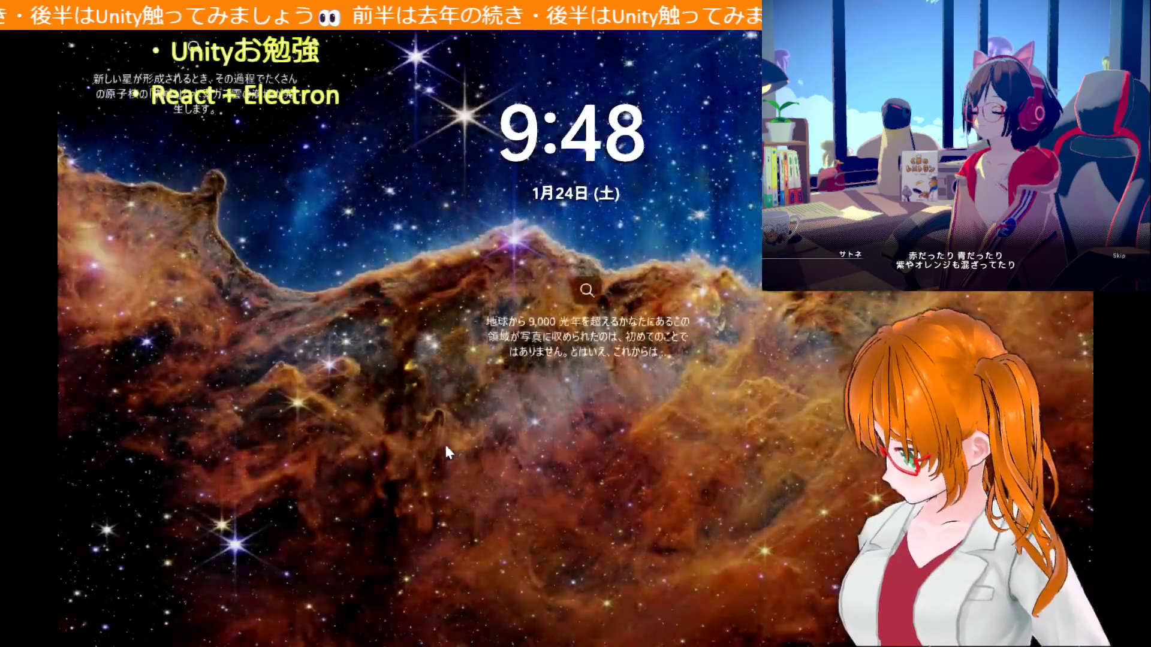
Step: Dismiss the lock screen and sign in by entering the PIN
left_click(444, 443)
type("0000")
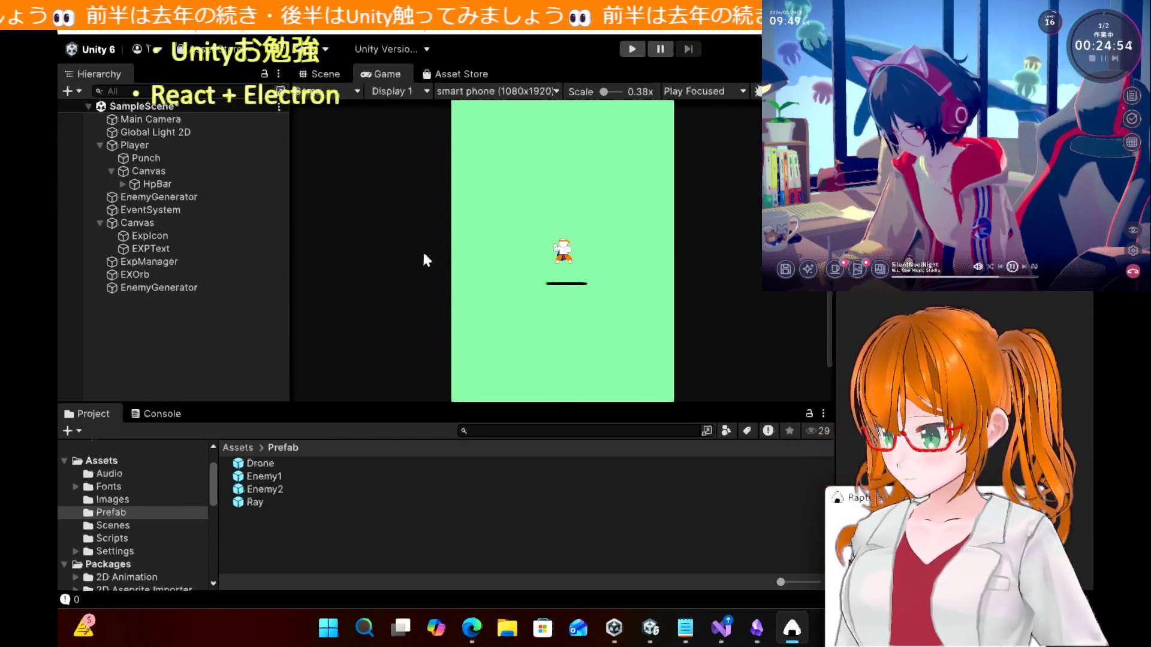
Step: Bring the Unity editor forward, then switch to the Edge window with the blog article
left_click(390, 267)
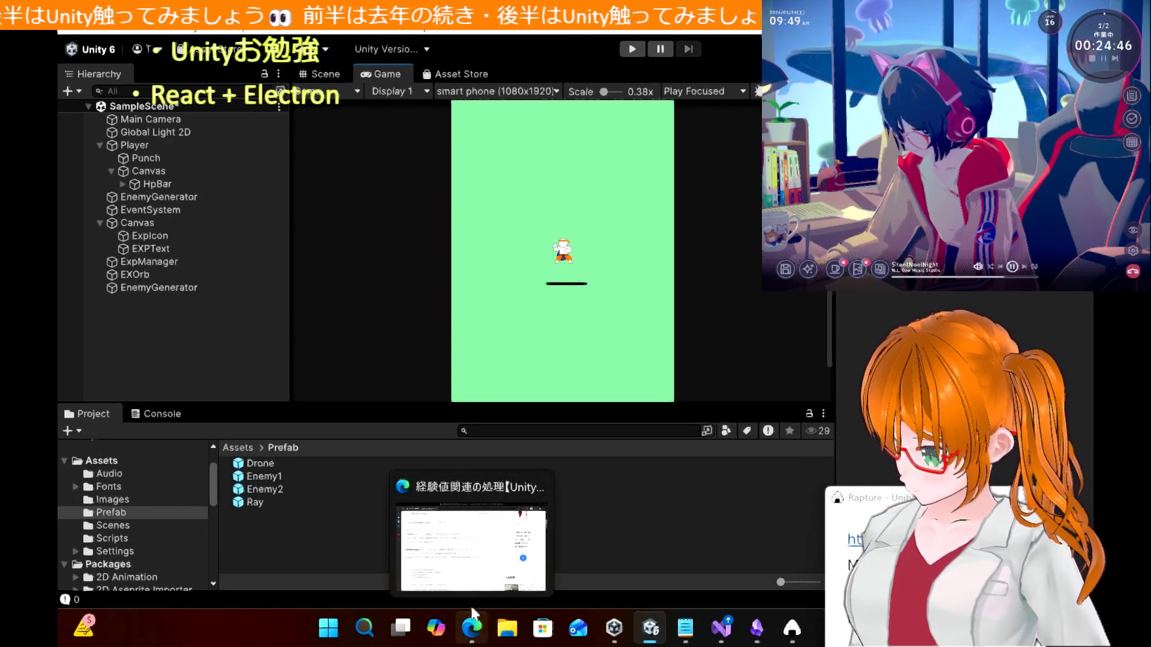
left_click(470, 633)
Step: Scroll through the webtime.blog experience-handling article to read its content
scroll(384, 273, "down", 4)
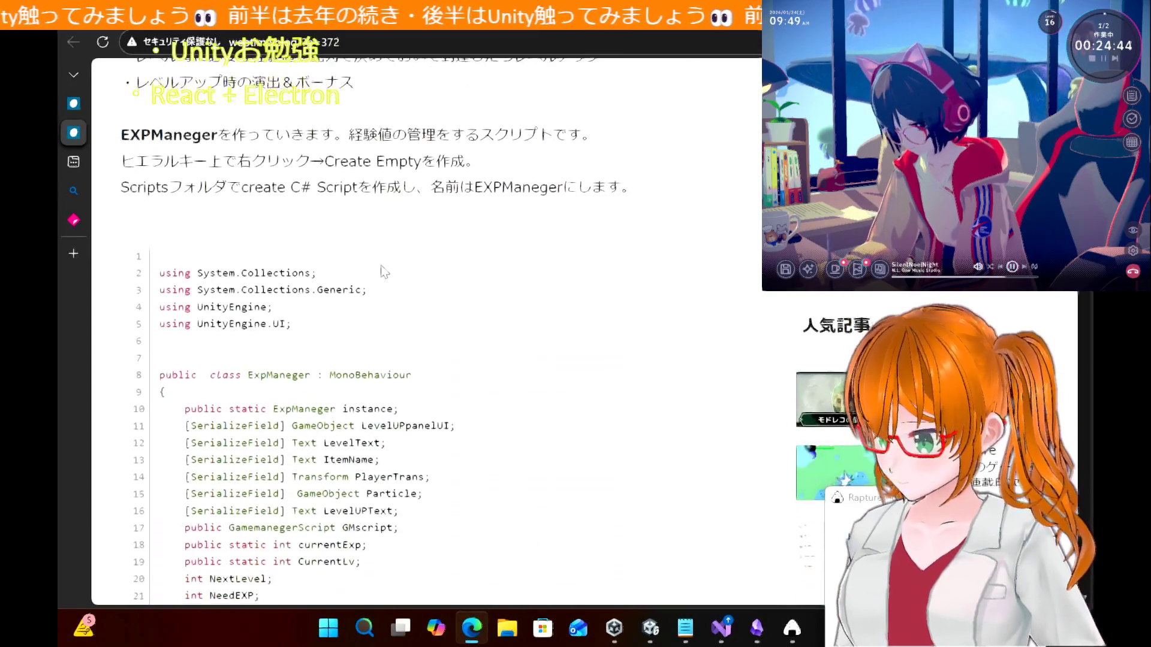
scroll(384, 273, "down", 15)
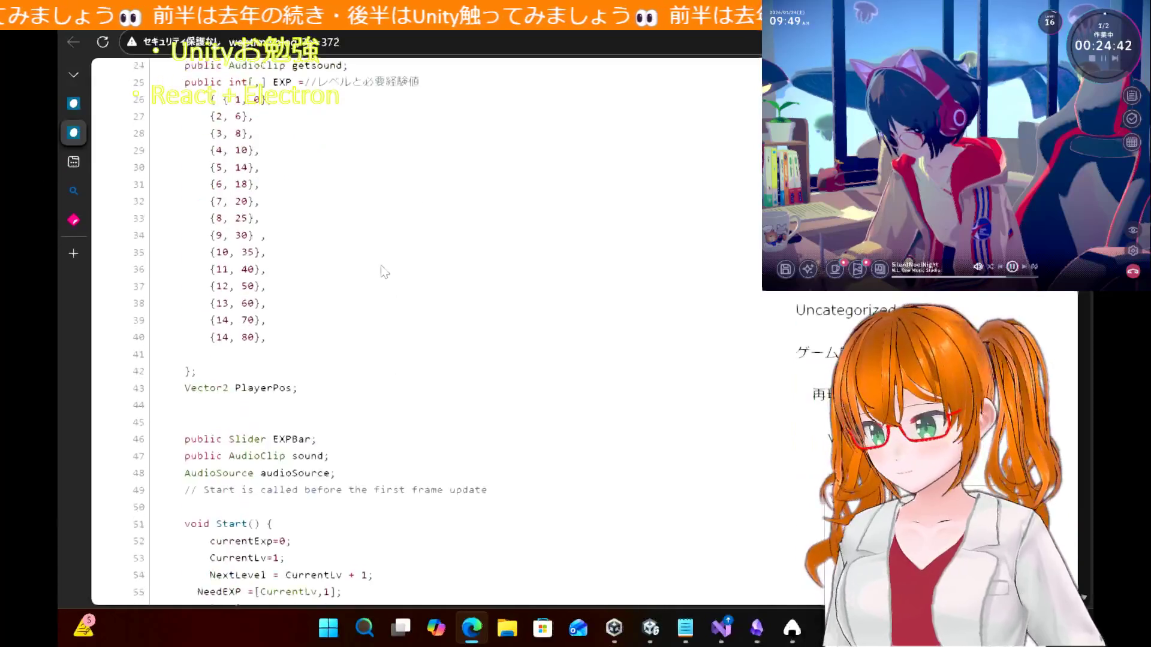
scroll(384, 273, "down", 5)
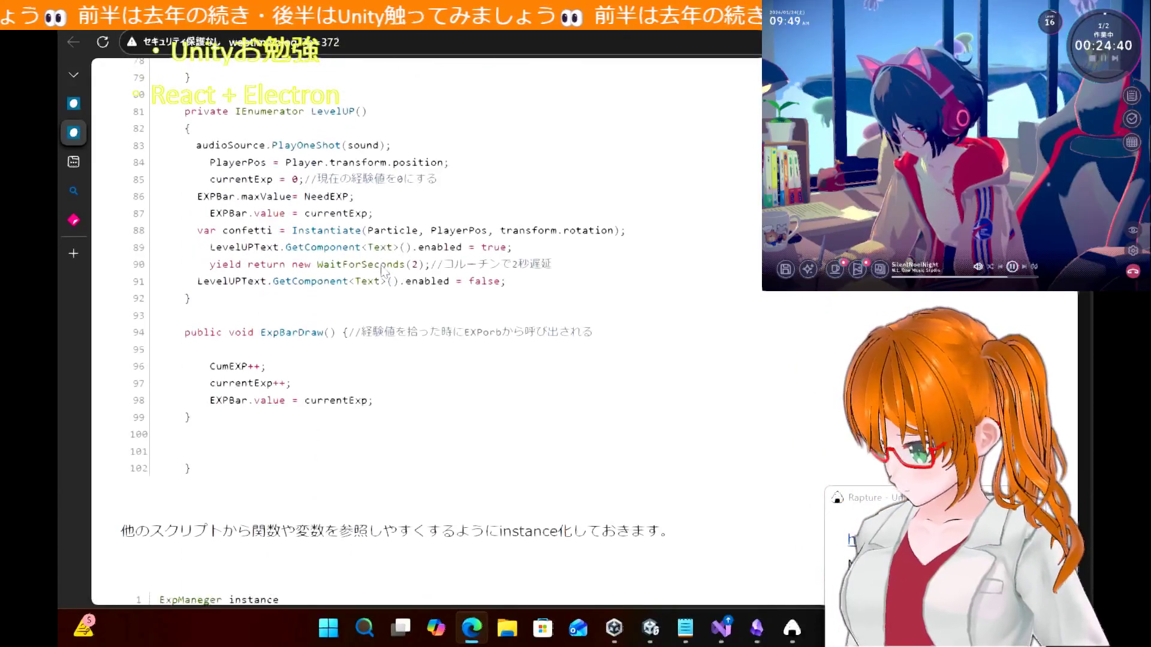
scroll(381, 266, "up", 20)
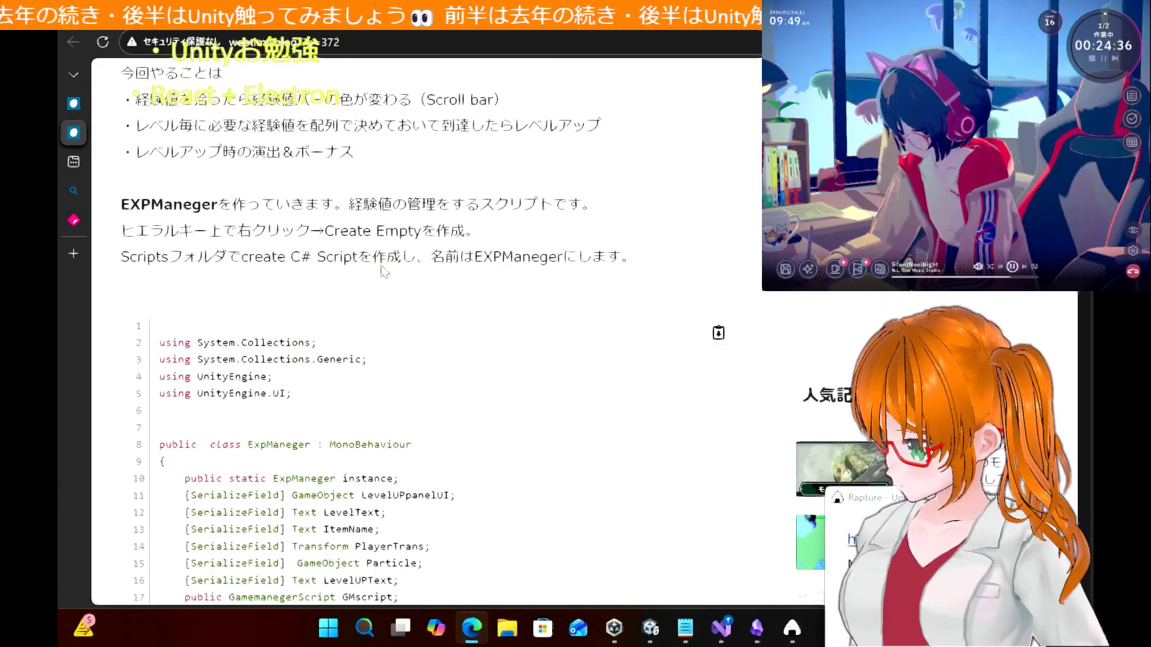
scroll(384, 271, "down", 1)
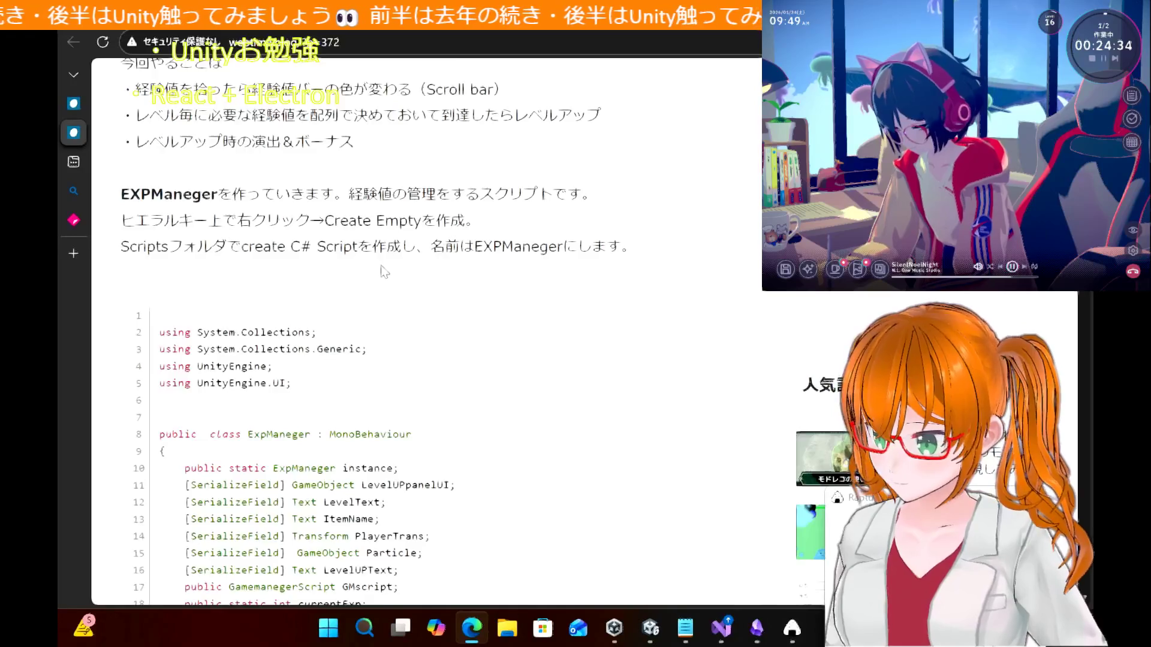
scroll(384, 270, "down", 10)
scroll(383, 267, "up", 7)
scroll(382, 265, "up", 6)
scroll(384, 271, "down", 1)
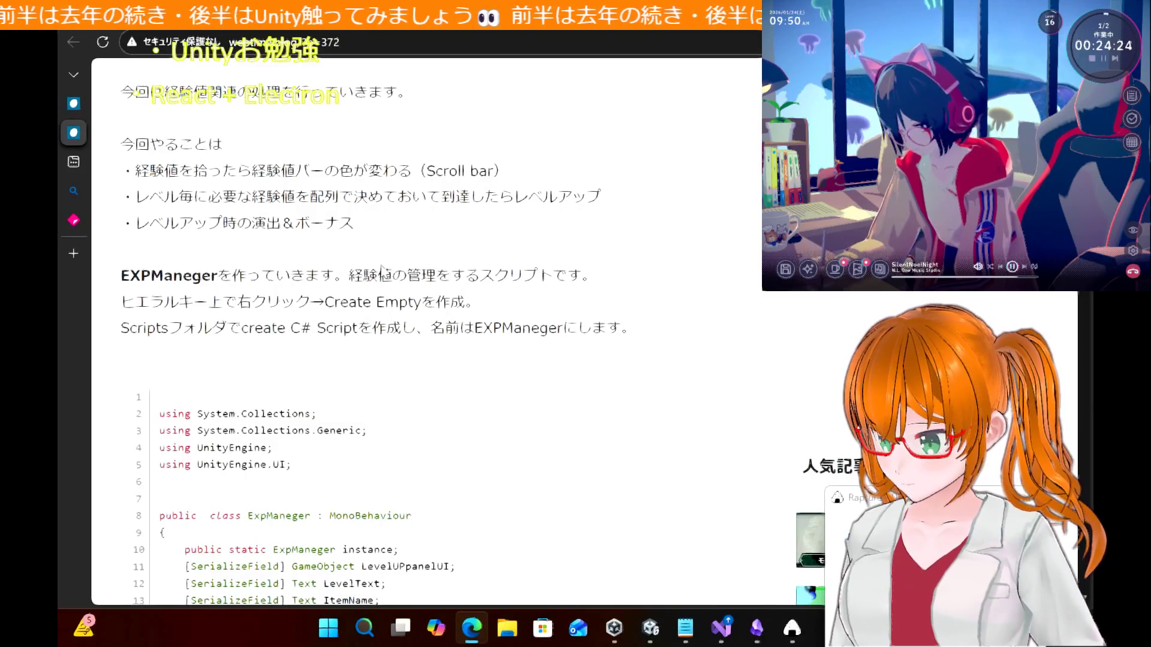
scroll(382, 269, "up", 6)
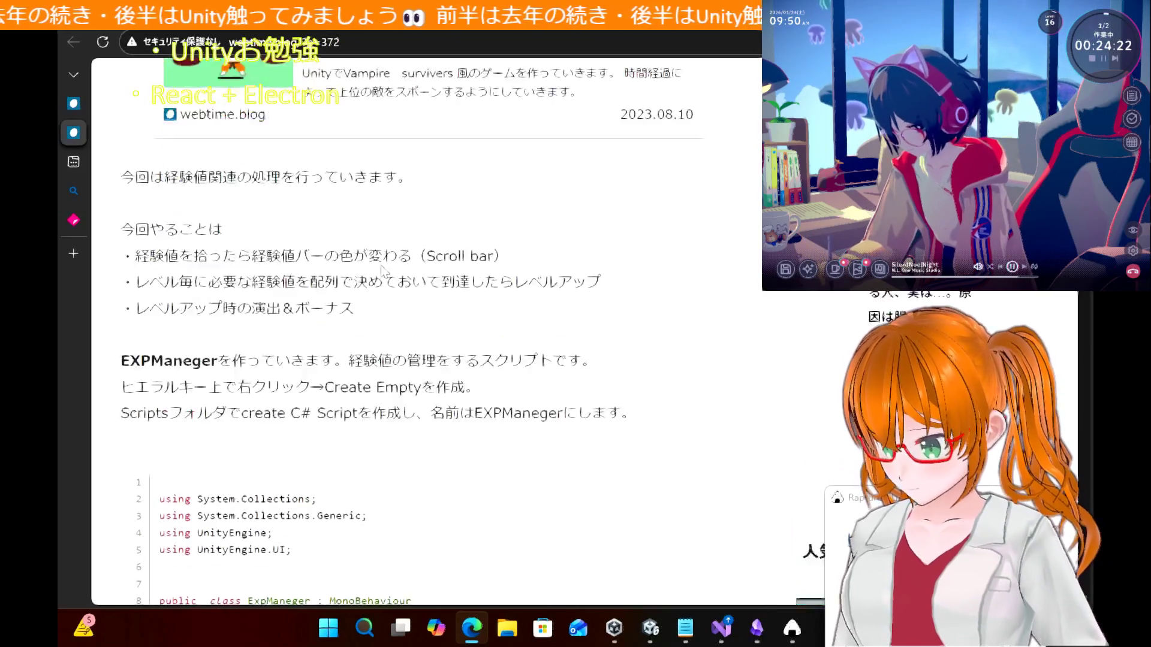
scroll(385, 271, "down", 1)
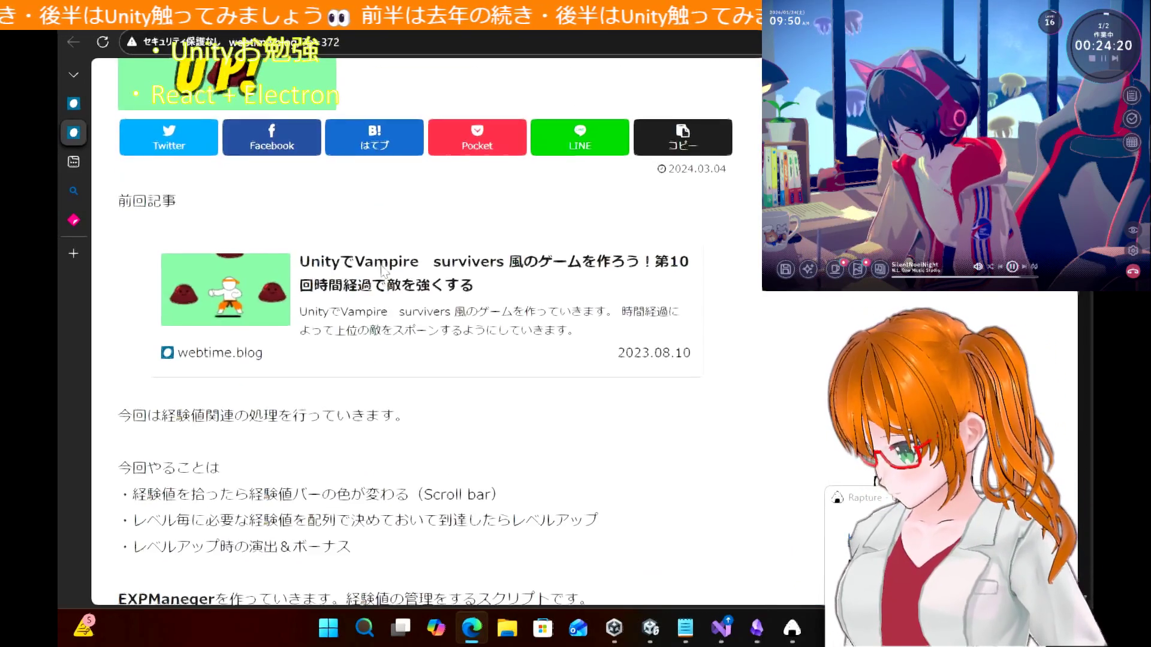
scroll(384, 271, "down", 2)
scroll(384, 271, "down", 2)
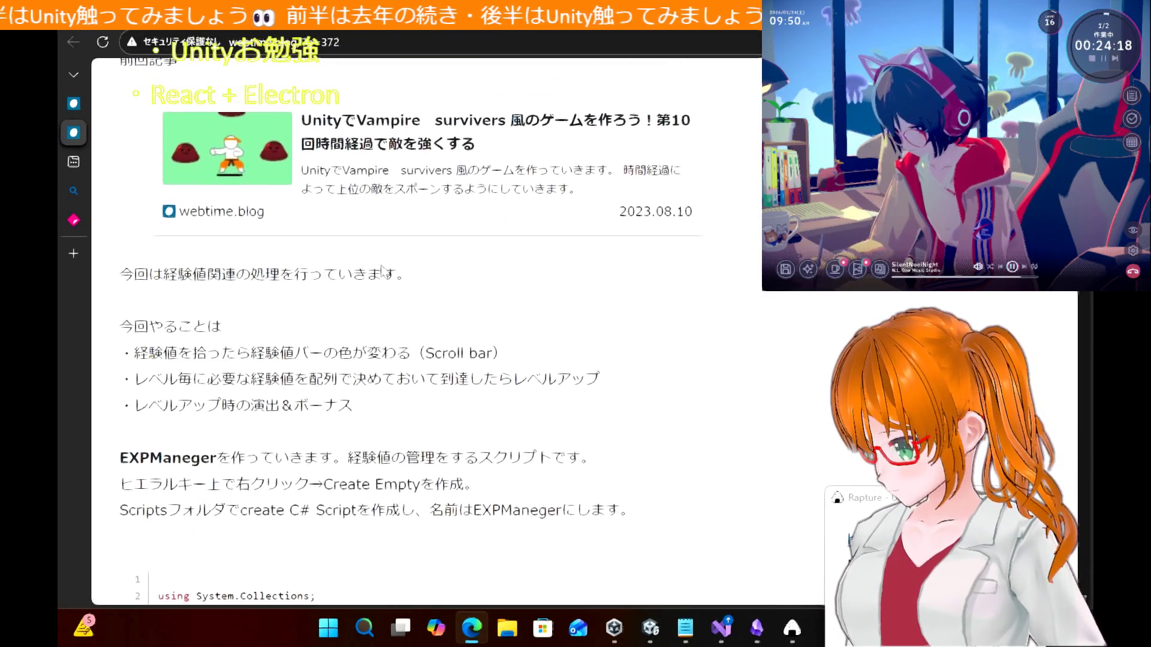
scroll(382, 271, "down", 1)
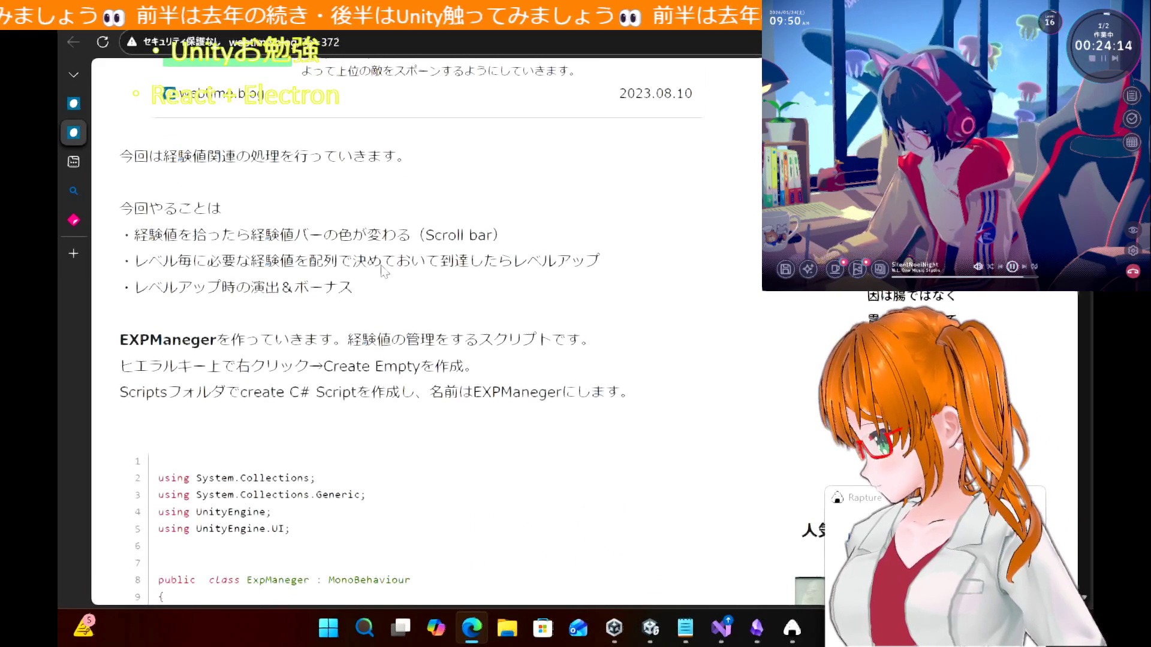
scroll(385, 271, "down", 1)
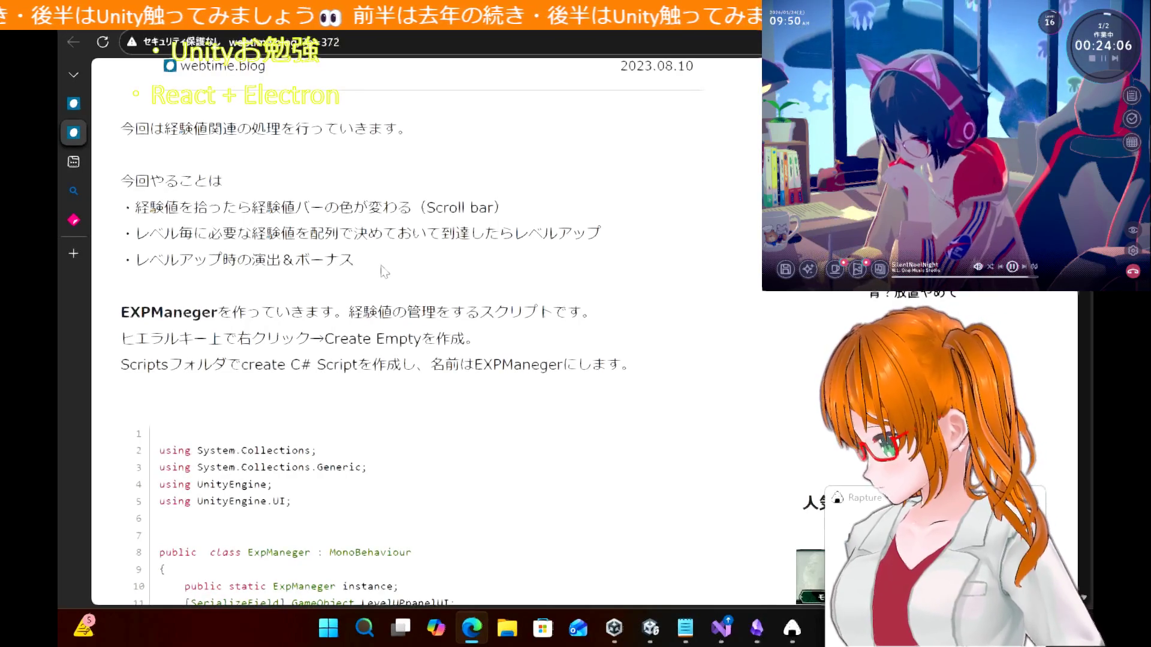
scroll(384, 271, "down", 12)
scroll(445, 354, "down", 10)
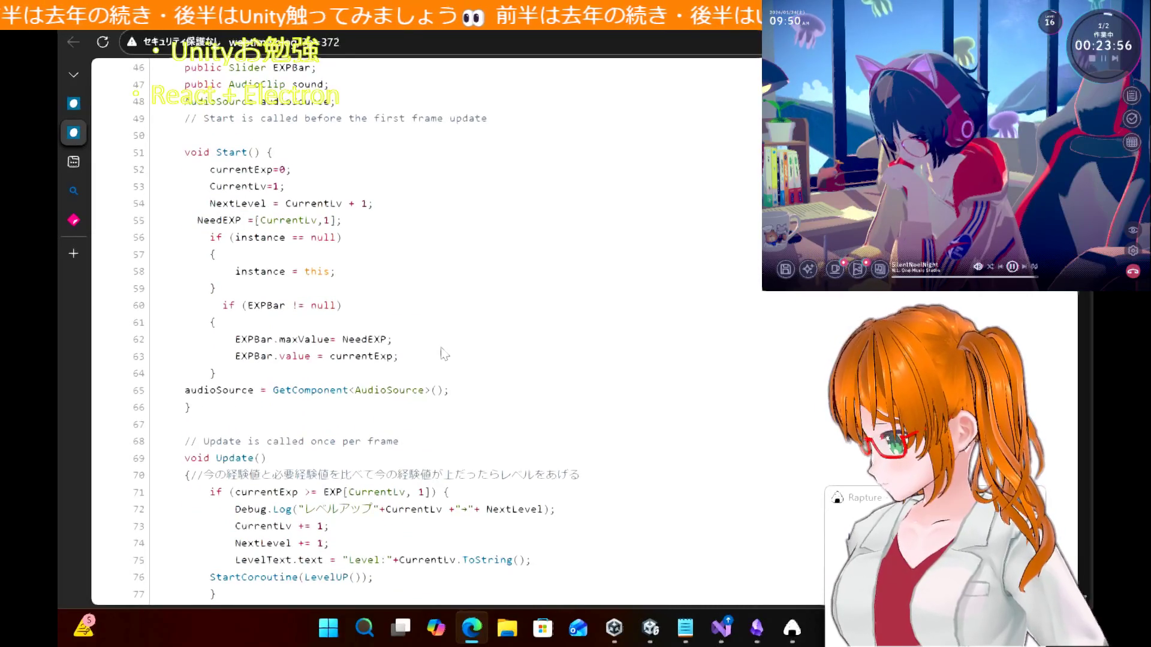
scroll(444, 354, "up", 8)
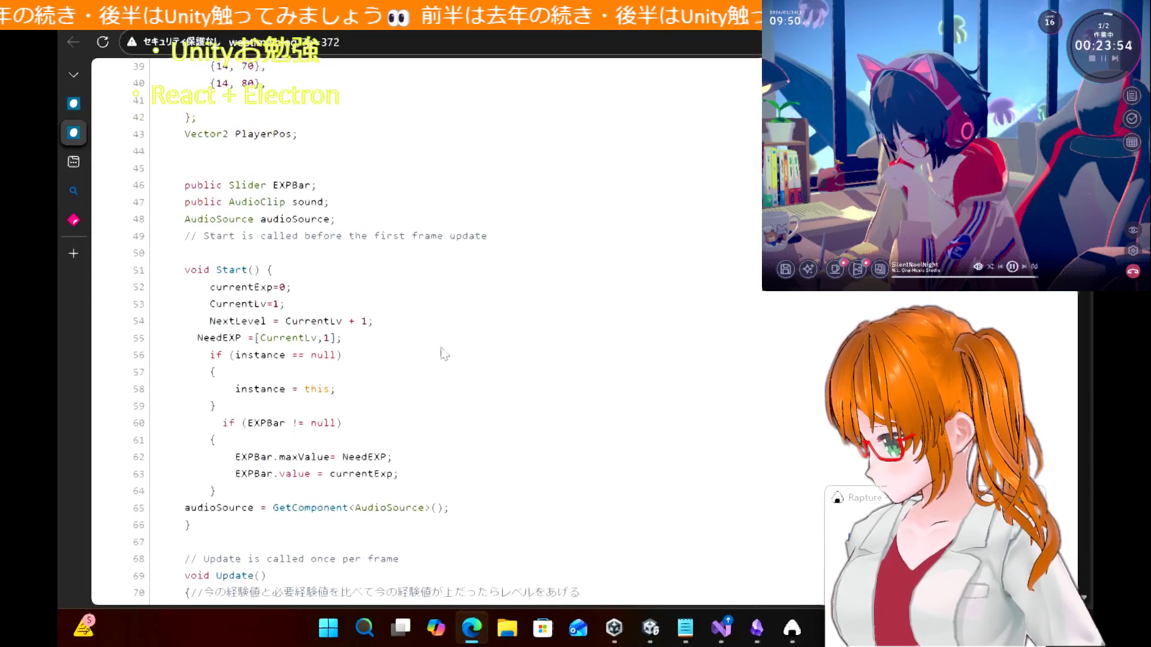
scroll(444, 354, "up", 2)
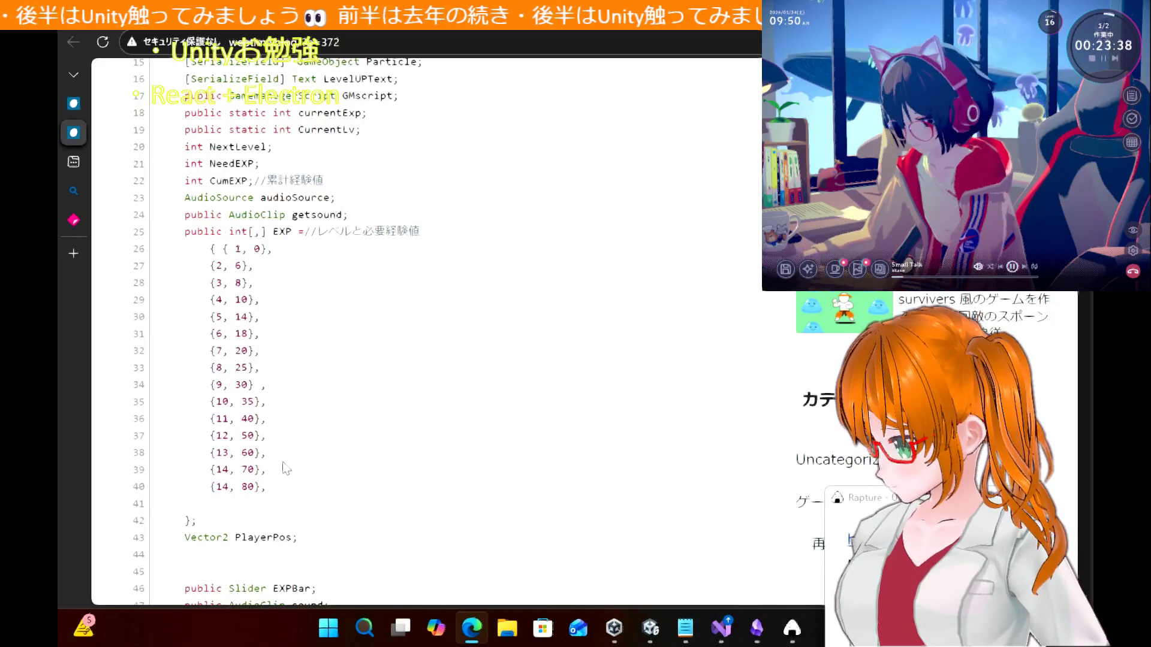
scroll(393, 390, "up", 10)
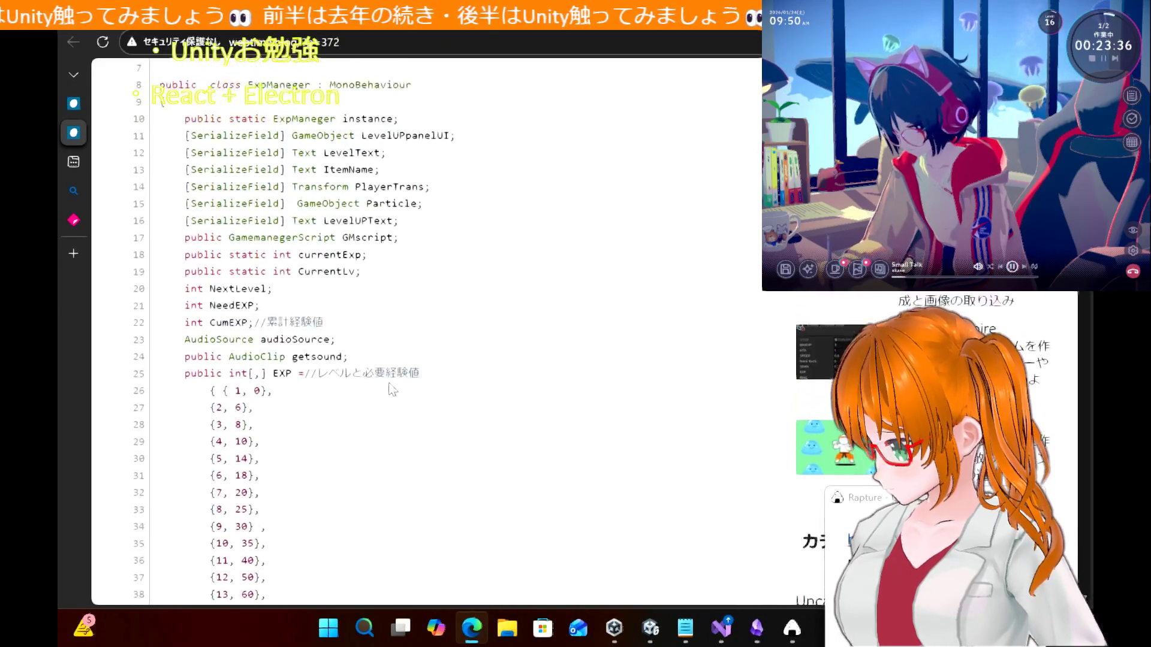
scroll(392, 389, "down", 10)
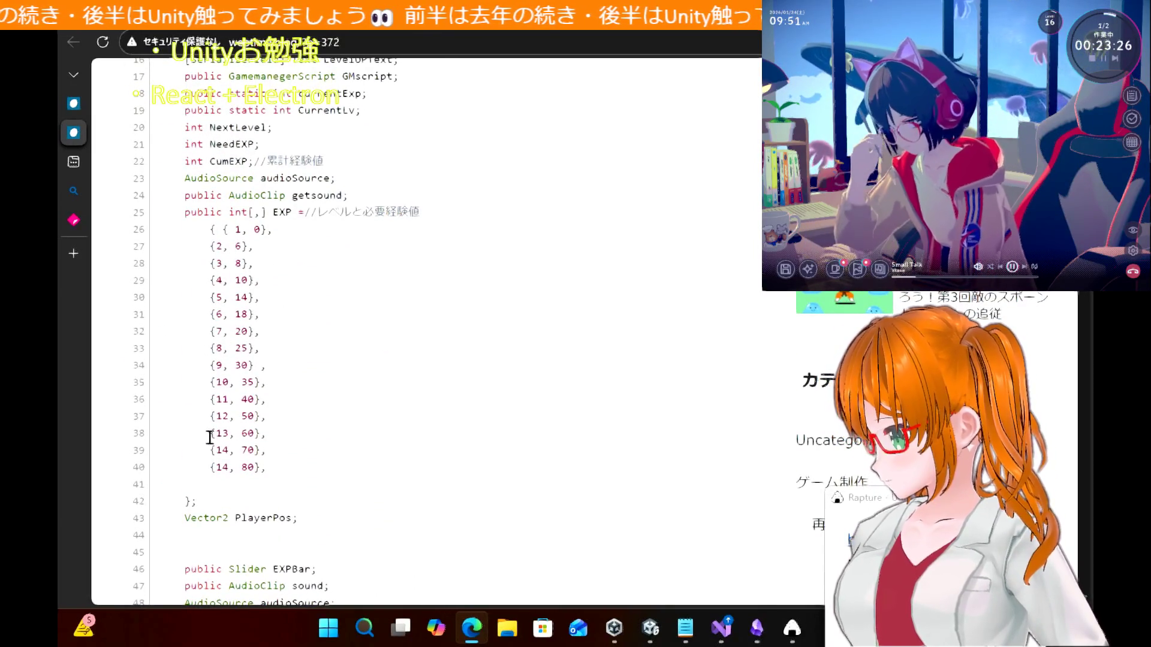
Step: Highlight the {14, 70} and {14, 80} EXP array rows and code lines 1–22 to study them
left_click_drag(210, 449, 261, 463)
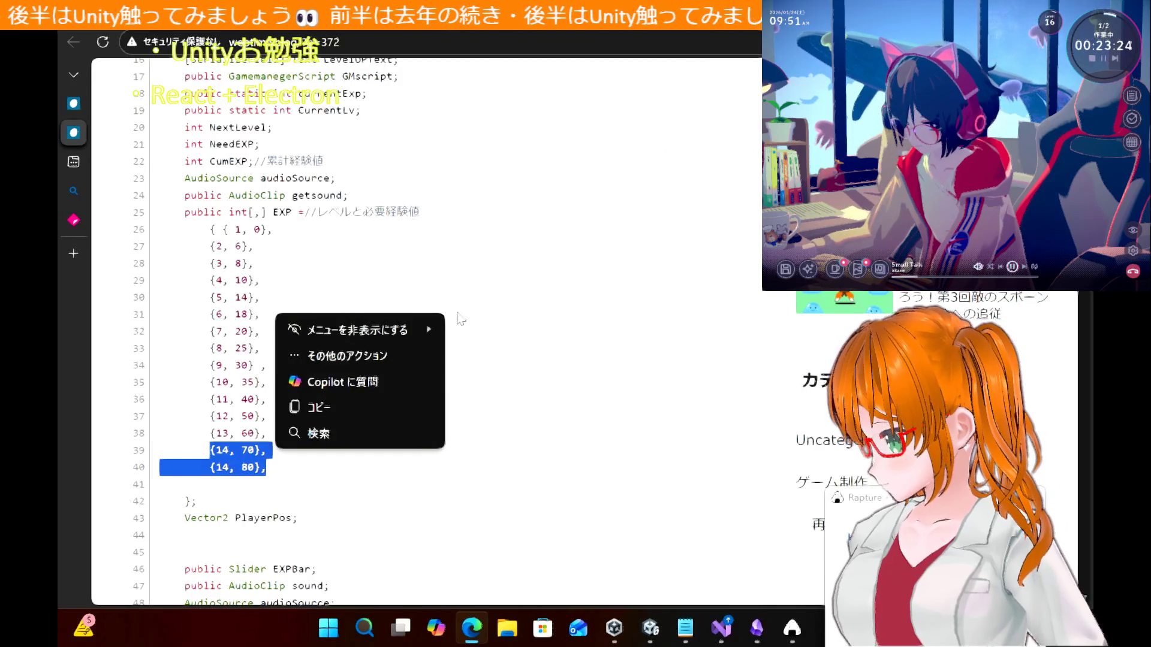
left_click(484, 197)
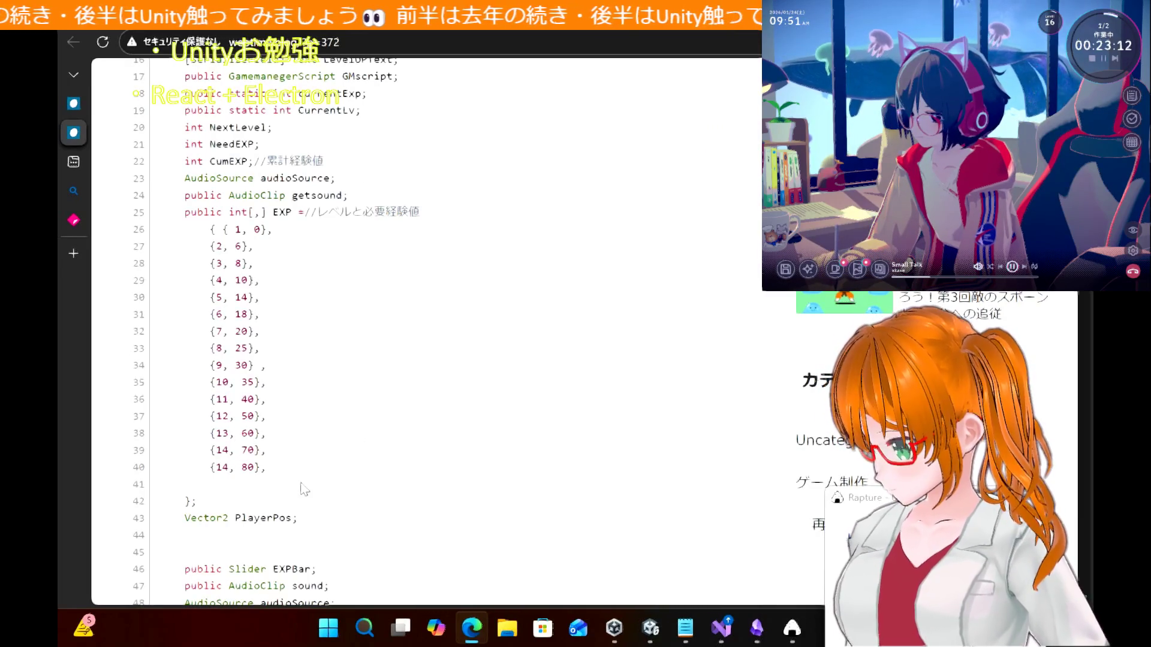
scroll(366, 417, "down", 15)
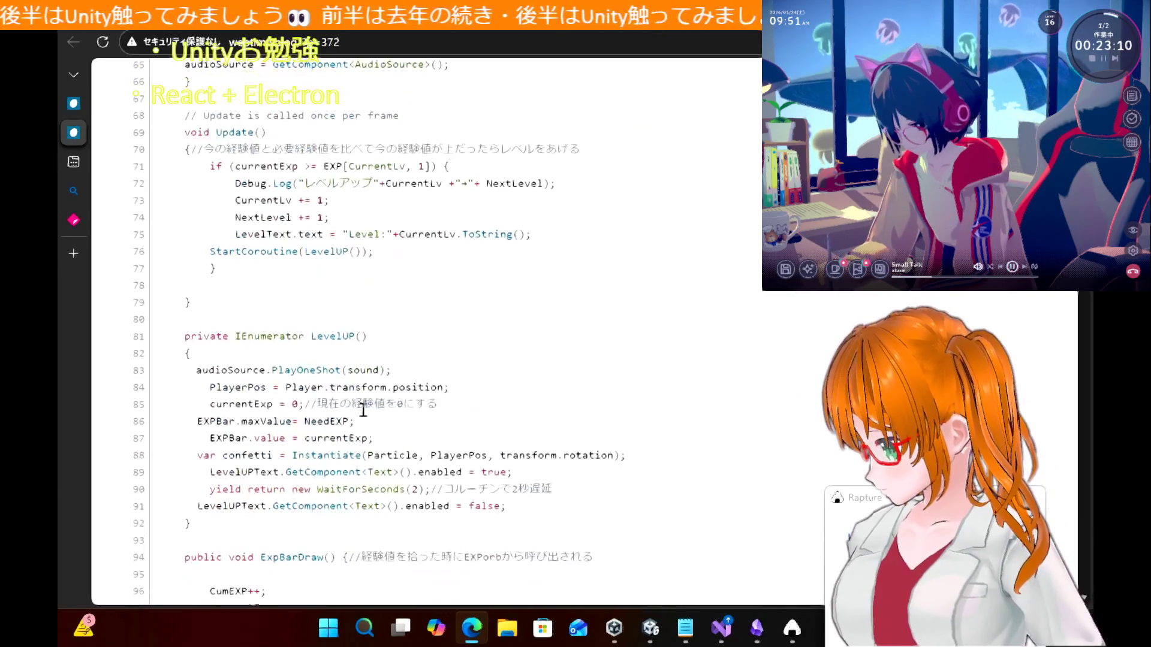
scroll(364, 410, "down", 5)
scroll(363, 411, "up", 15)
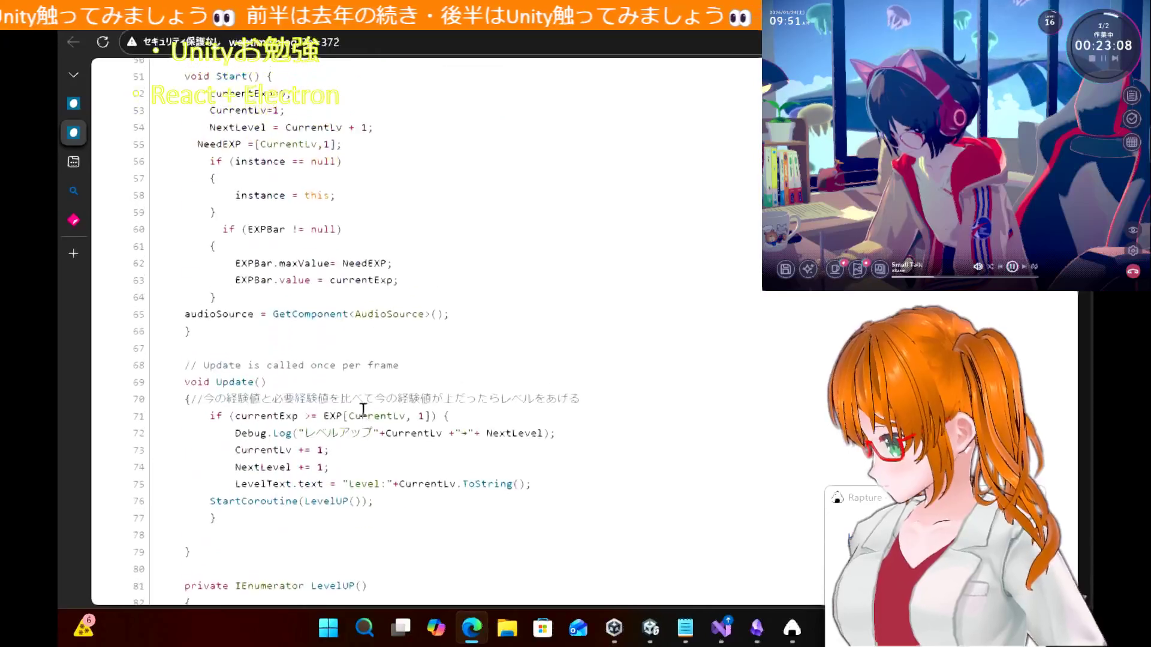
scroll(364, 413, "up", 4)
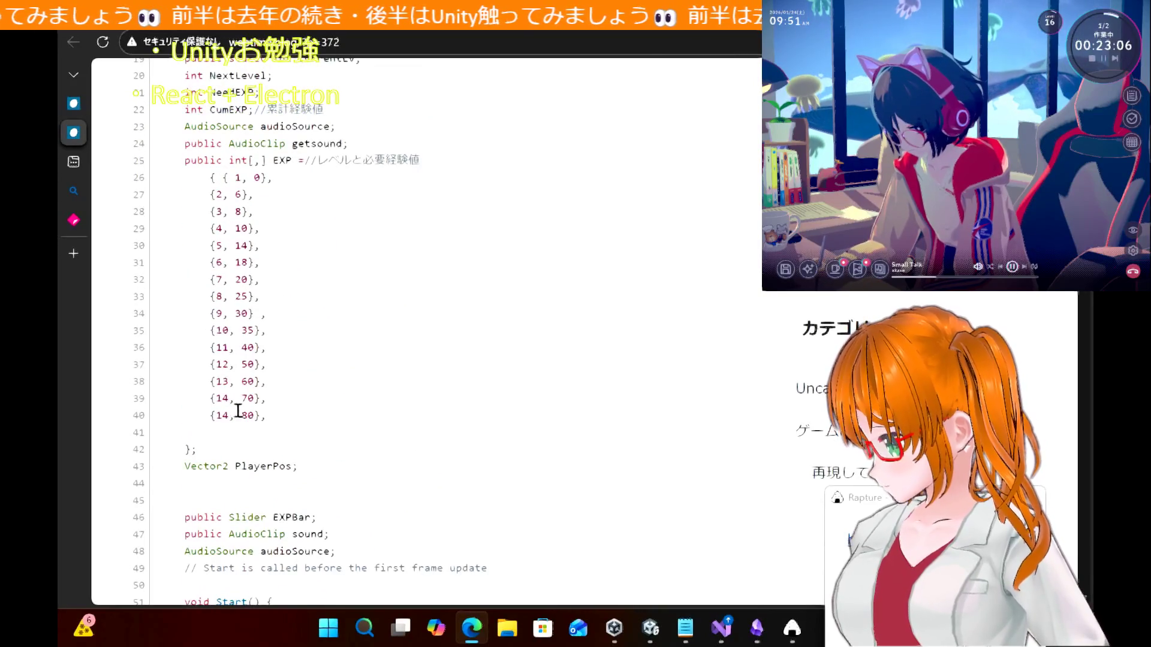
left_click_drag(219, 413, 265, 415)
left_click(498, 345)
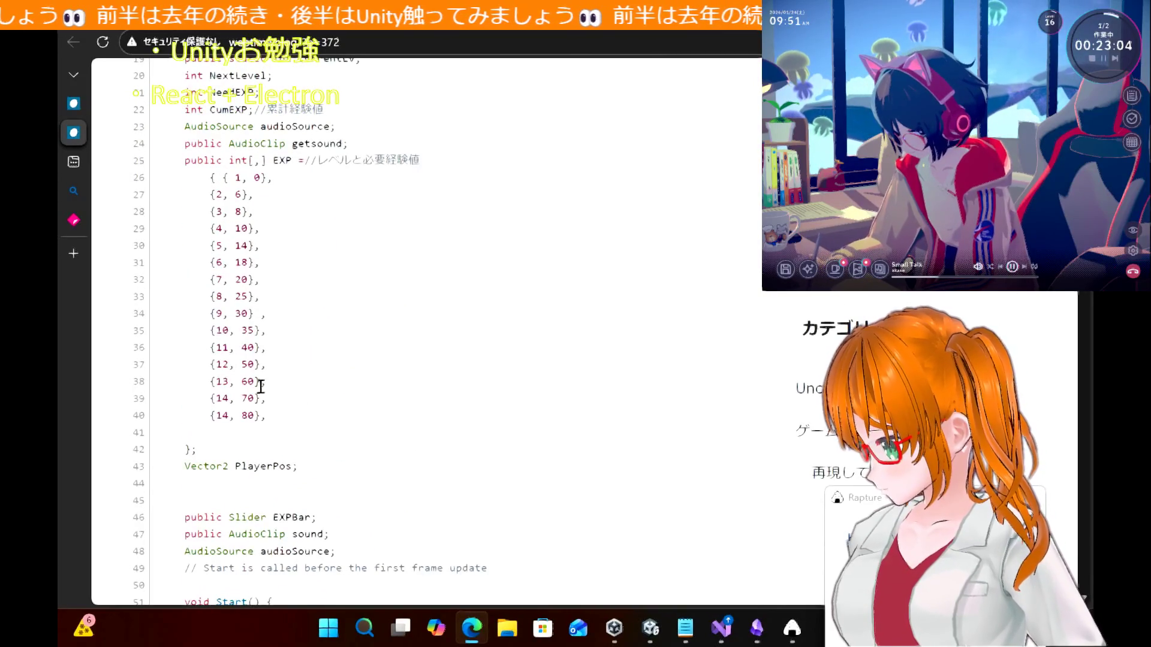
scroll(362, 424, "down", 5)
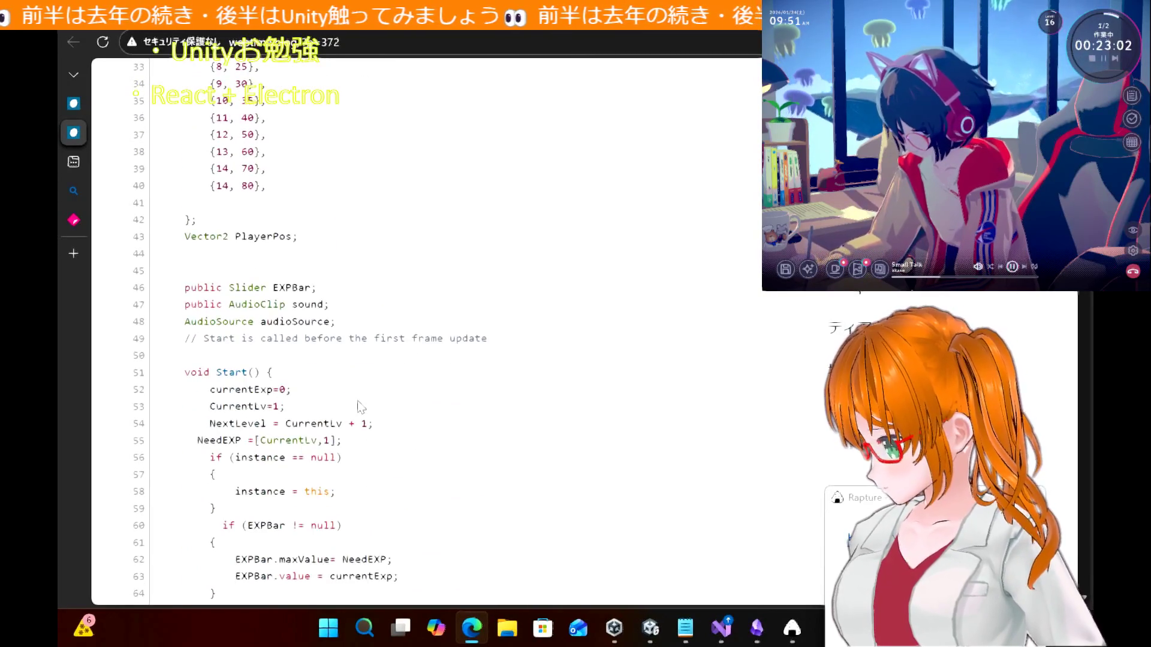
scroll(362, 408, "up", 12)
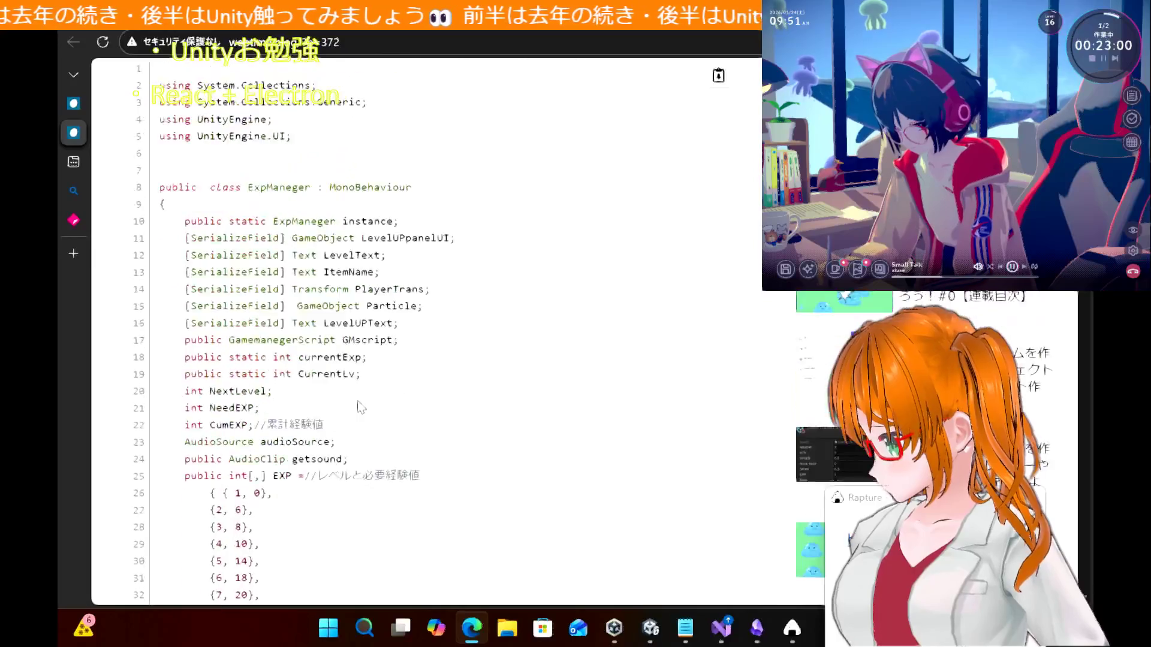
mouse_move(157, 193)
left_mouse_down()
mouse_move(174, 364)
mouse_move(228, 558)
left_mouse_up()
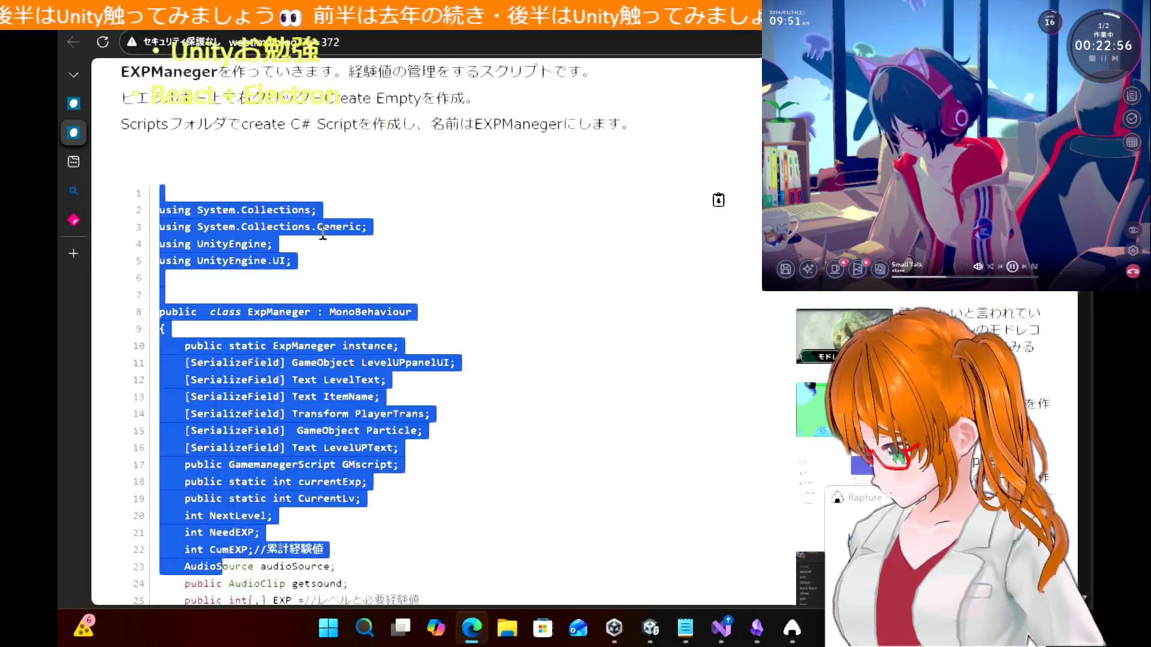
left_click(321, 228)
Step: Switch to the tab showing the tutorial series' table of contents
scroll(435, 286, "up", 9)
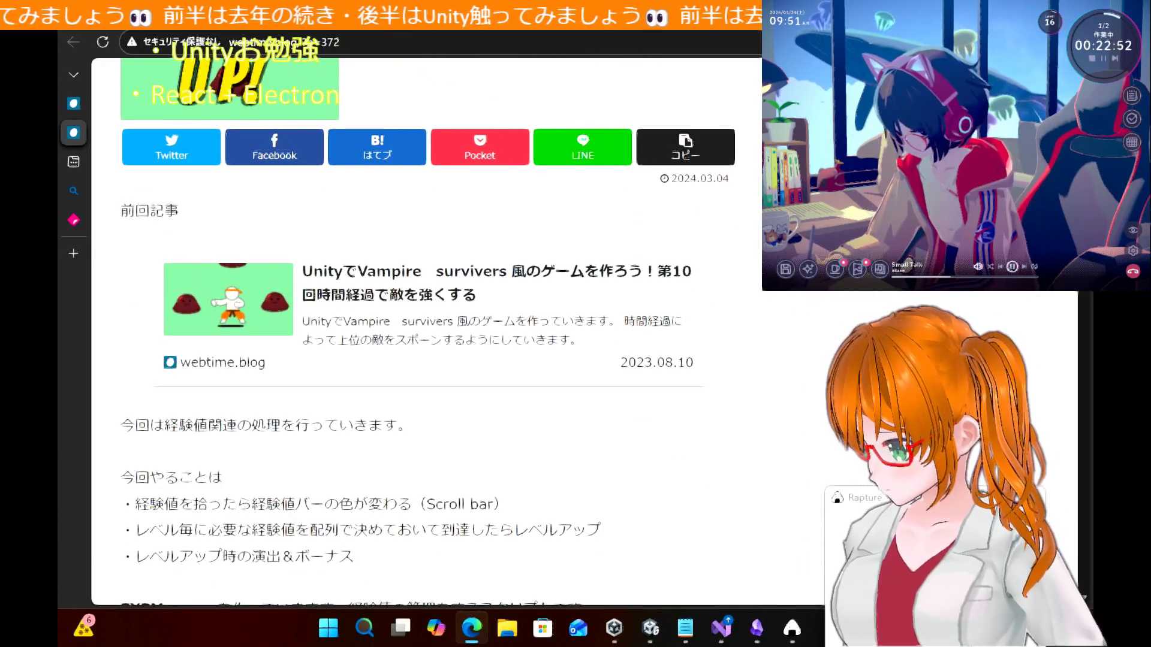
mouse_move(76, 107)
left_click(164, 107)
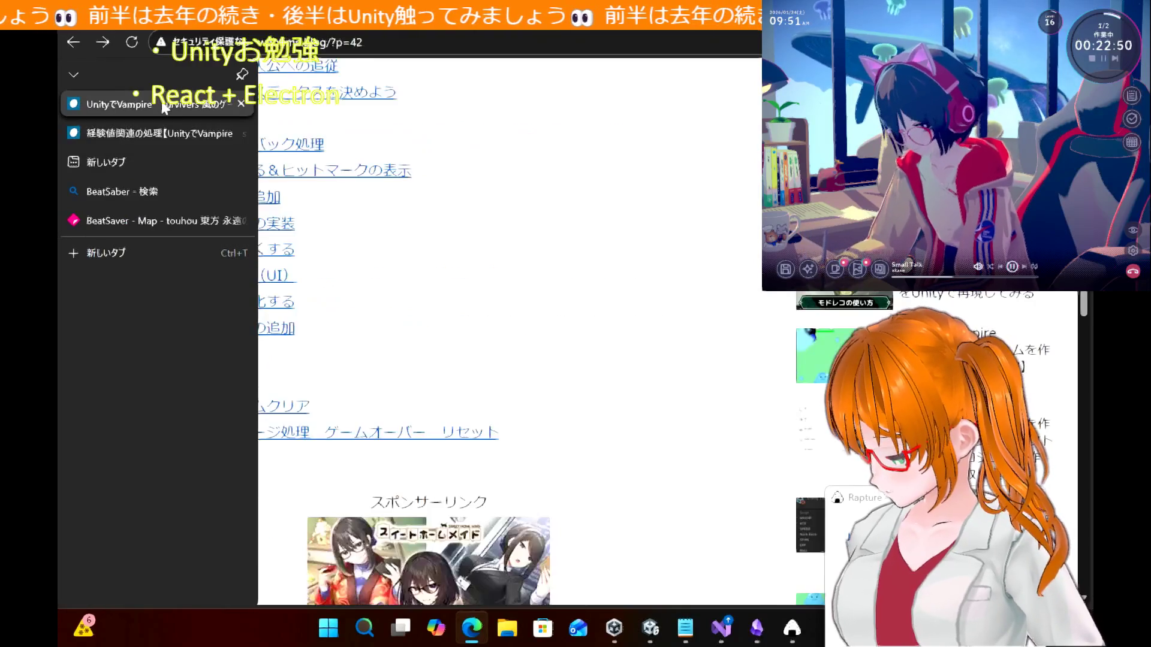
Step: Look over the article on making enemies stronger over time, then return to the series list
left_click(277, 262)
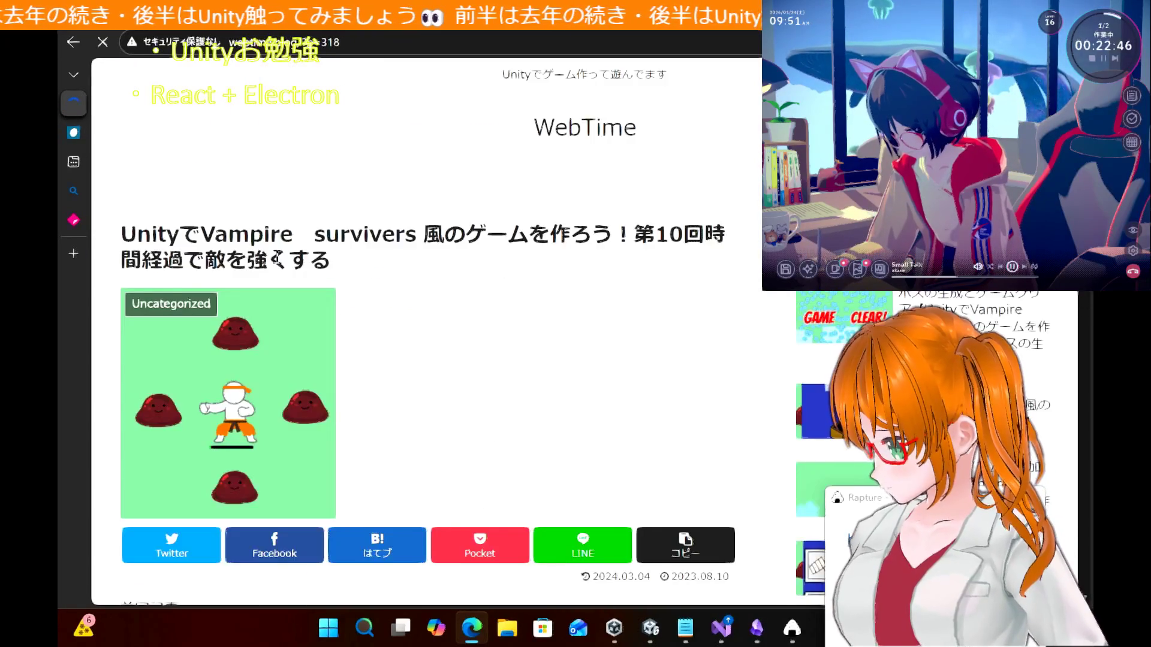
scroll(485, 372, "down", 15)
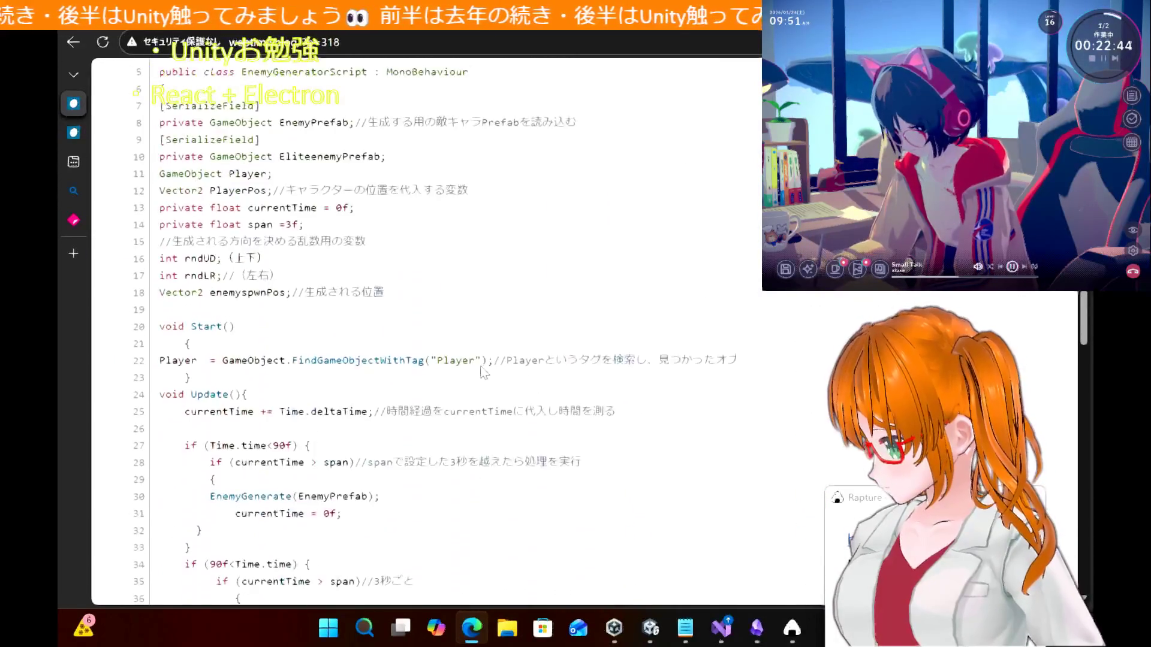
scroll(484, 373, "up", 3)
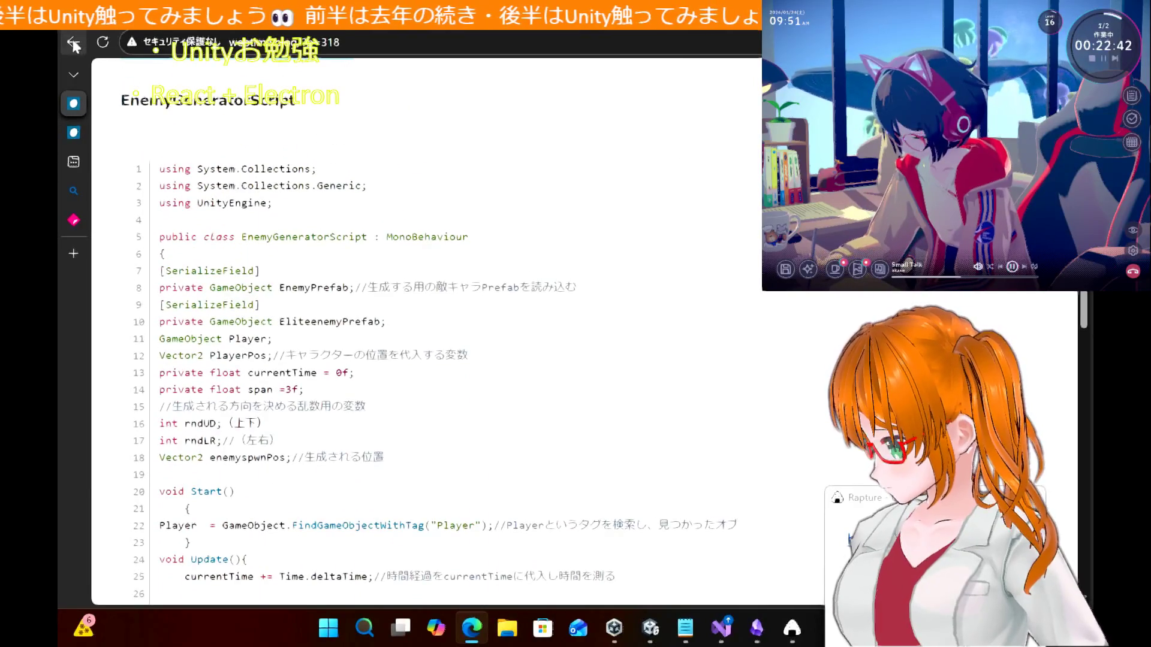
left_click(73, 42)
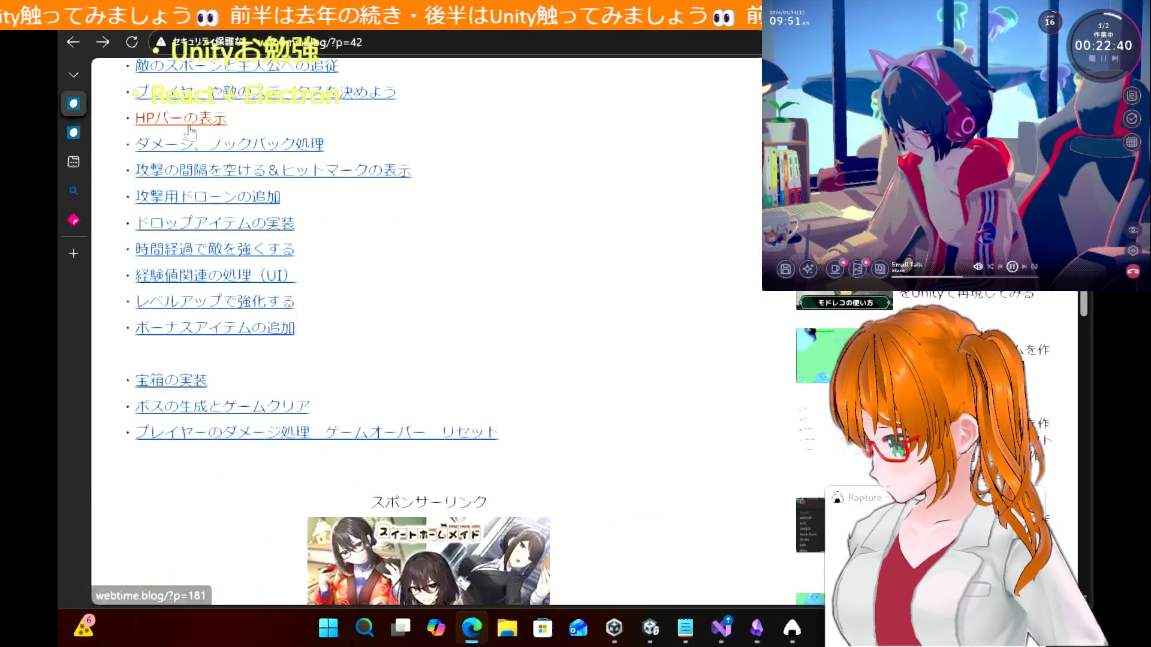
Step: Select the PlayerHP code in the HP bar article, then go back to the experience article's EXP array
left_click(182, 120)
scroll(400, 271, "down", 15)
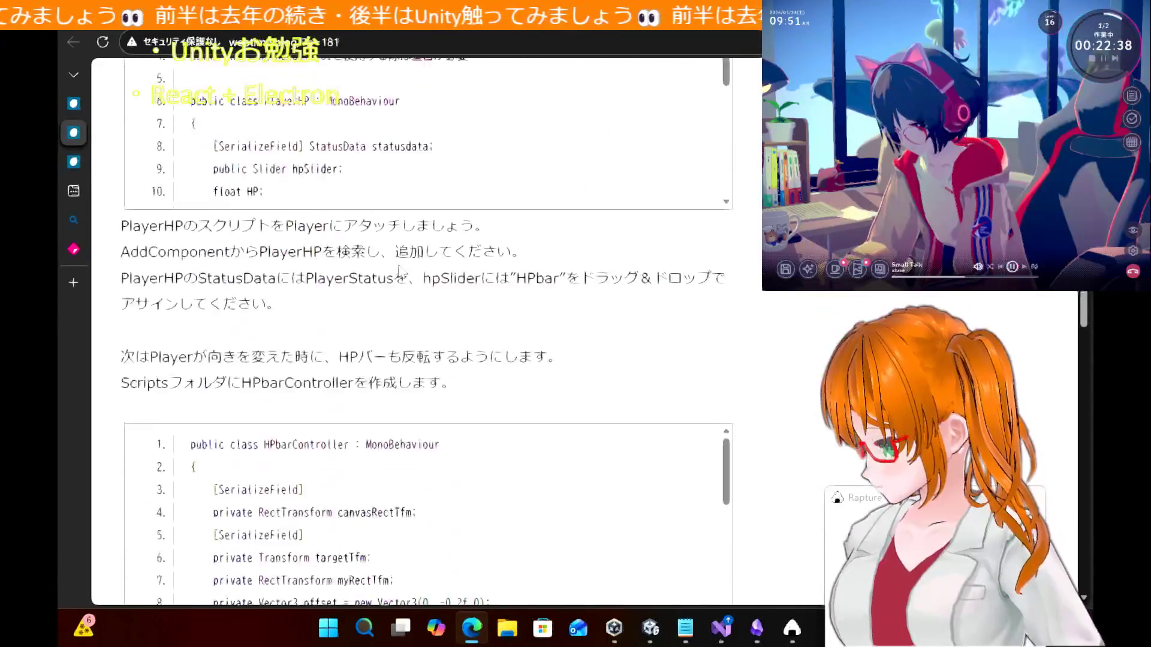
scroll(400, 271, "up", 1)
scroll(276, 245, "down", 4)
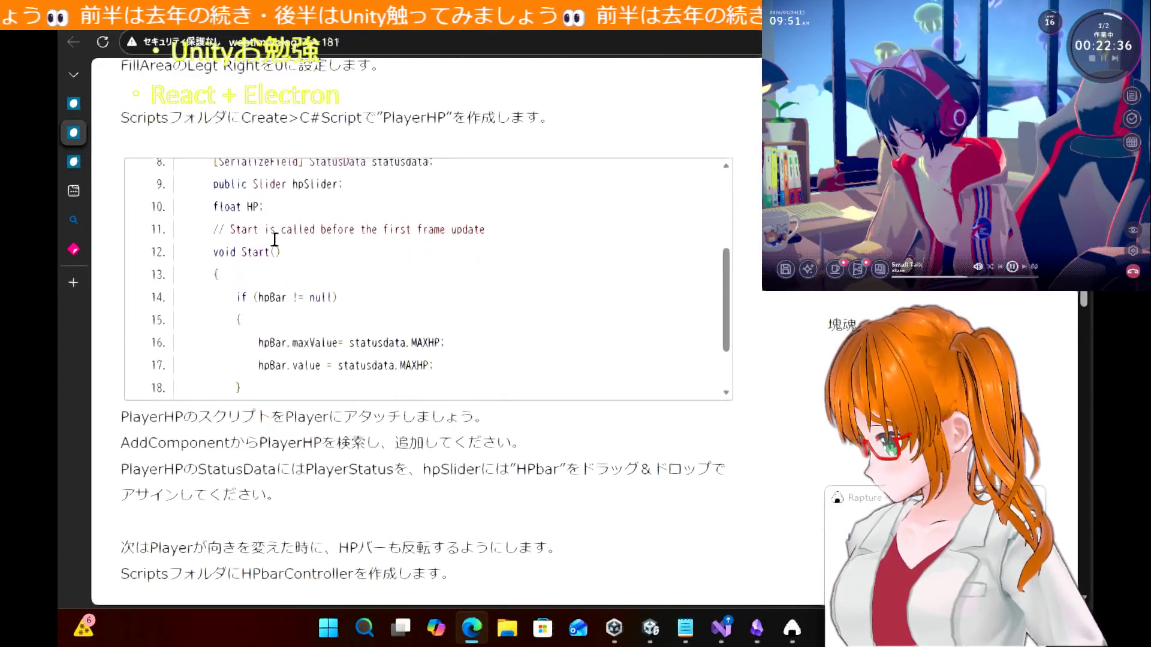
mouse_move(228, 389)
left_mouse_down()
mouse_move(197, 165)
mouse_move(202, 178)
left_mouse_up()
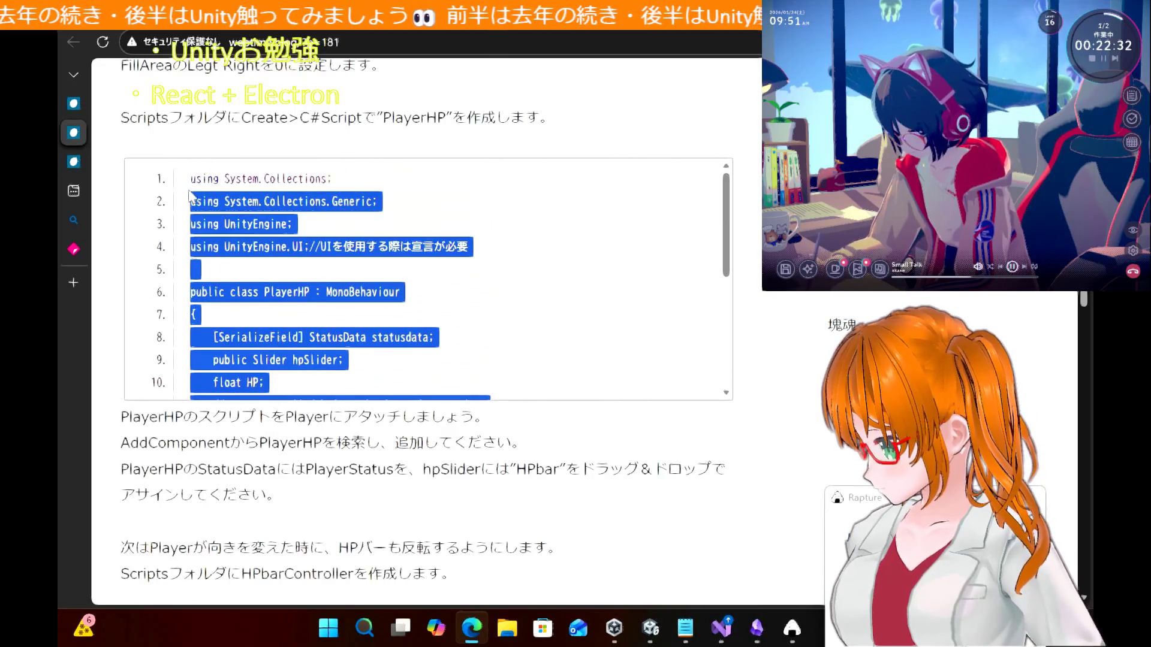
left_click(80, 168)
scroll(298, 386, "down", 15)
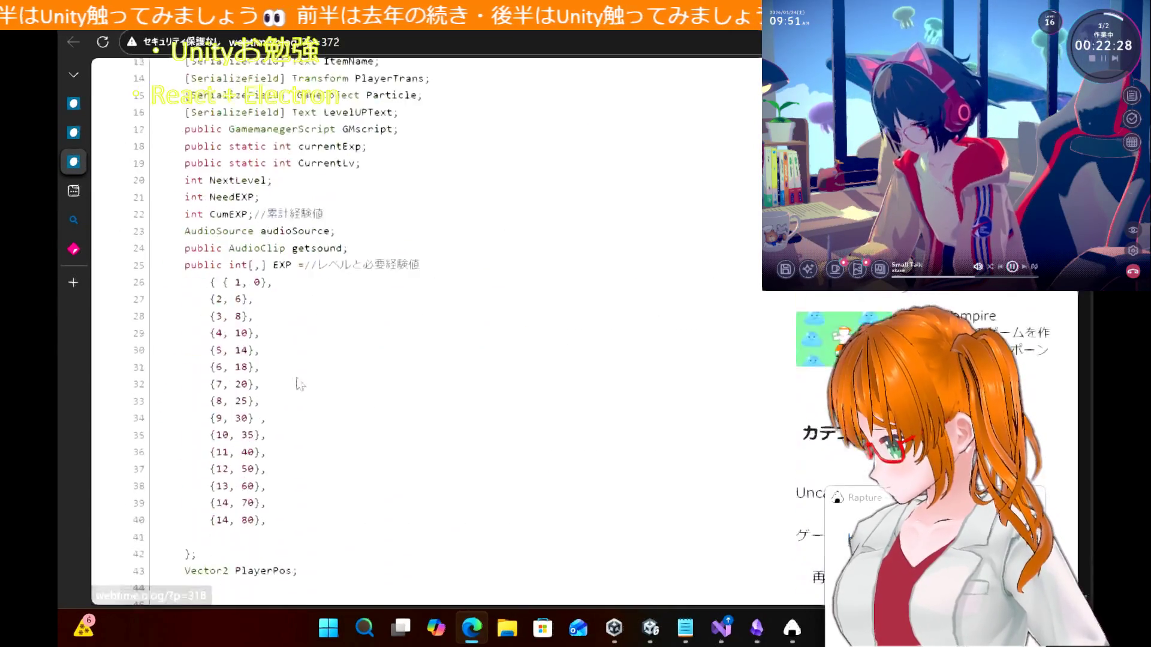
Step: Read through the article's ExpManeger code listing and scroll back to the top
scroll(300, 385, "up", 5)
scroll(298, 385, "up", 7)
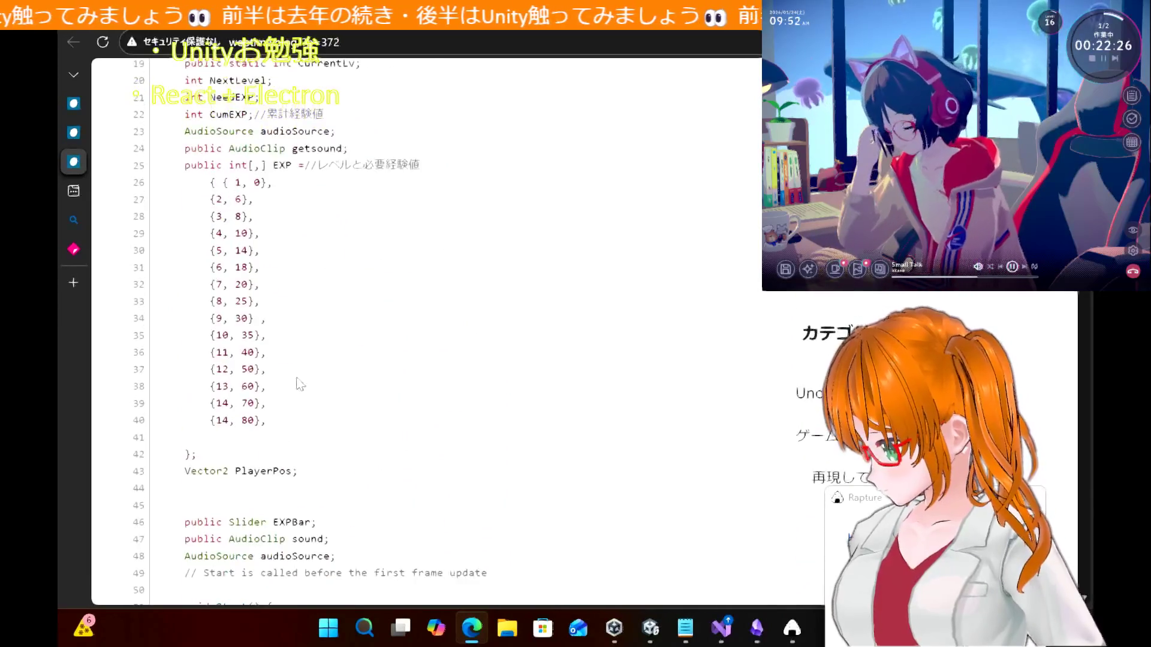
scroll(297, 386, "up", 3)
scroll(298, 383, "down", 20)
scroll(298, 378, "down", 6)
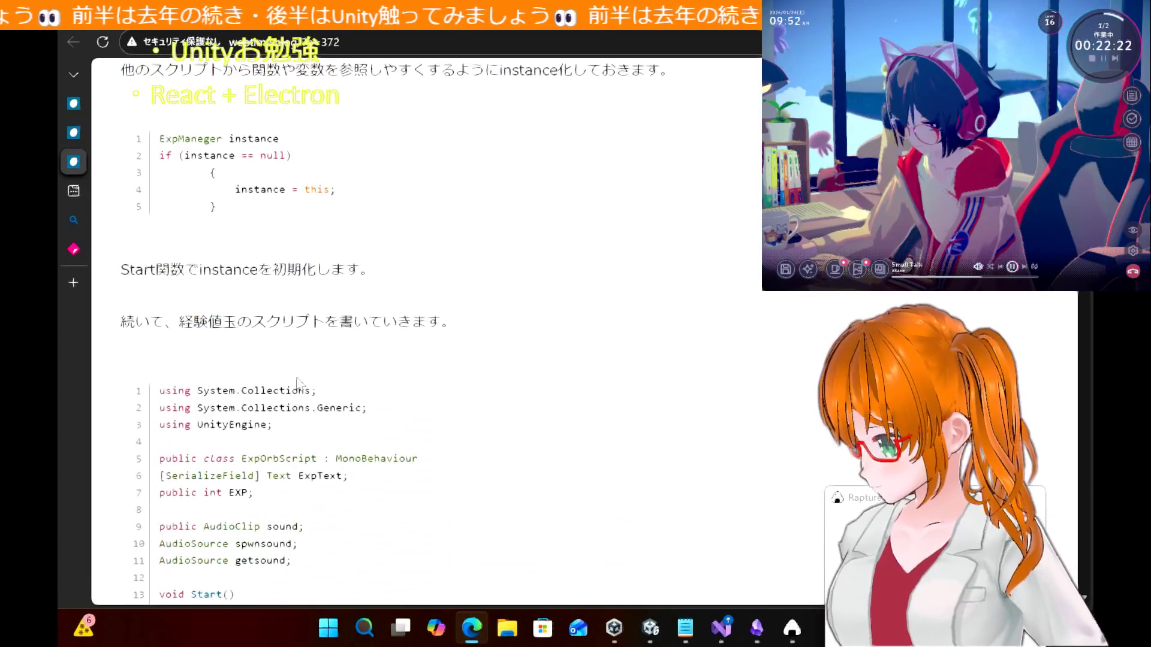
scroll(298, 378, "up", 9)
scroll(298, 384, "up", 20)
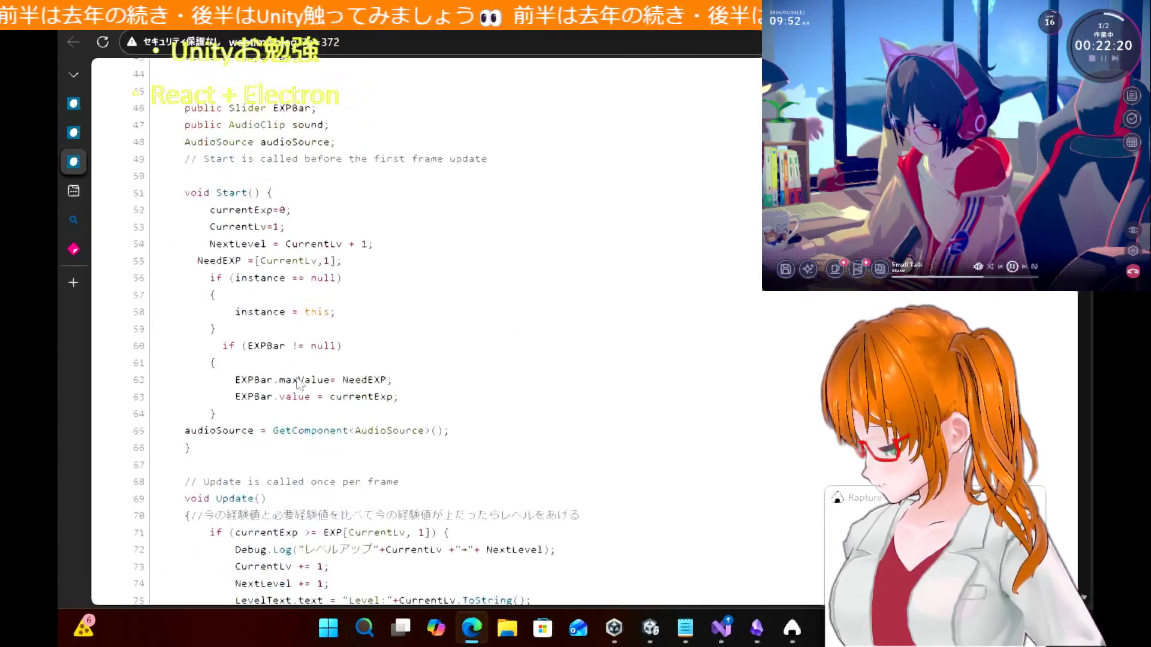
scroll(298, 378, "down", 9)
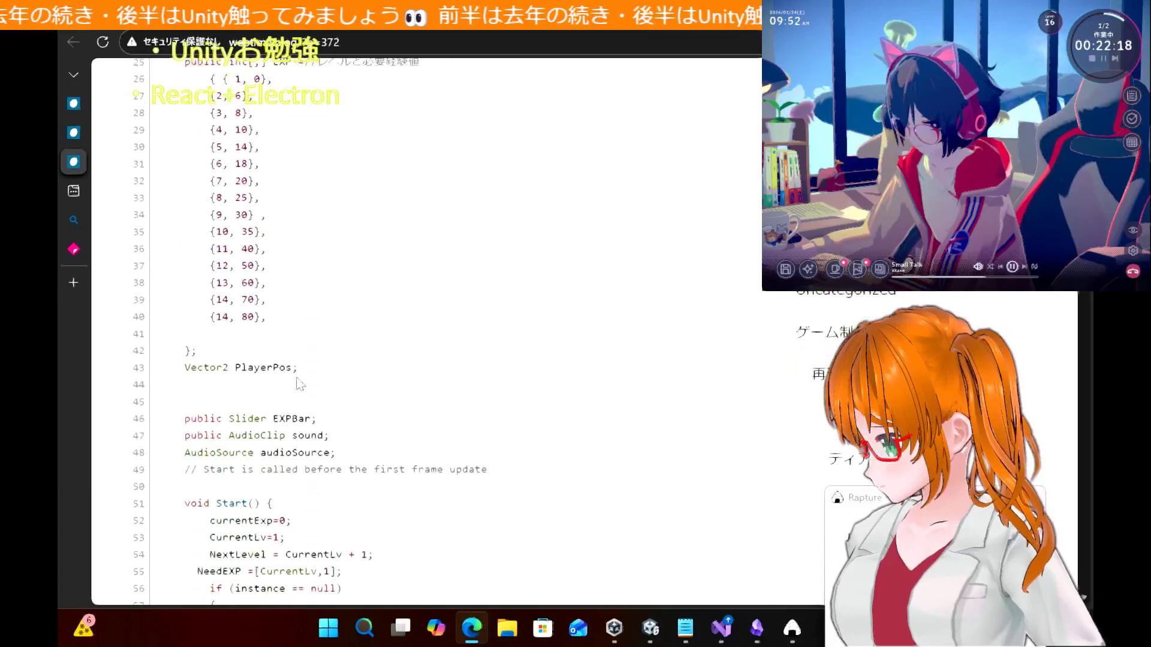
scroll(298, 383, "down", 1)
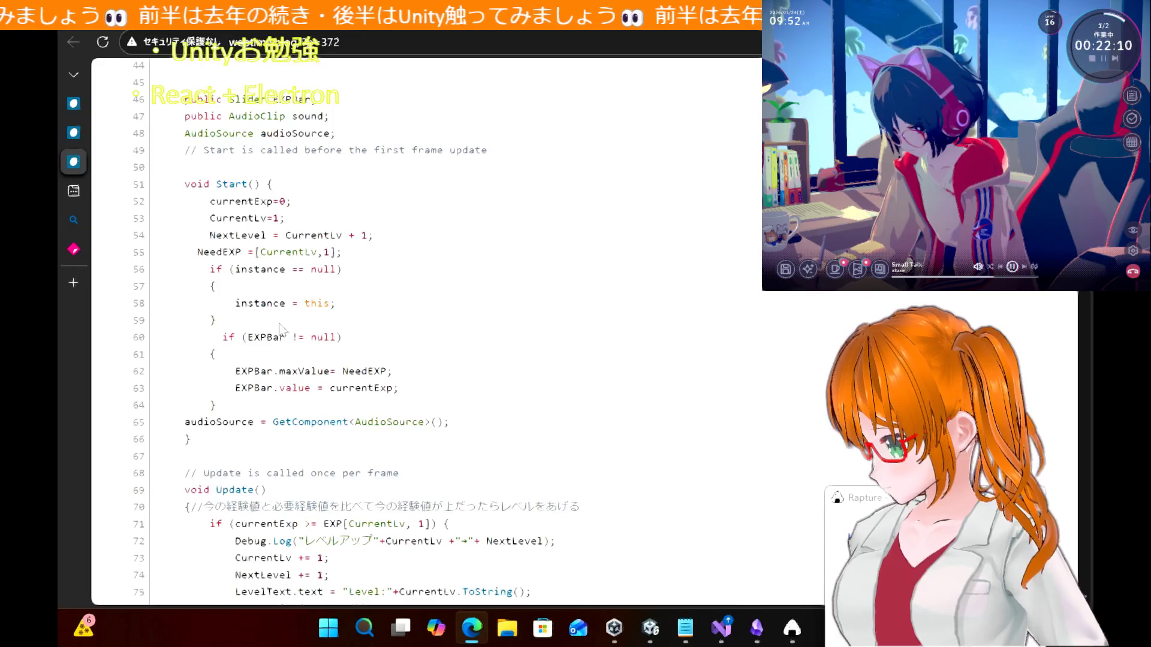
scroll(279, 329, "down", 3)
scroll(279, 329, "up", 1)
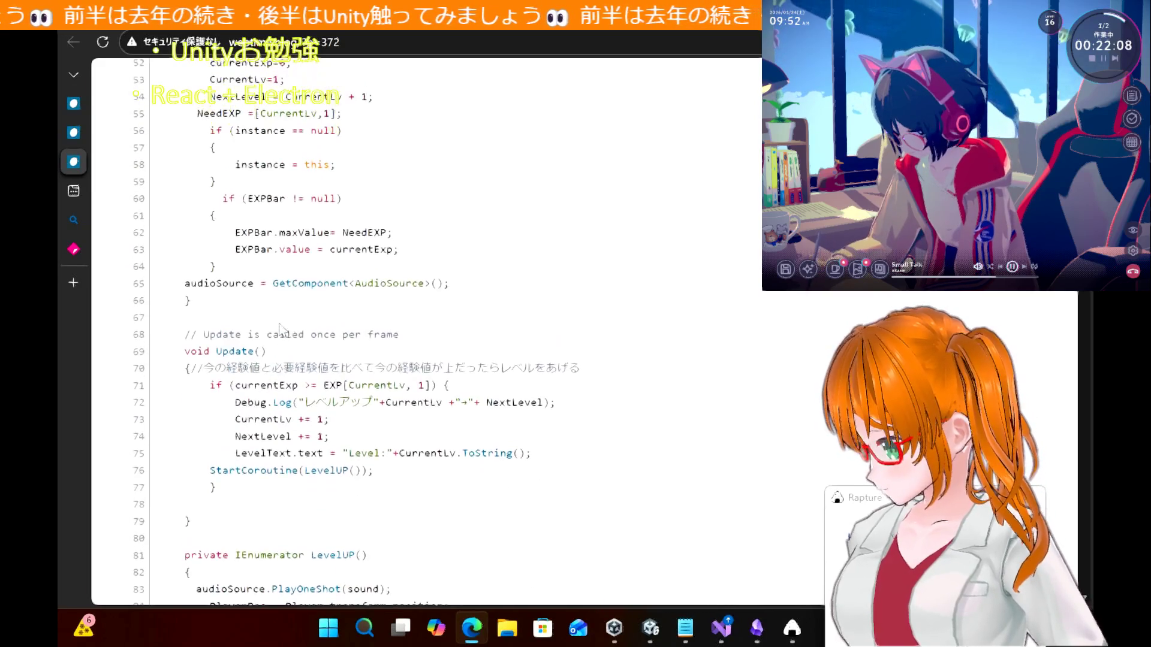
scroll(280, 328, "down", 5)
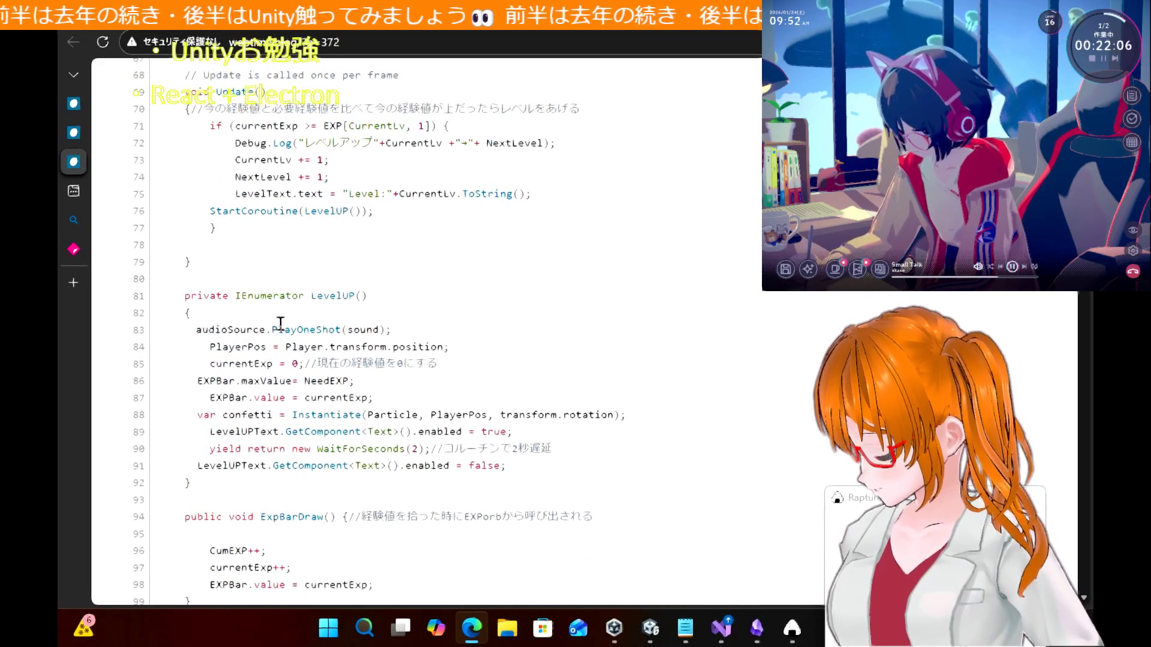
scroll(280, 324, "down", 5)
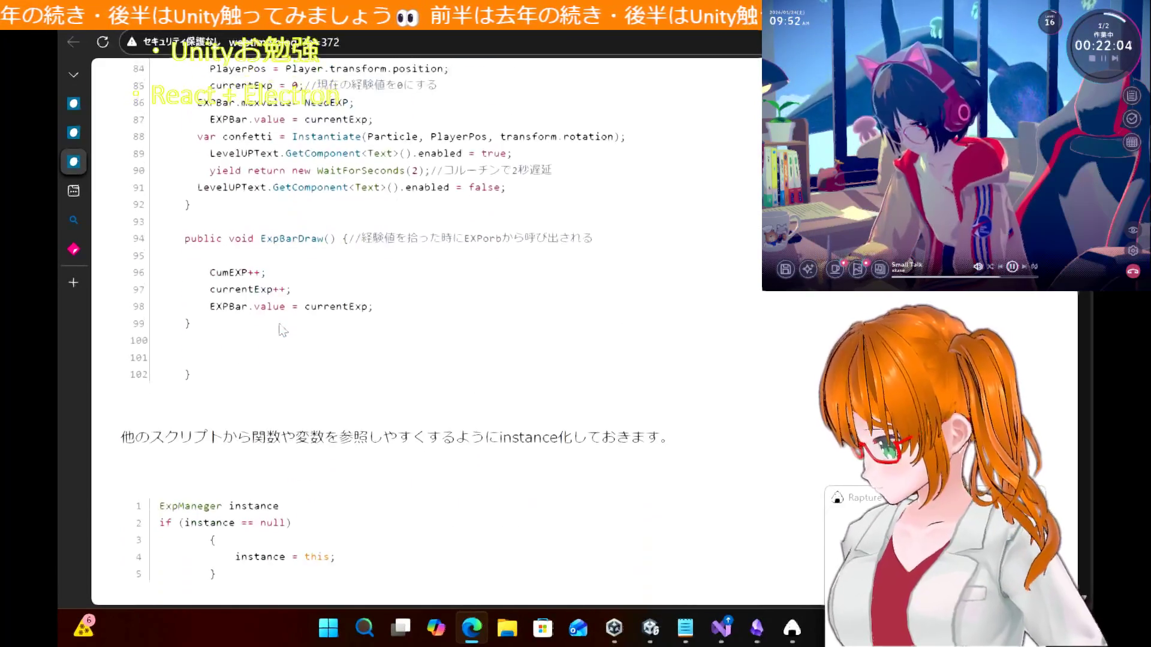
scroll(282, 330, "down", 4)
scroll(281, 330, "up", 15)
scroll(280, 330, "up", 15)
scroll(281, 329, "up", 4)
scroll(282, 329, "up", 1)
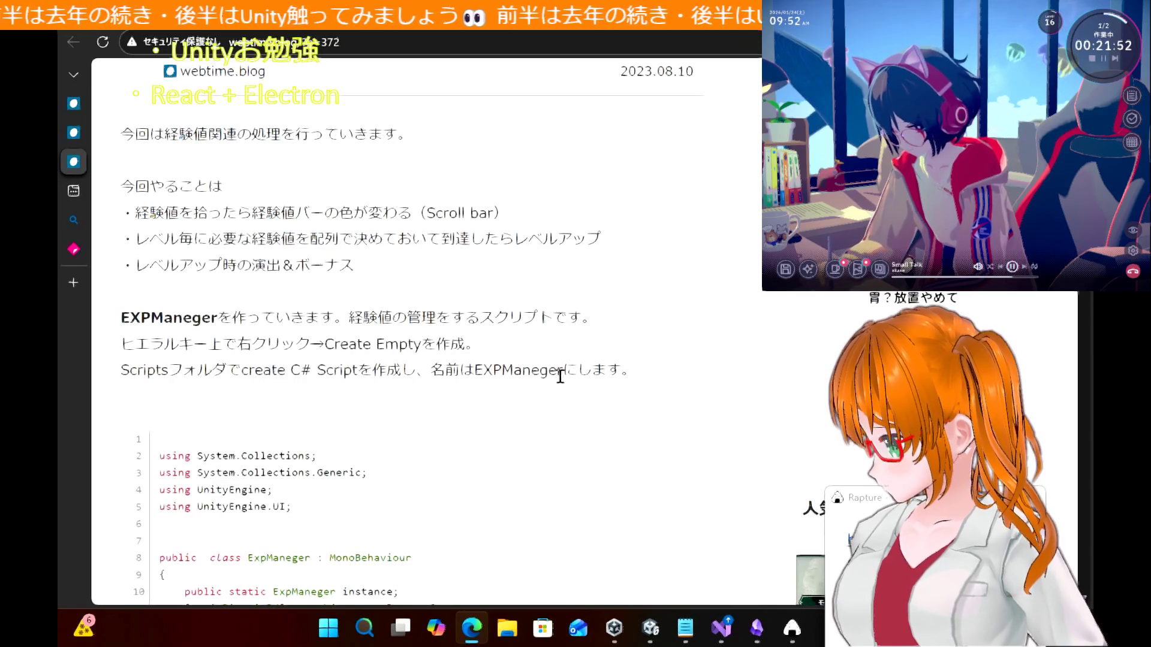
Step: Highlight the script name EXPManeger in the article's setup steps, then bring Unity forward
double_click(522, 370)
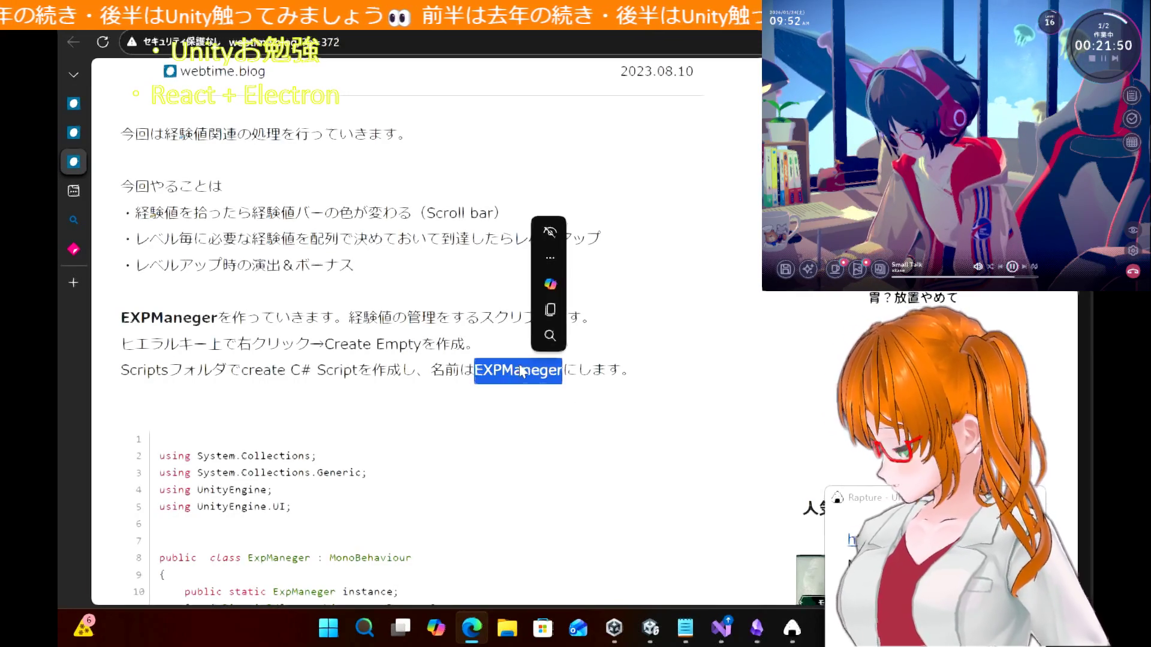
left_click(607, 326)
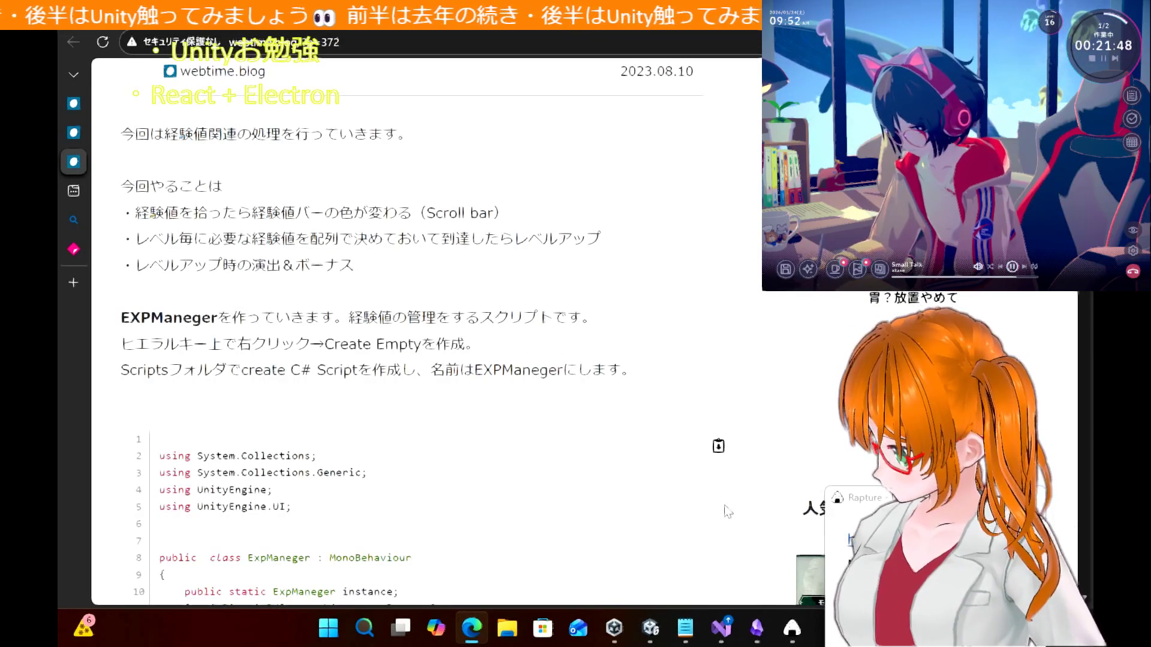
left_click(660, 635)
left_click(660, 635)
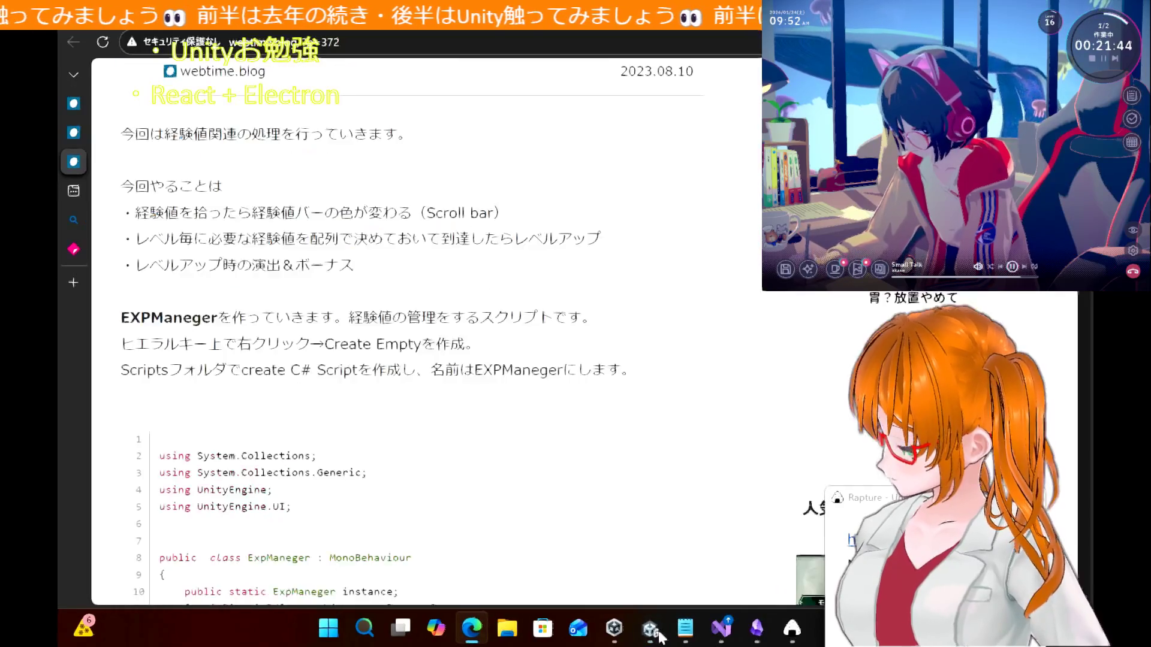
Step: Create a new MonoBehaviour script named EXPManeger in the Scripts folder
left_click(660, 637)
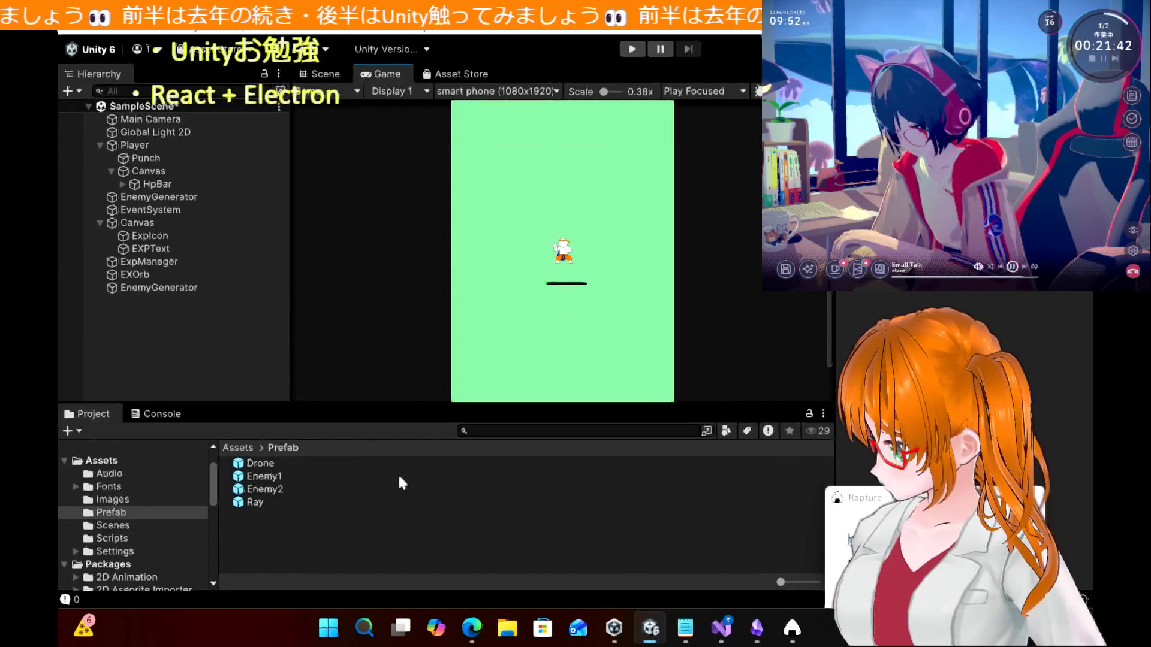
left_click(124, 538)
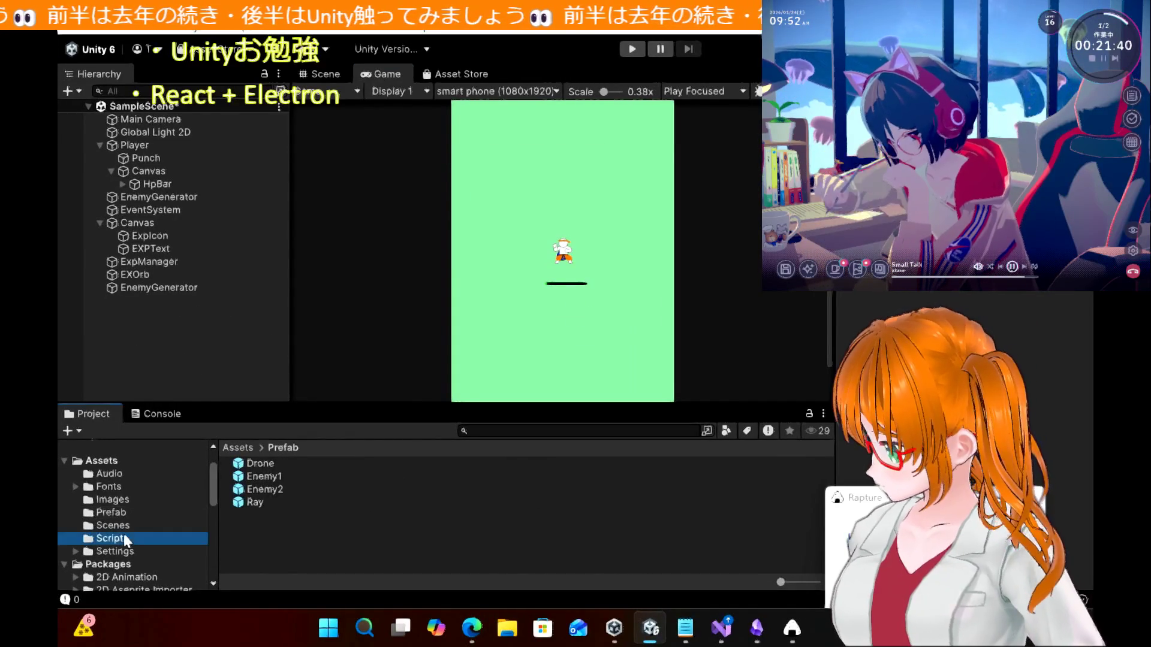
right_click(434, 497)
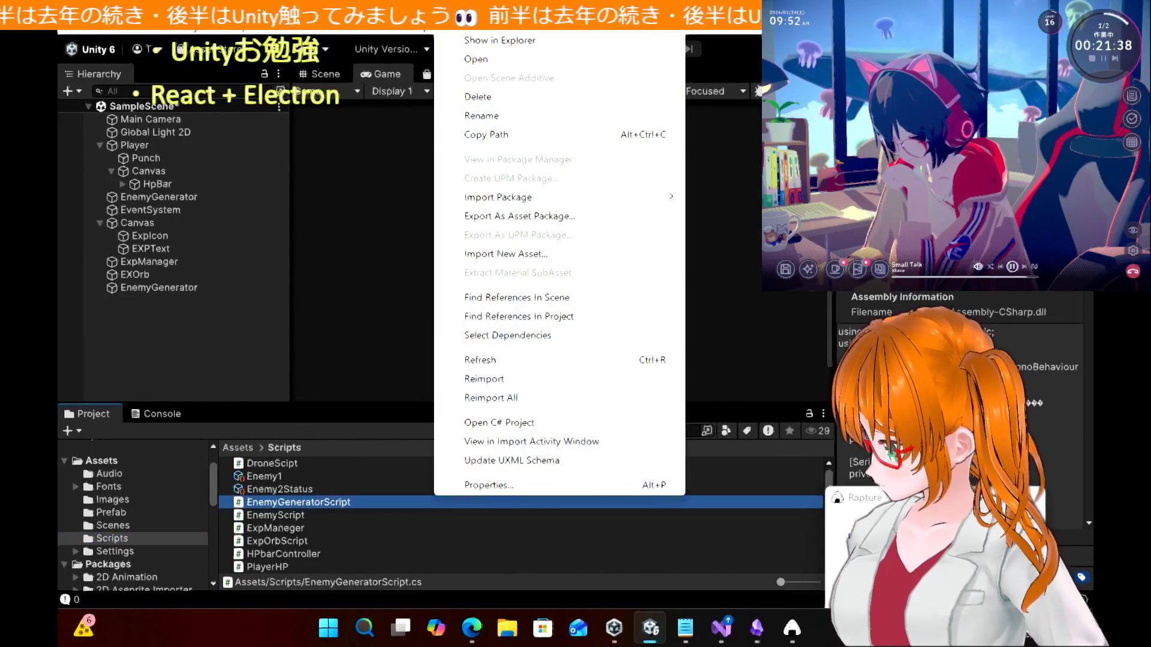
mouse_move(680, 50)
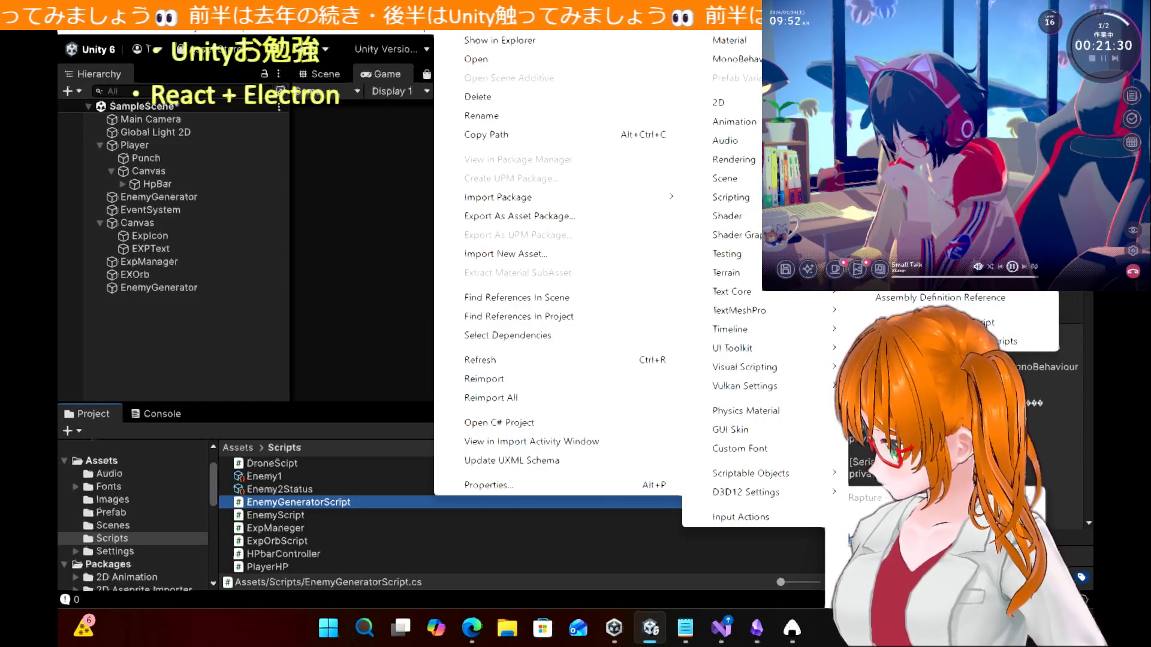
left_click(1019, 367)
type("EXPManeger")
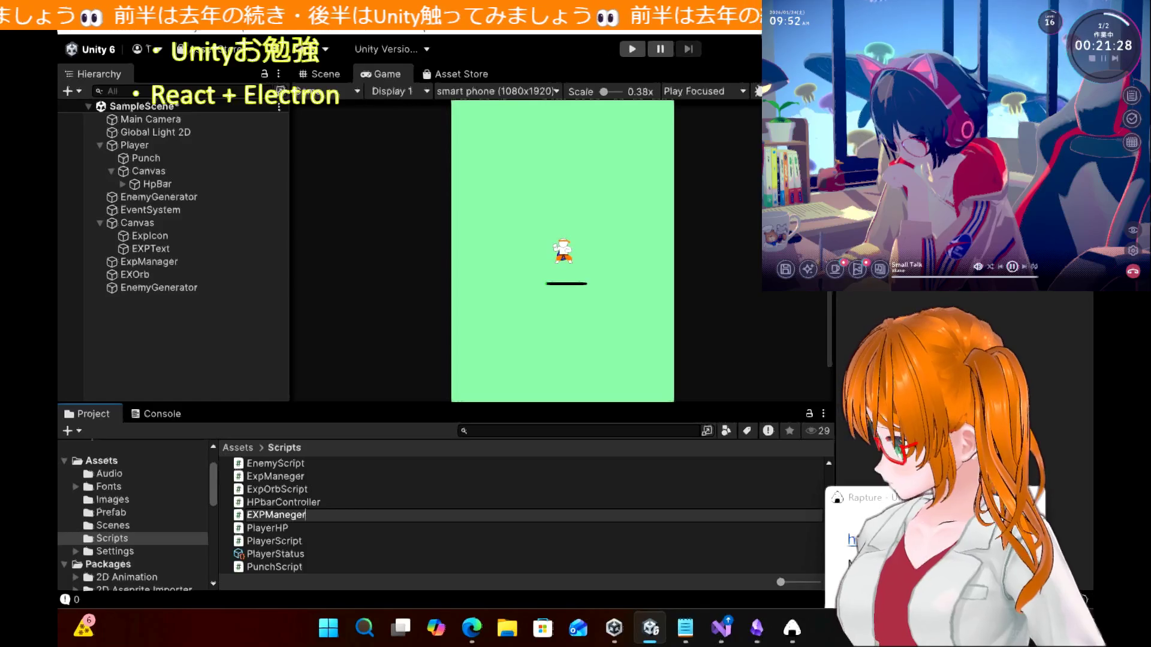
key("Return")
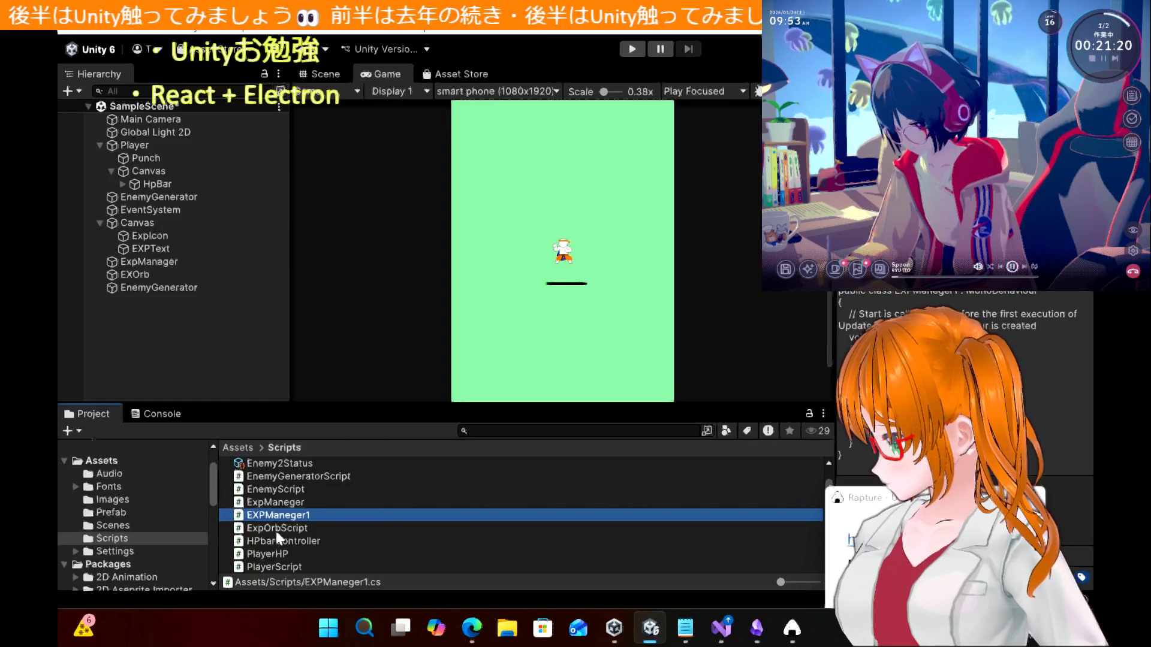
Step: Delete the duplicate EXPManeger1 script and open the existing ExpManeger script
left_click(281, 530)
left_click(284, 517)
key("Delete")
key("Return")
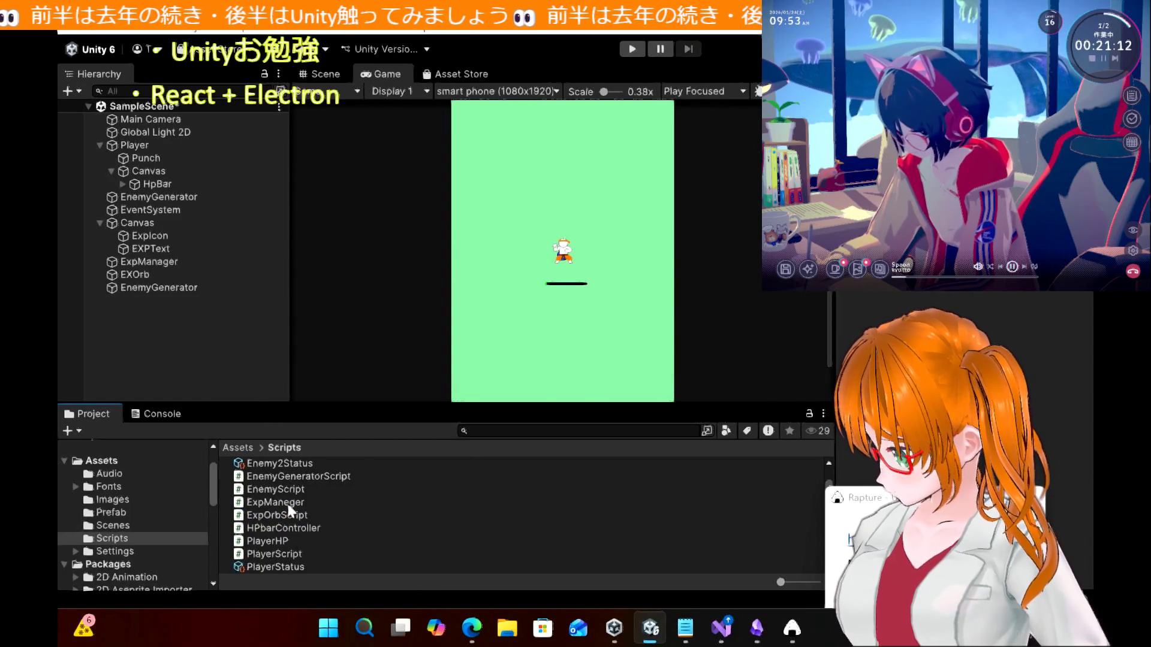
double_click(287, 503)
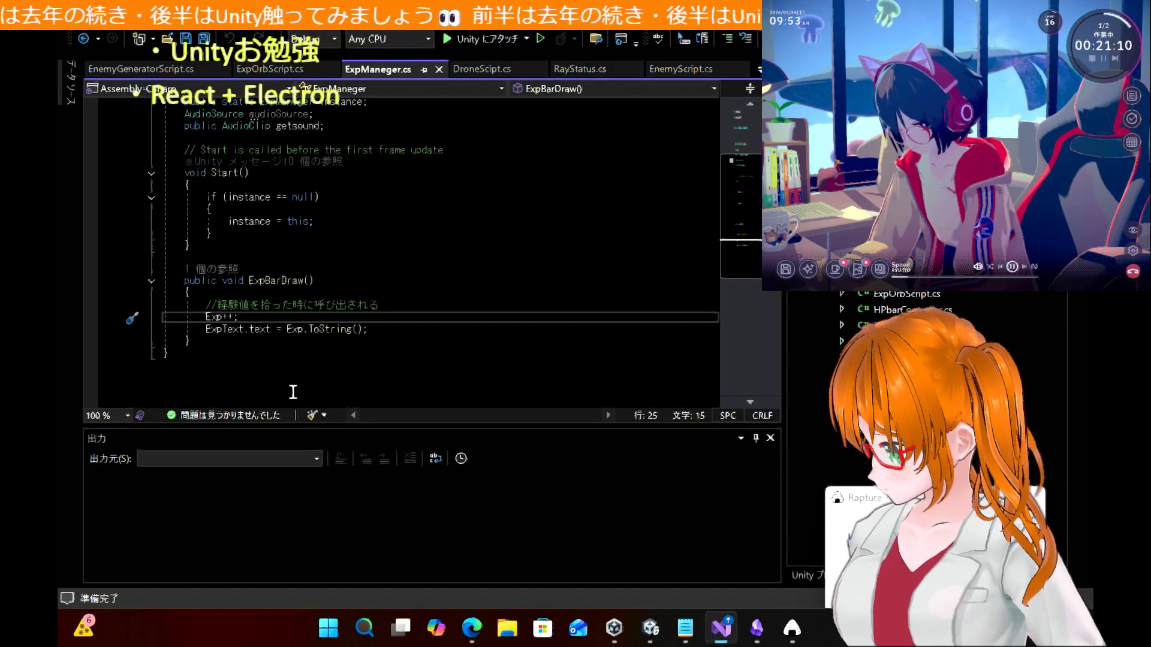
Step: Scroll through webtime.blog's ExpManeger listing, then return to ExpManeger.cs at the class's closing brace
left_click(472, 628)
scroll(365, 434, "down", 5)
scroll(365, 434, "down", 20)
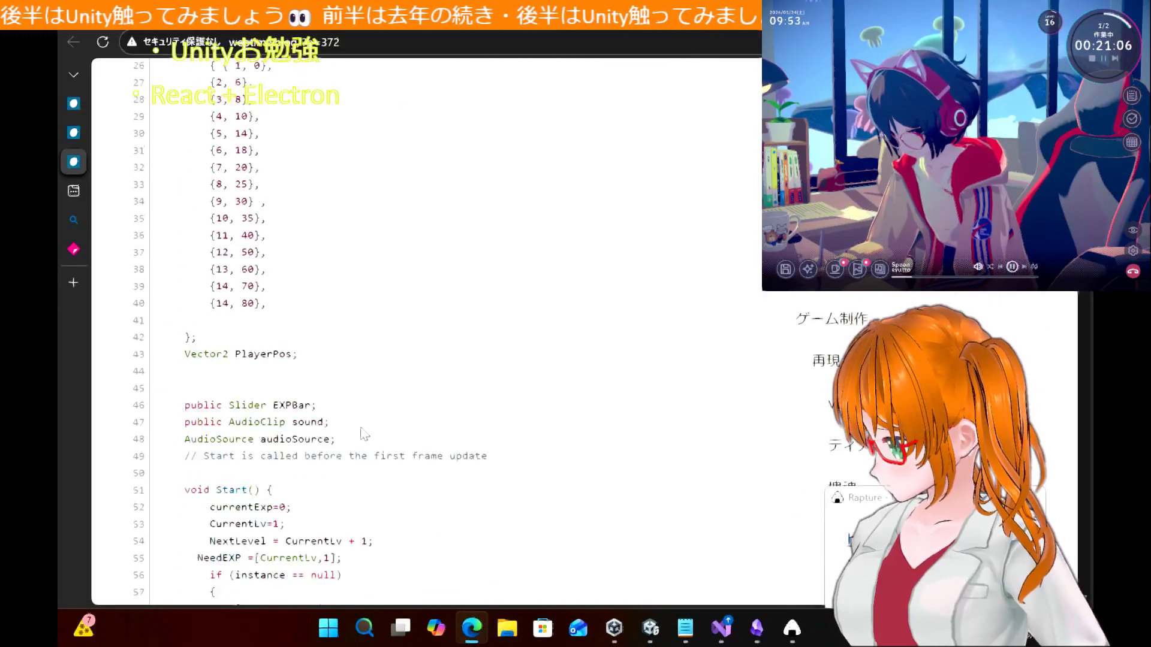
scroll(362, 427, "down", 2)
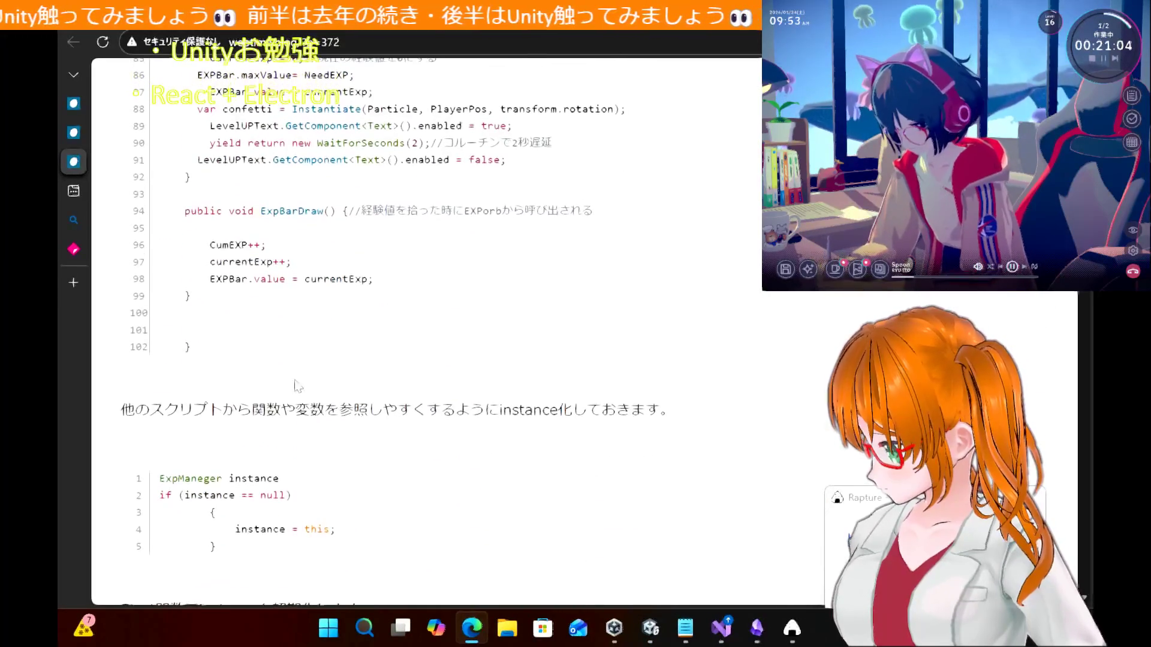
mouse_move(243, 358)
left_mouse_down()
mouse_move(180, 66)
mouse_move(180, 205)
mouse_move(159, 312)
mouse_move(139, 267)
left_mouse_up()
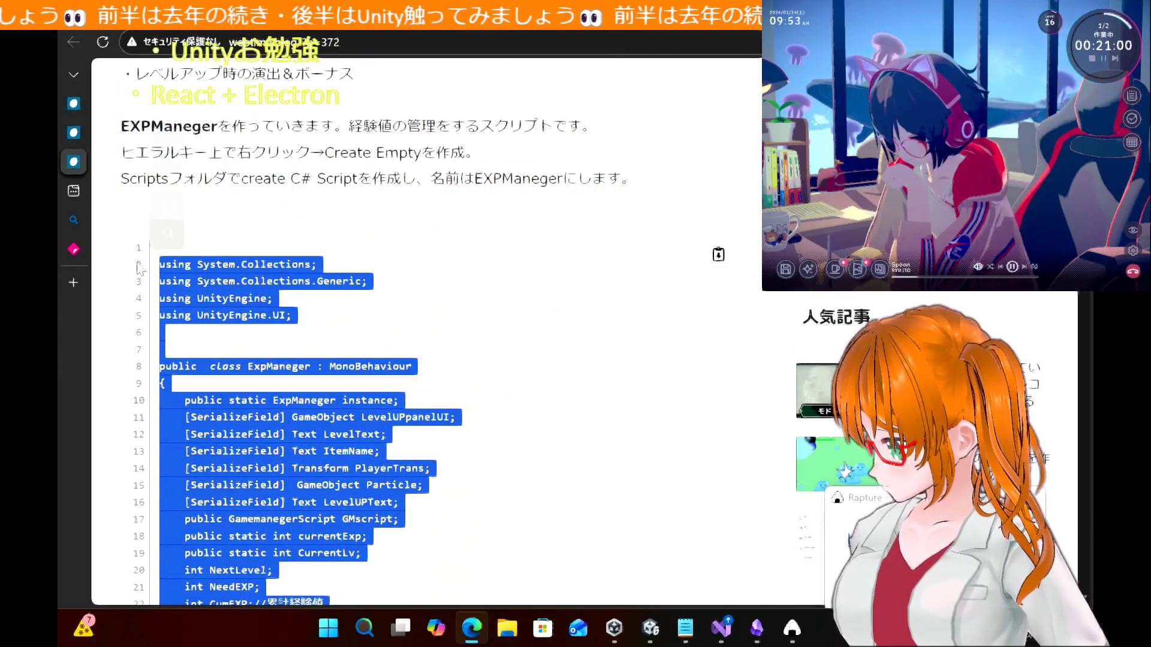
left_click(721, 629)
left_click(256, 360)
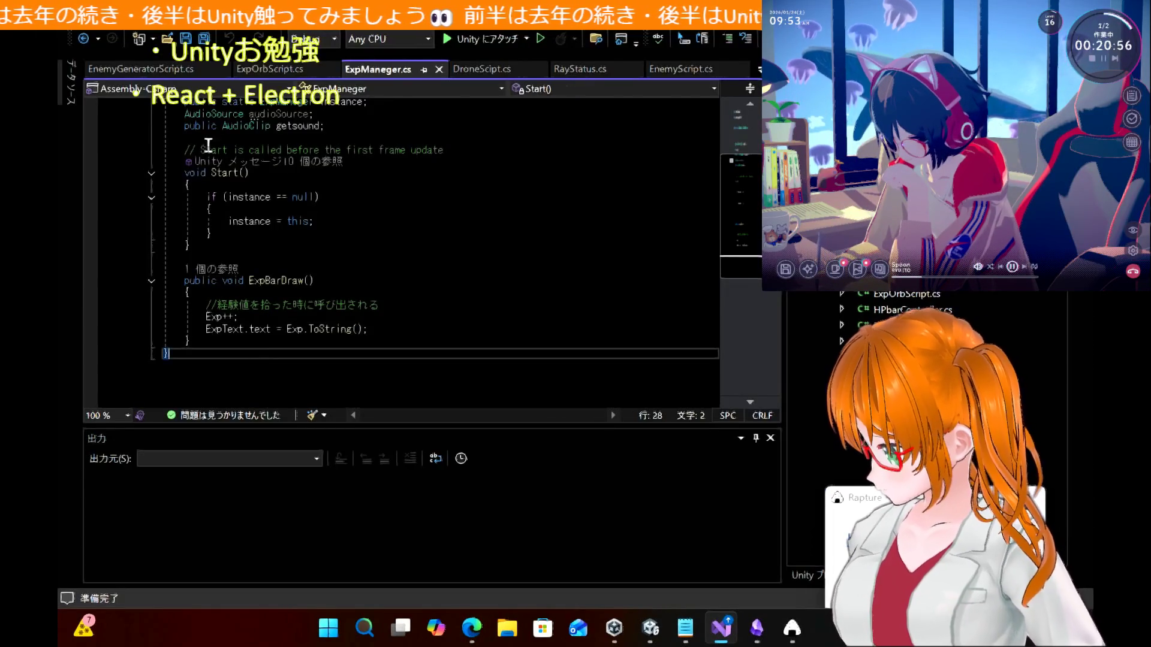
Step: Replace the ExpManeger class body with the pasted tutorial code and save the script
left_click(253, 343)
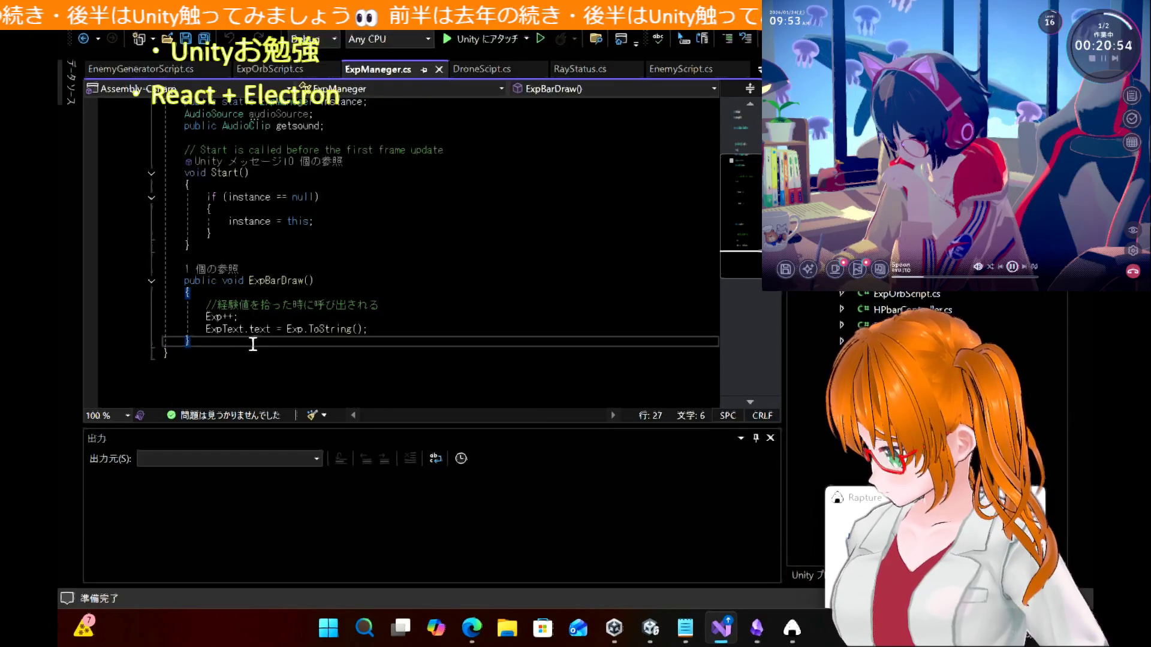
left_click(253, 349)
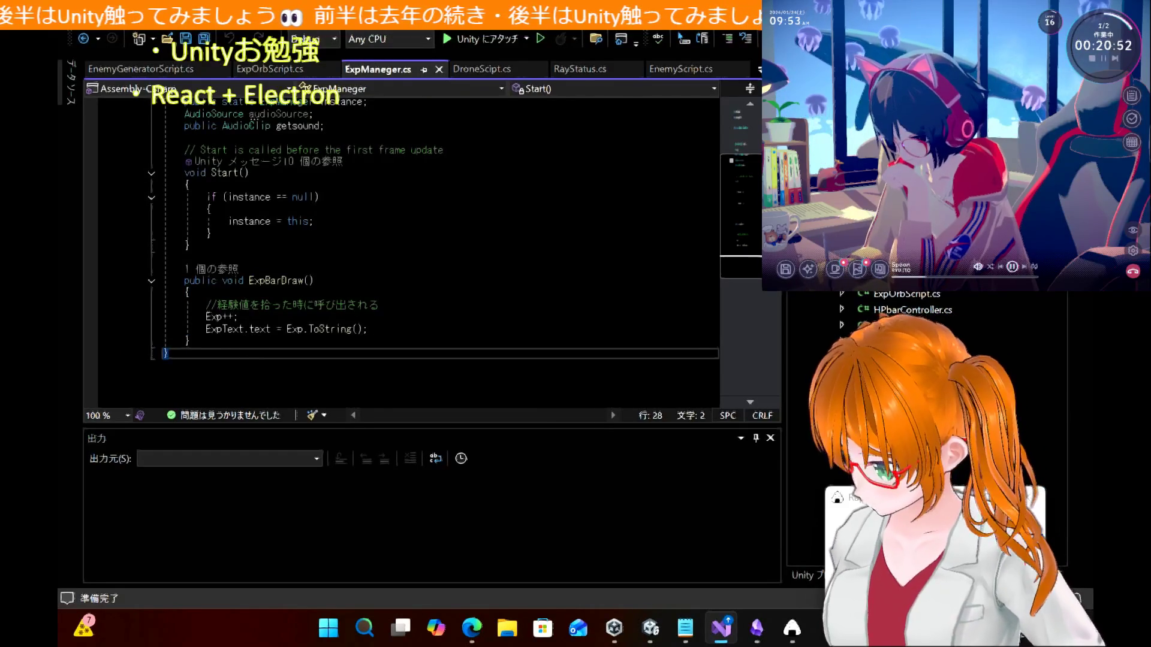
mouse_move(244, 359)
left_mouse_down()
mouse_move(144, 105)
mouse_move(136, 180)
mouse_move(130, 159)
left_mouse_up()
key("ctrl+v")
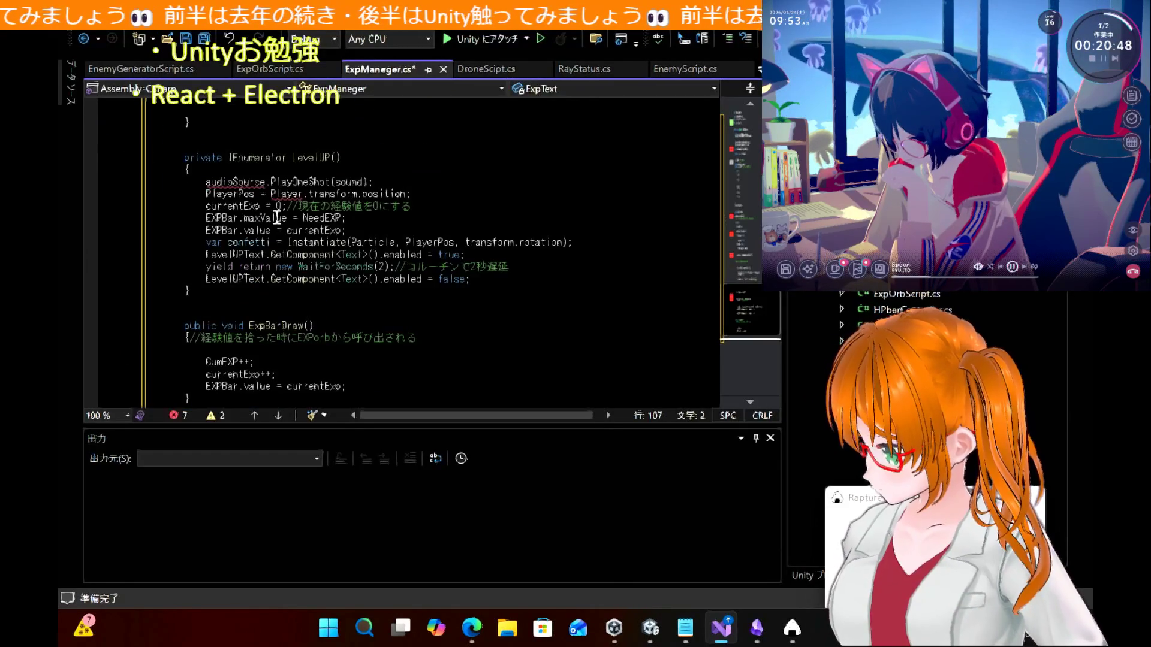
scroll(266, 179, "up", 10)
scroll(266, 179, "up", 3)
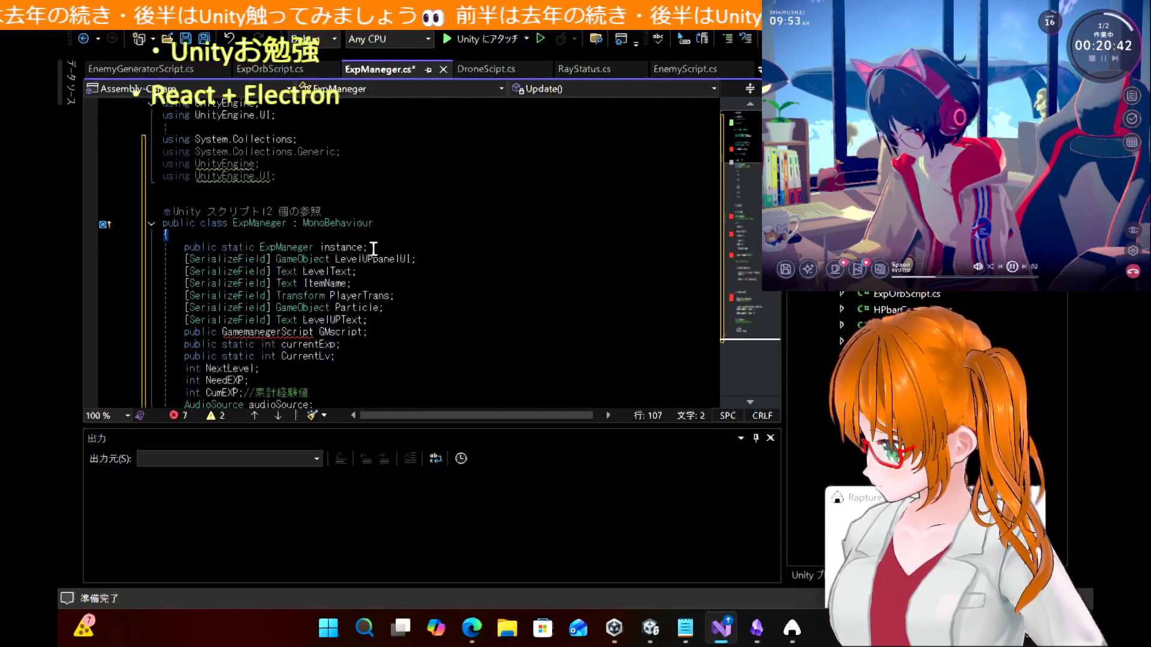
key("ctrl+s")
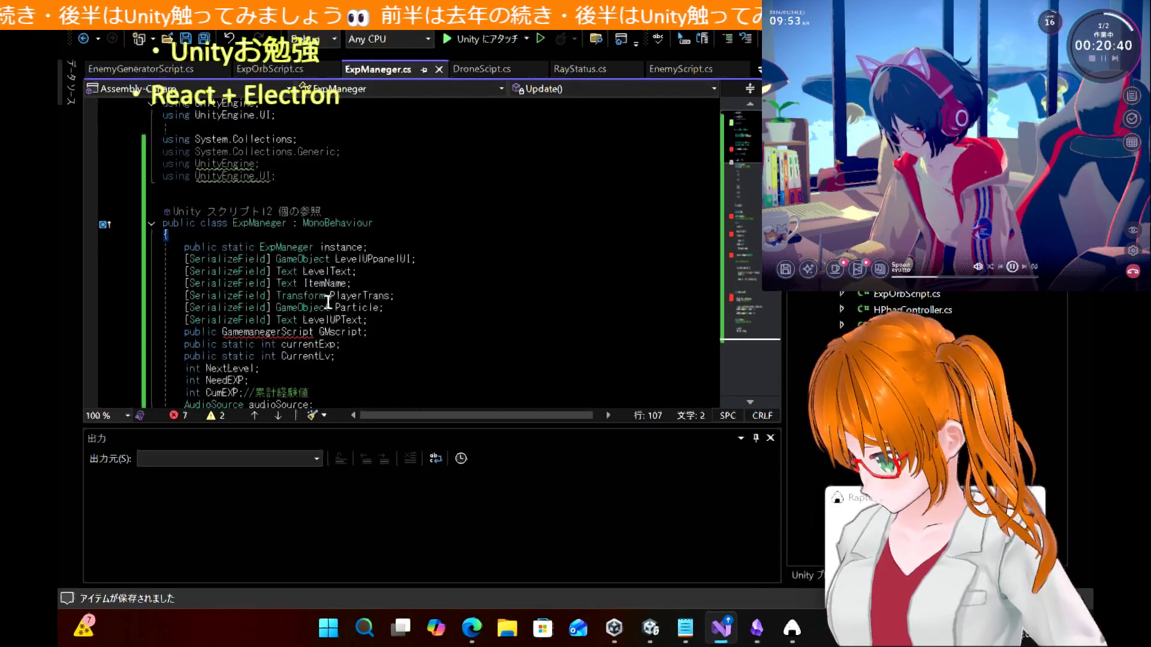
Step: Check the suggested fixes for the missing GamemanegerScript type without applying any, then return to the tutorial
mouse_move(282, 331)
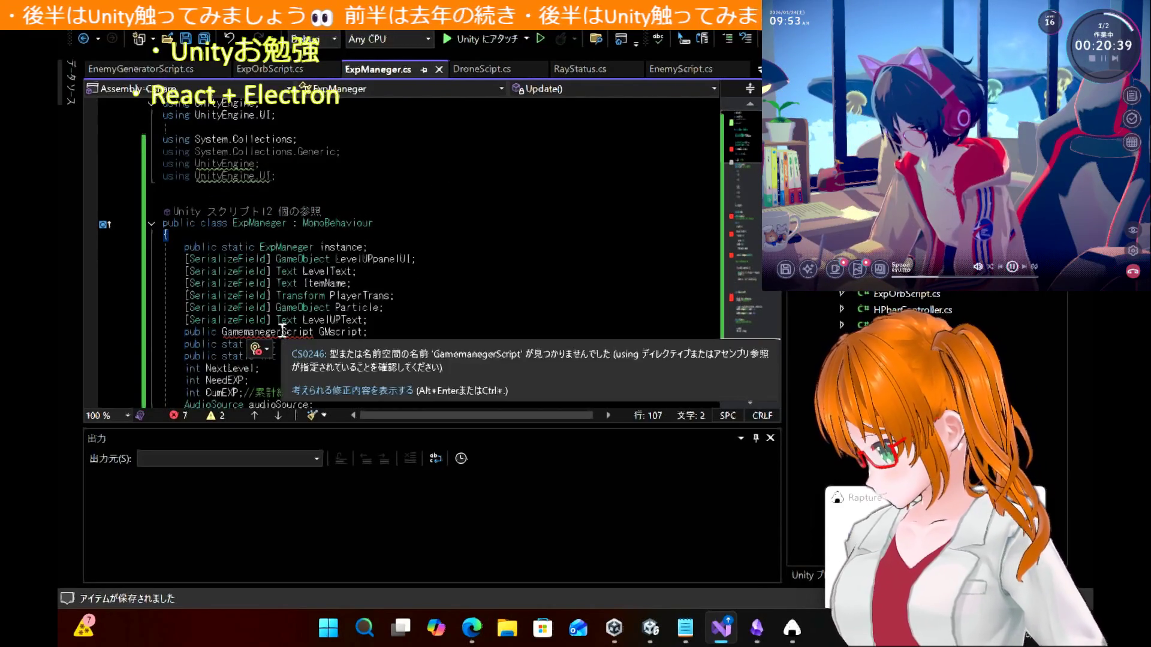
left_click(360, 391)
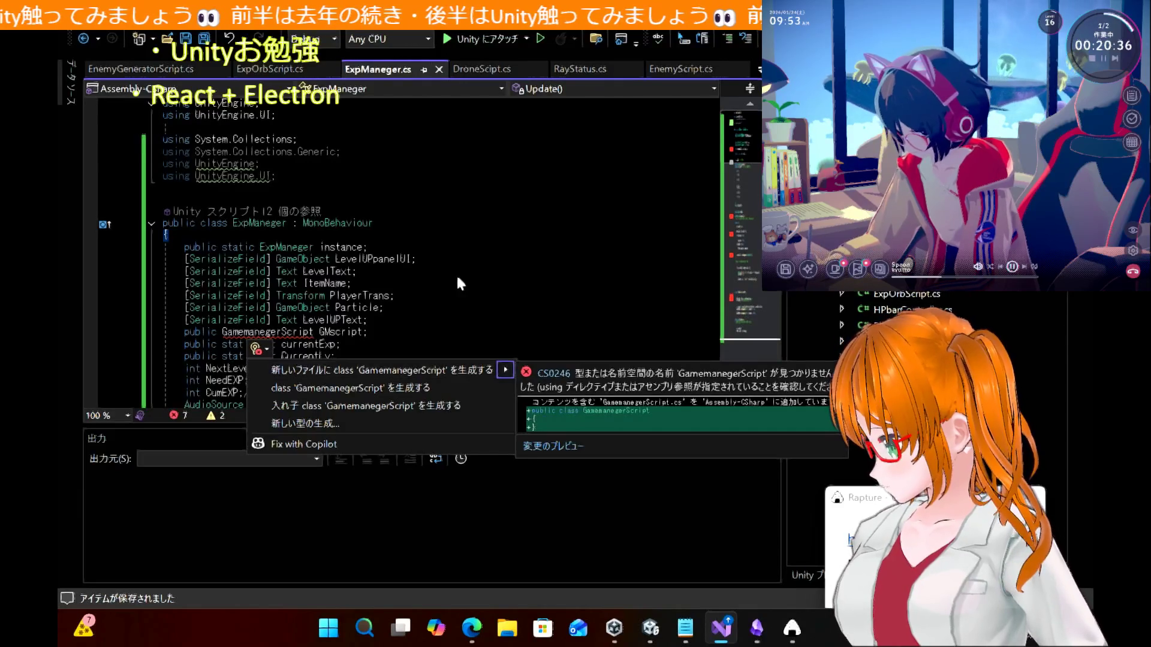
left_click(475, 244)
left_click(472, 628)
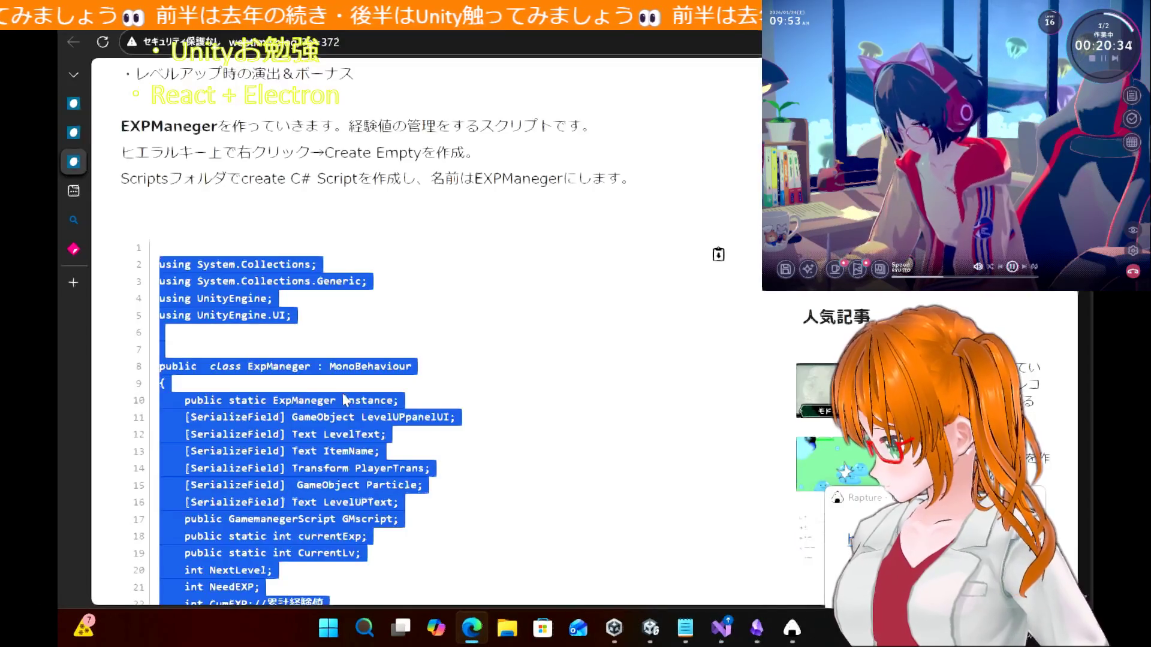
Step: Review the tutorial's ExpManeger fields and EXP level table, then switch back to ExpManeger.cs
left_click(345, 399)
scroll(393, 350, "down", 1)
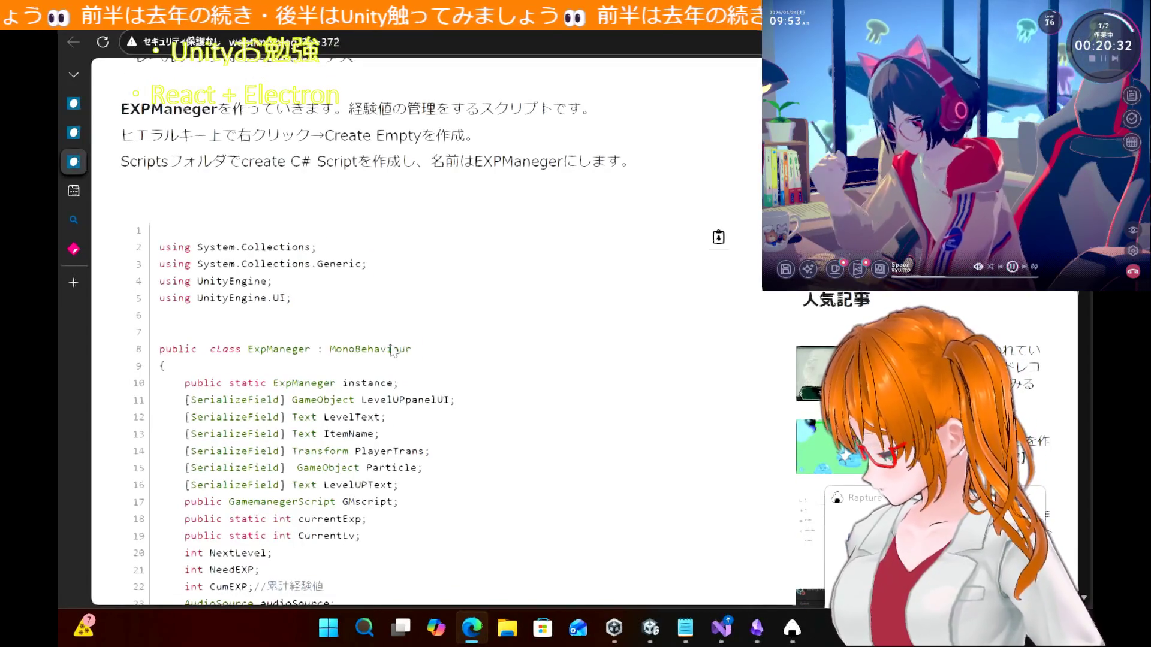
scroll(393, 351, "down", 1)
scroll(392, 351, "up", 7)
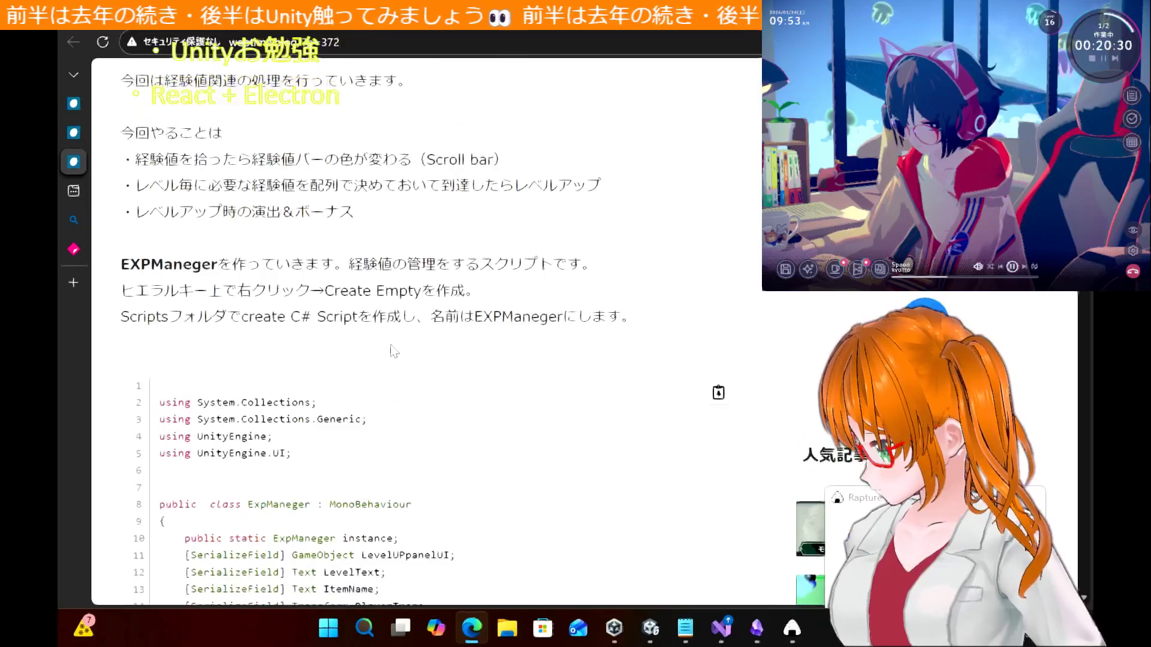
scroll(393, 350, "down", 20)
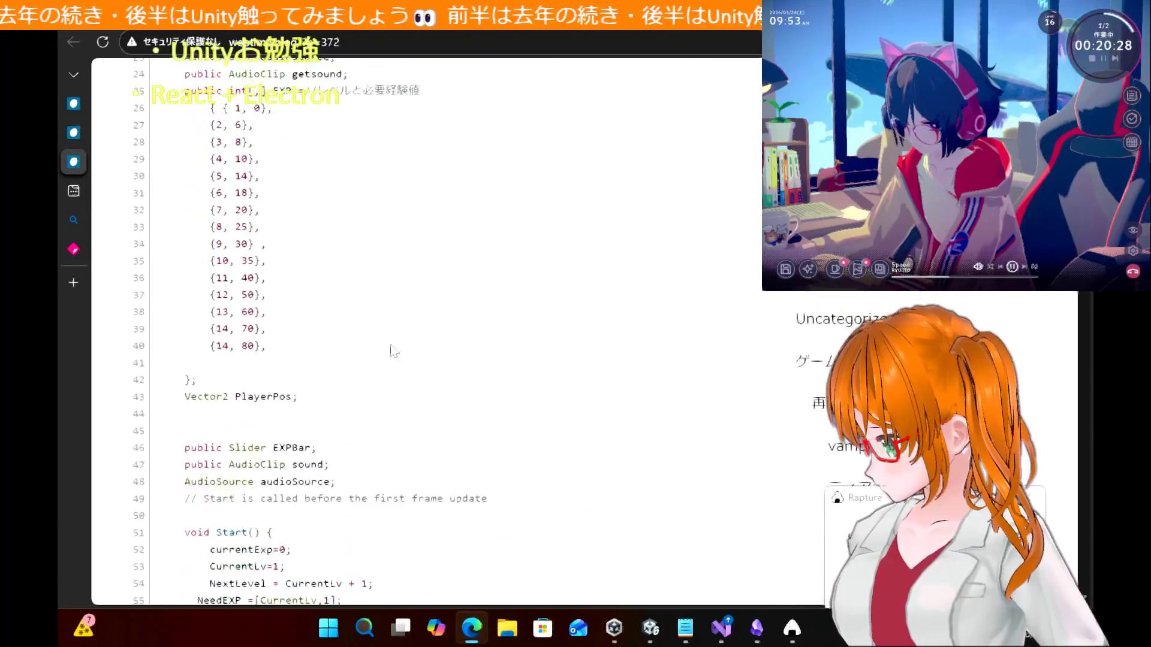
scroll(392, 351, "up", 1)
scroll(392, 350, "down", 11)
scroll(393, 351, "up", 2)
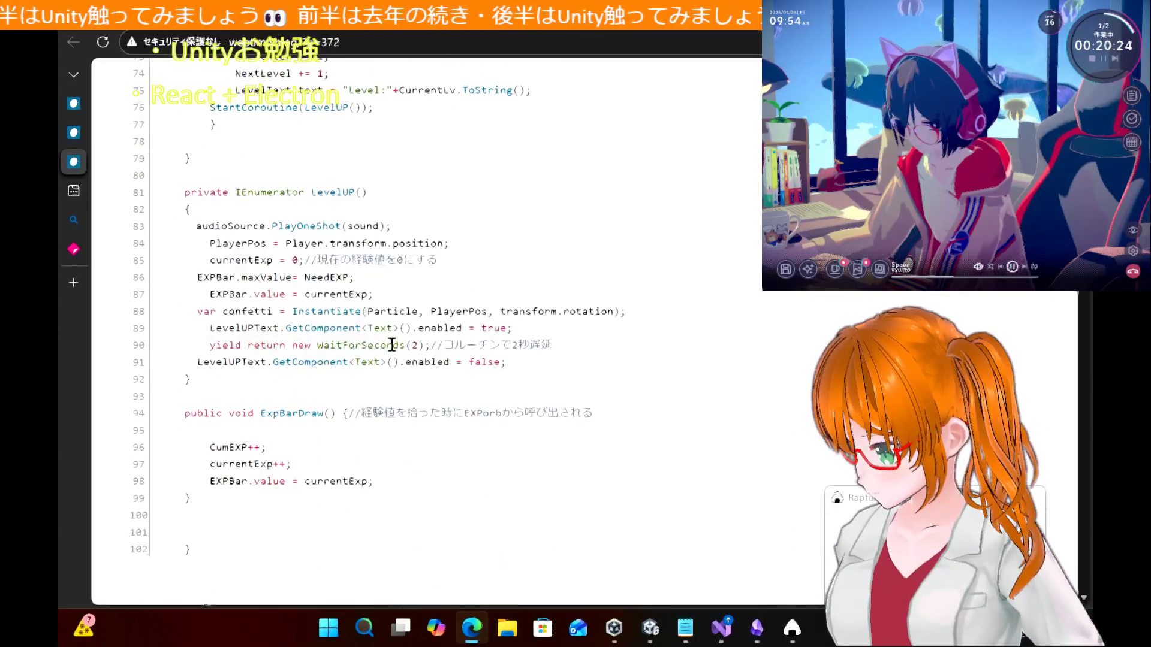
scroll(392, 345, "up", 12)
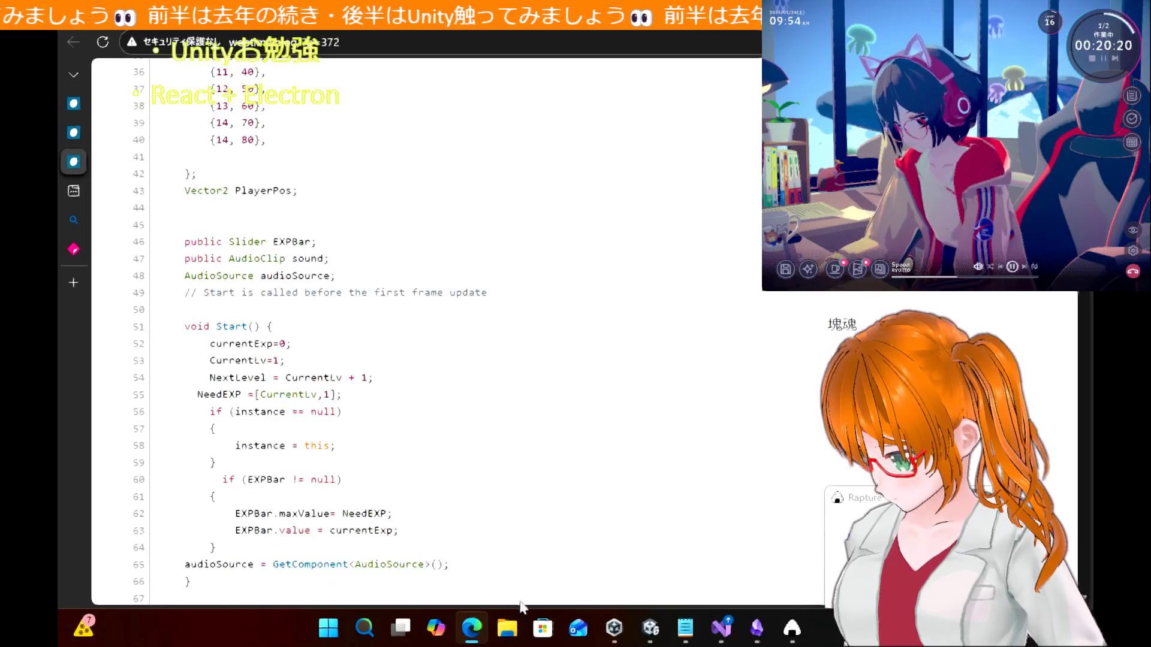
left_click(721, 629)
scroll(307, 277, "down", 3)
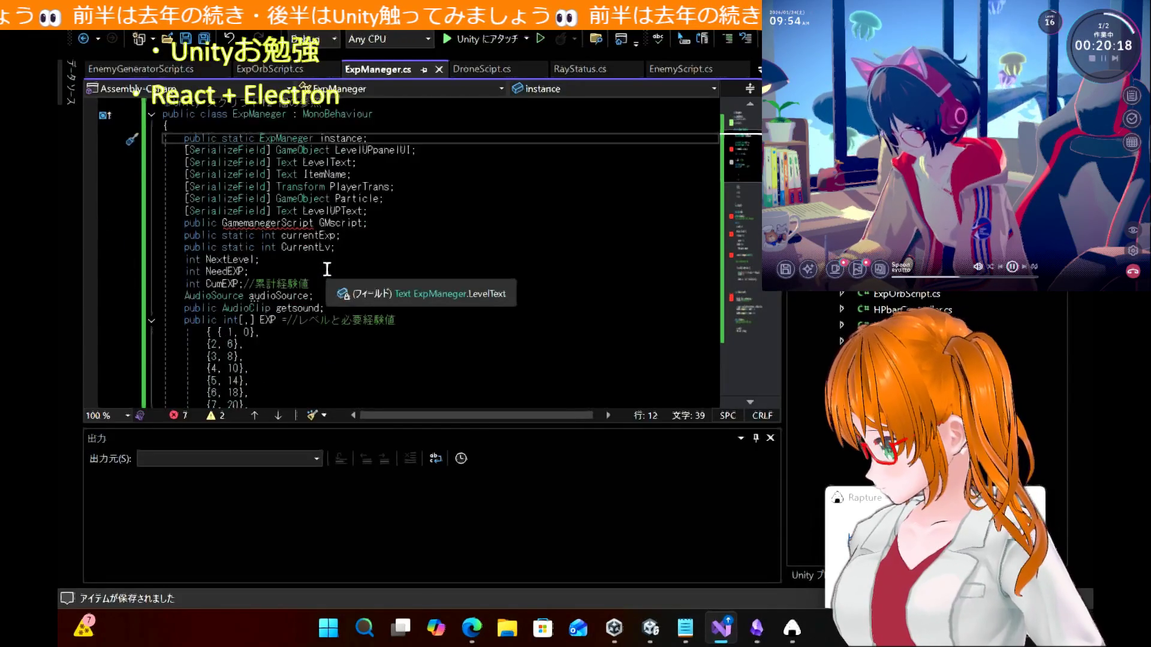
Step: Run Remove and Sort Usings to clean up ExpManeger.cs's duplicate using statements
scroll(372, 282, "up", 3)
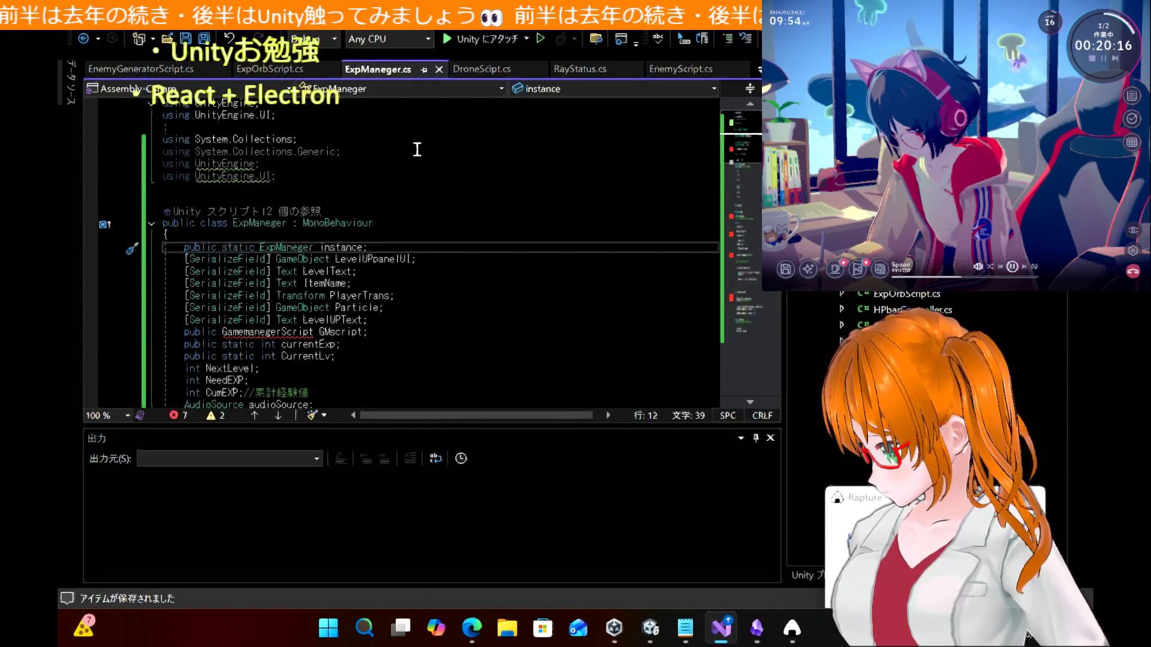
right_click(418, 149)
left_click(512, 214)
left_click(408, 232)
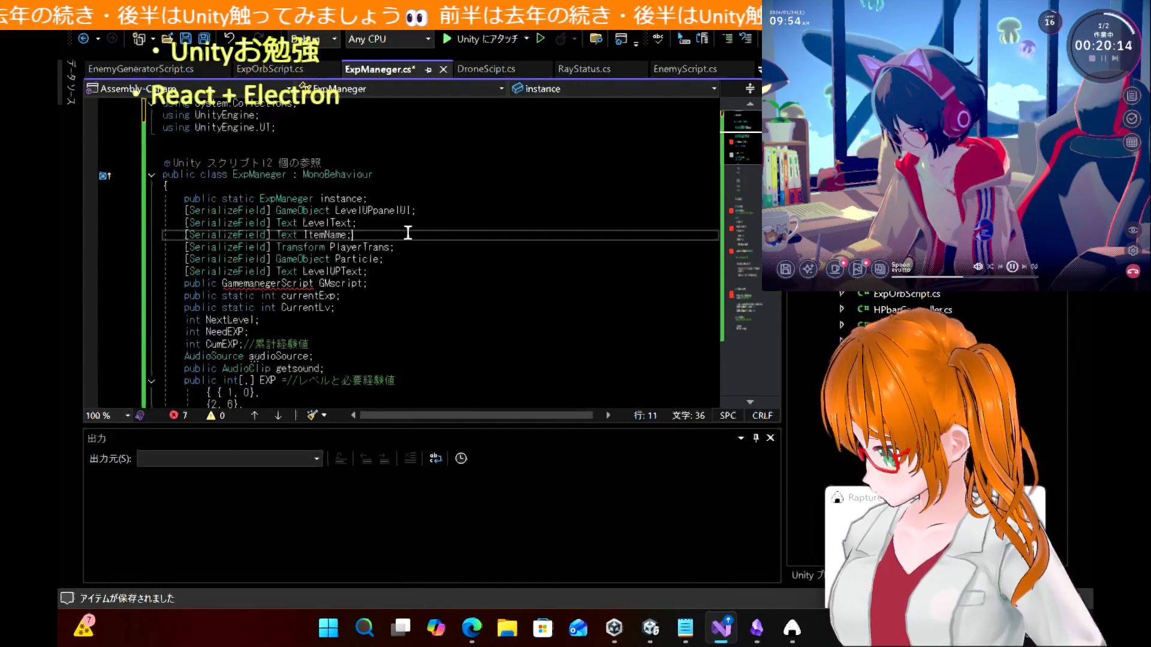
Step: Scroll through the script's fields and Start(), then view the tutorial's LevelUP and ExpBarDraw code
scroll(412, 252, "down", 3)
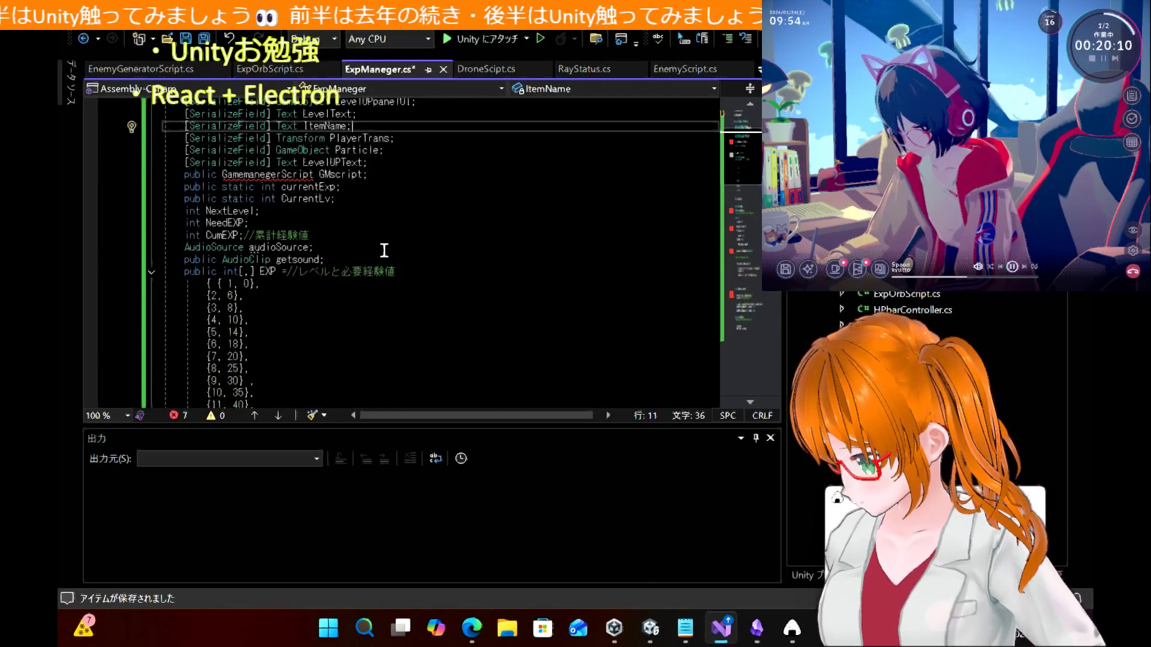
scroll(412, 319, "down", 5)
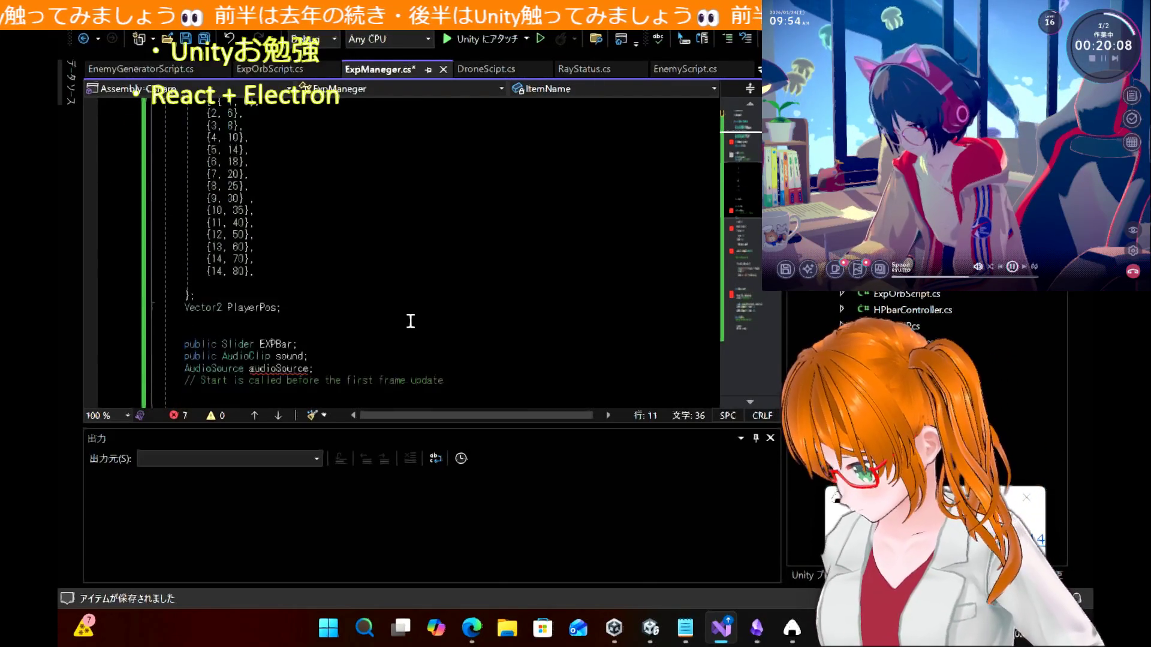
scroll(411, 321, "down", 2)
scroll(411, 321, "down", 1)
mouse_move(288, 255)
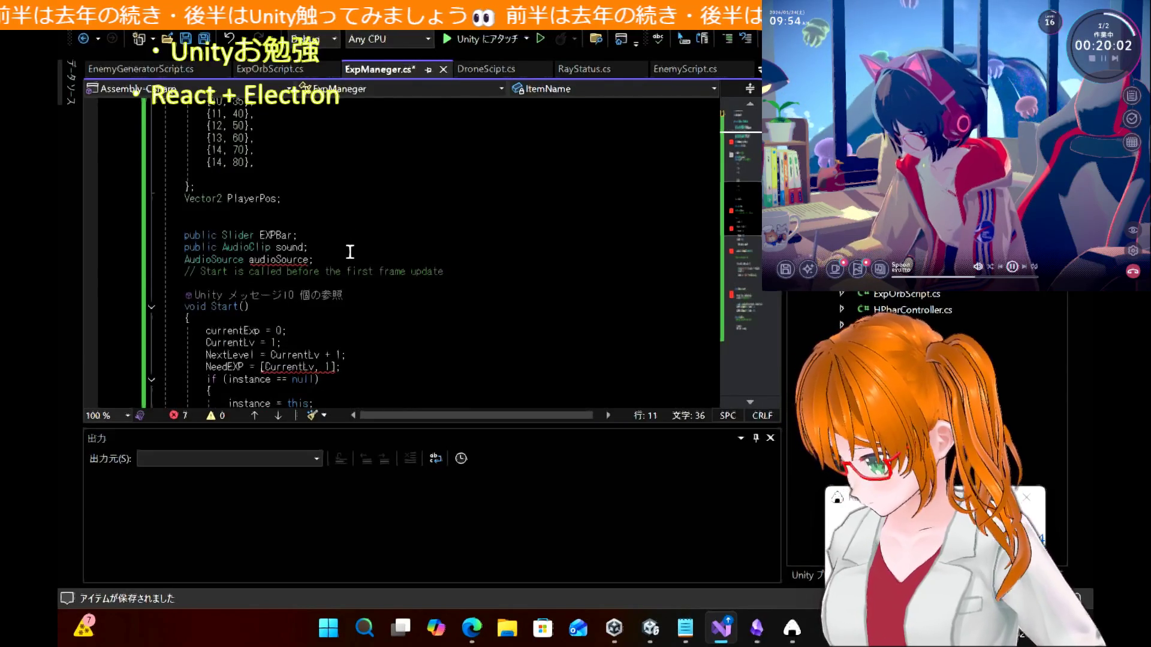
scroll(350, 251, "up", 7)
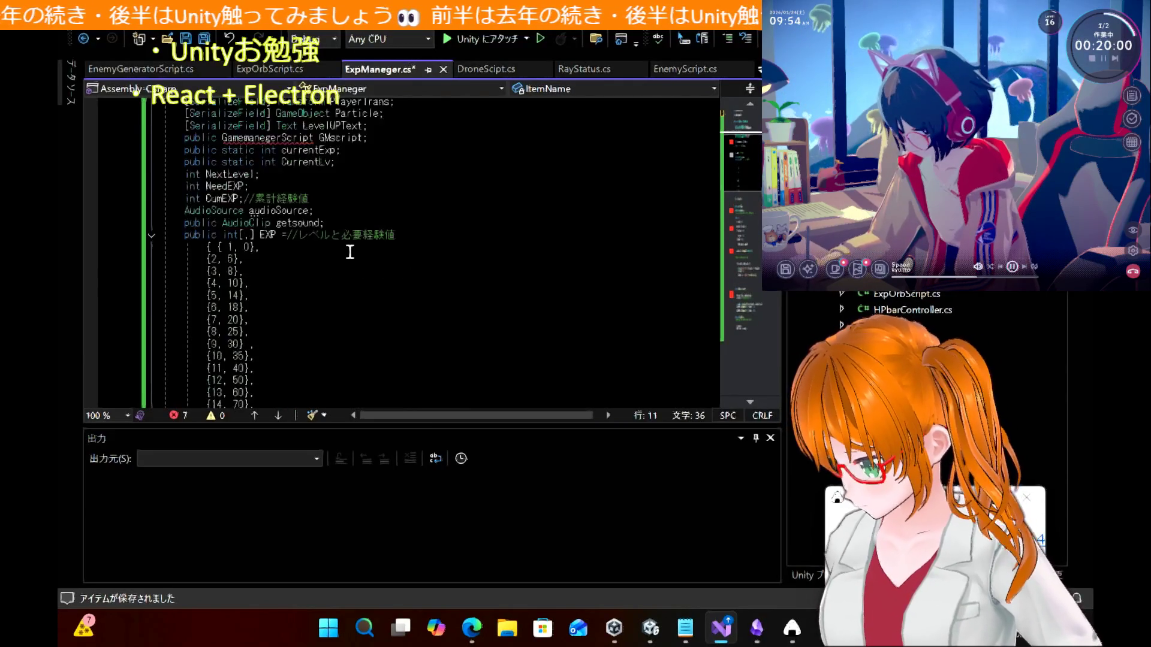
left_click(471, 628)
scroll(318, 318, "down", 15)
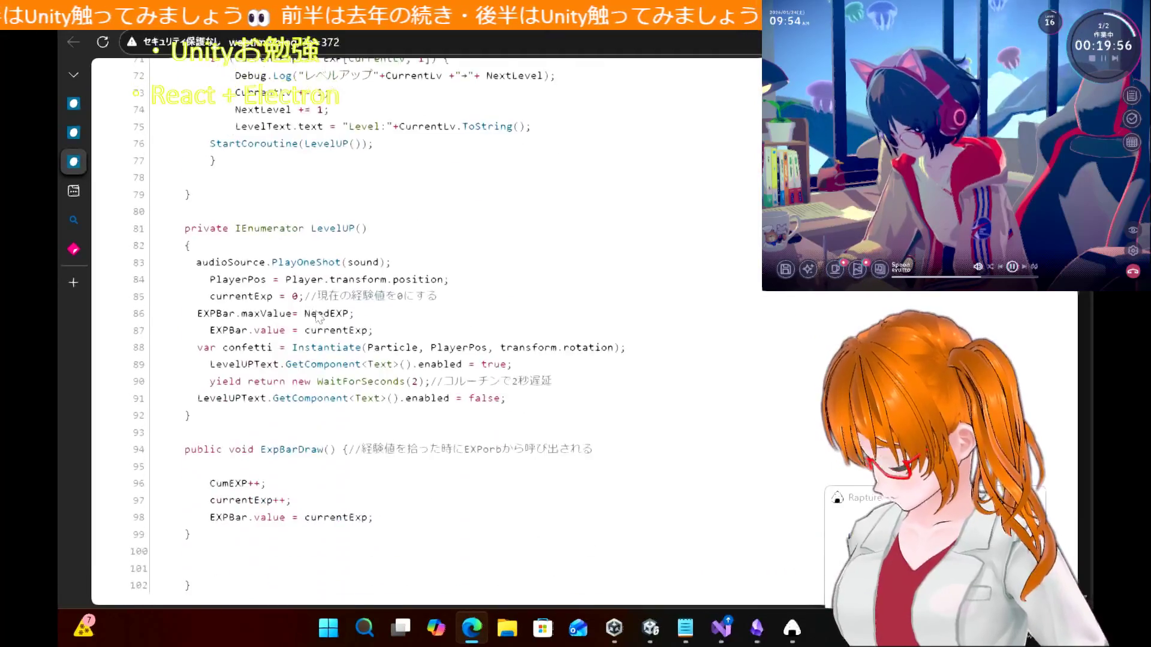
Step: Copy the tutorial's LevelUP coroutine and ExpBarDraw code, then return to ExpManeger.cs
mouse_move(216, 279)
left_mouse_down()
mouse_move(167, 58)
mouse_move(150, 194)
mouse_move(147, 184)
left_mouse_up()
key("ctrl+c")
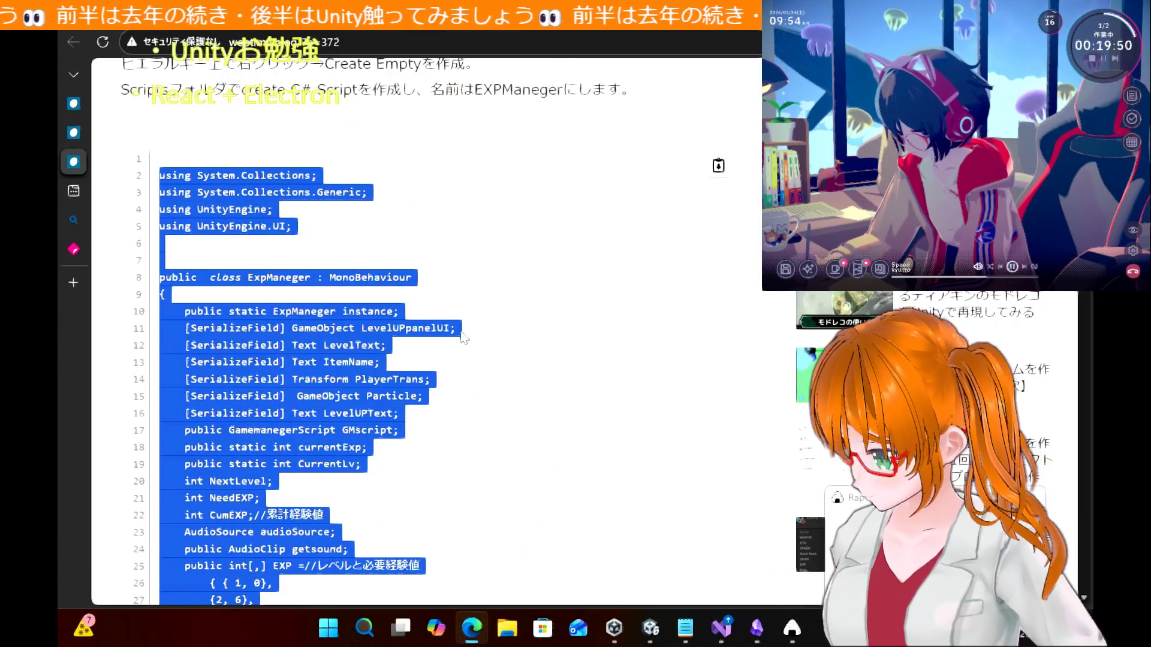
left_click(732, 643)
scroll(472, 337, "down", 10)
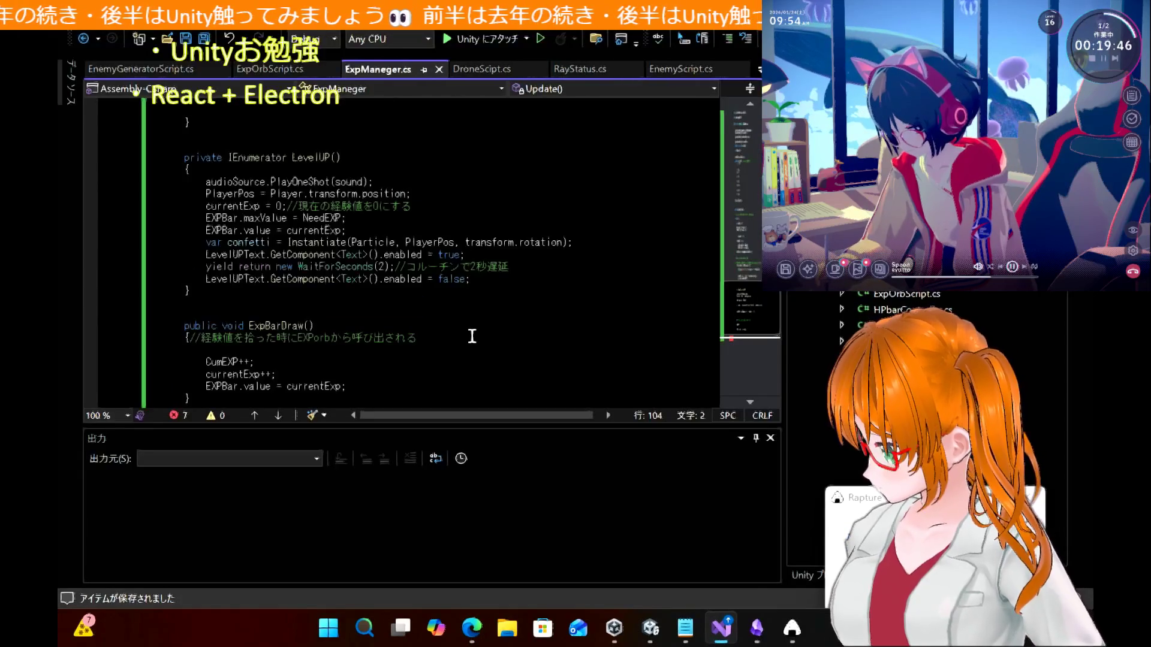
Step: Change the EXP table's last entry from {14, 80} to {15, 80} and save
scroll(471, 337, "up", 20)
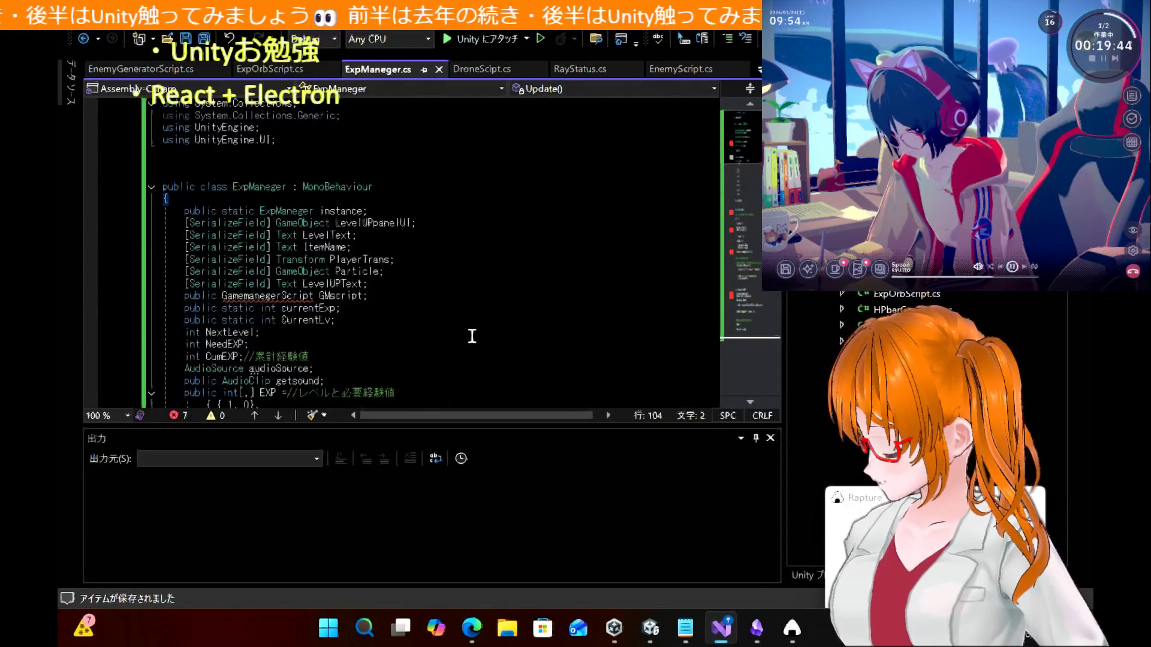
scroll(471, 337, "up", 1)
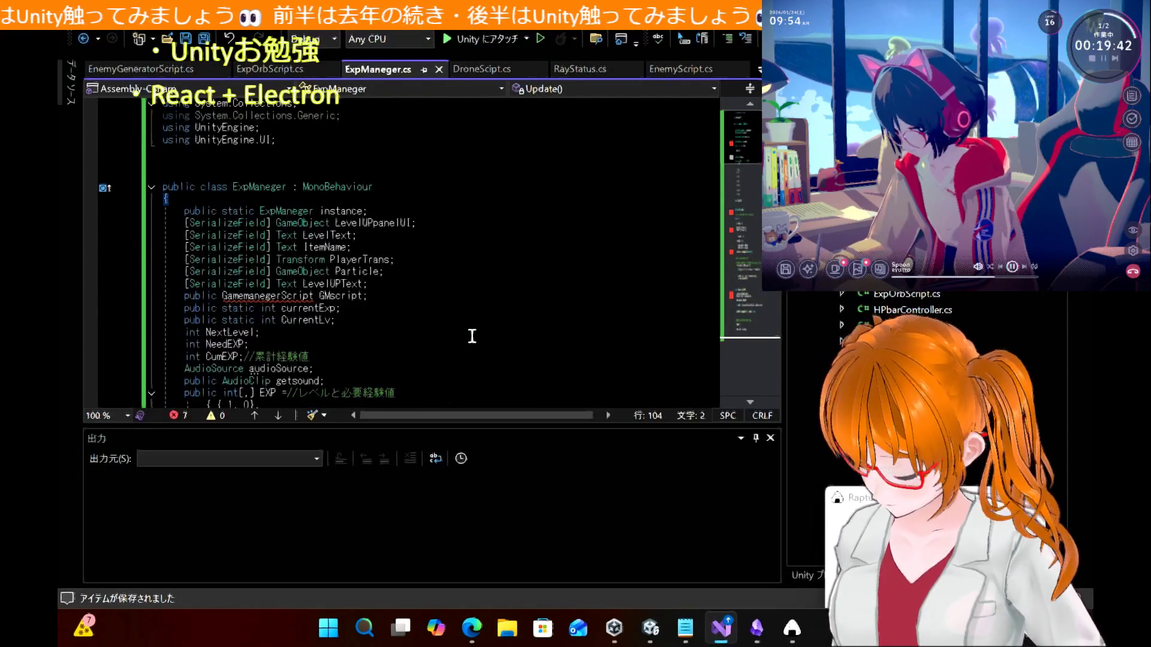
scroll(472, 337, "down", 10)
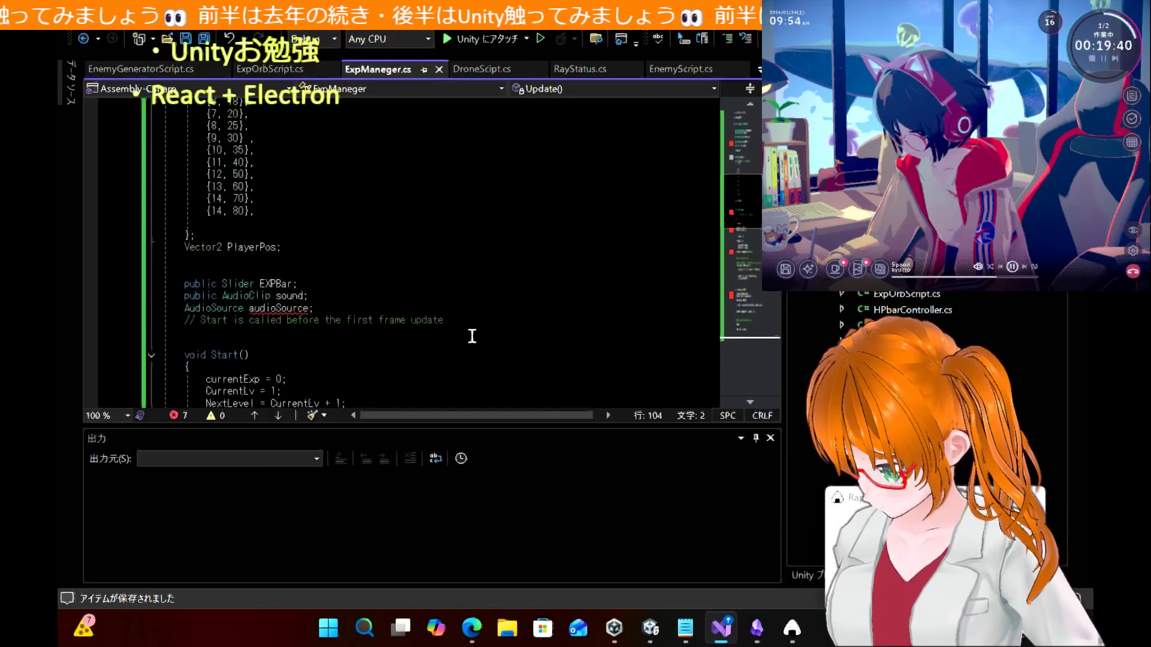
left_click(222, 211)
key("BackSpace")
type("5")
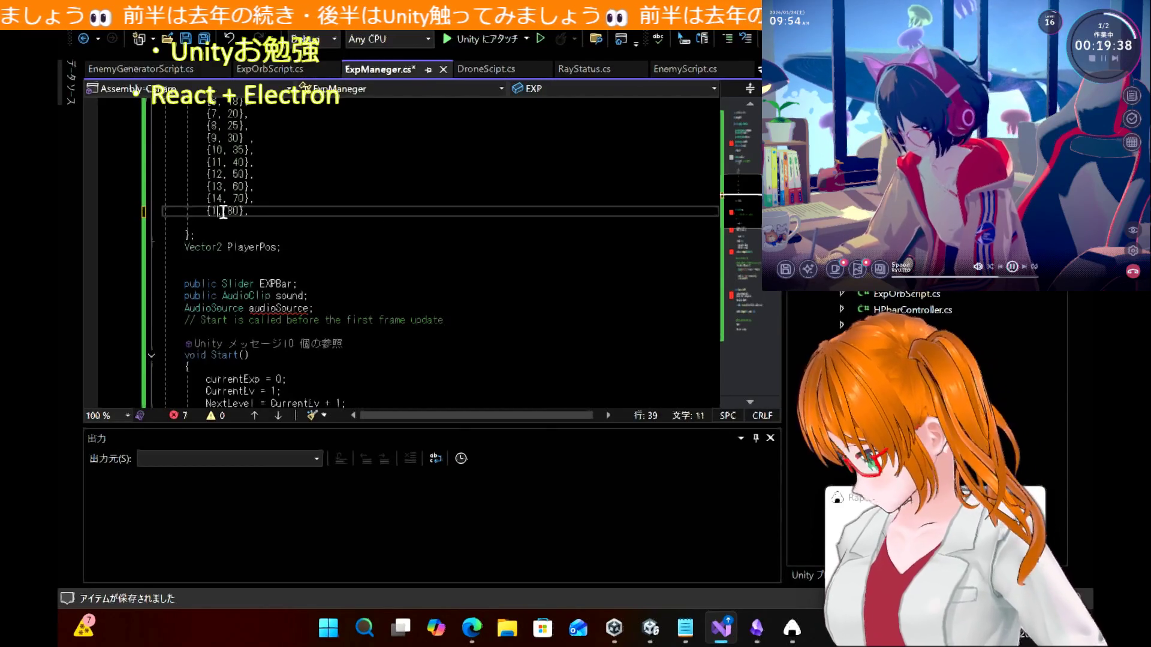
key("ctrl+s")
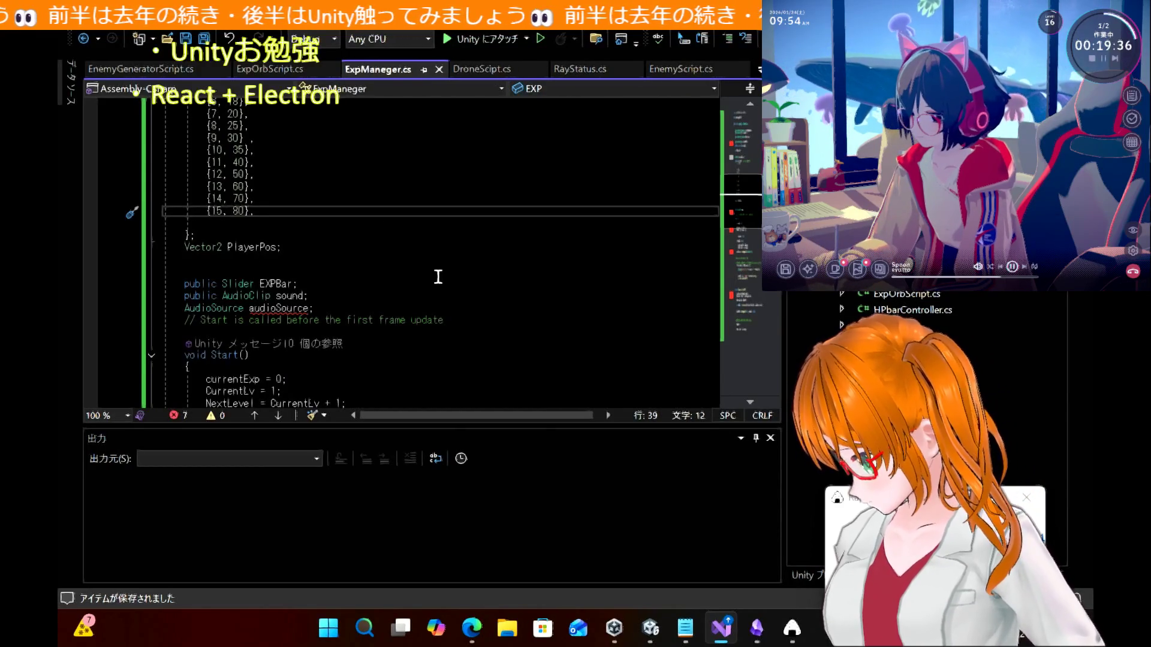
Step: Find and highlight the audioSource field declaration
scroll(442, 275, "down", 1)
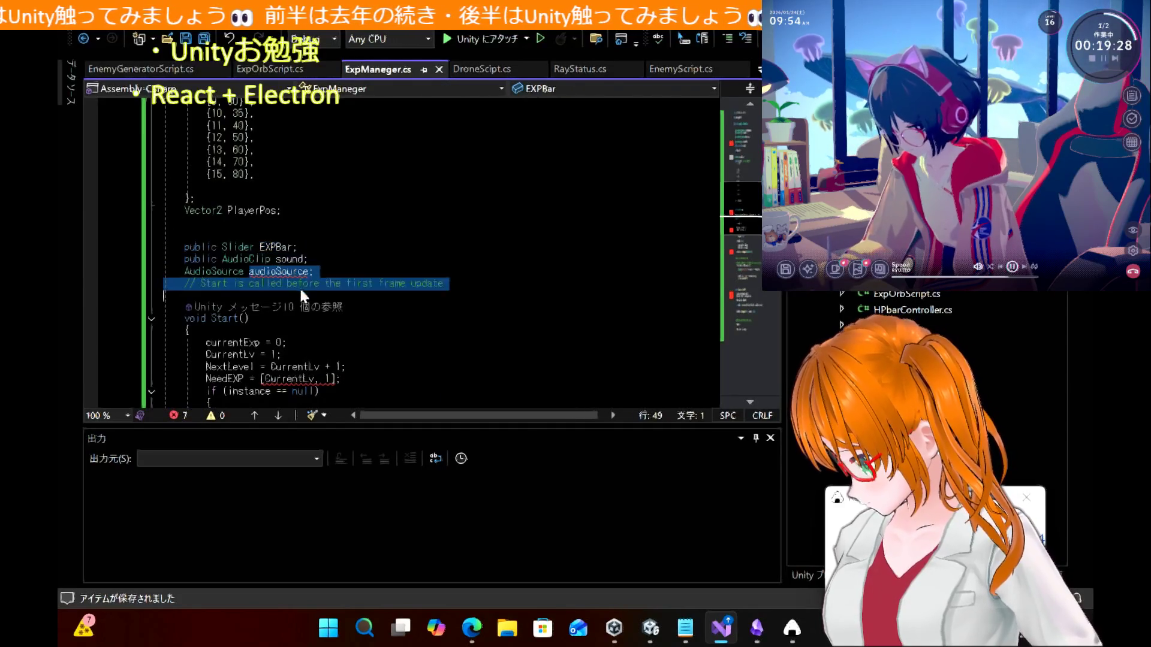
double_click(279, 272)
scroll(354, 242, "up", 7)
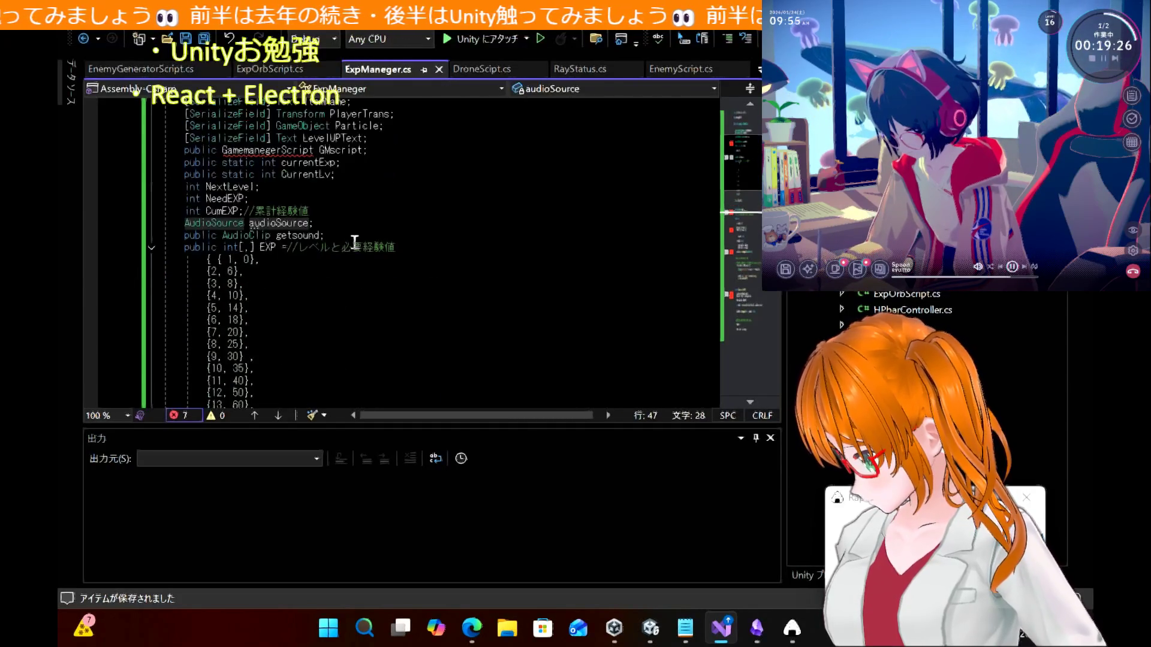
scroll(354, 242, "down", 5)
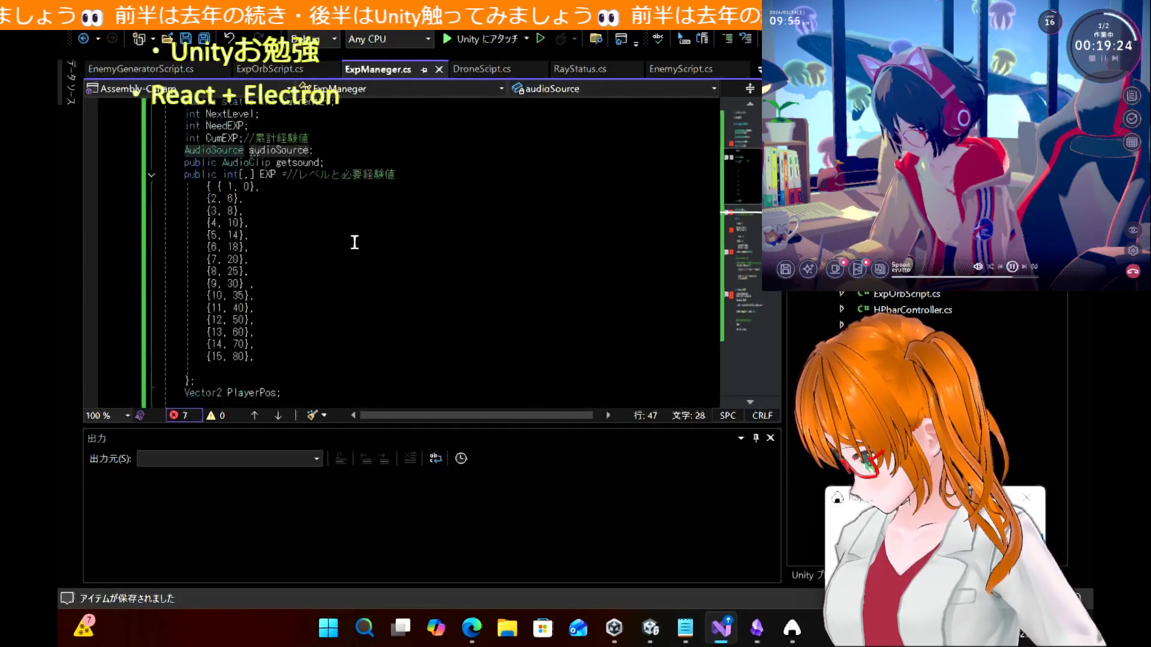
Step: Delete the duplicate 'AudioSource audioSource;' declaration line
scroll(354, 243, "up", 4)
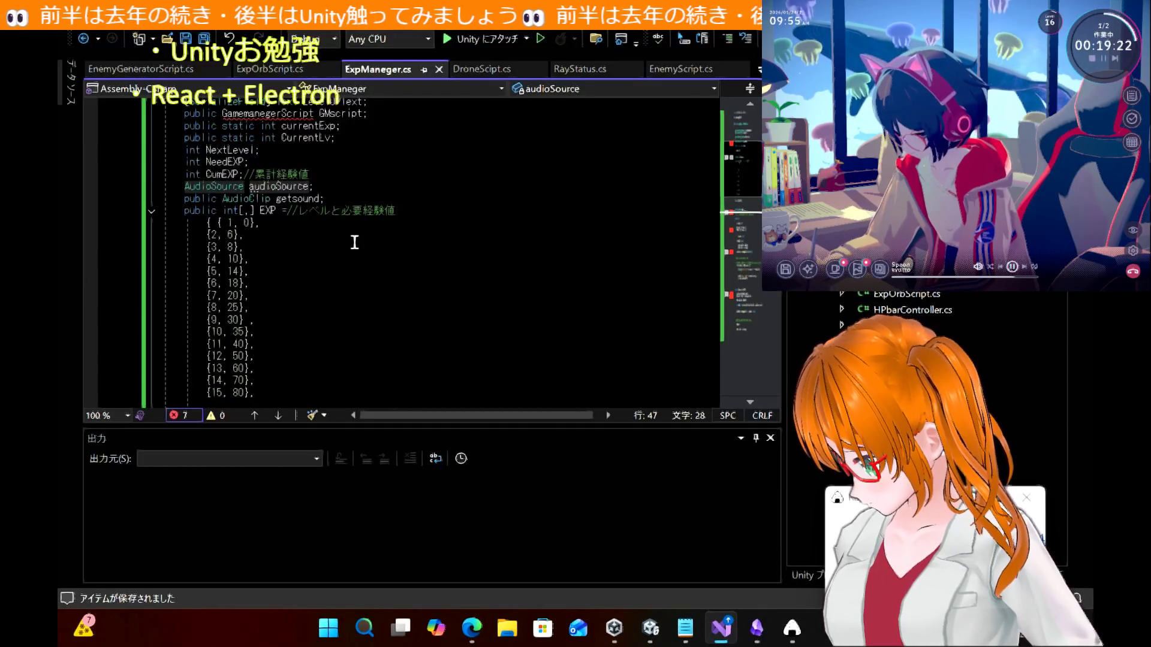
scroll(345, 271, "down", 6)
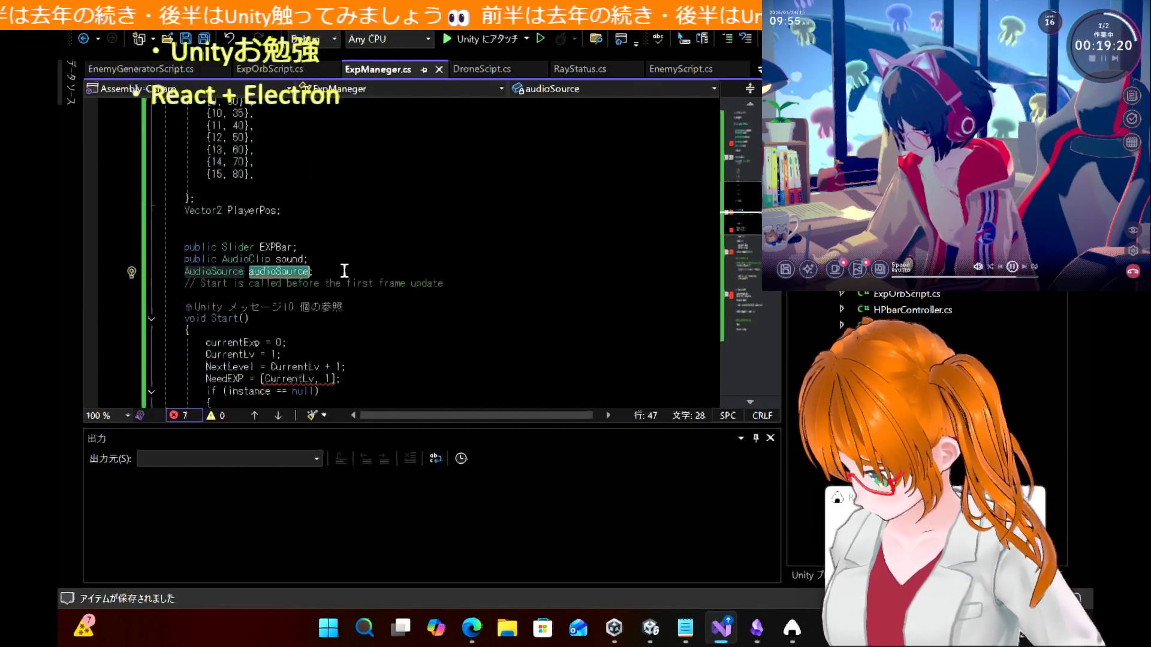
left_click_drag(328, 271, 325, 262)
key("Delete")
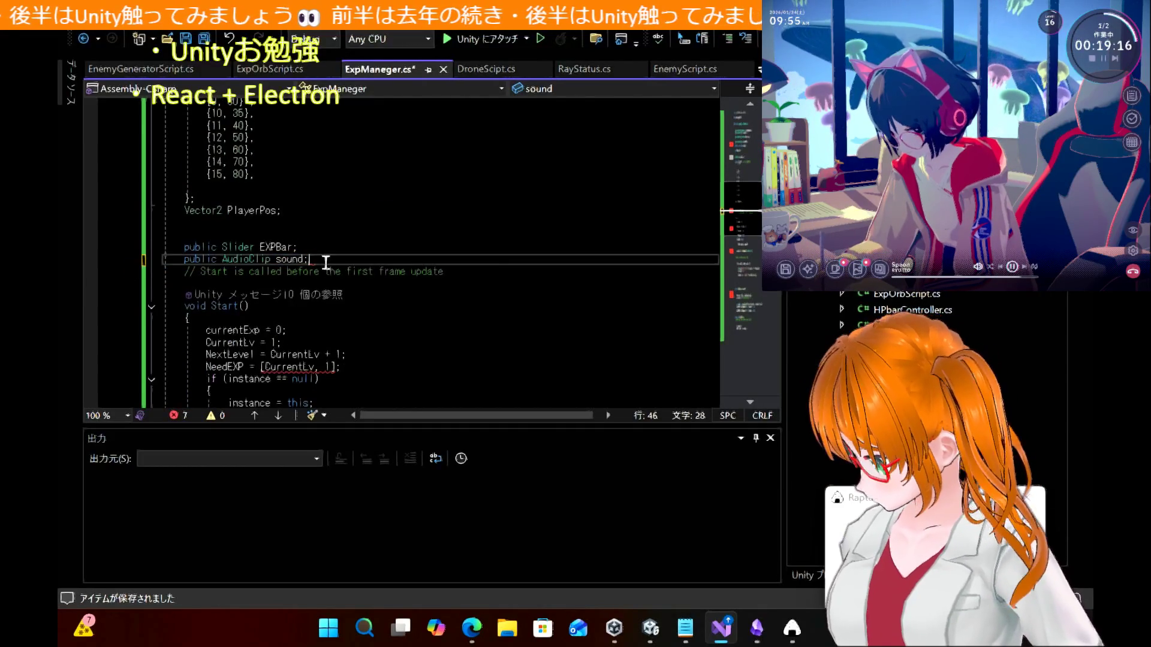
scroll(352, 247, "up", 10)
scroll(356, 245, "down", 1)
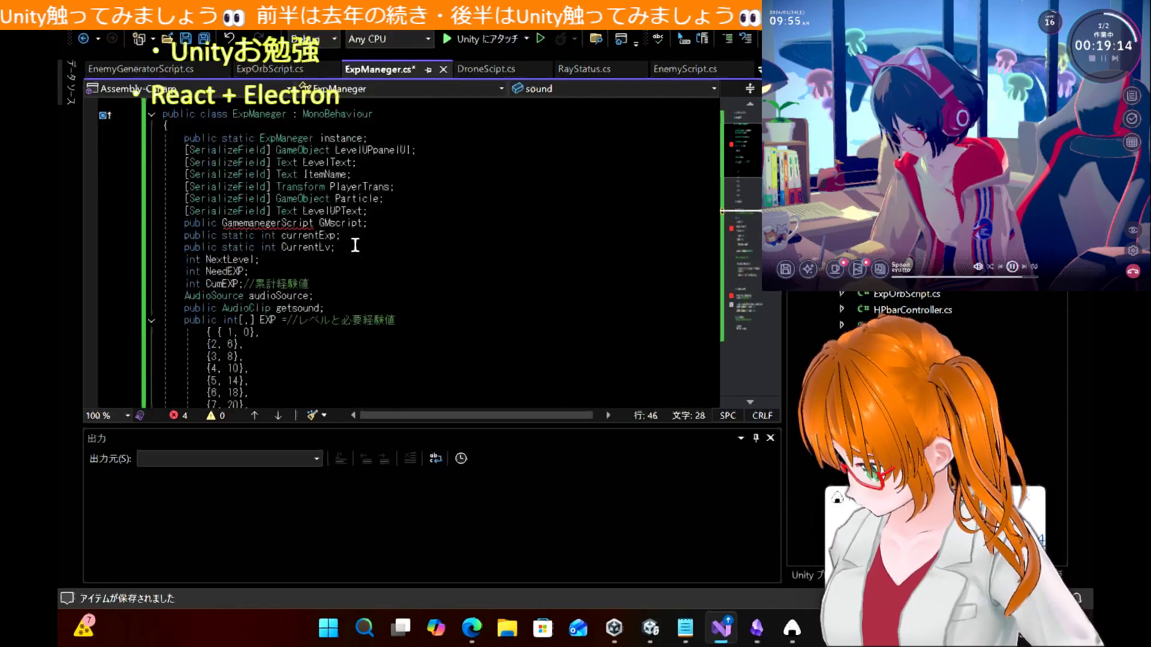
Step: Comment out the GamemanegerScript GMscript field with // and save, leaving 3 errors
left_click(182, 223)
type("//")
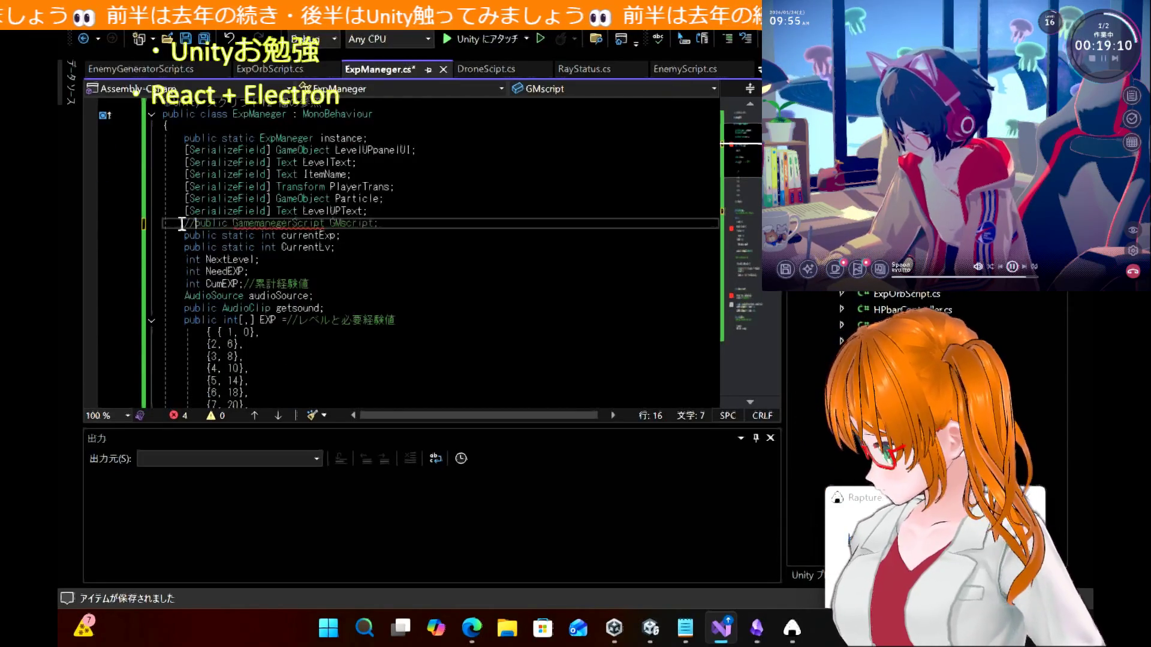
key("ctrl+s")
scroll(379, 257, "down", 5)
scroll(378, 256, "down", 15)
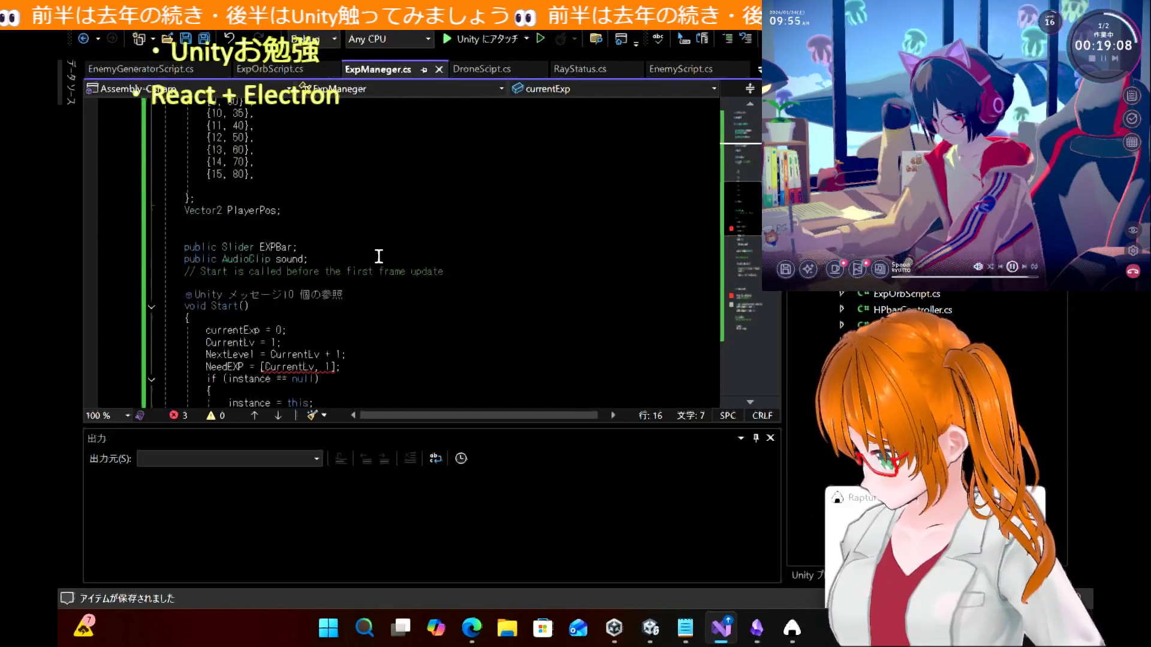
scroll(379, 257, "up", 8)
scroll(378, 257, "up", 1)
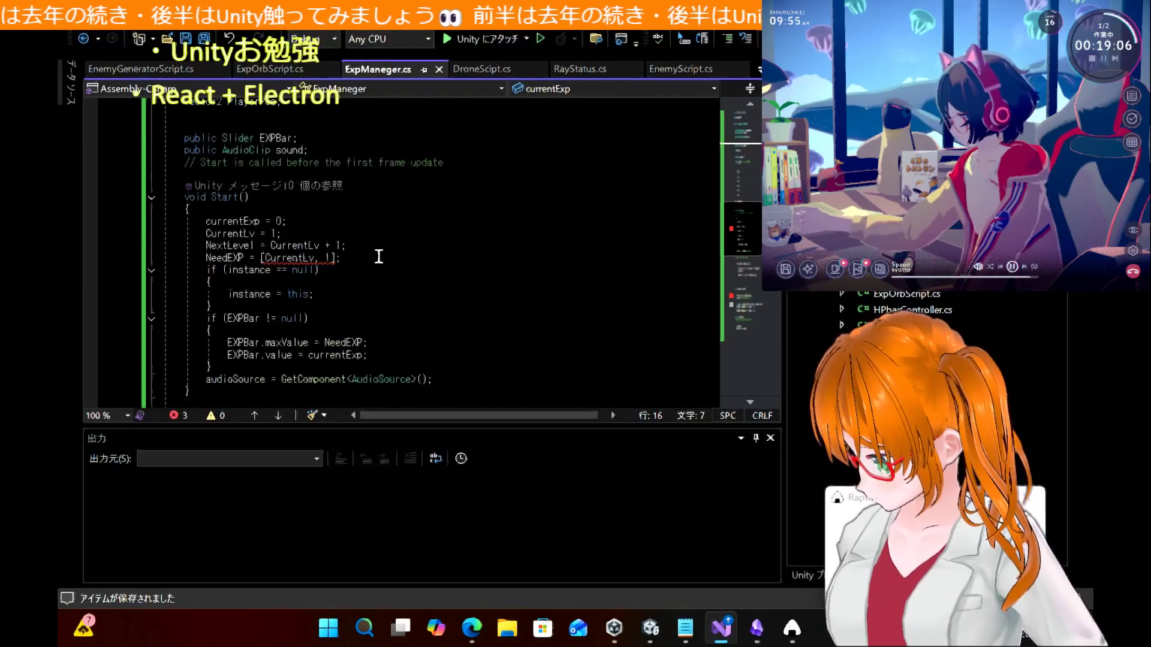
left_click(293, 259)
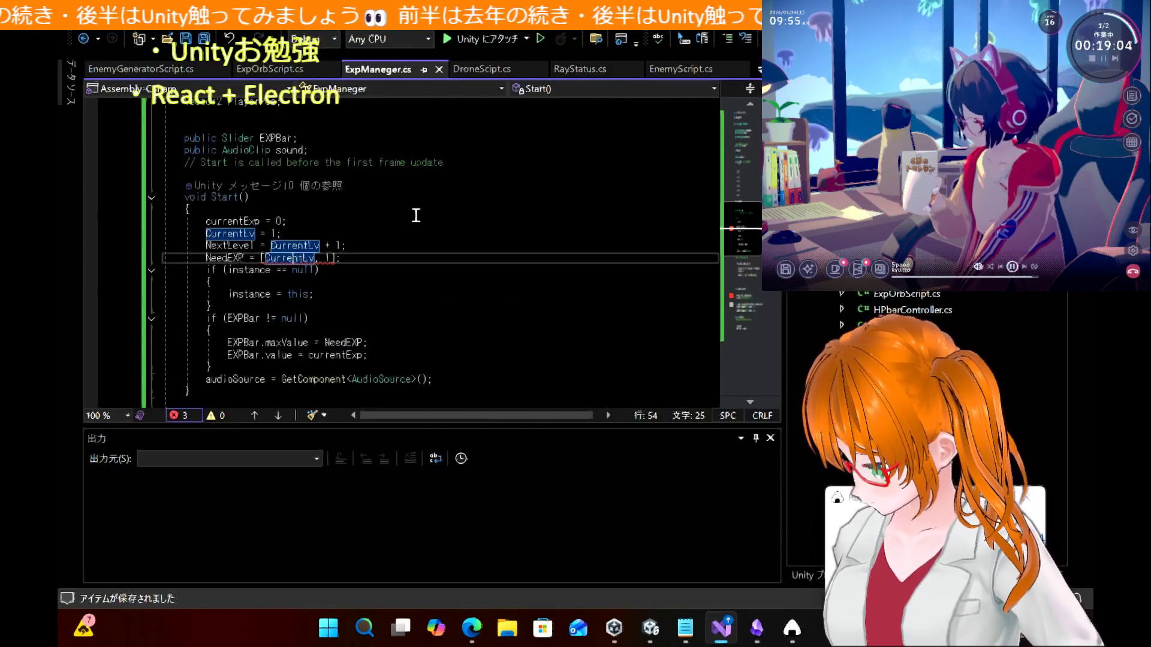
mouse_move(295, 262)
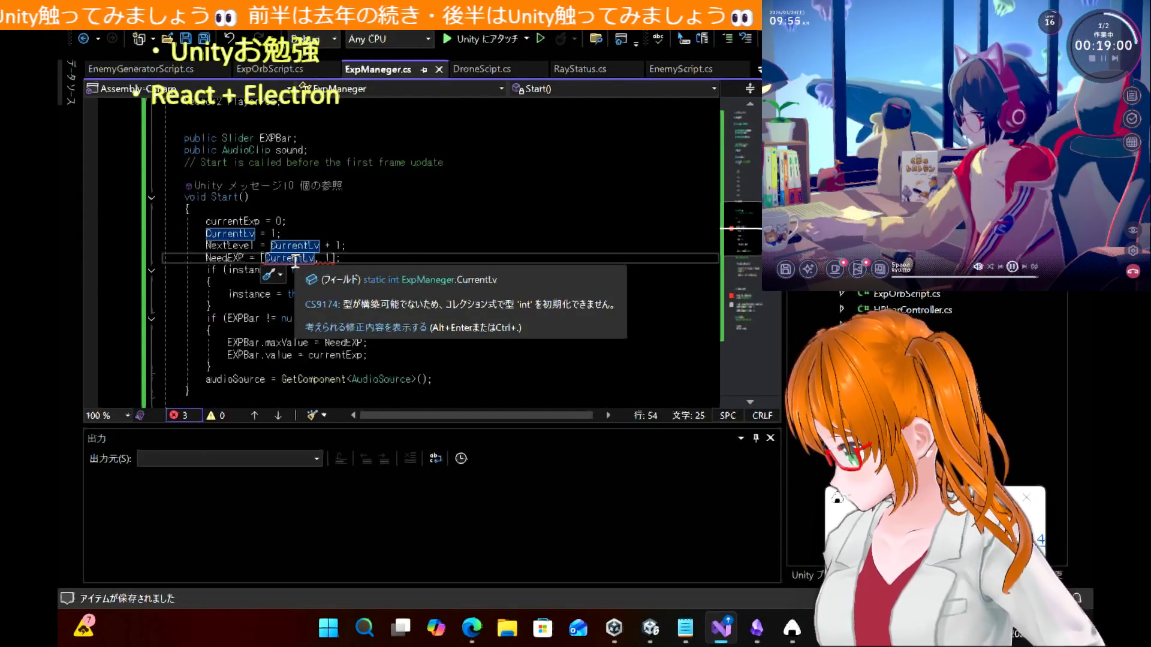
double_click(295, 261)
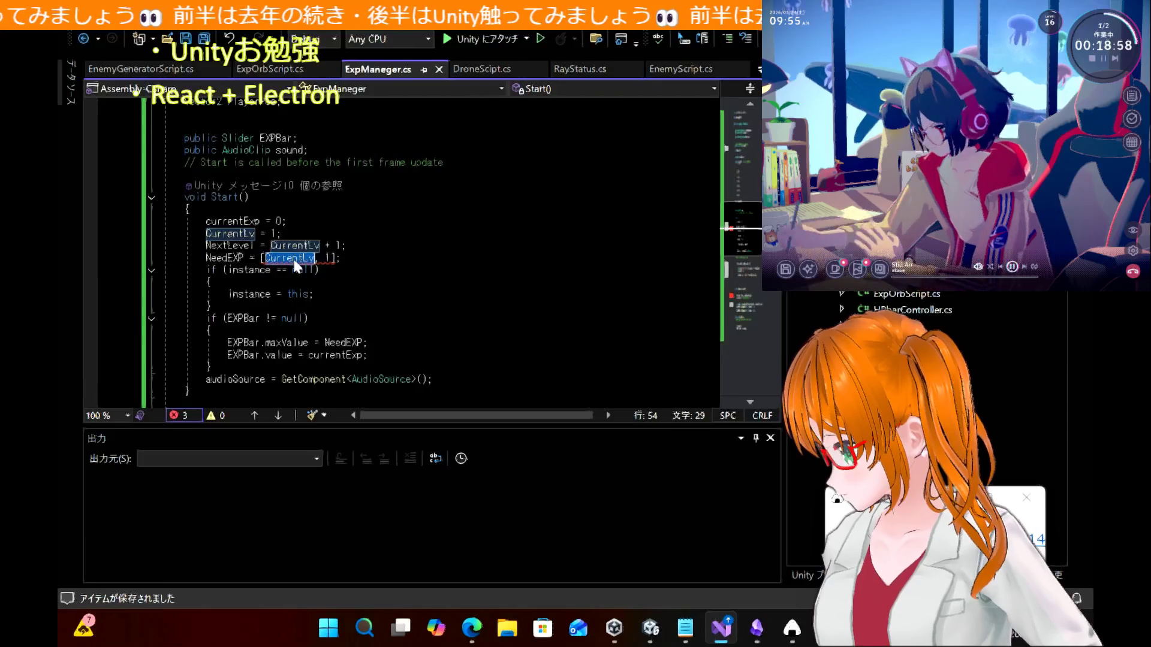
scroll(438, 198, "up", 12)
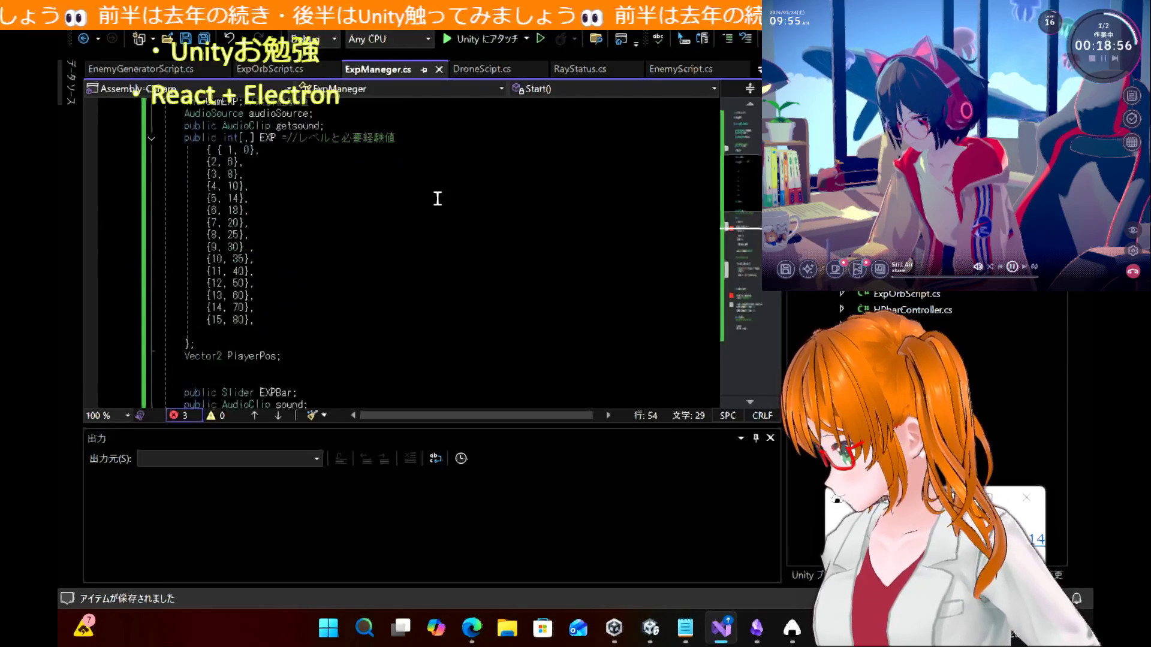
scroll(437, 198, "down", 10)
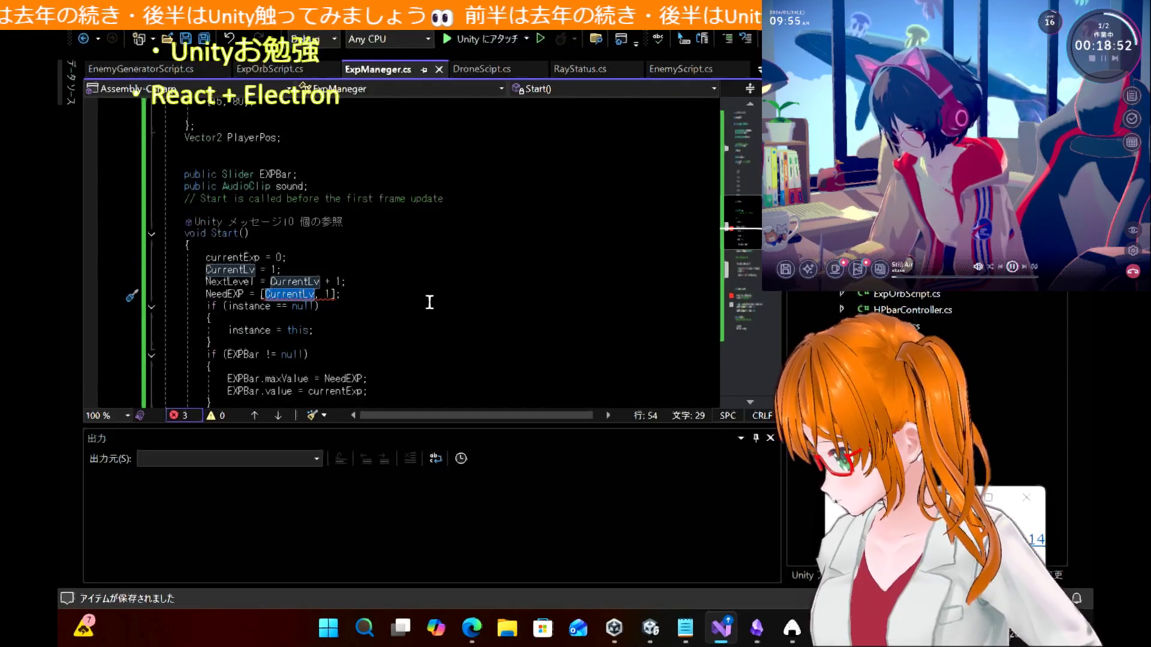
mouse_move(308, 295)
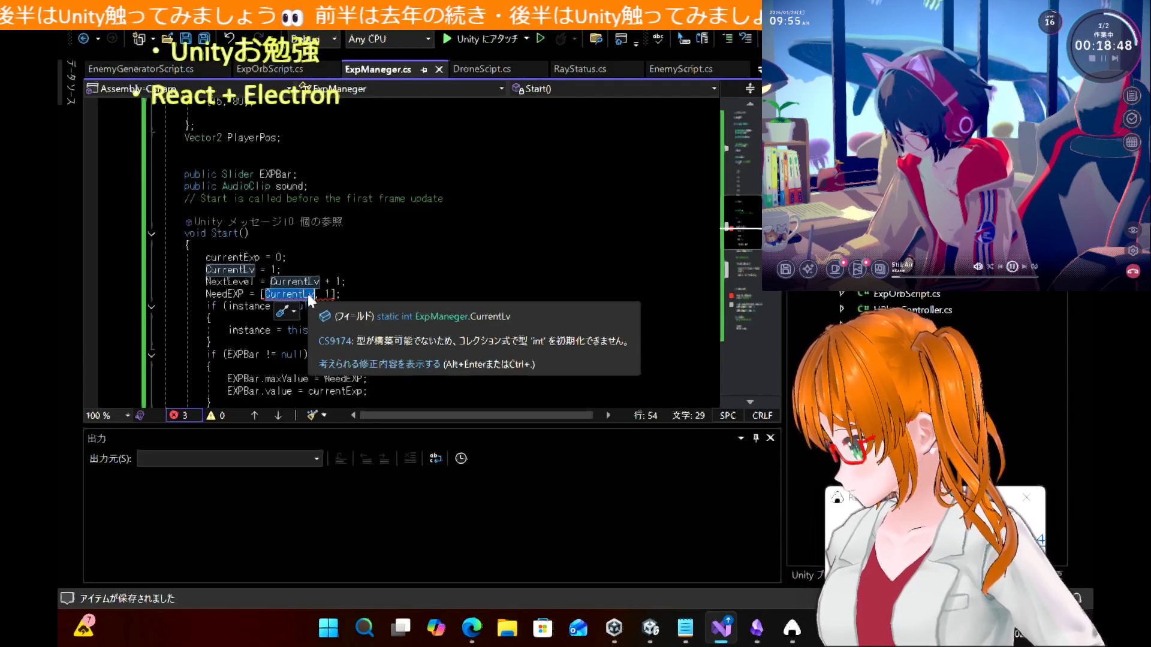
left_click(355, 364)
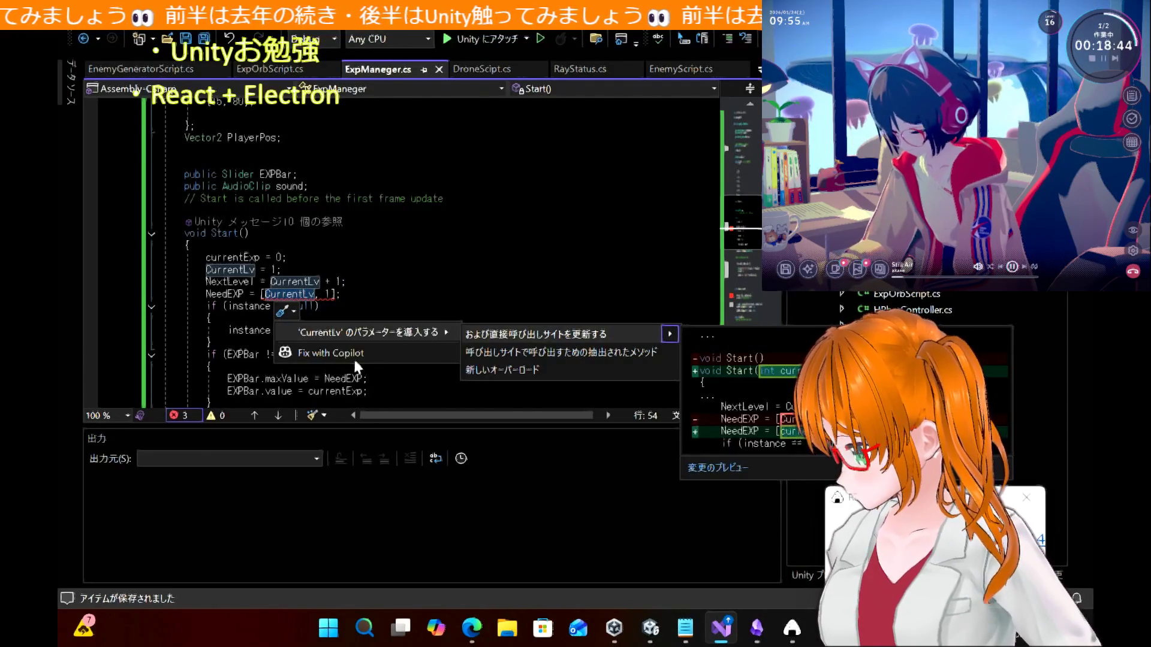
left_click(408, 262)
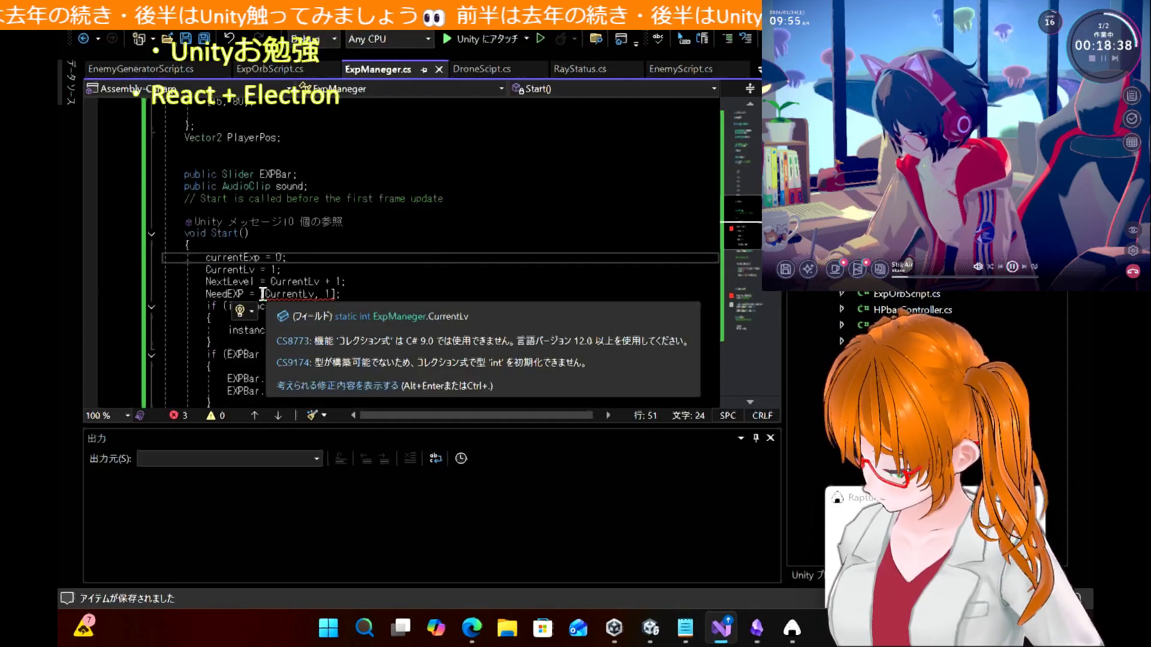
left_click(265, 294)
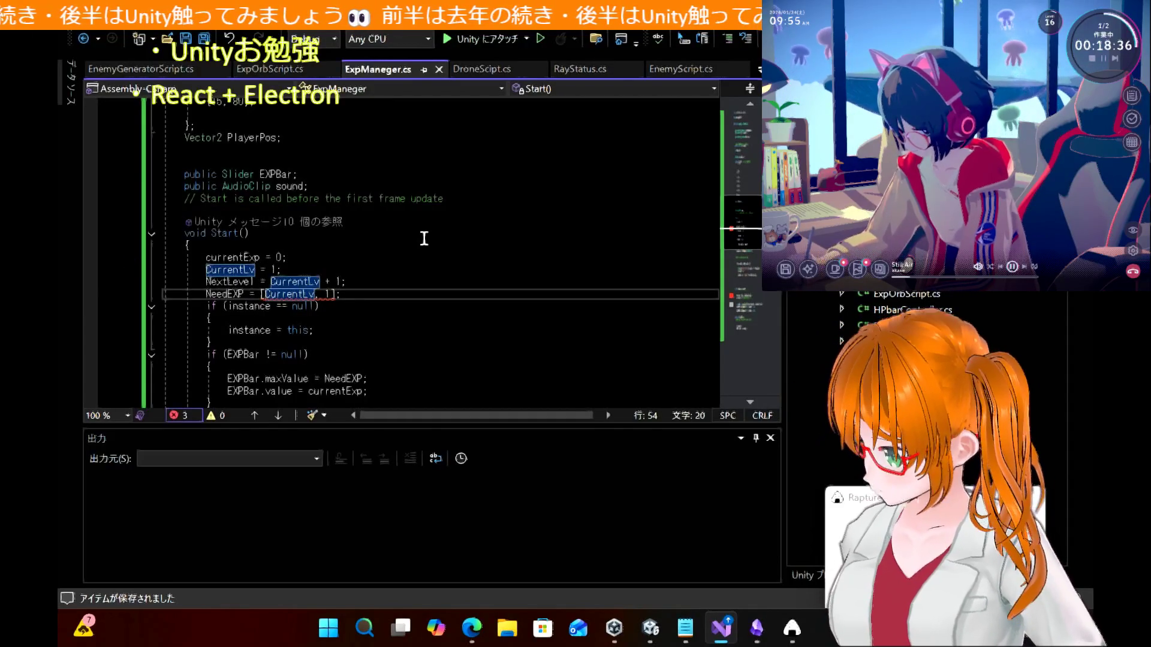
type("ExpMana")
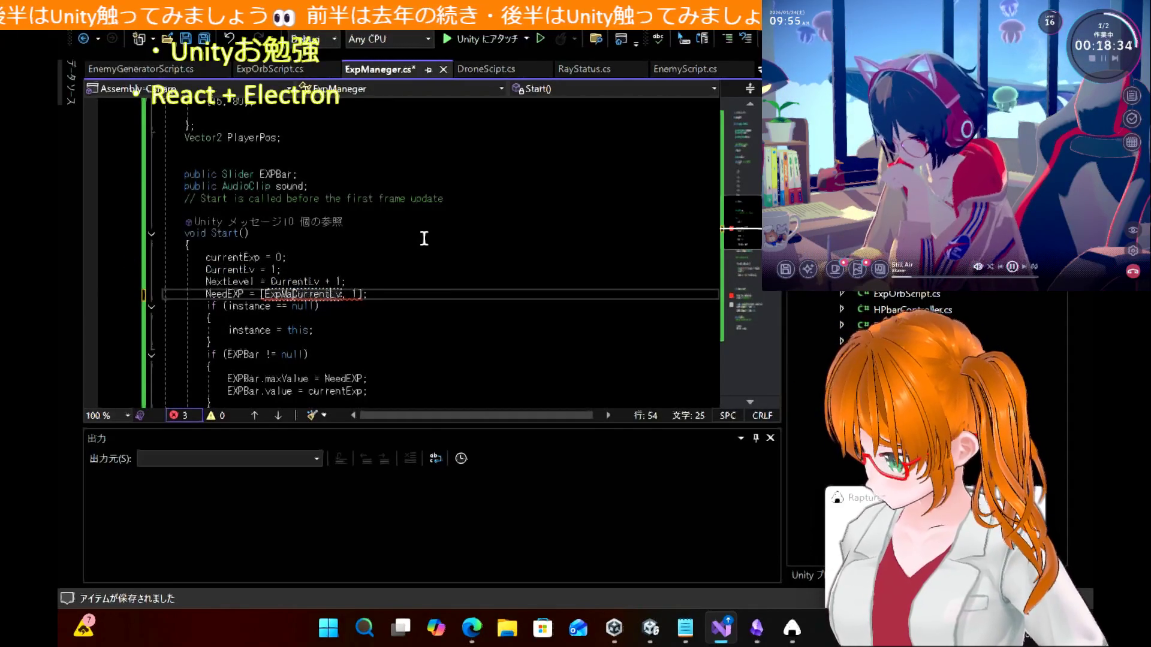
type("ger.")
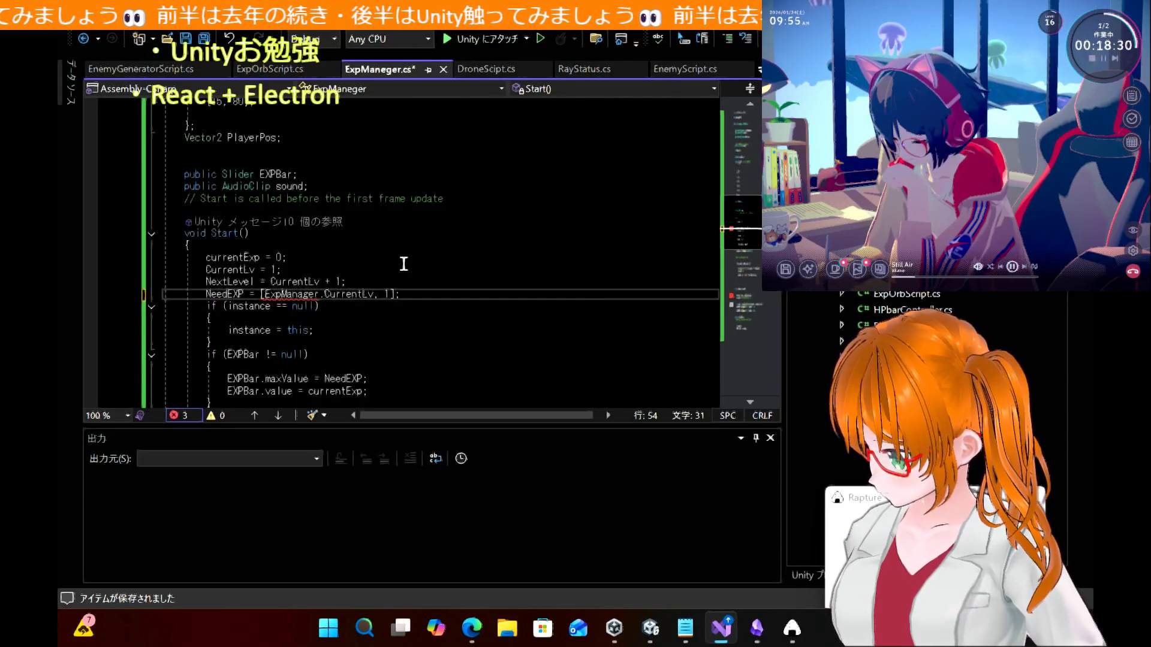
scroll(404, 264, "up", 6)
scroll(403, 264, "up", 6)
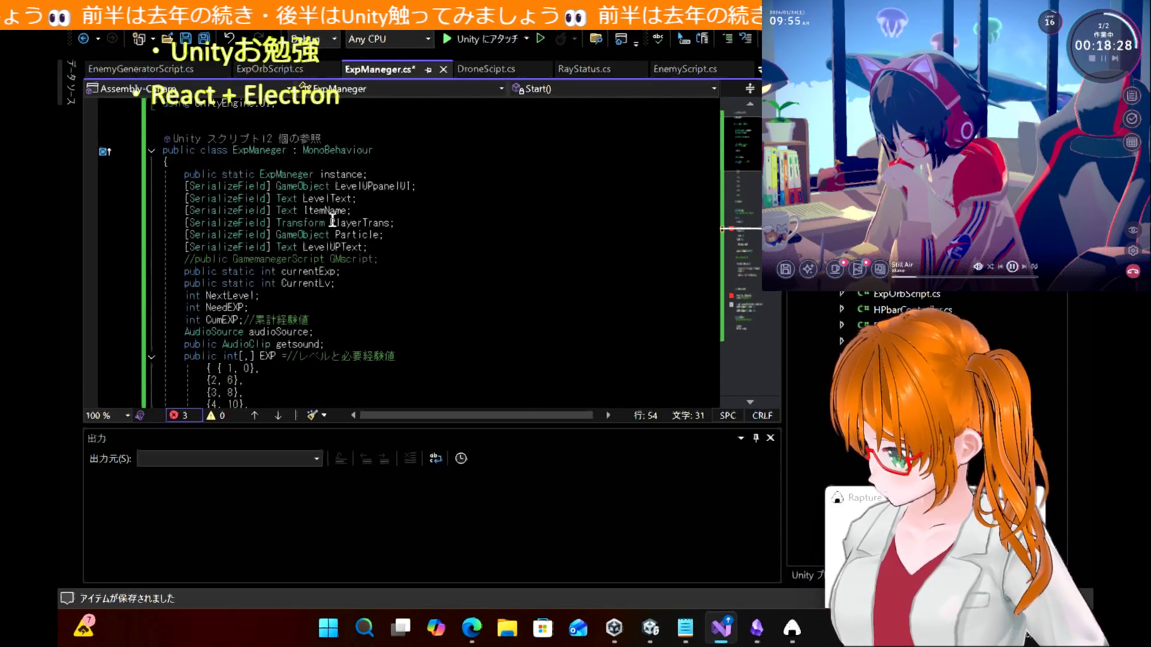
left_click(264, 156)
left_click(287, 175)
scroll(412, 196, "down", 13)
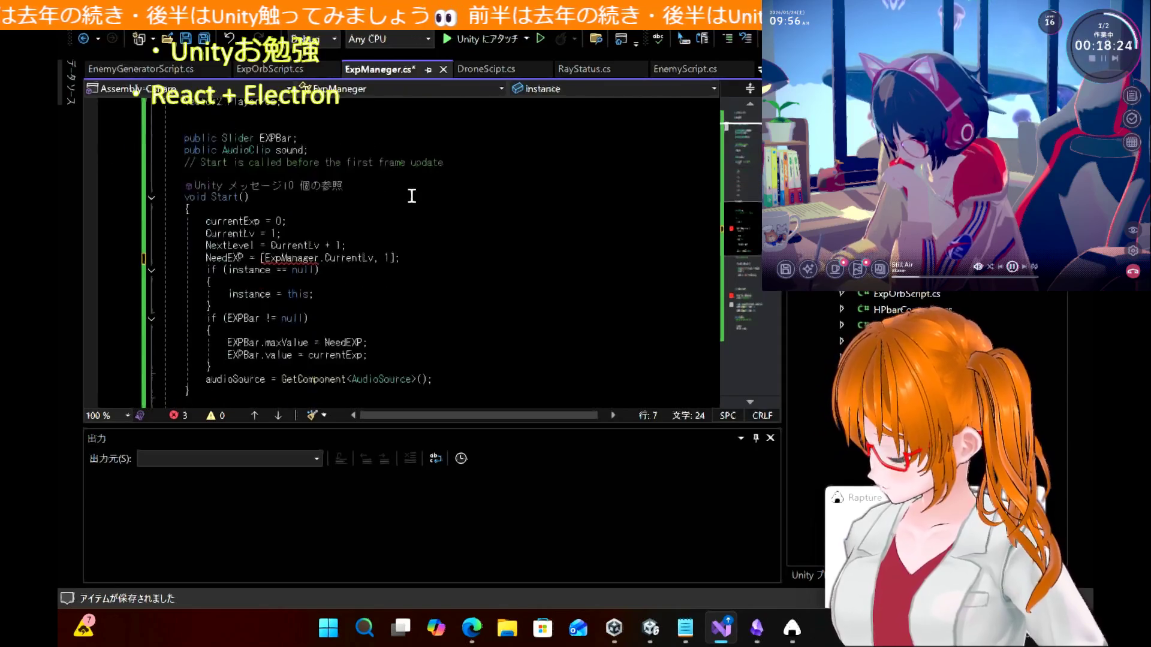
left_click(295, 257)
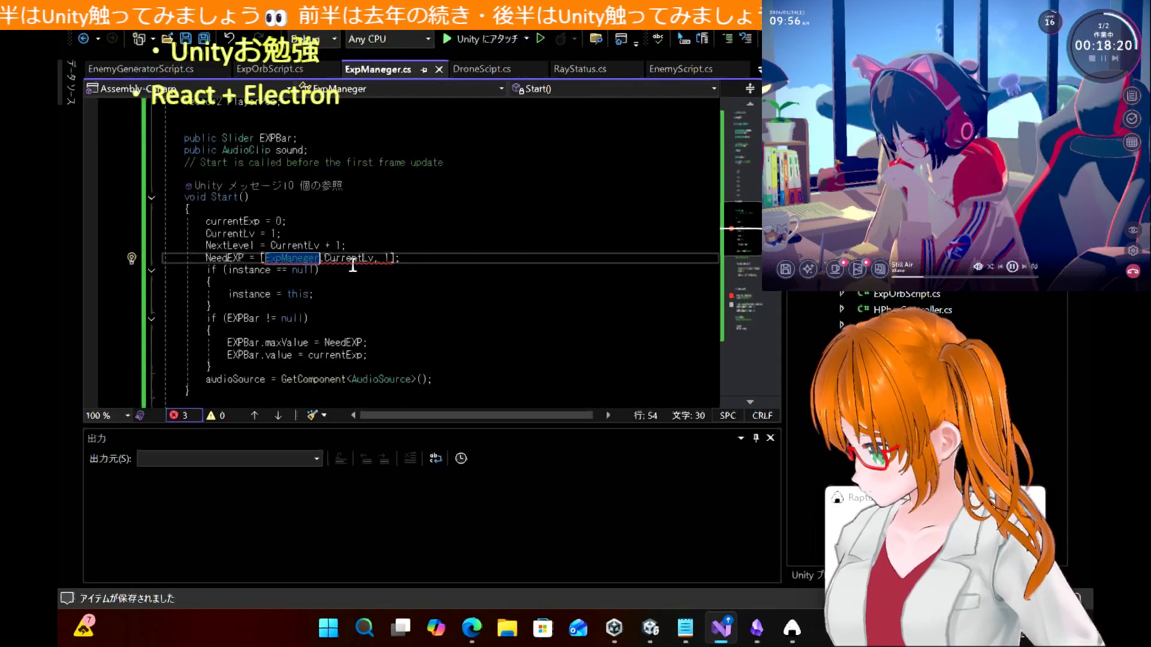
key("Delete")
key("Delete")
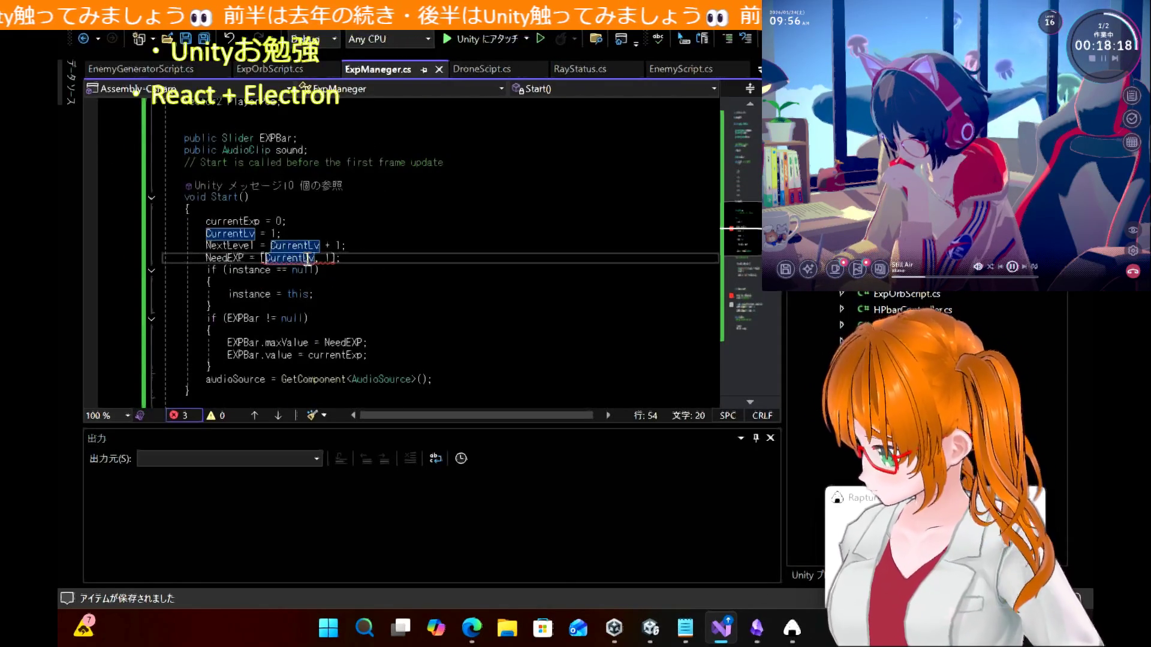
left_click(488, 224)
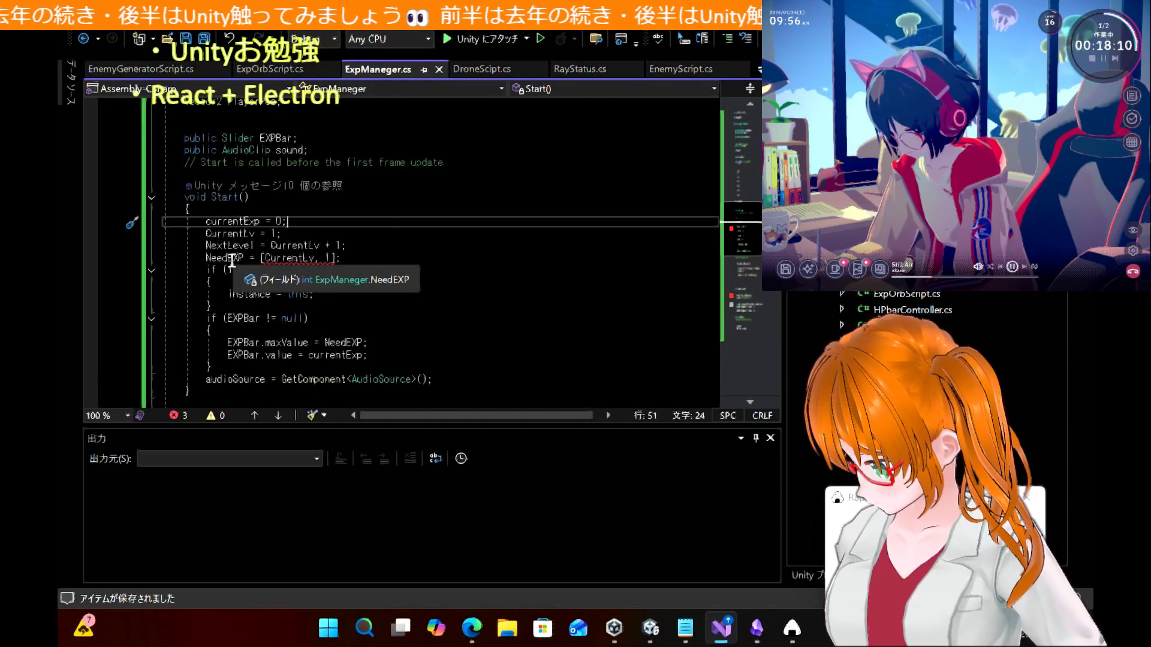
left_click(231, 259)
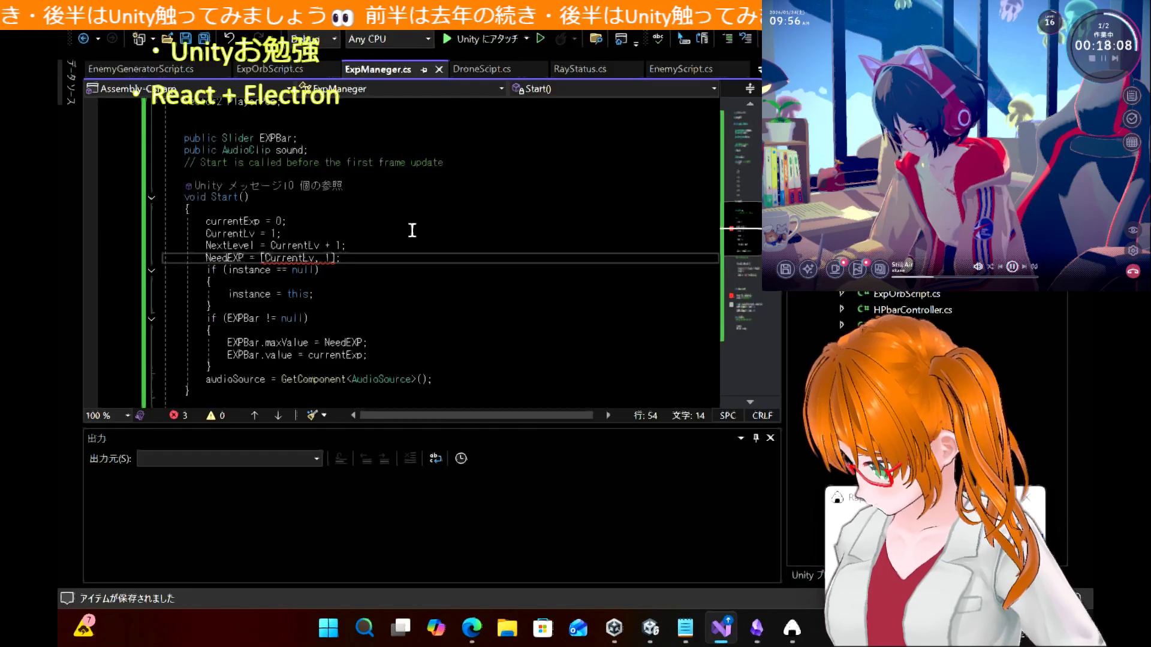
scroll(407, 234, "up", 10)
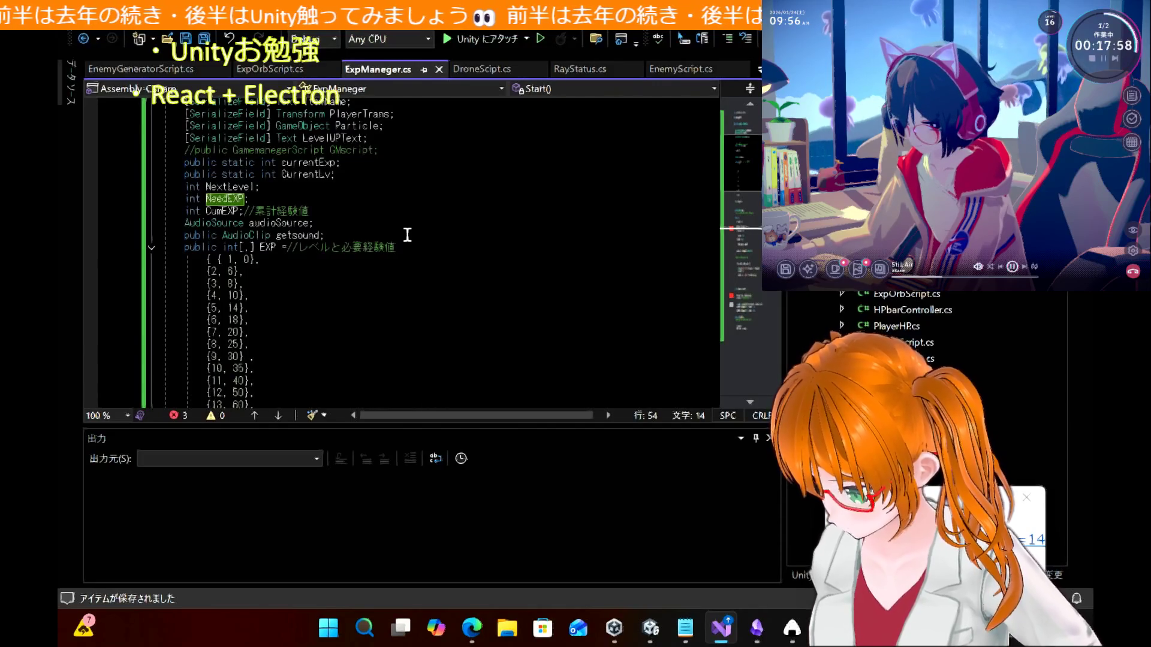
Step: Edit NeedEXP's type prefix, retype it as int[,], and save the script
left_click(329, 198)
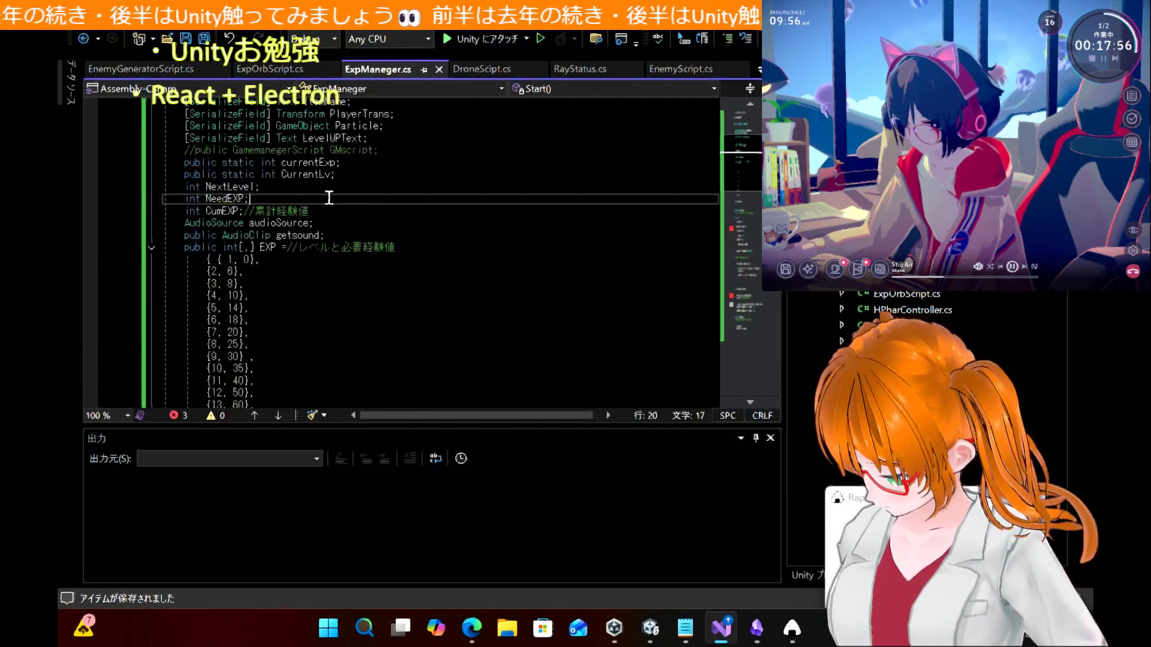
left_click(195, 202)
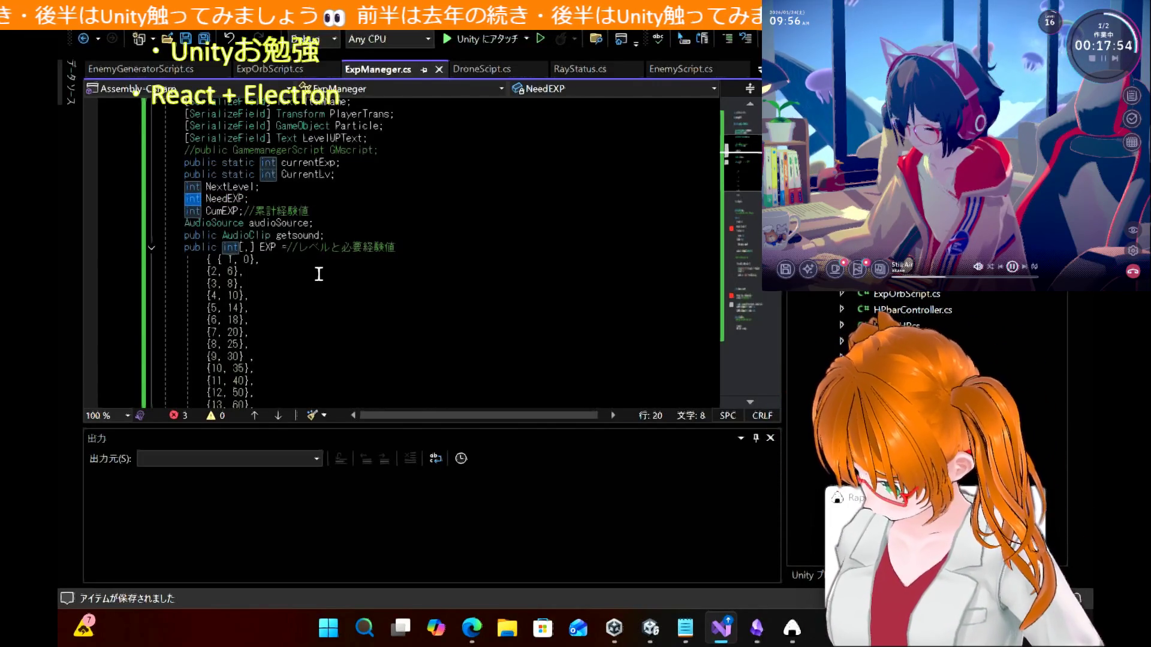
type("[")
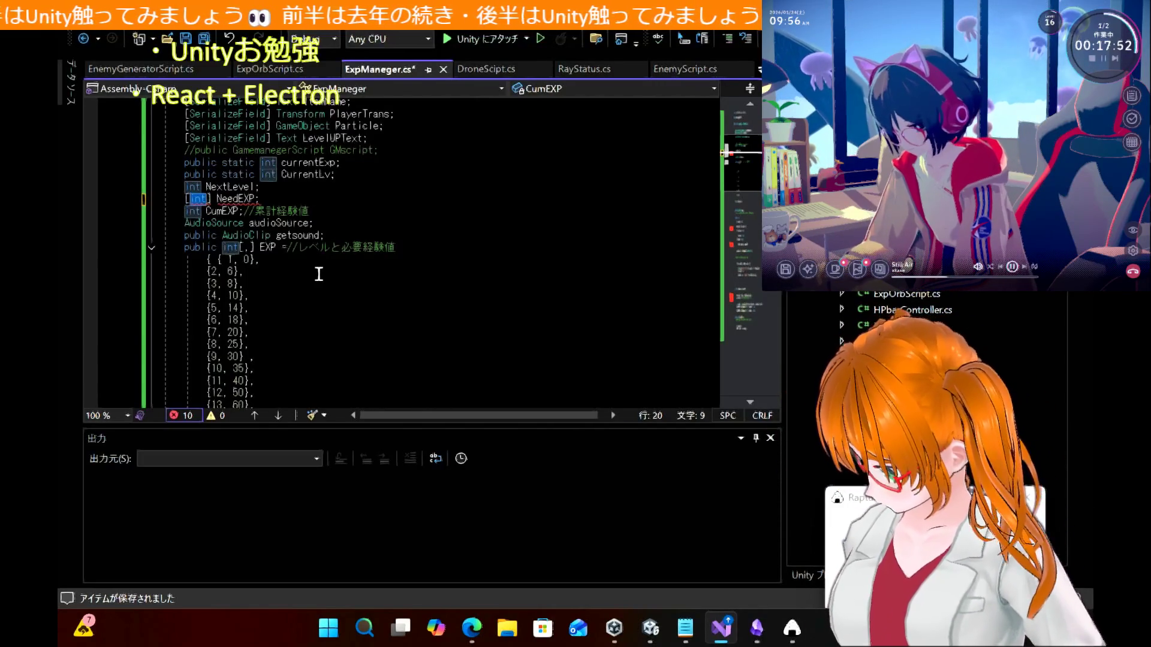
key("Escape")
key("Right")
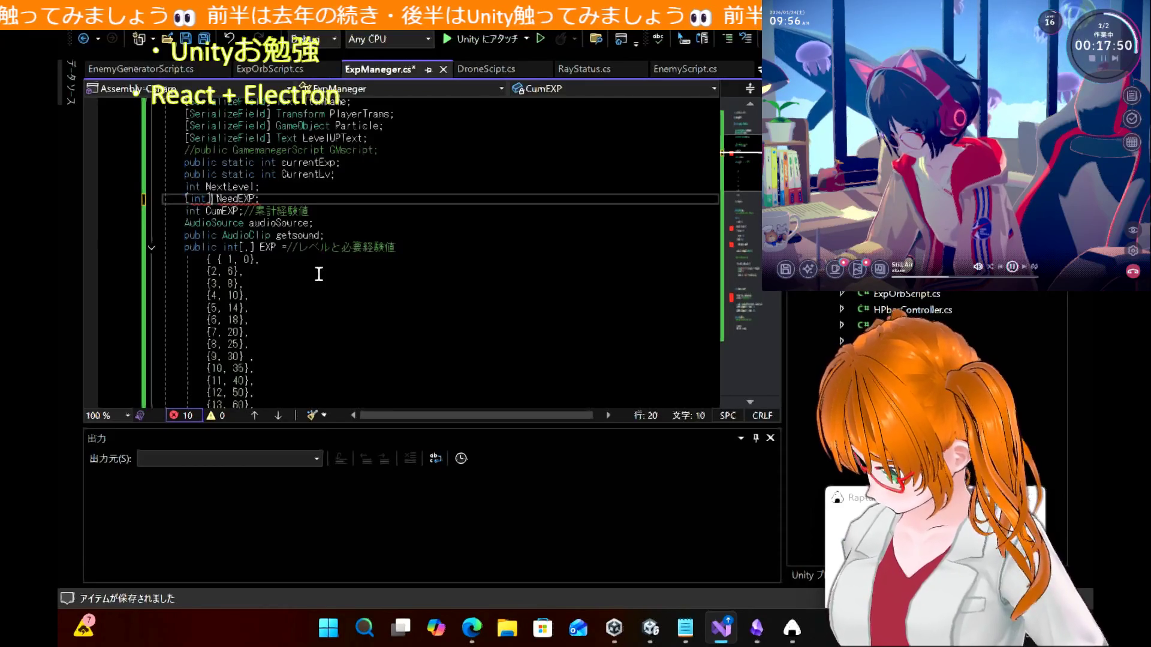
key("Left")
key("BackSpace")
key("BackSpace")
key("BackSpace")
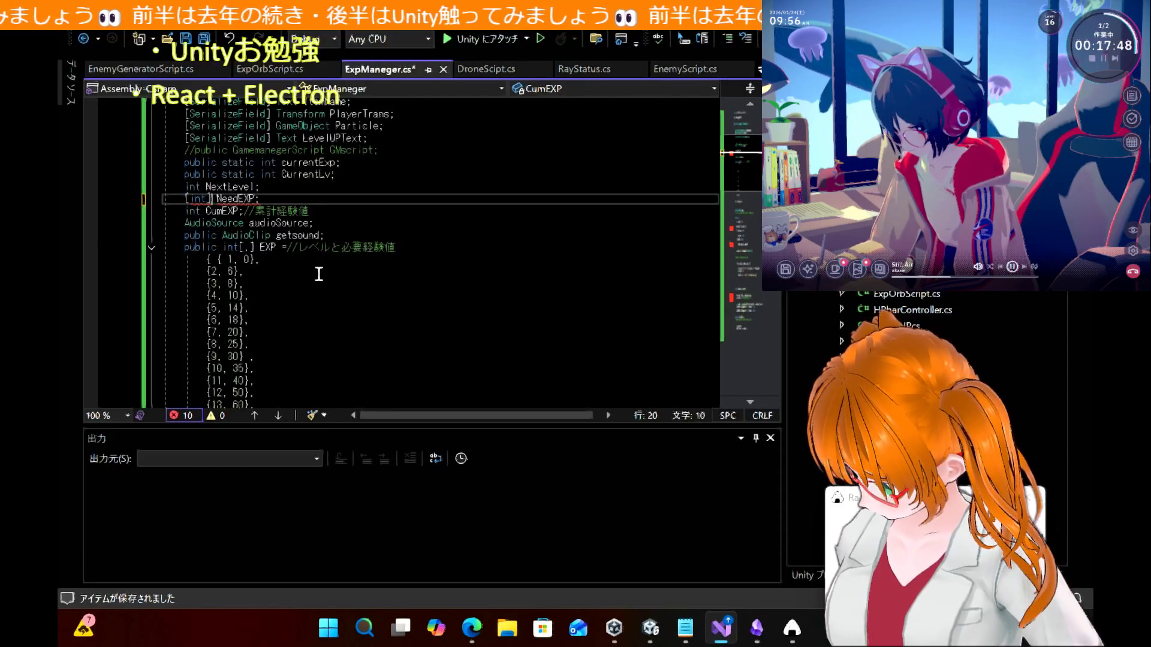
key("Delete")
key("Delete")
type("int")
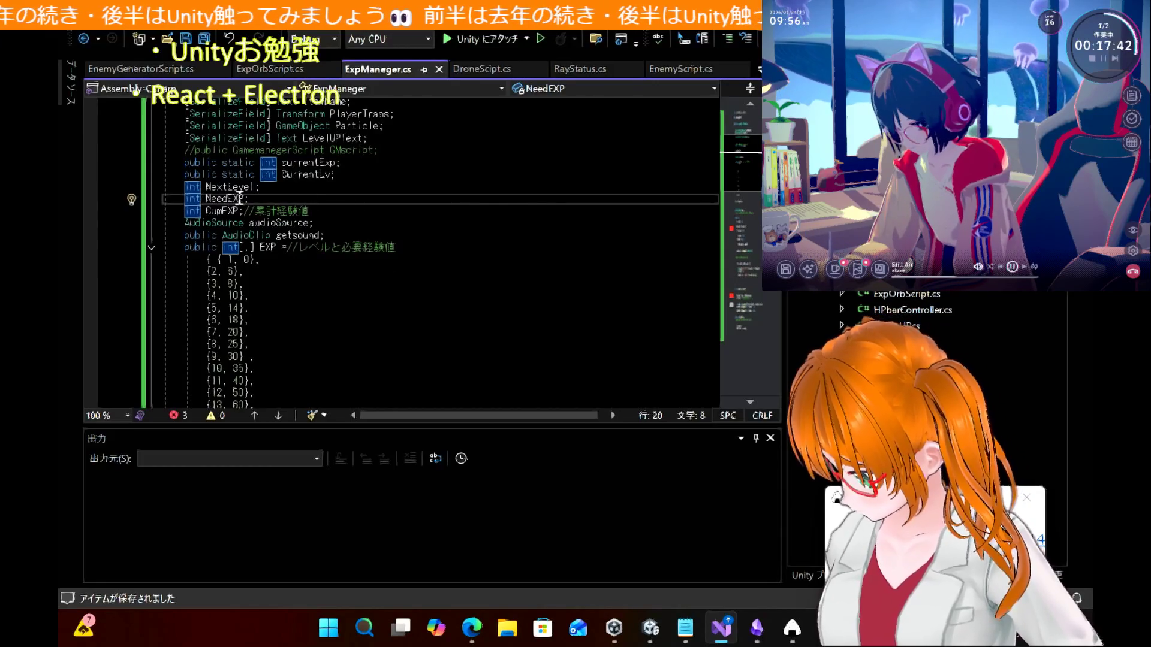
type("[,]")
key("ctrl+s")
Step: Check the suggested fixes for the CS9174 error and dismiss them
scroll(338, 291, "down", 10)
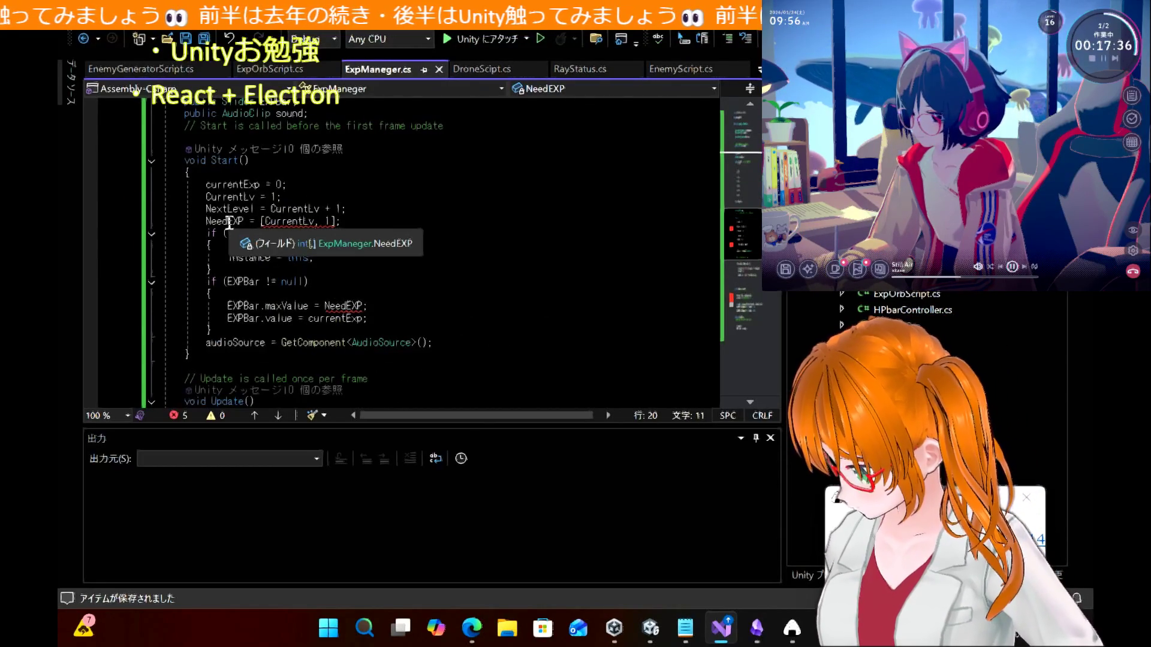
mouse_move(295, 218)
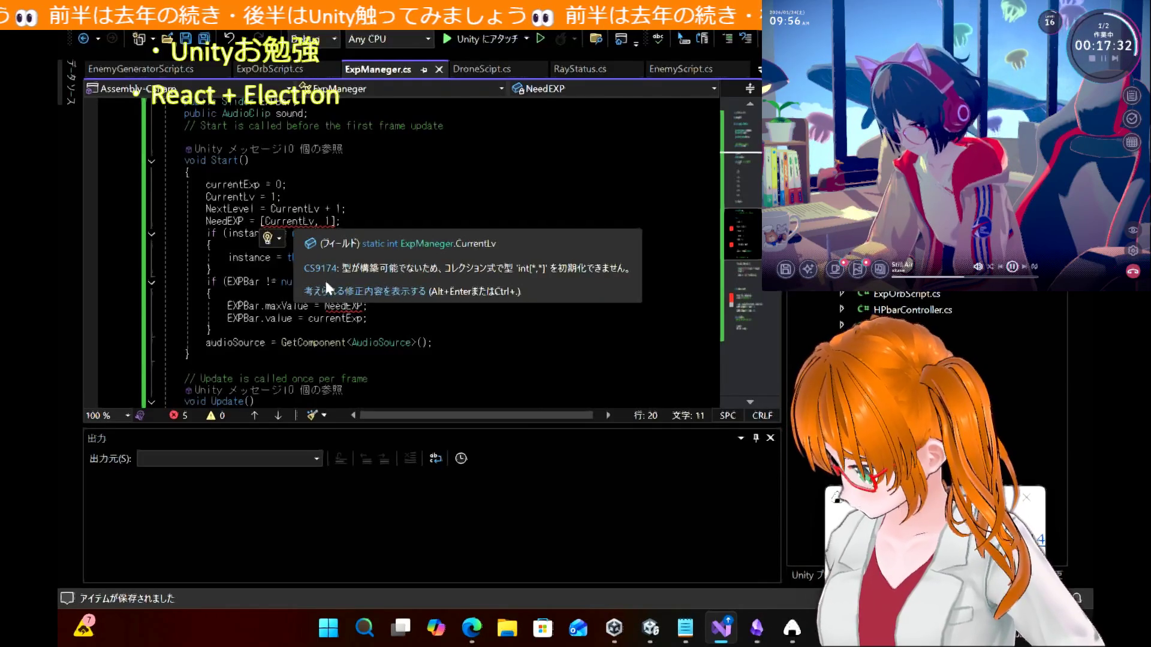
left_click(327, 293)
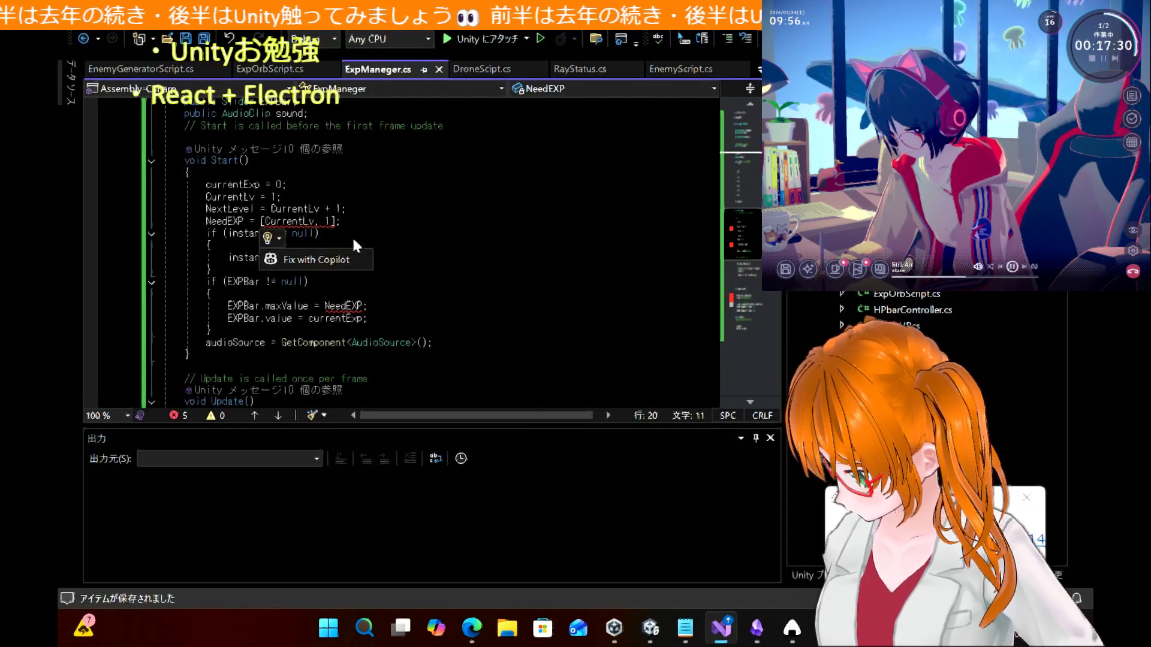
left_click(344, 209)
Step: Delete [,] from the NeedEXP field declaration so it becomes a plain int
scroll(345, 214, "up", 3)
scroll(344, 214, "up", 8)
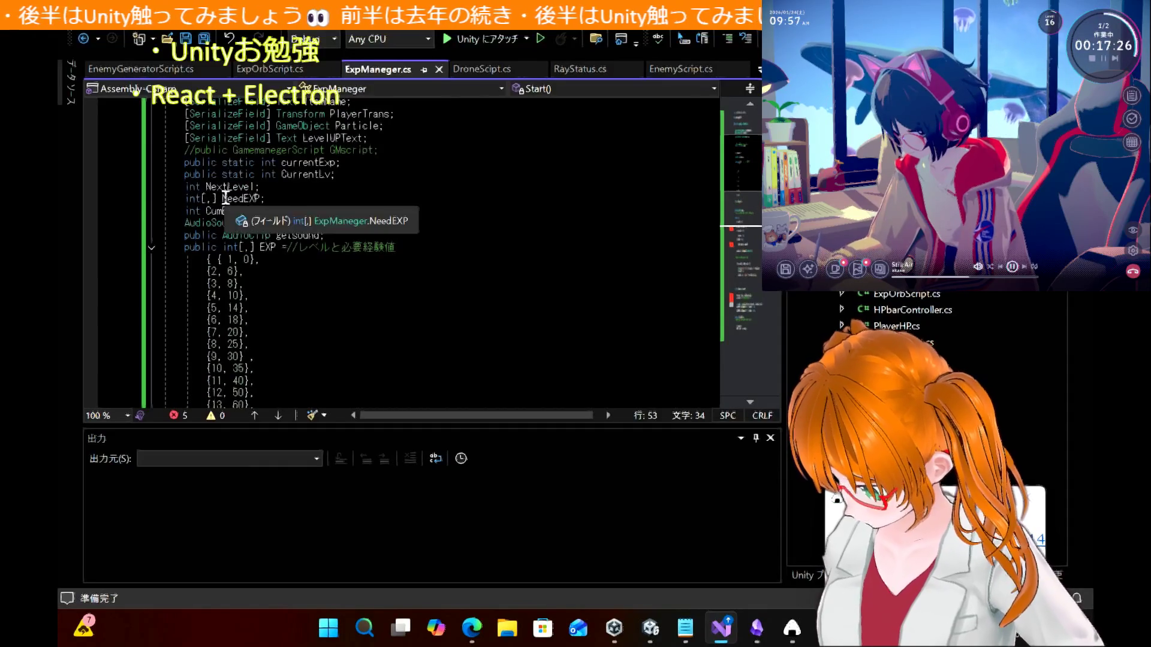
left_click(226, 199)
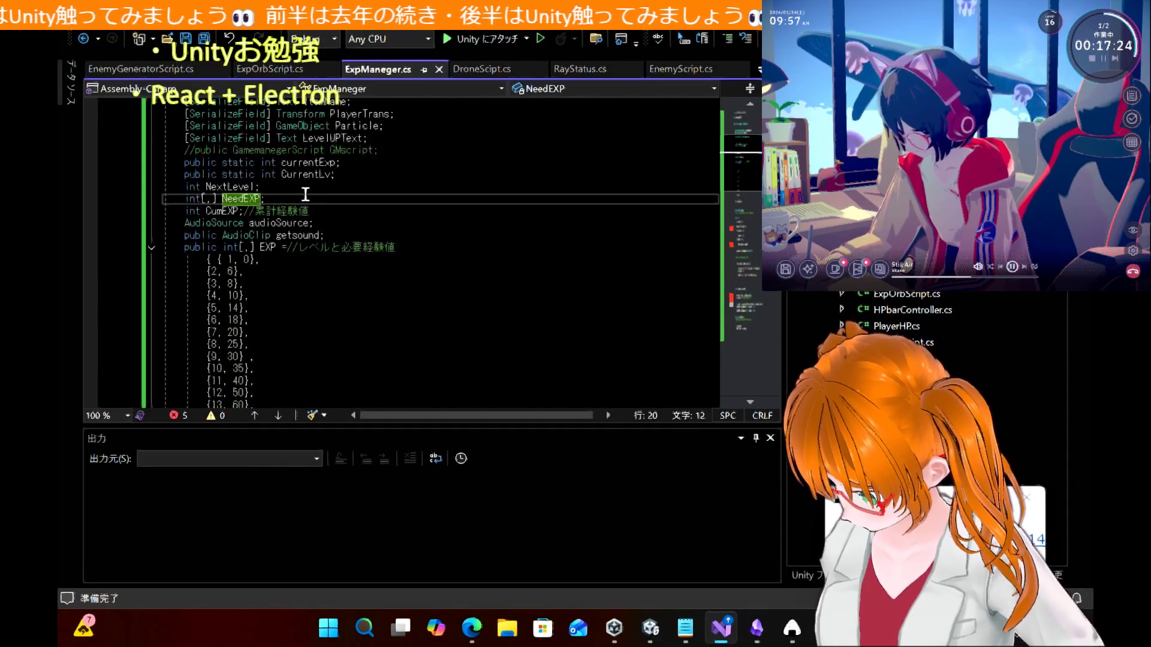
key("Left")
key("BackSpace")
key("BackSpace")
key("BackSpace")
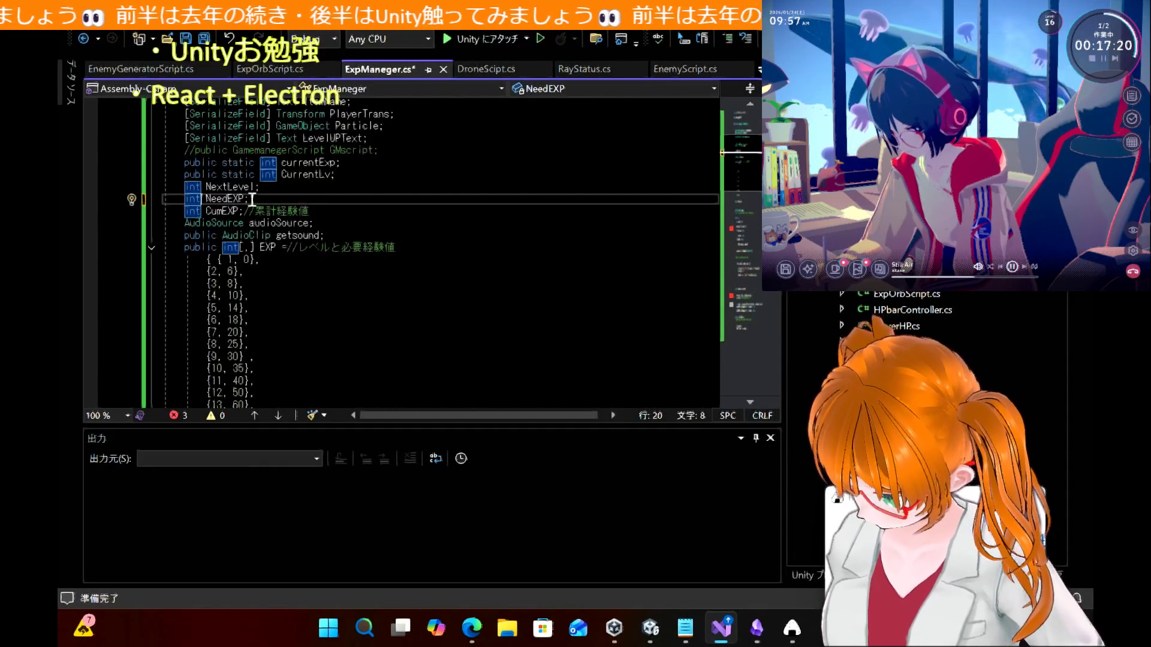
left_click(240, 177)
left_click(232, 187)
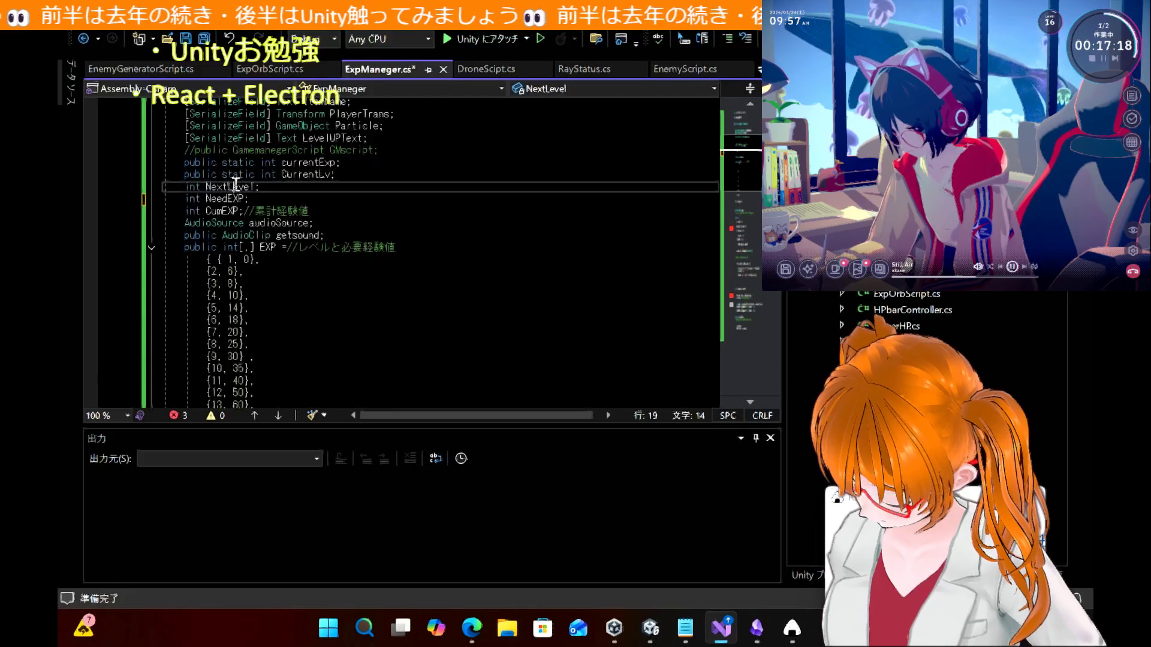
scroll(353, 303, "down", 7)
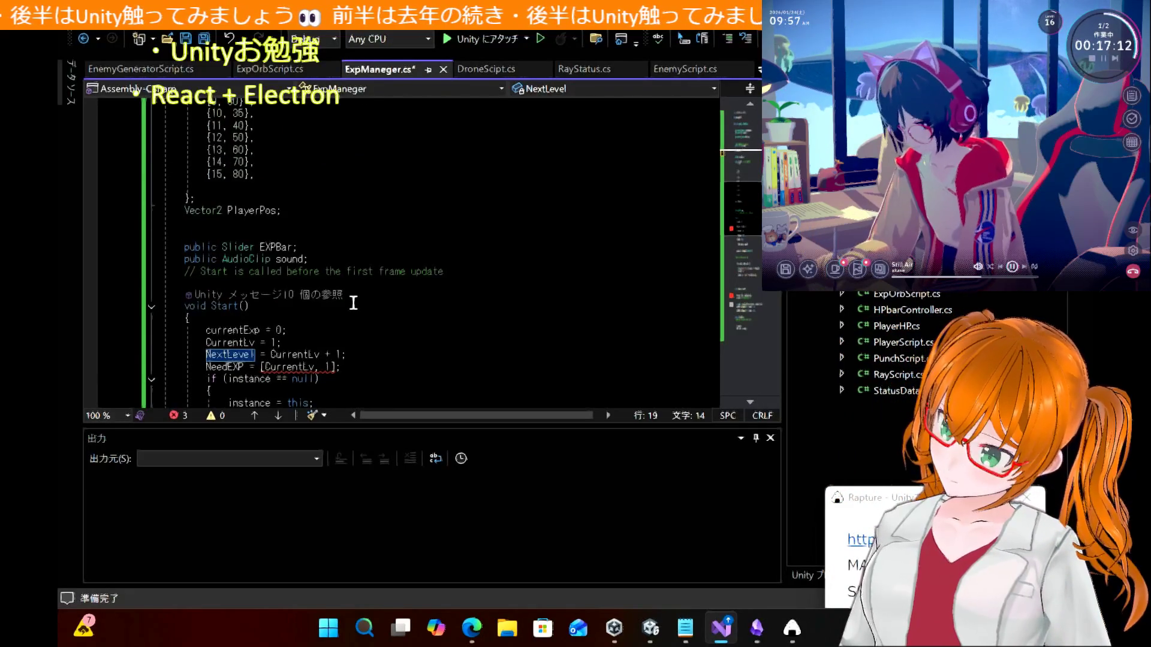
scroll(354, 303, "up", 5)
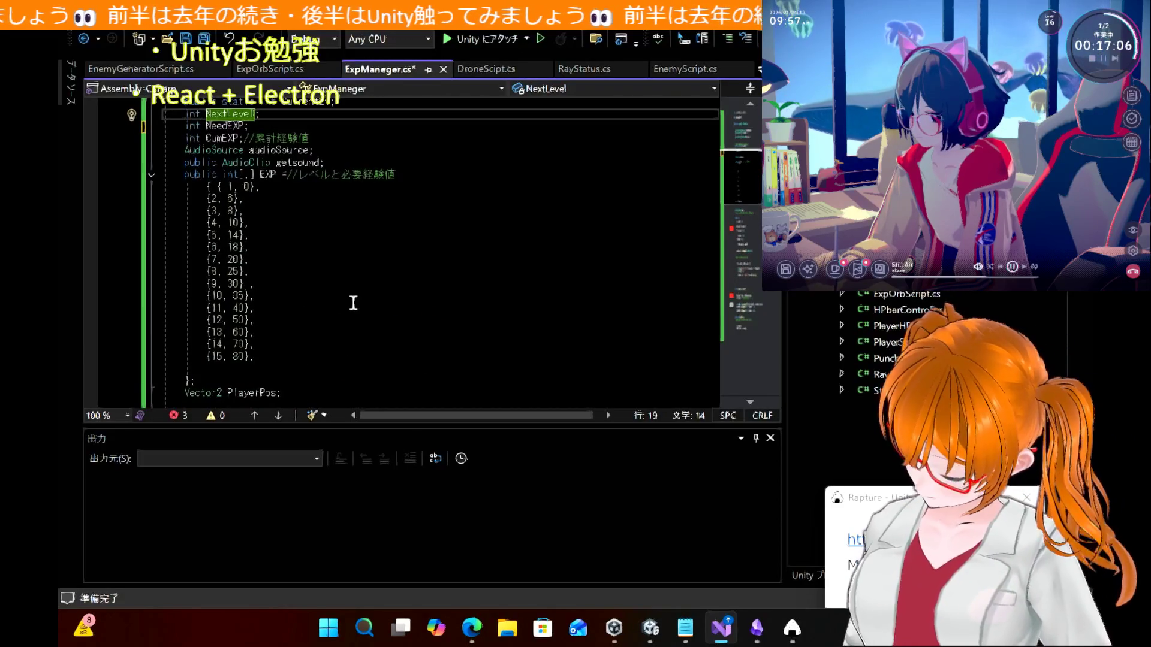
scroll(354, 302, "down", 3)
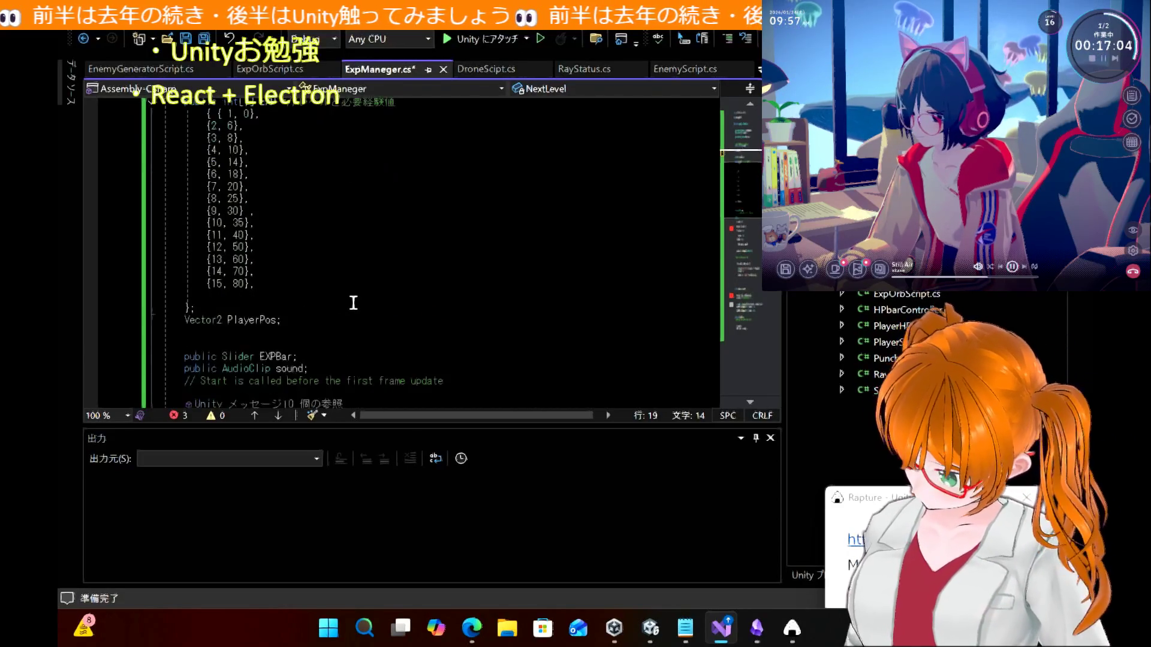
scroll(353, 302, "down", 2)
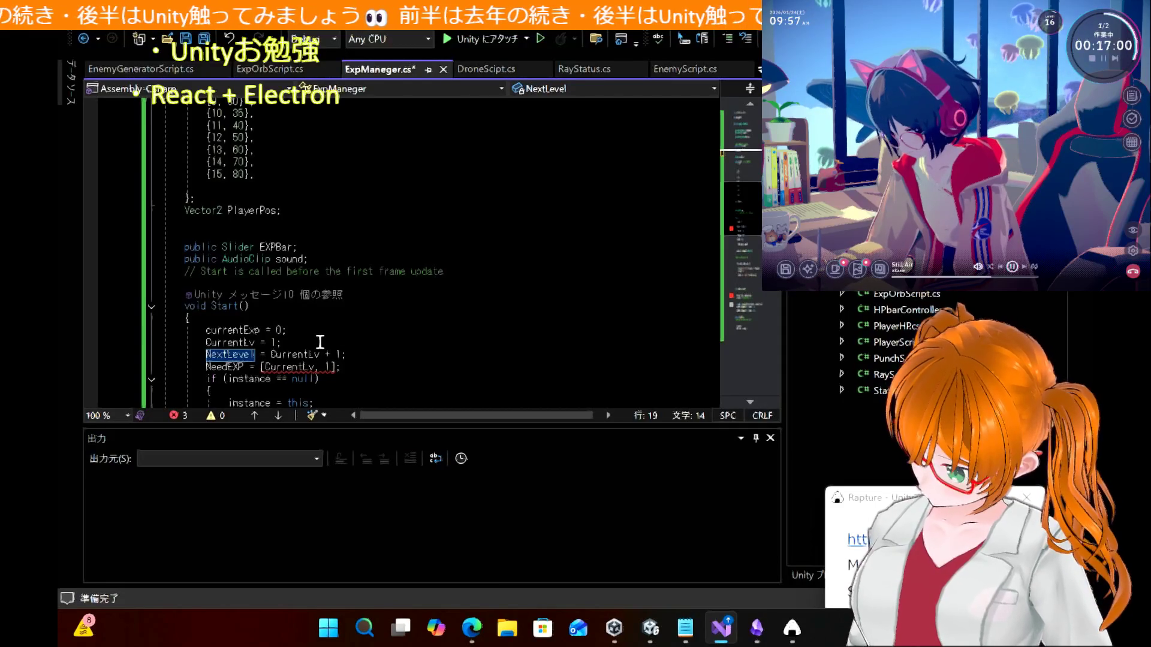
double_click(304, 356)
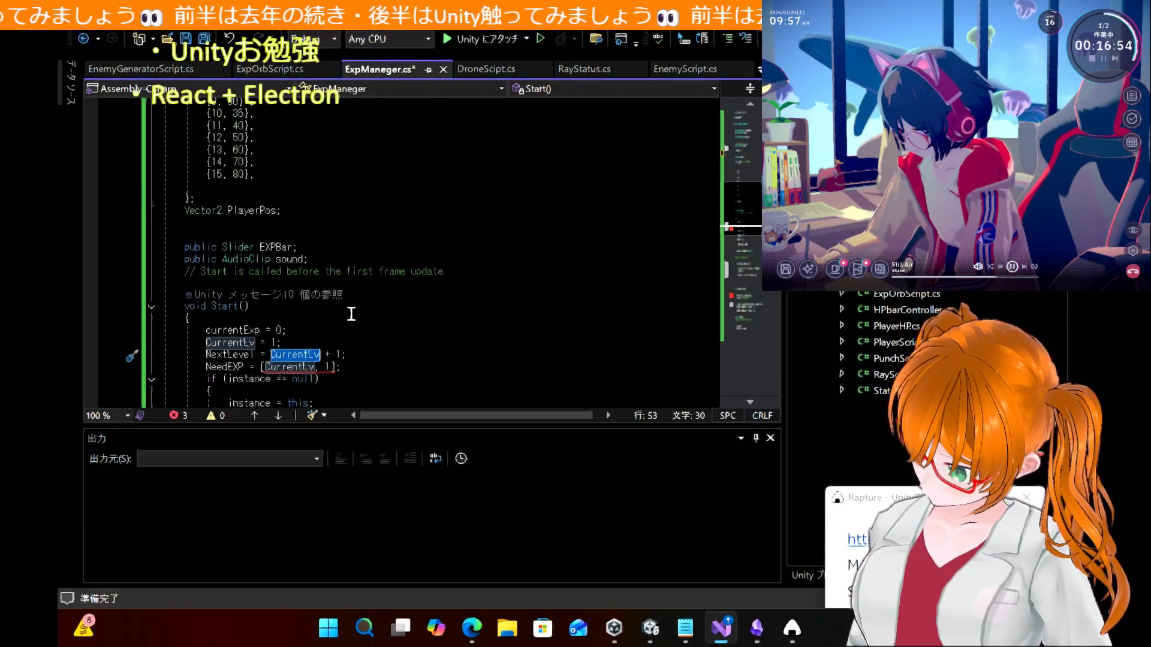
scroll(352, 314, "up", 2)
scroll(352, 314, "up", 3)
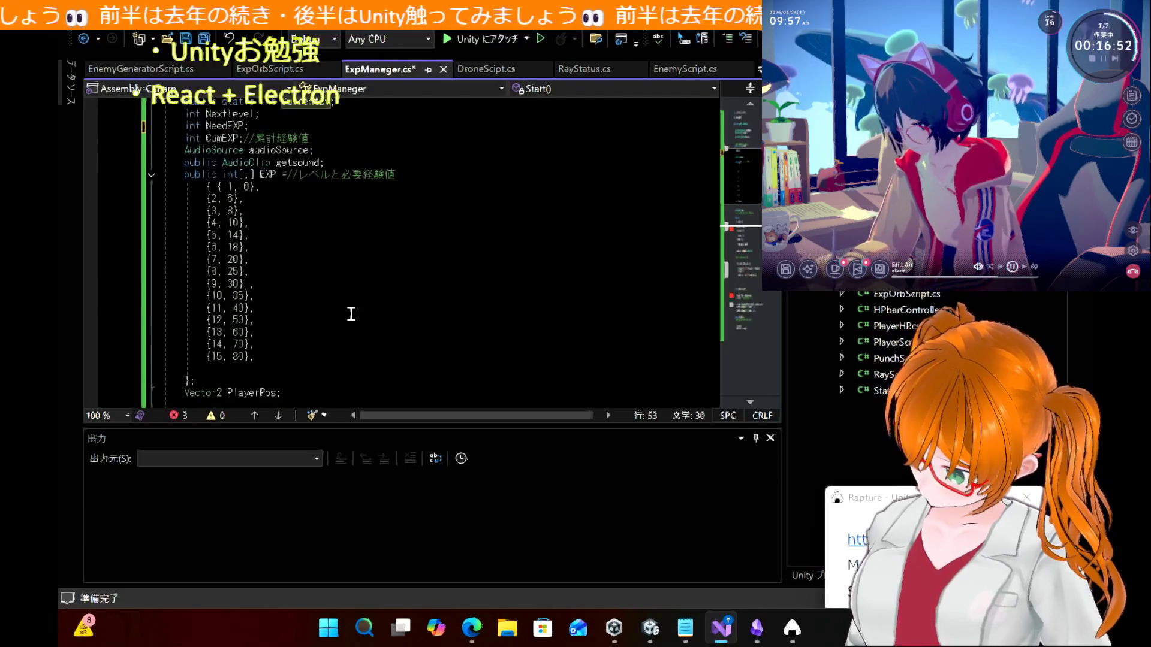
scroll(352, 314, "down", 5)
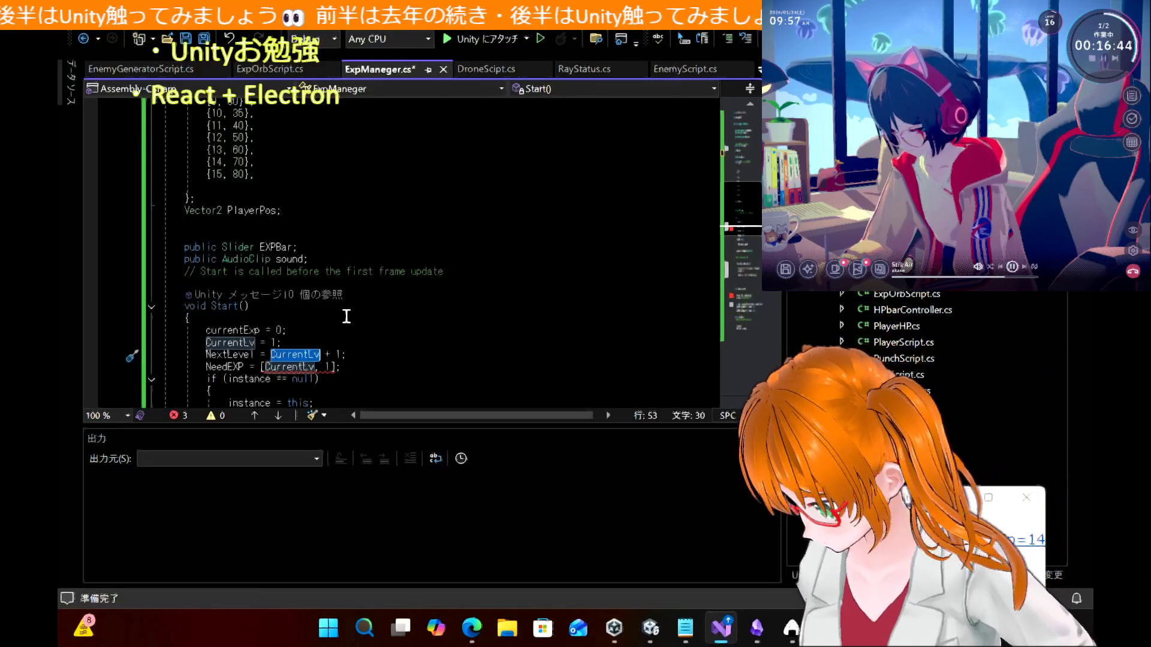
mouse_move(283, 360)
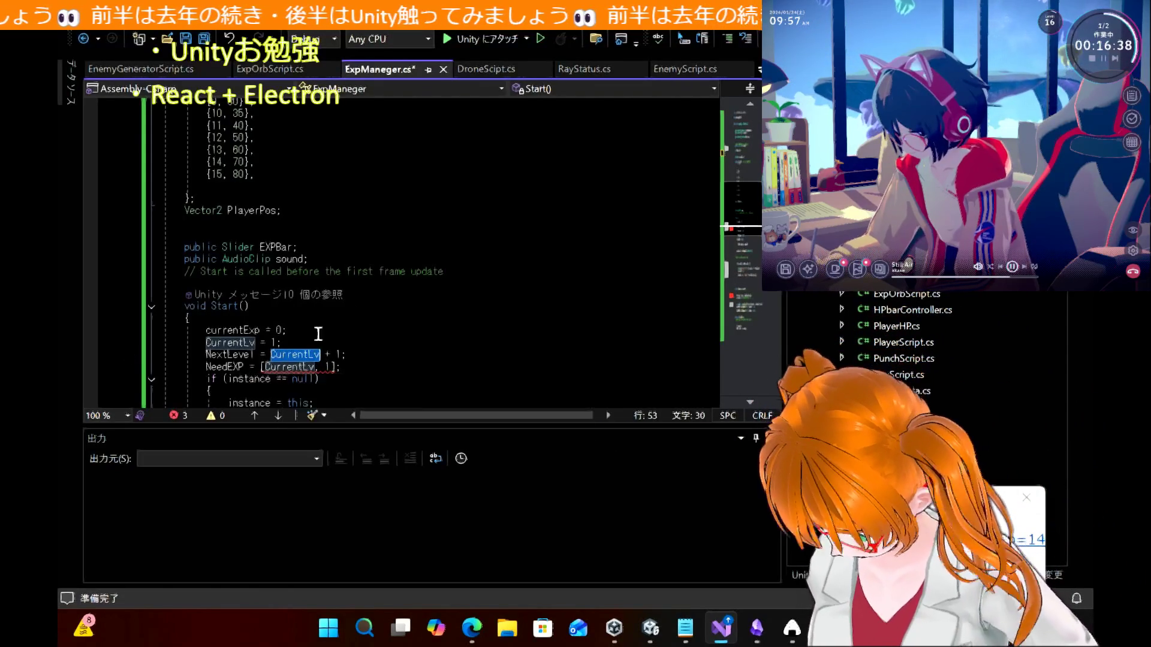
scroll(375, 264, "up", 9)
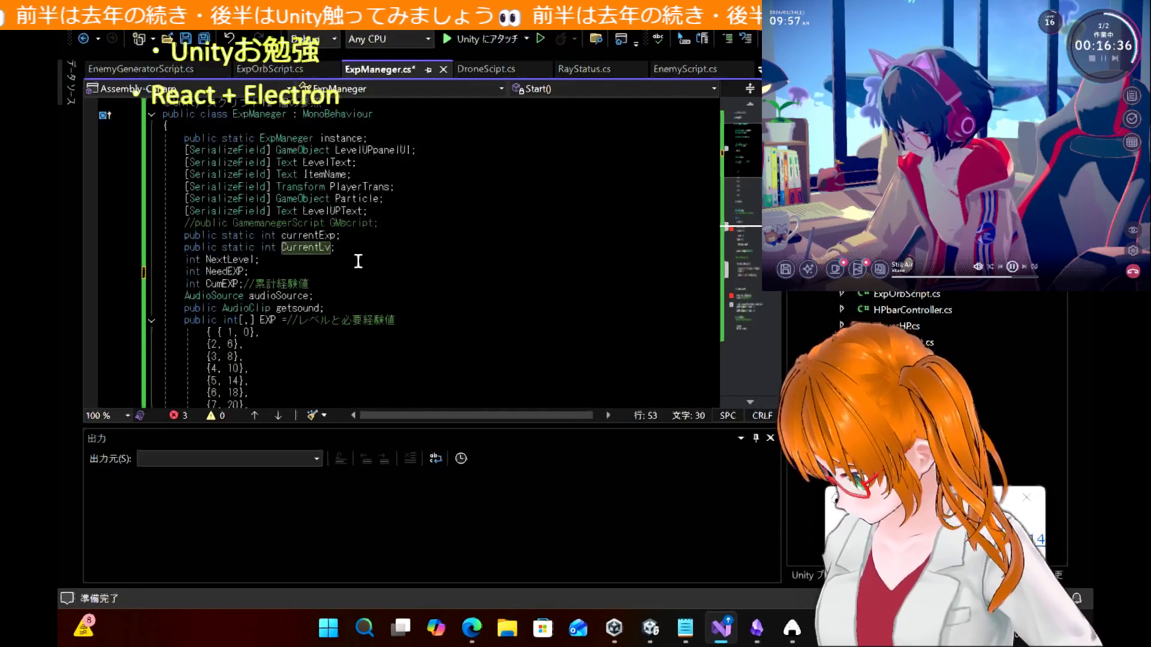
left_click(358, 259)
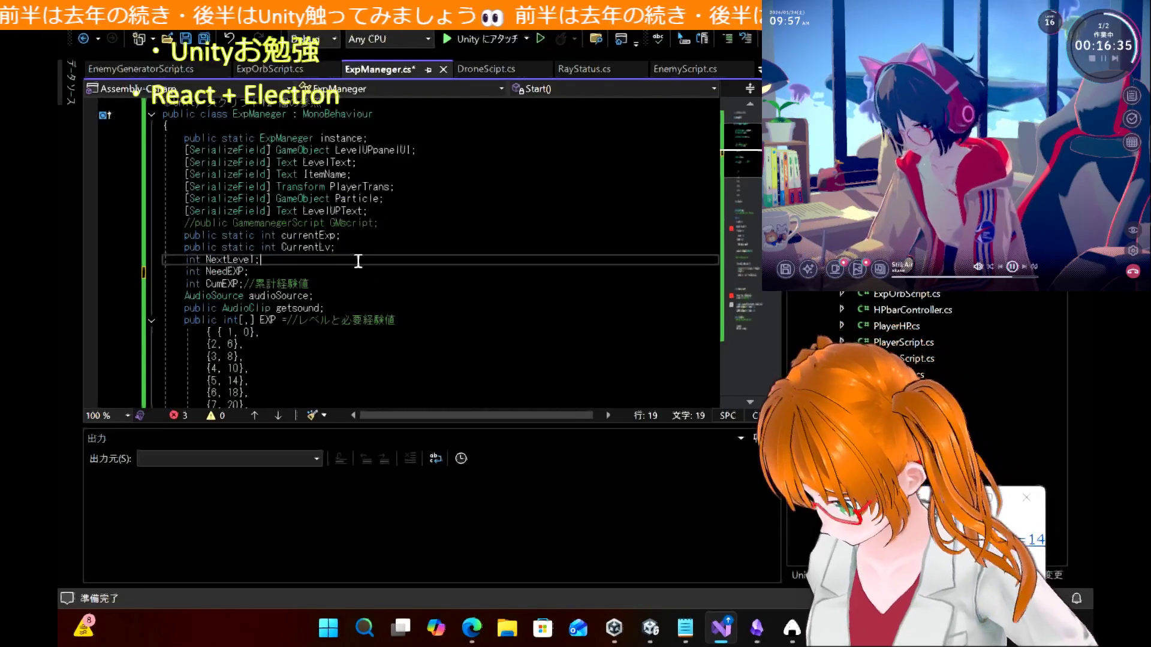
double_click(225, 270)
scroll(356, 291, "down", 1)
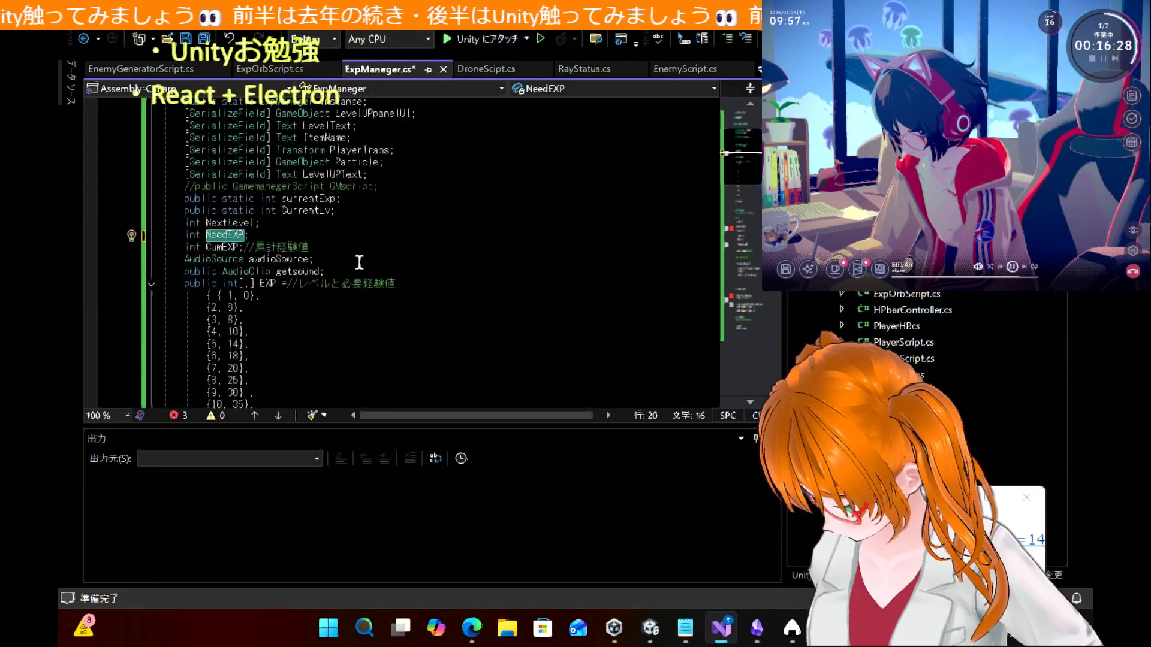
double_click(269, 284)
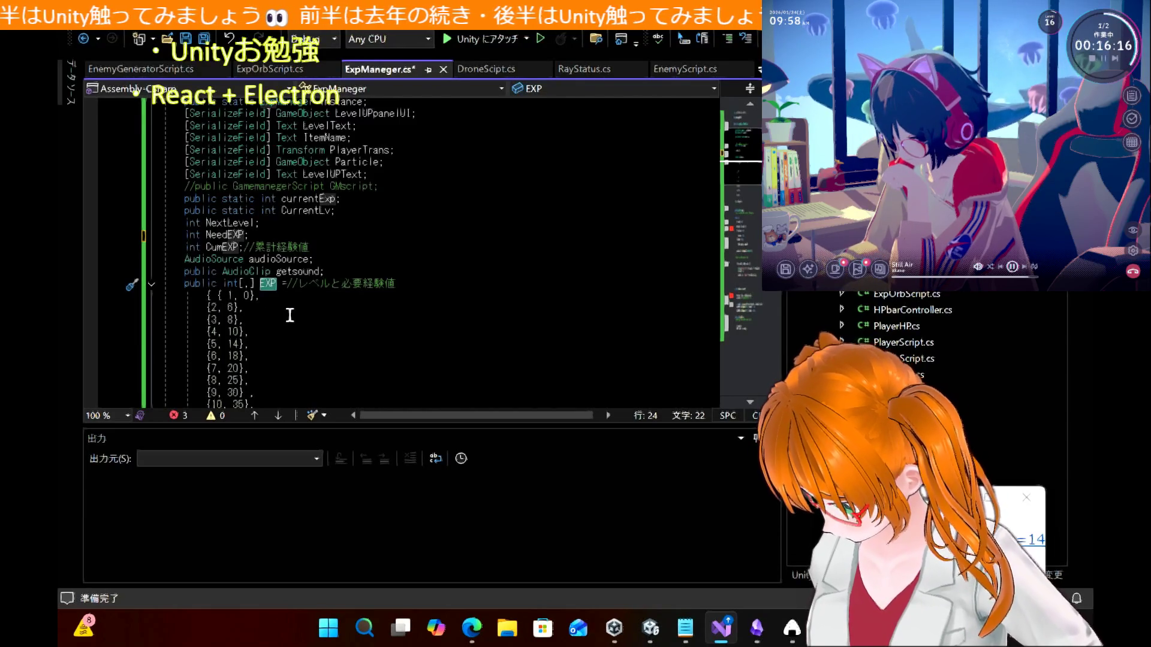
scroll(289, 314, "down", 9)
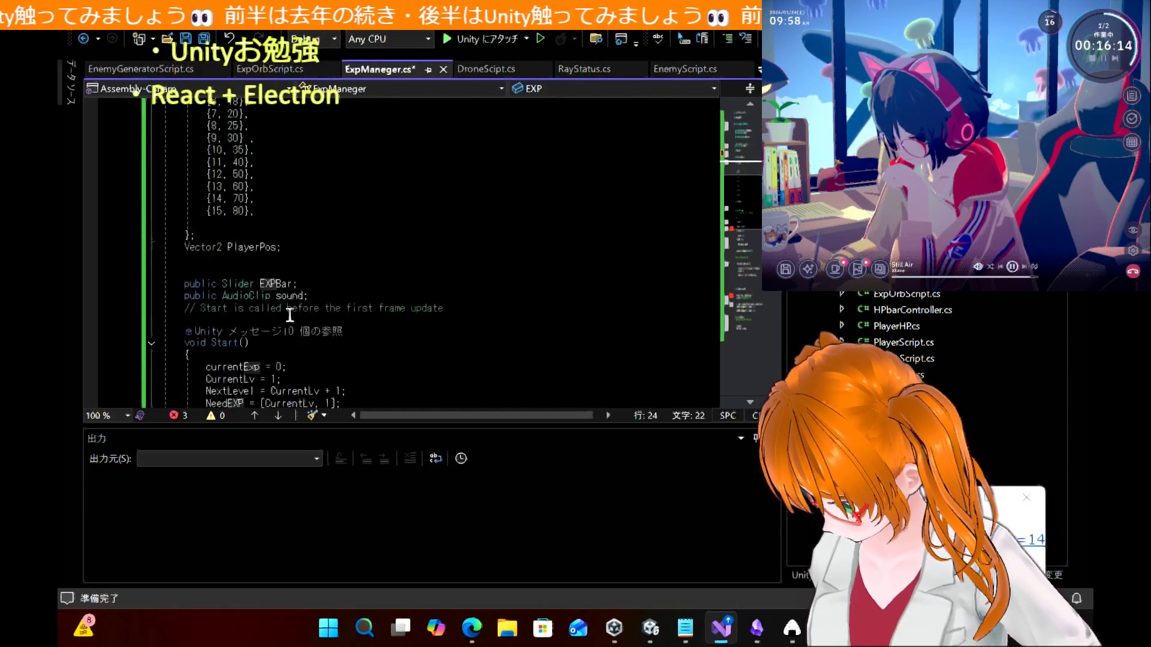
scroll(289, 315, "down", 1)
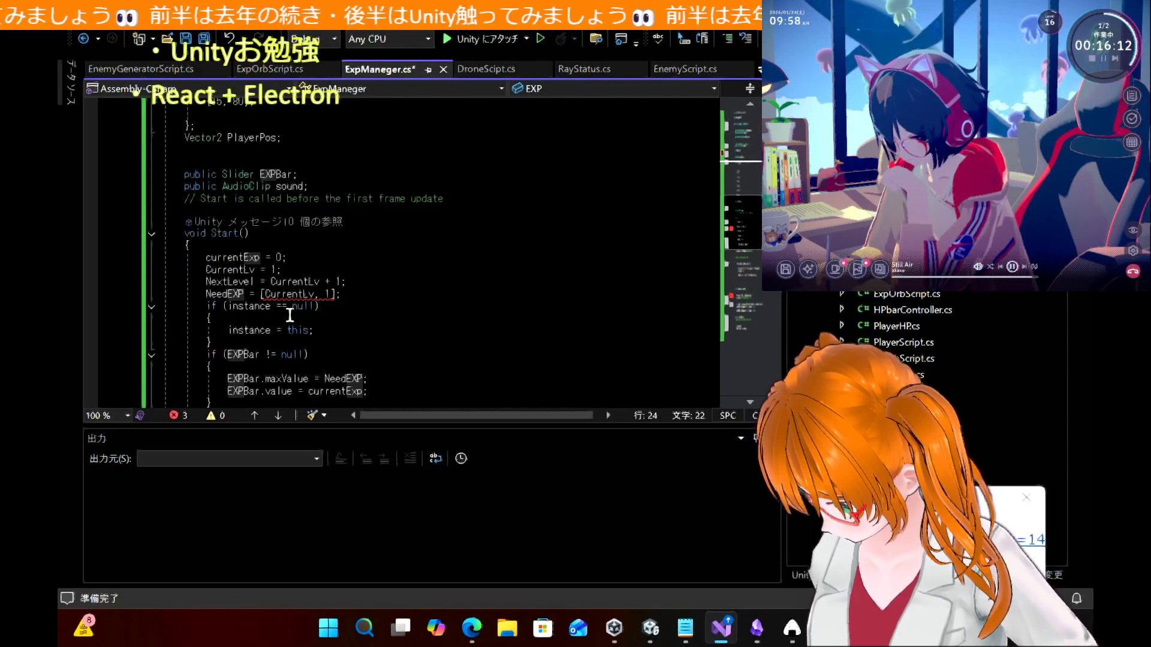
scroll(396, 286, "down", 1)
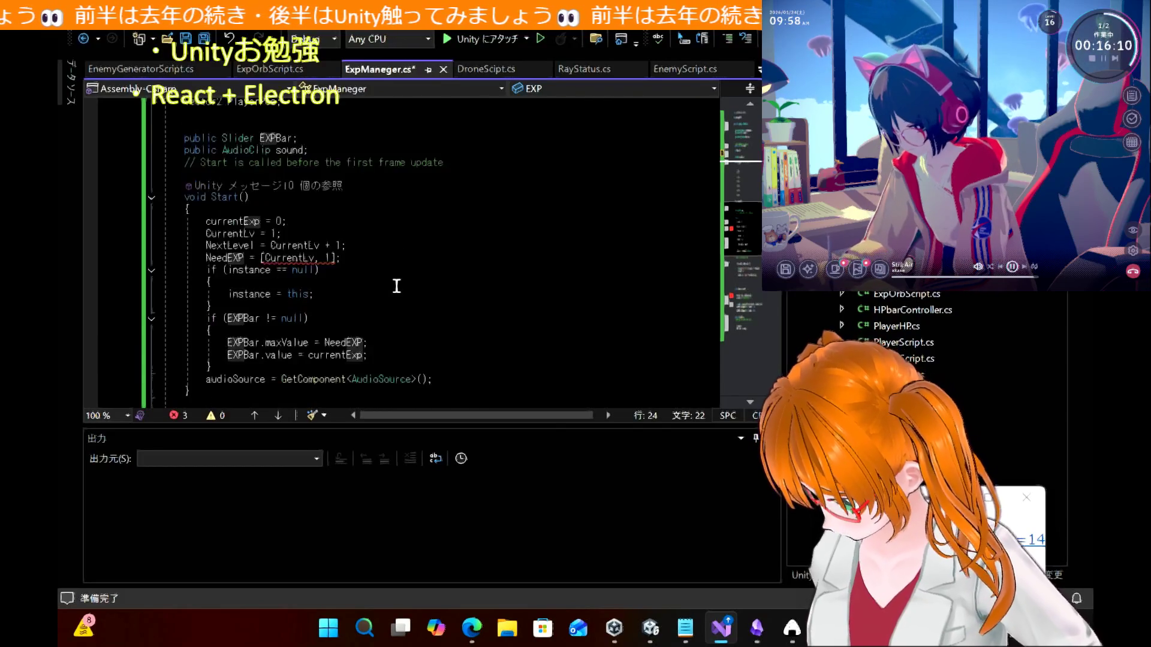
scroll(397, 286, "down", 2)
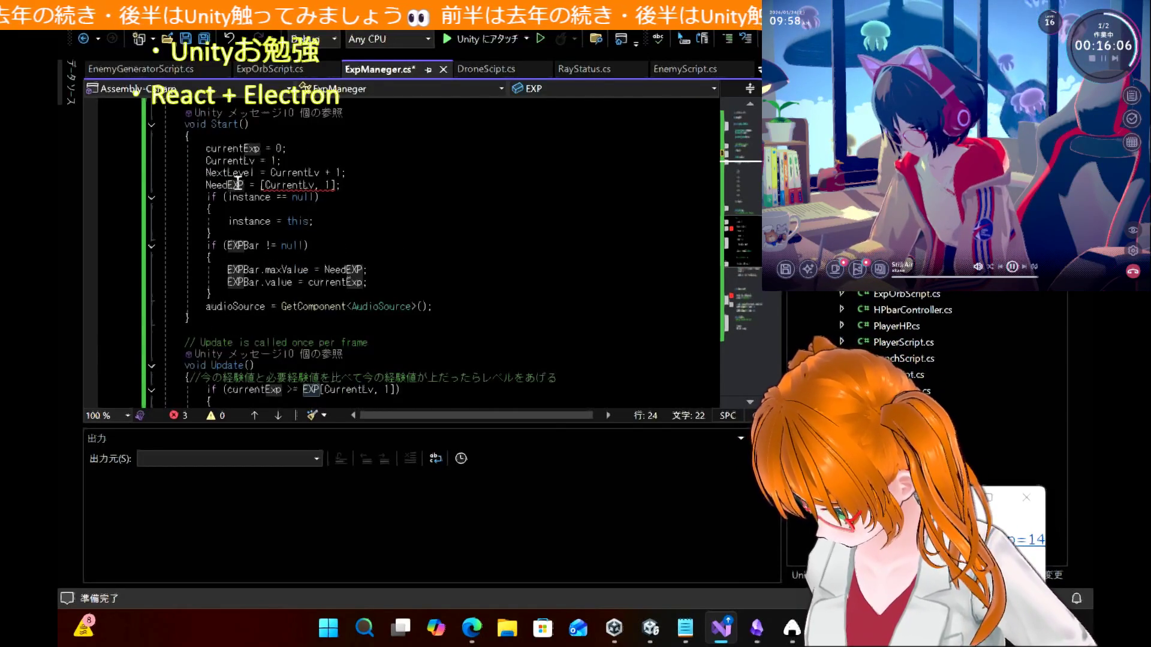
mouse_move(237, 183)
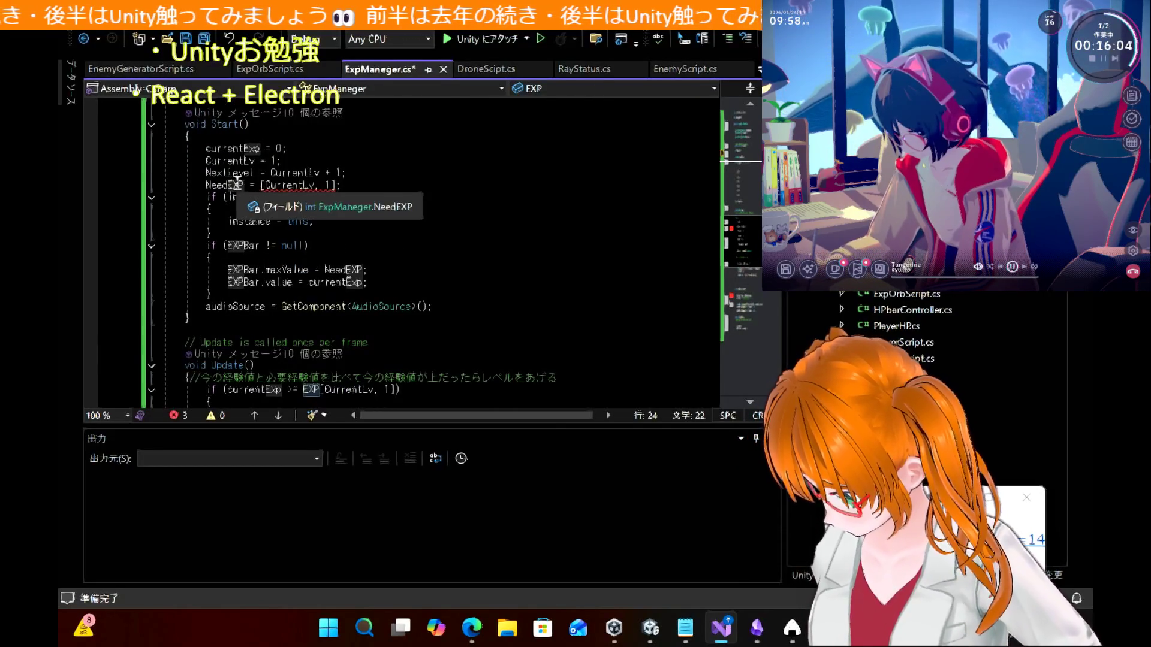
left_click(261, 185)
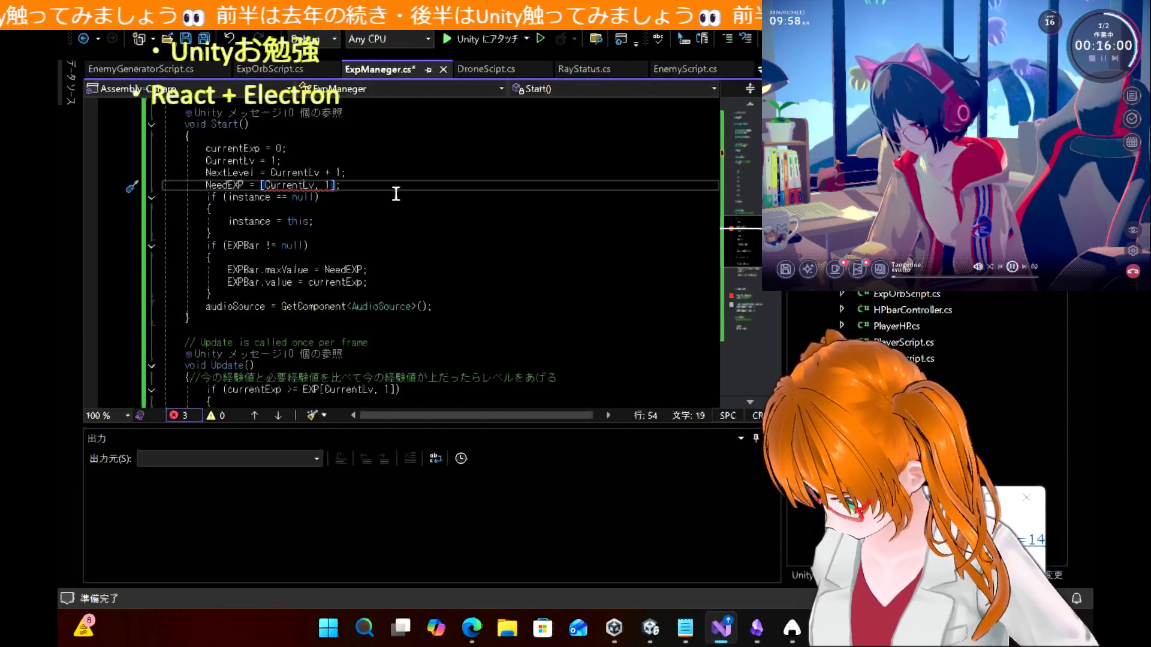
mouse_move(260, 185)
left_click_drag(259, 186, 337, 184)
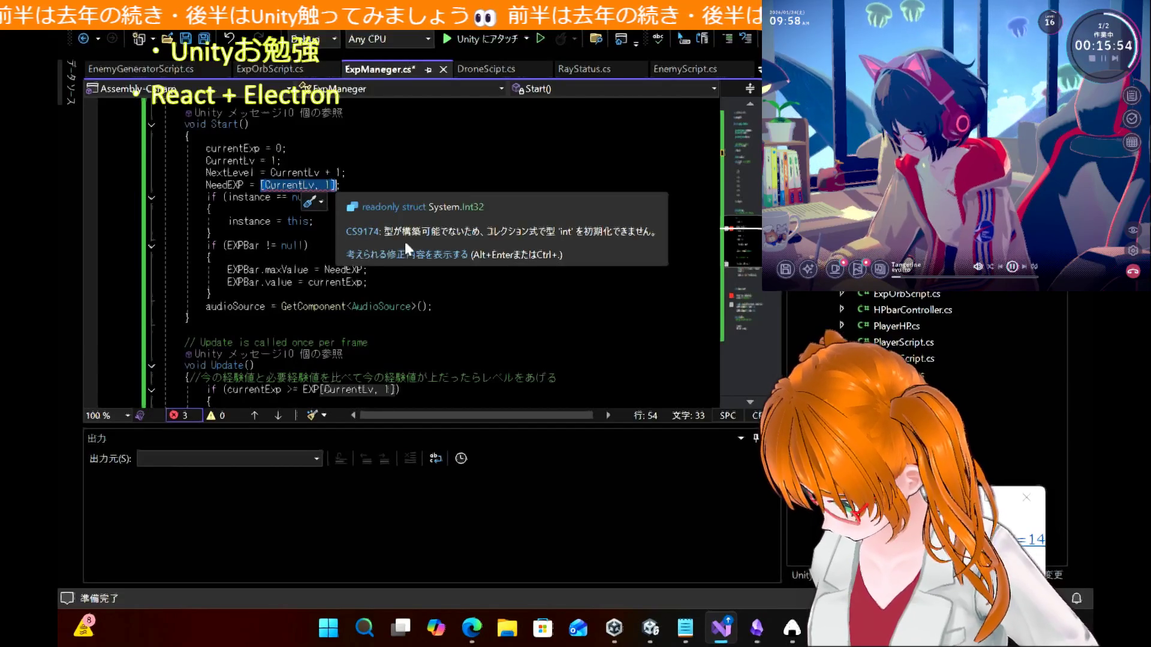
left_click(460, 287)
scroll(460, 290, "down", 2)
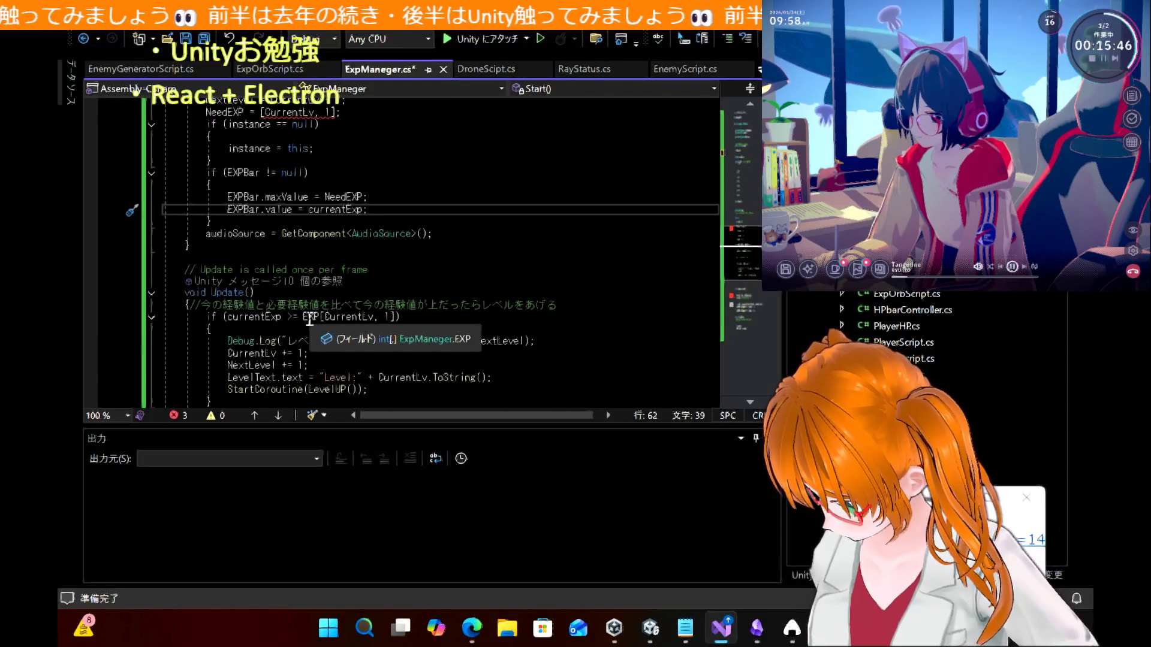
scroll(391, 254, "up", 12)
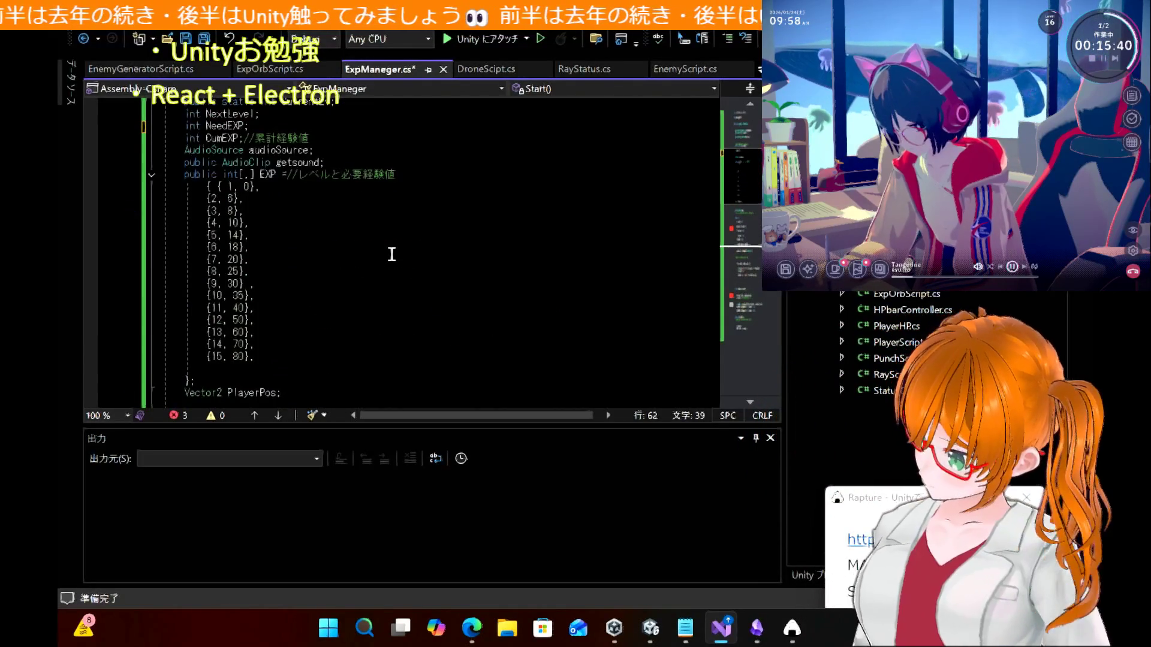
scroll(392, 254, "down", 3)
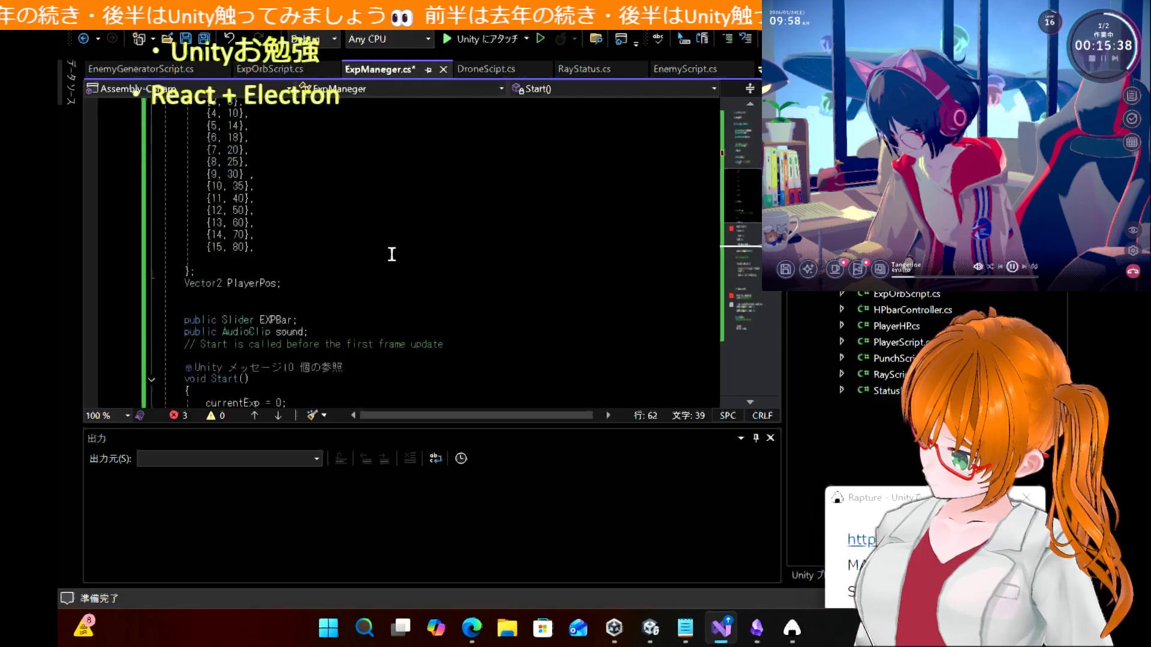
scroll(391, 254, "down", 2)
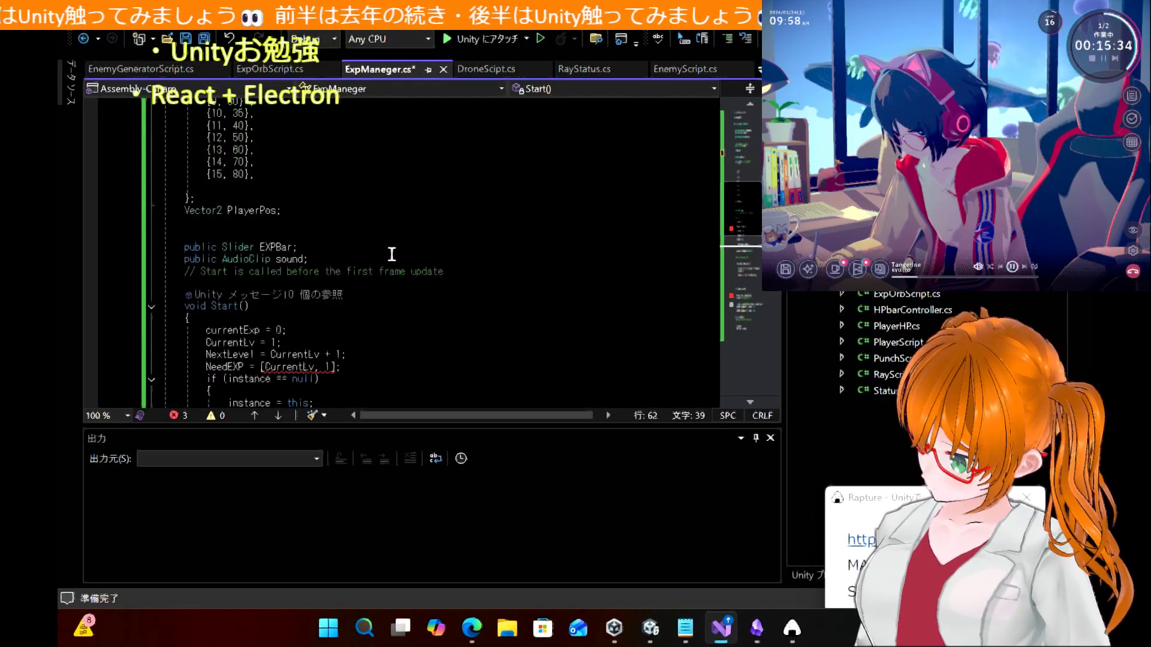
scroll(391, 254, "up", 1)
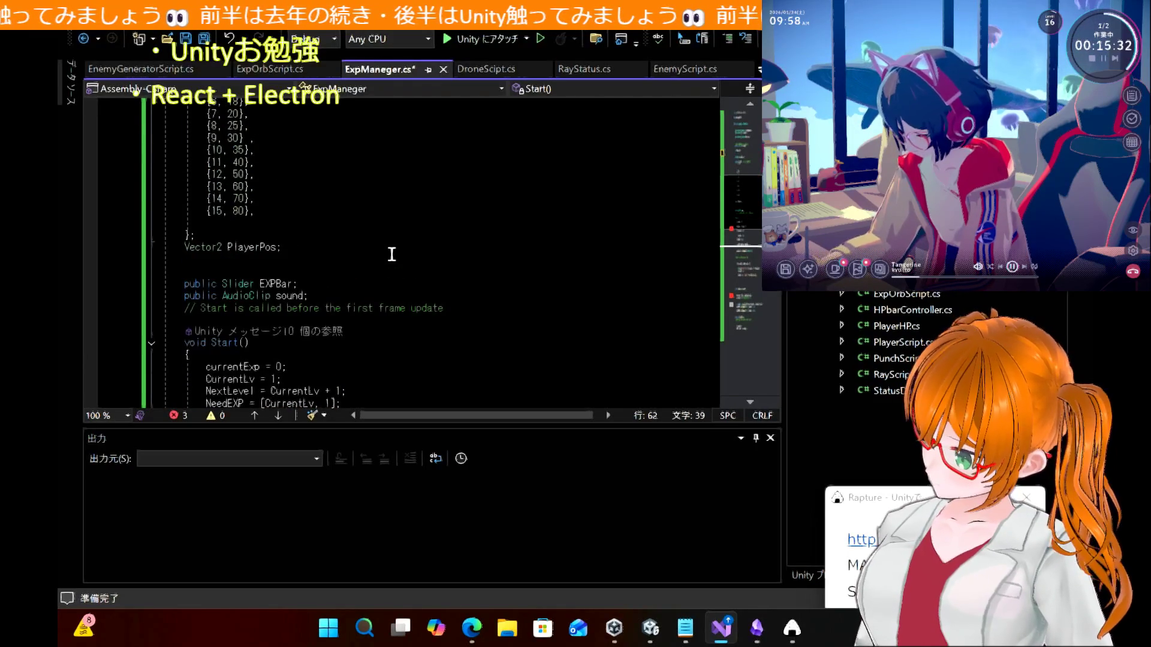
scroll(391, 254, "down", 1)
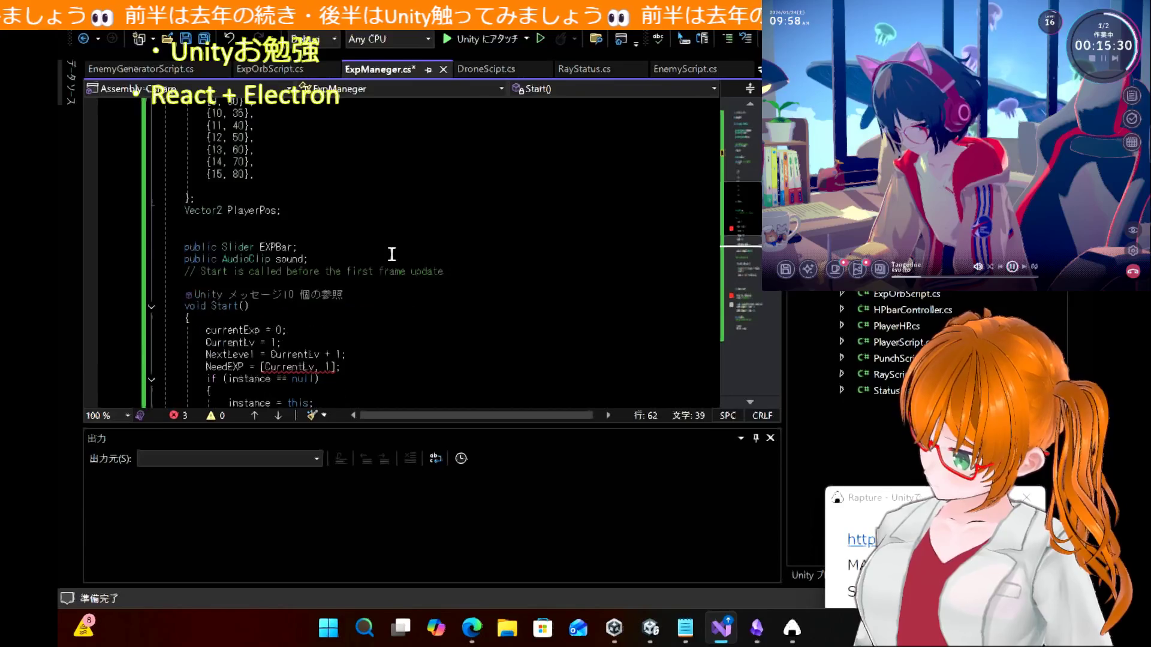
Step: Retype the second NeedEXP index as ', 1' and save the script
left_click(332, 367)
left_click_drag(332, 366, 422, 295)
key("Right")
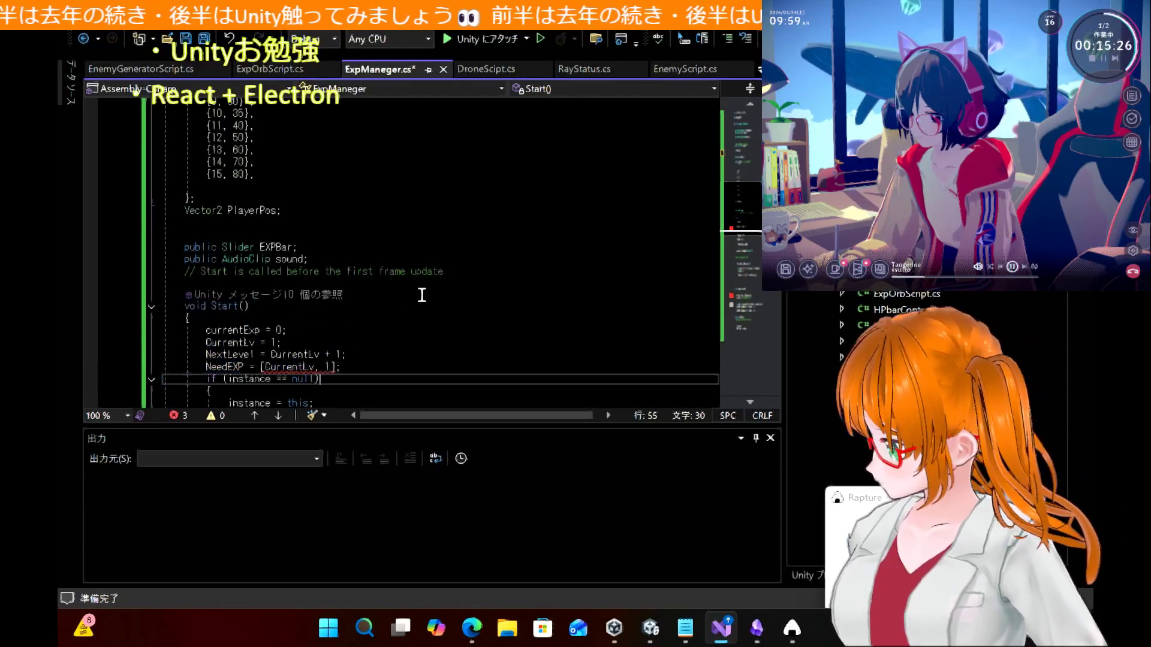
key("BackSpace")
key("BackSpace")
key("BackSpace")
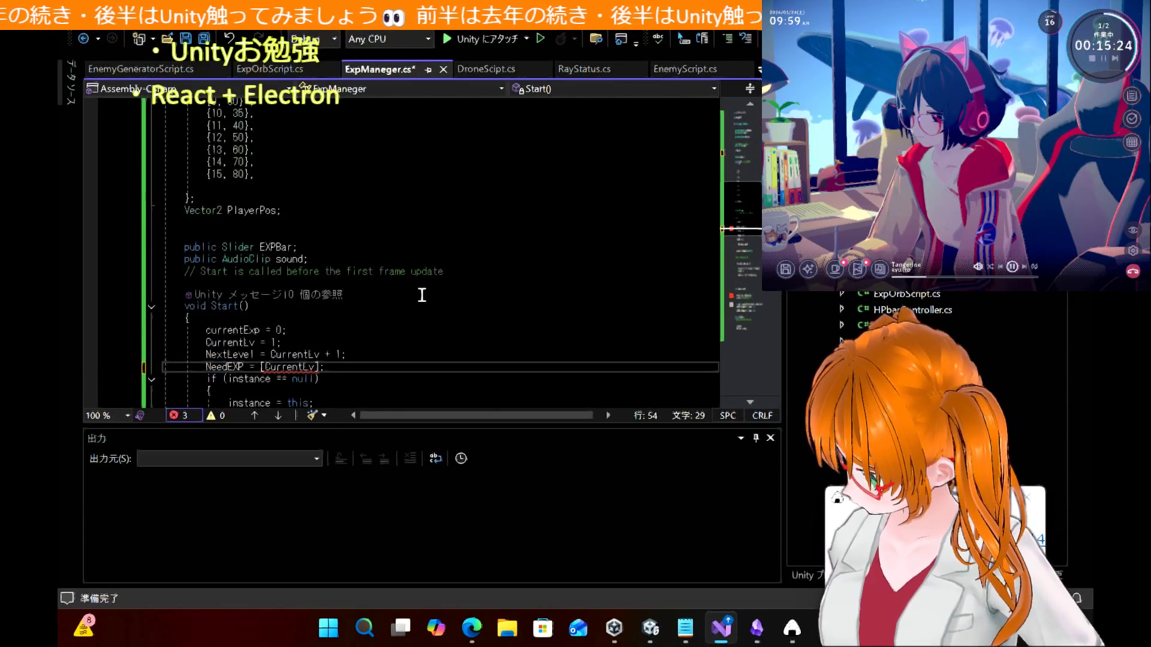
type(", ")
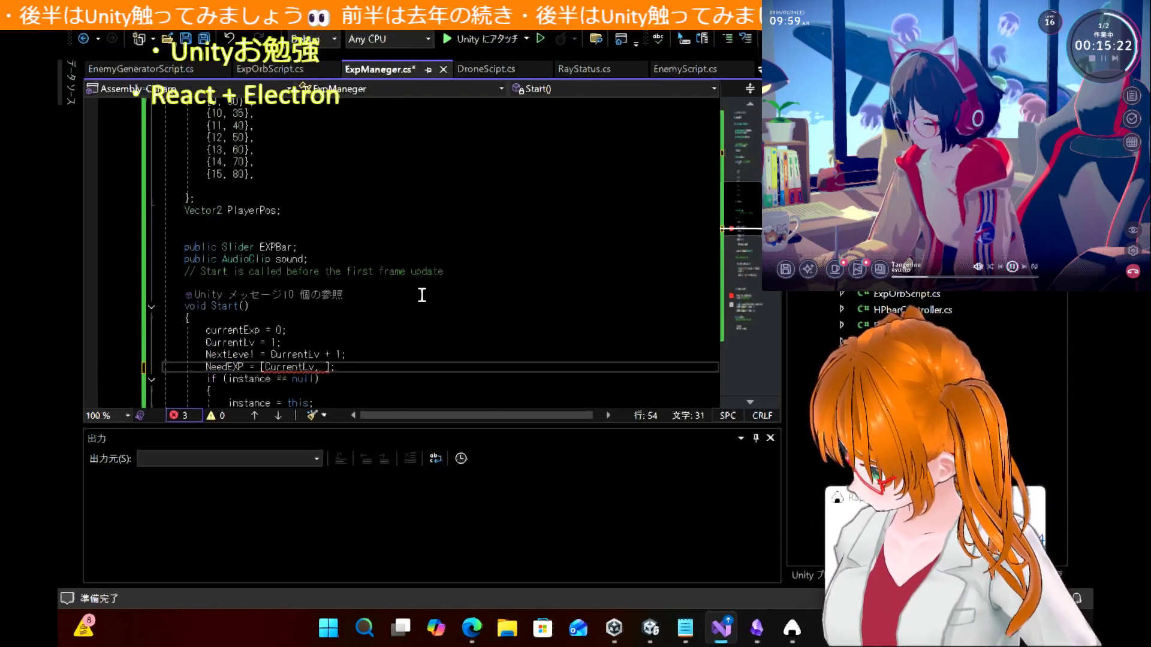
type("1")
key("ctrl+s")
mouse_move(263, 367)
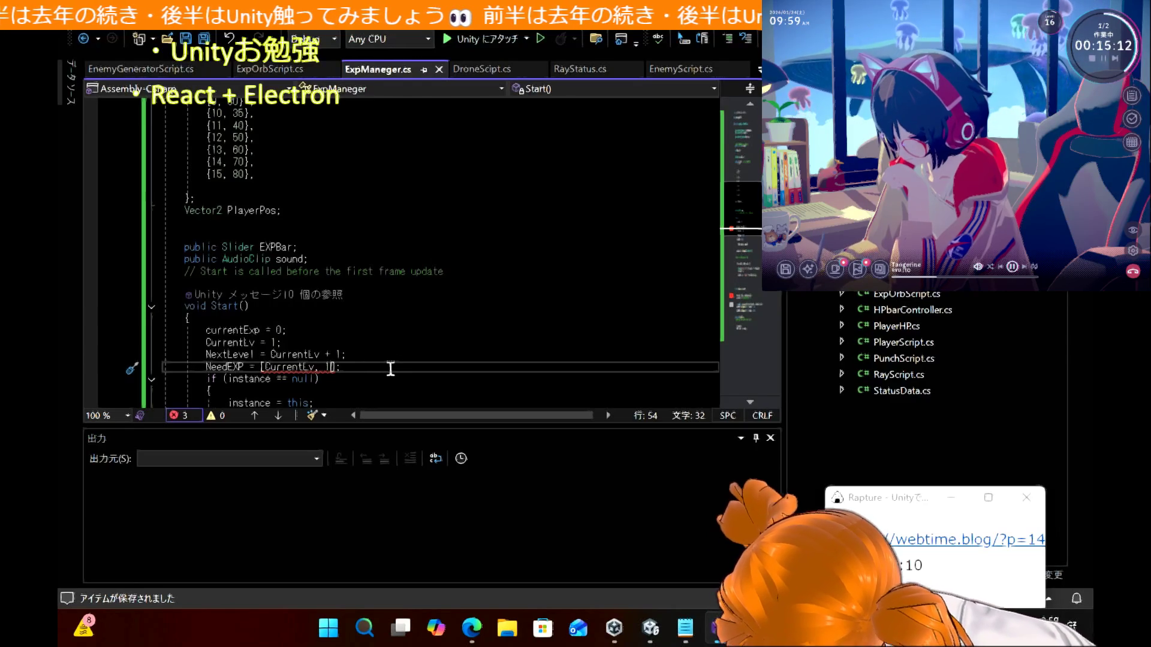
Step: Try closing the NeedEXP bracket right after CurrentLv, then save again
key("BackSpace")
key("BackSpace")
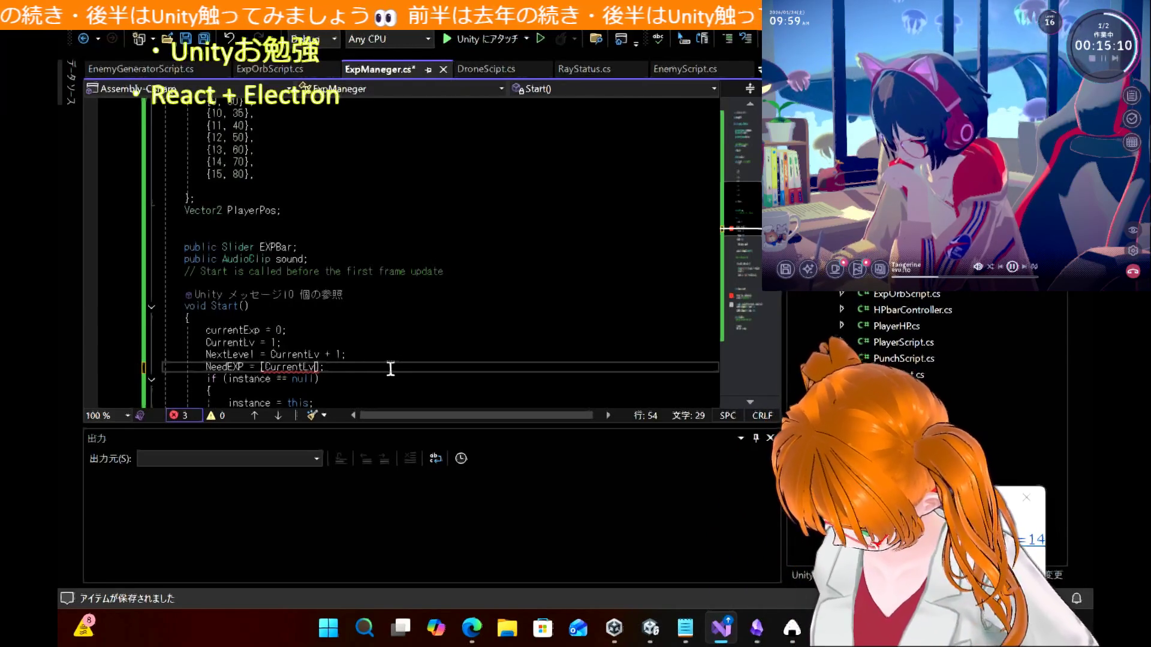
key("BackSpace")
type("].")
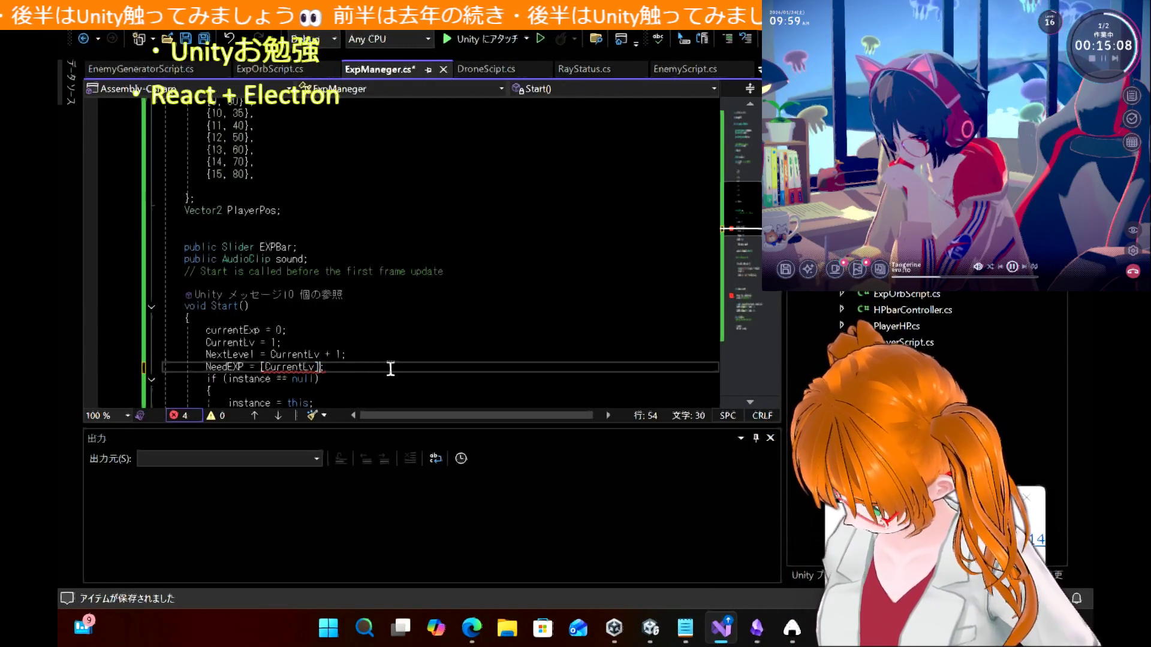
type(",")
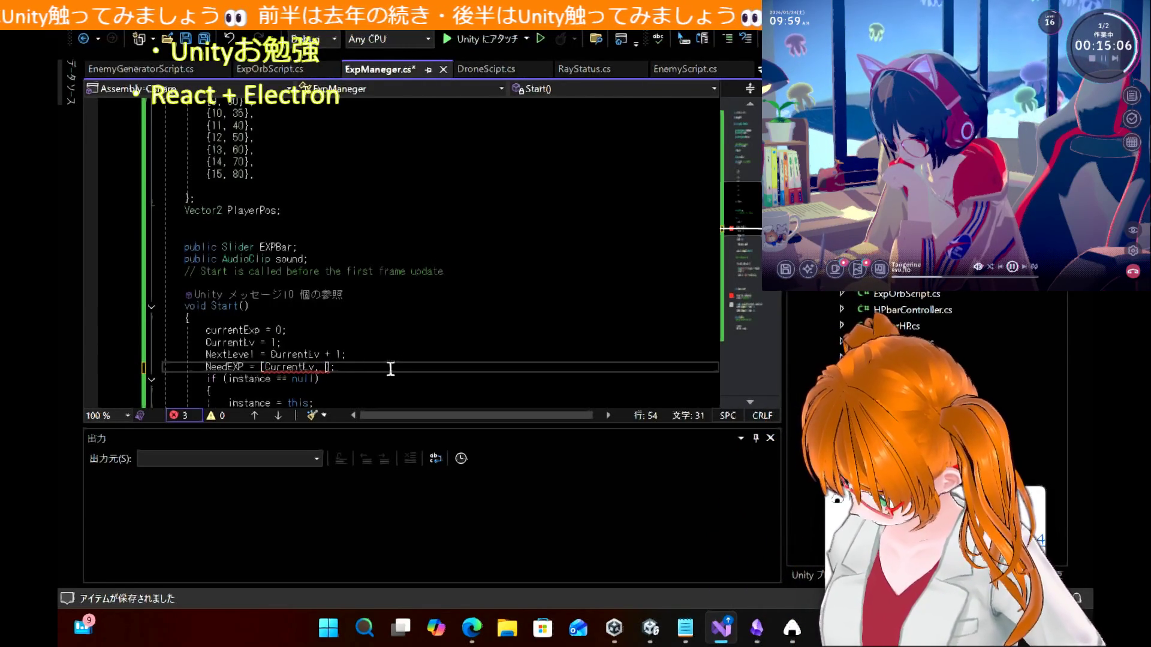
type("1")
key("ctrl+s")
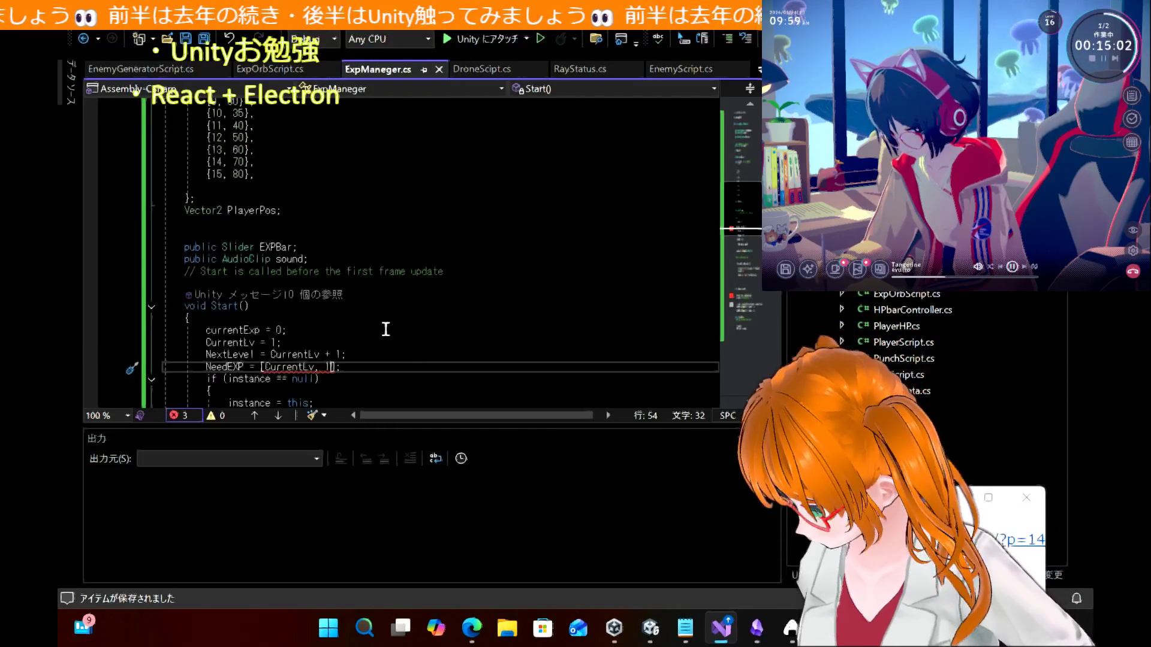
scroll(385, 330, "up", 4)
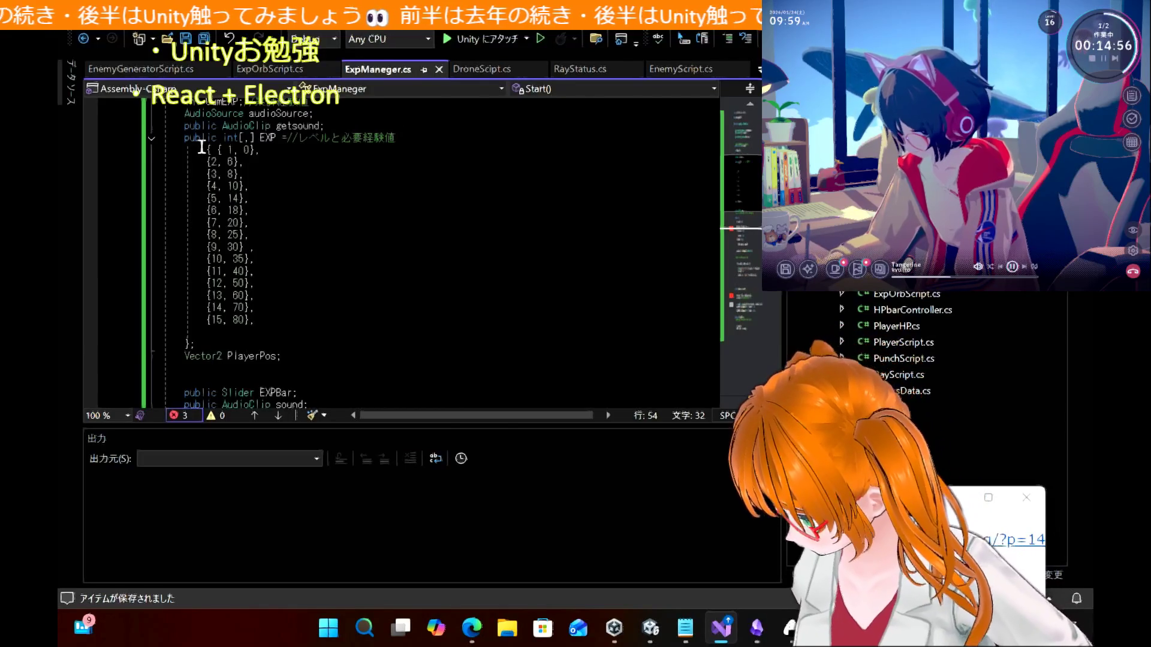
scroll(409, 268, "down", 2)
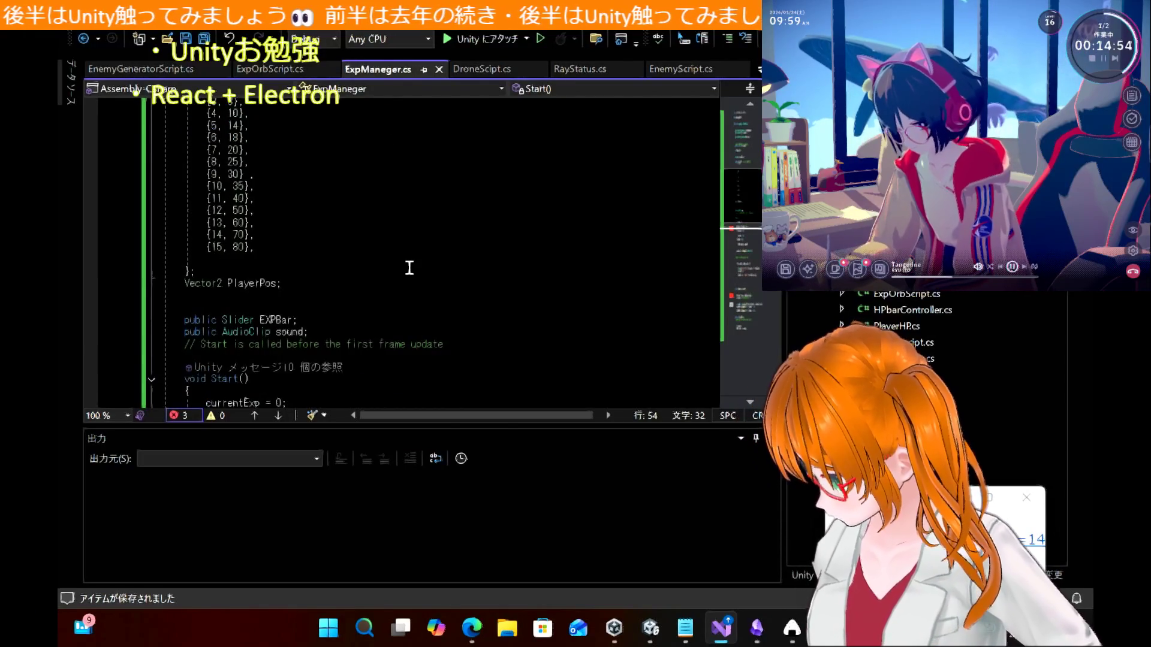
scroll(409, 267, "up", 2)
scroll(410, 268, "down", 5)
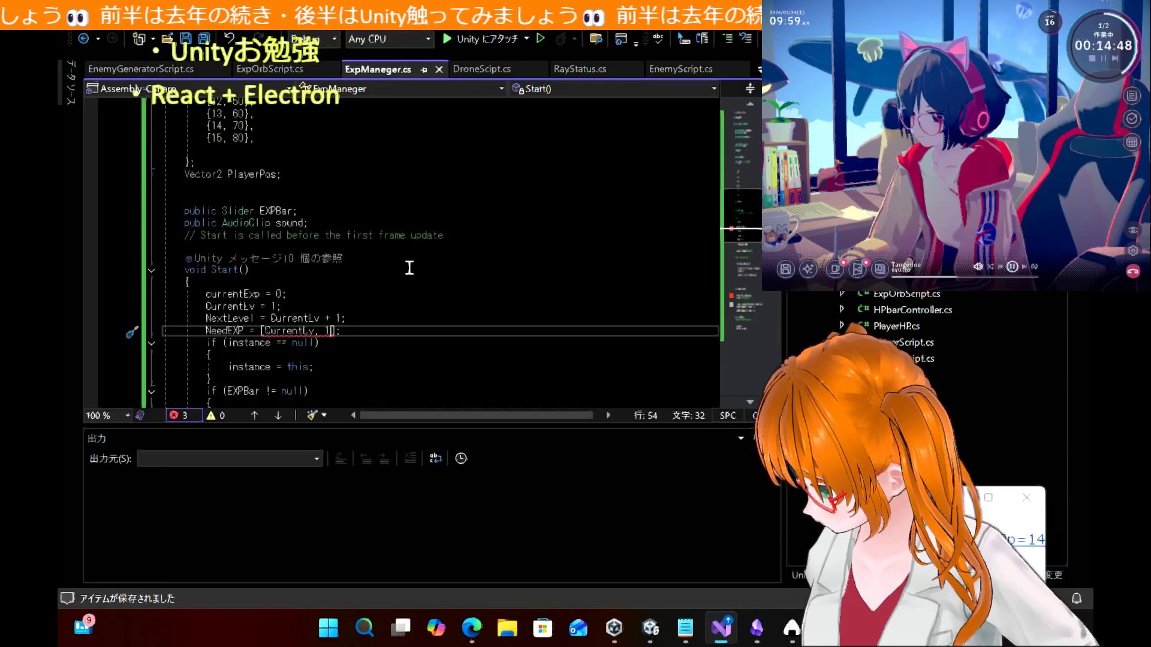
double_click(286, 330)
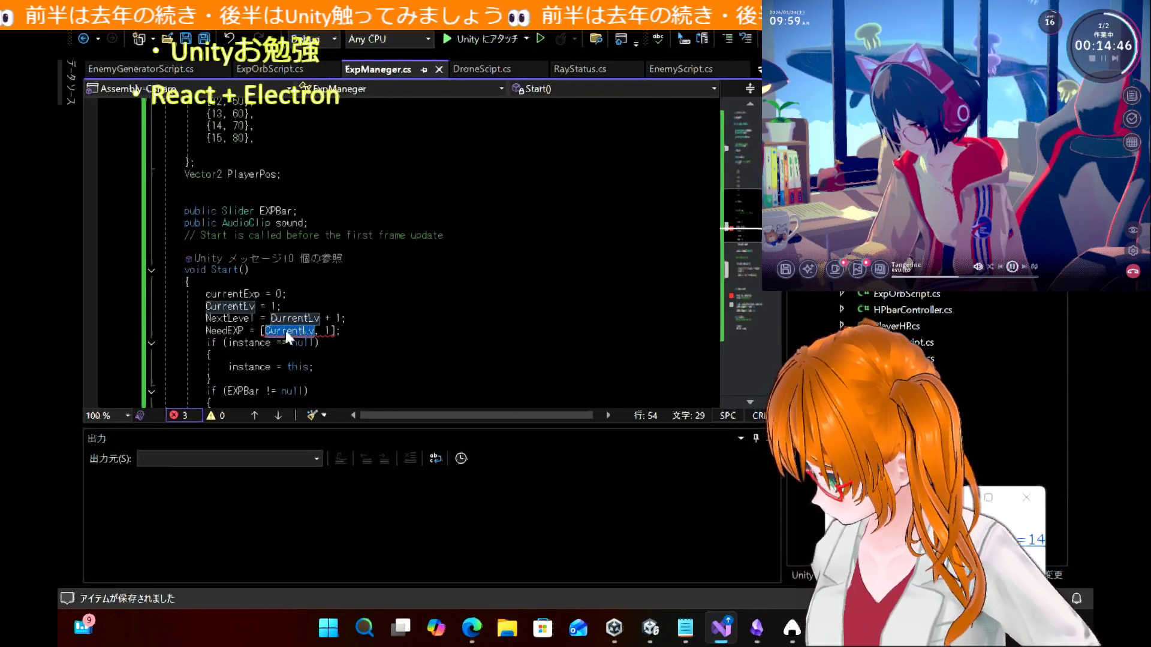
scroll(384, 240, "up", 6)
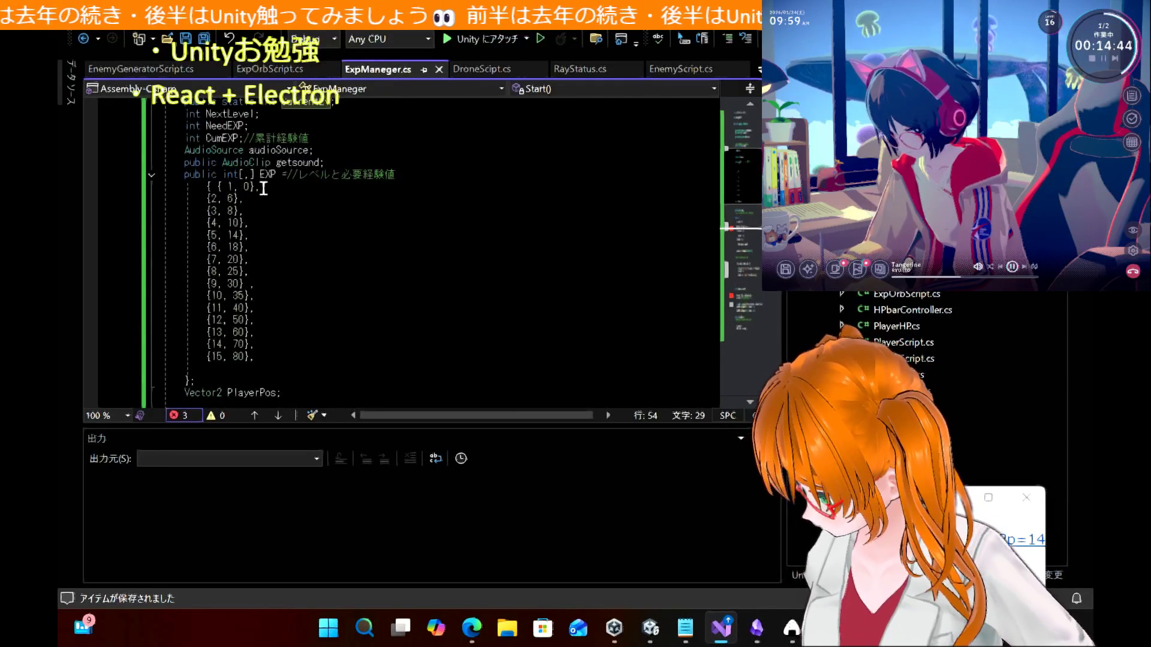
Step: Move the EXP array's first row onto its own line and indent the first three rows
left_click(217, 187)
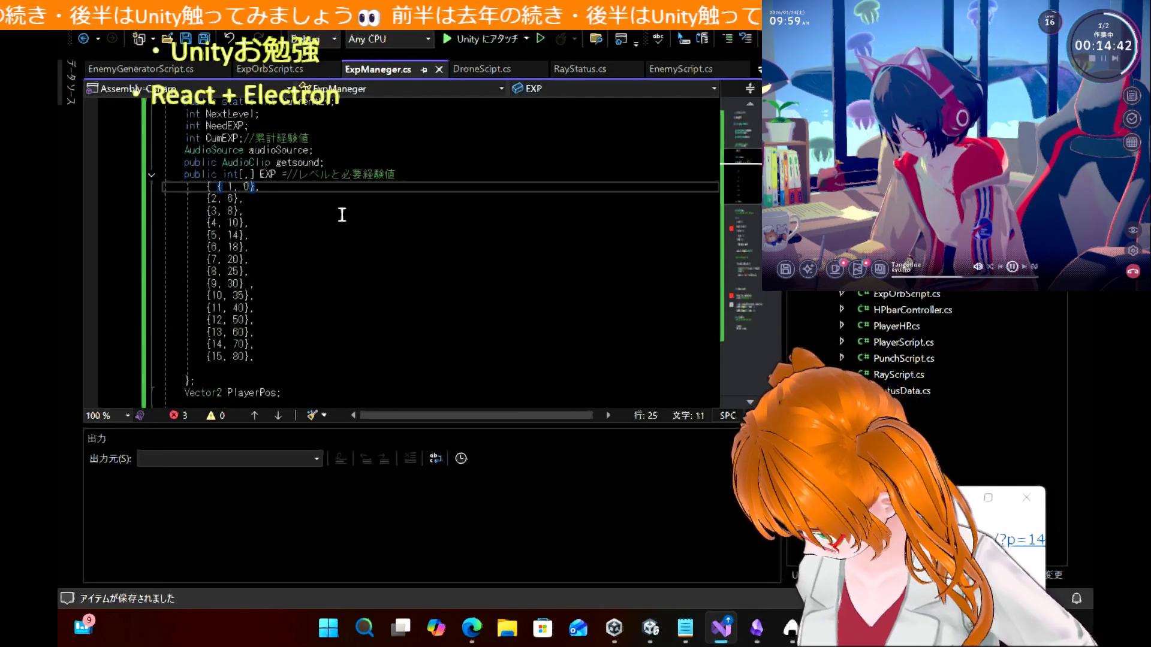
key("Return")
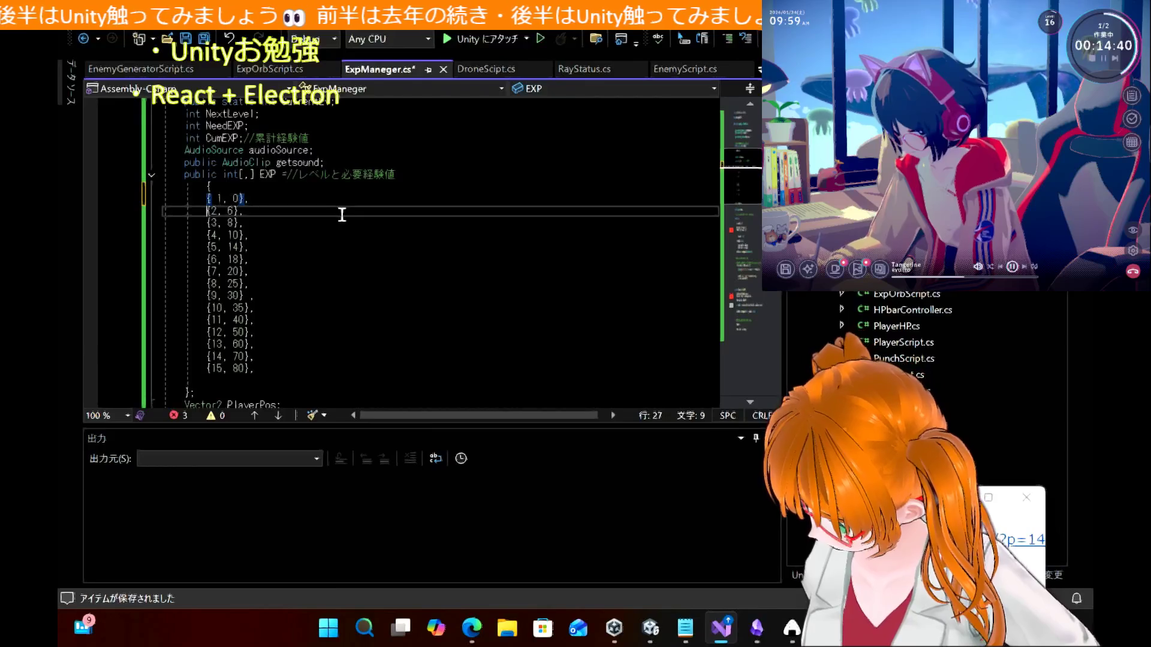
key("Tab")
key("Down")
key("Tab")
key("Down")
key("Tab")
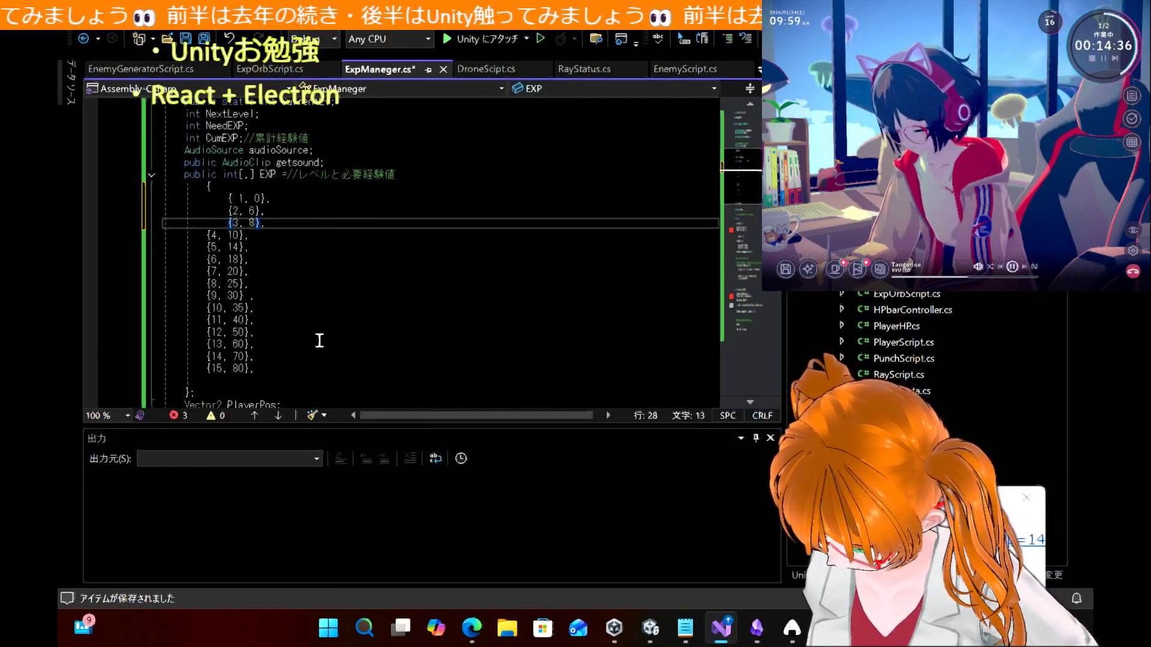
Step: Indent the remaining EXP rows, remove the blank line, and align the closing brace
mouse_move(284, 371)
left_mouse_down()
mouse_move(121, 290)
mouse_move(91, 235)
left_mouse_up()
key("Tab")
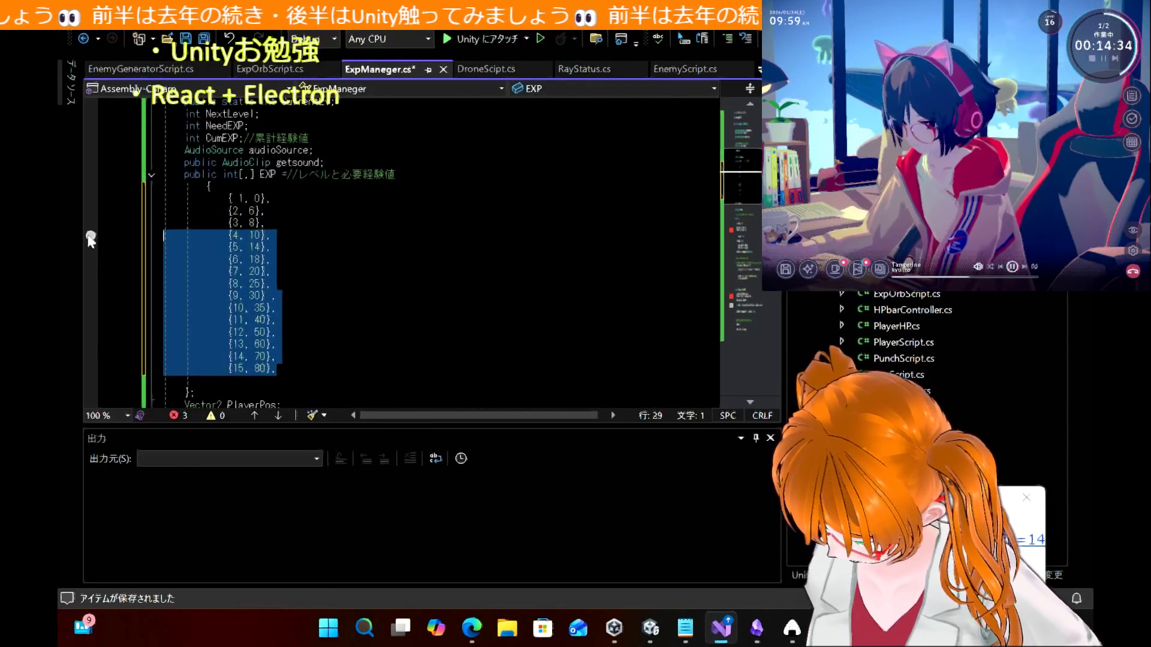
left_click(304, 390)
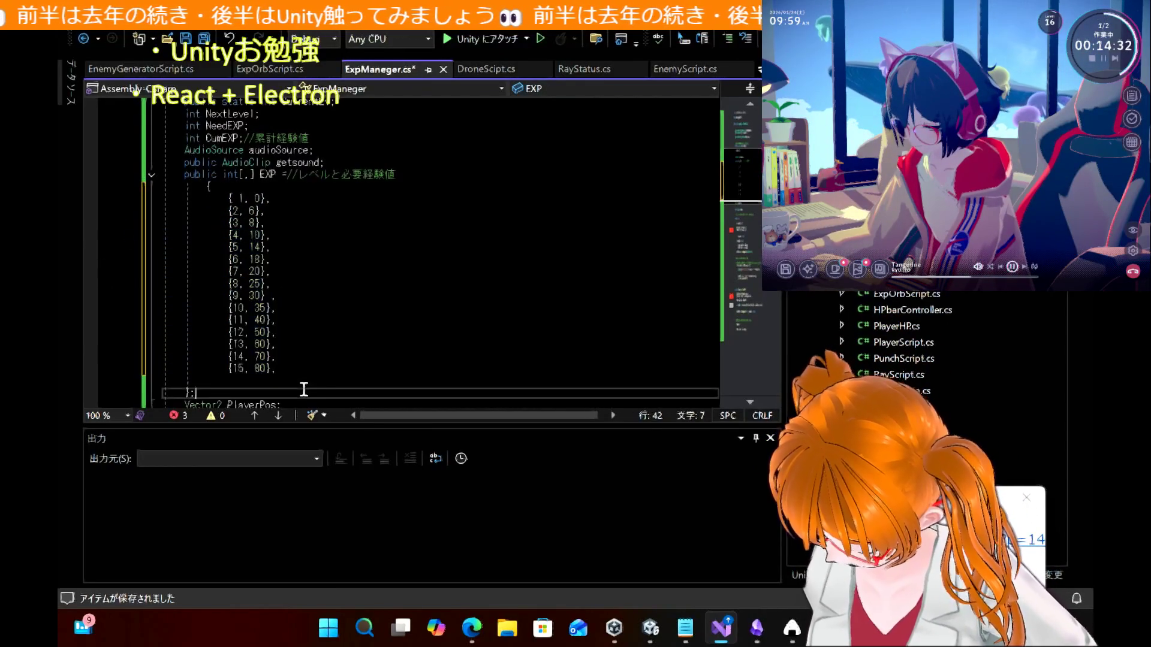
key("Up")
key("Delete")
key("Right")
key("Home")
key("Tab")
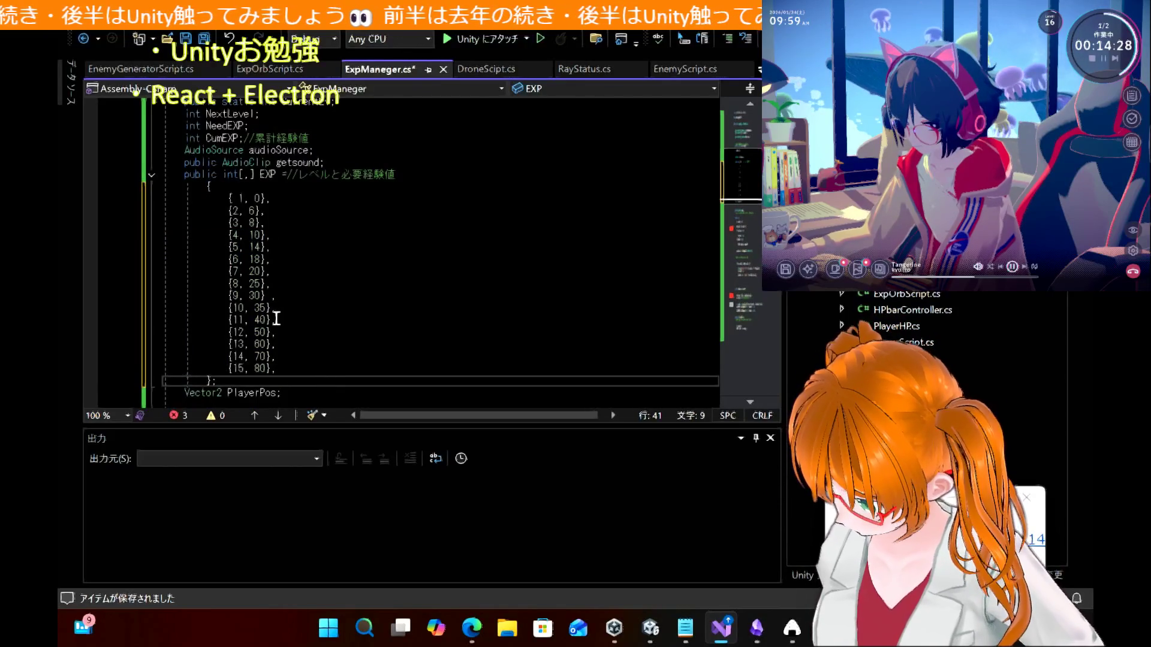
left_click_drag(292, 174, 436, 172)
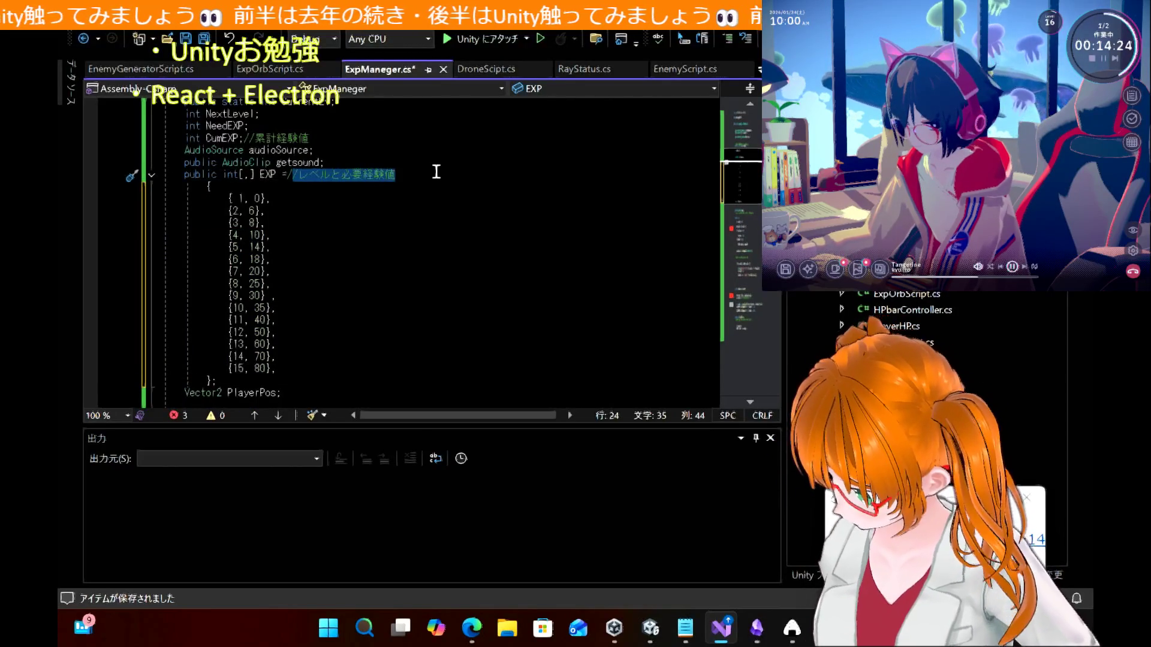
key("Left")
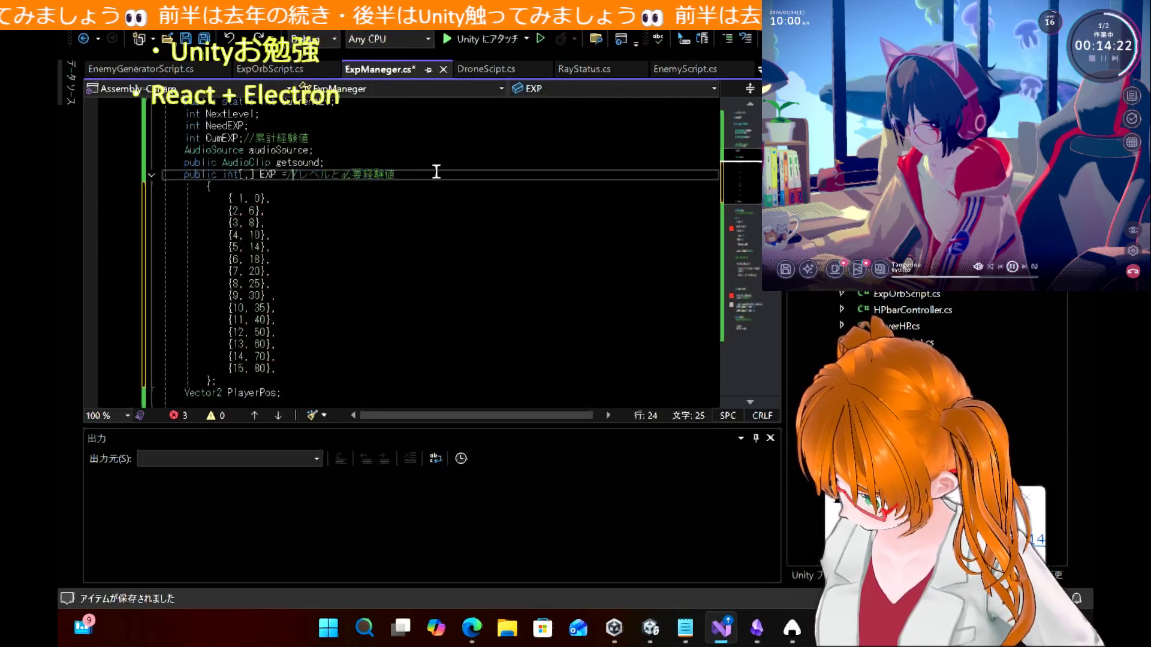
key("Left")
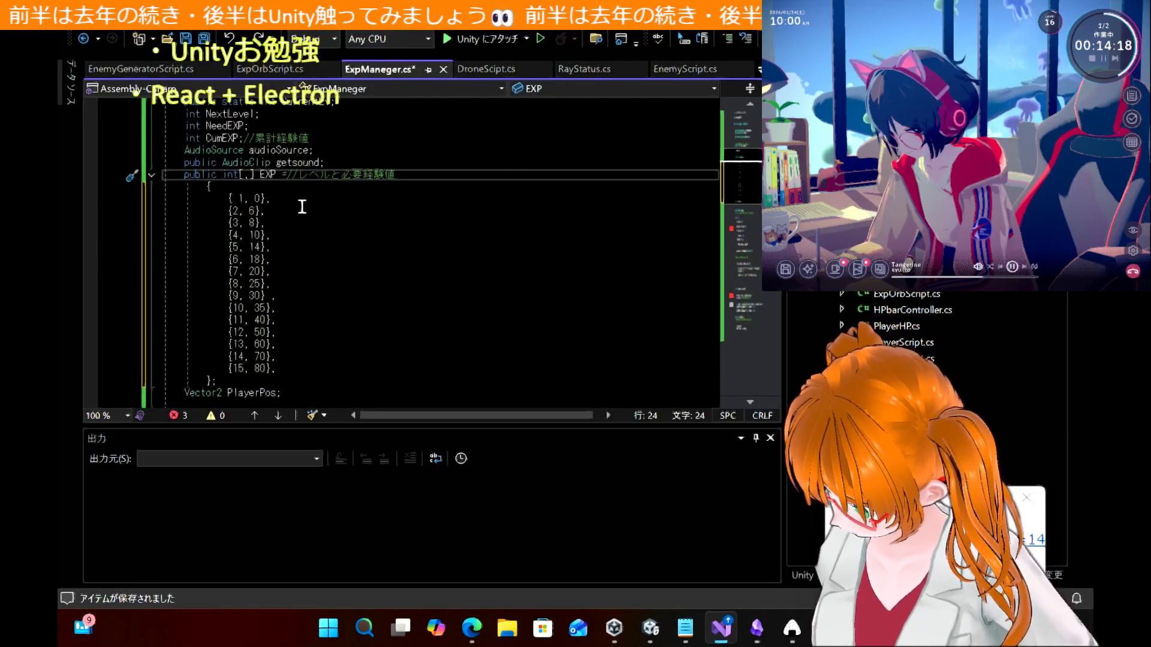
Step: Move the レベルと必要経験値 comment onto its own line above the EXP declaration
left_click(410, 166, "shift")
left_click(411, 173, "shift")
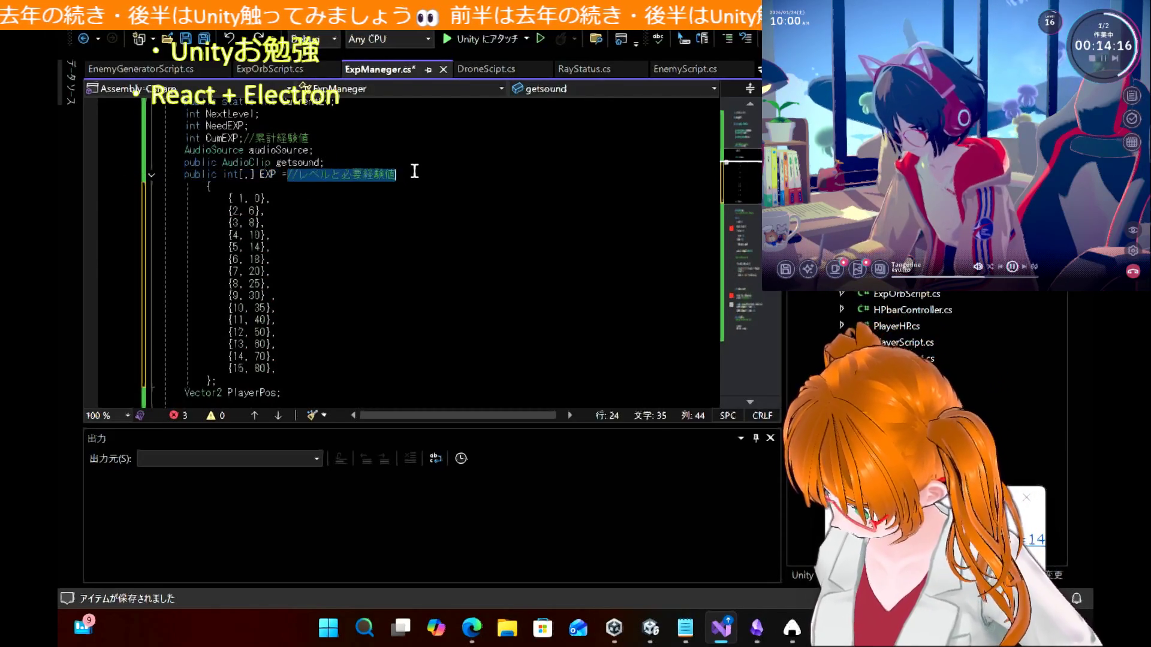
key("Delete")
key("Up")
key("Right")
key("Right")
key("Right")
key("ctrl+z")
key("ctrl+z")
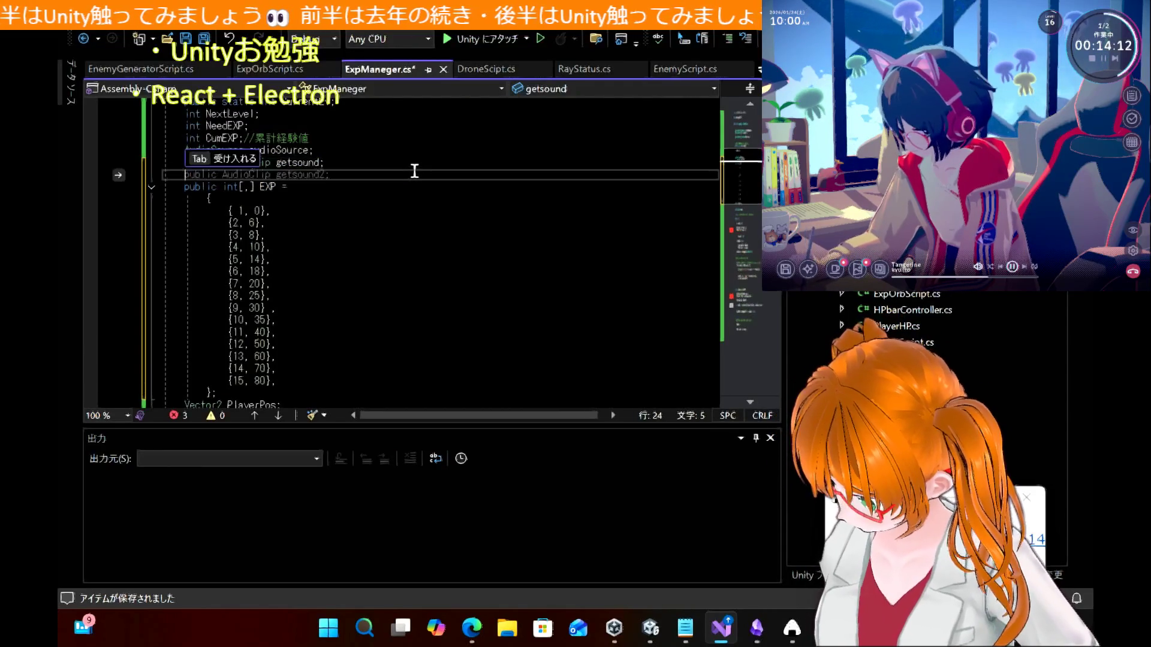
Step: Delete the extra space in the EXP array's first row
left_click(355, 226)
scroll(363, 262, "down", 3)
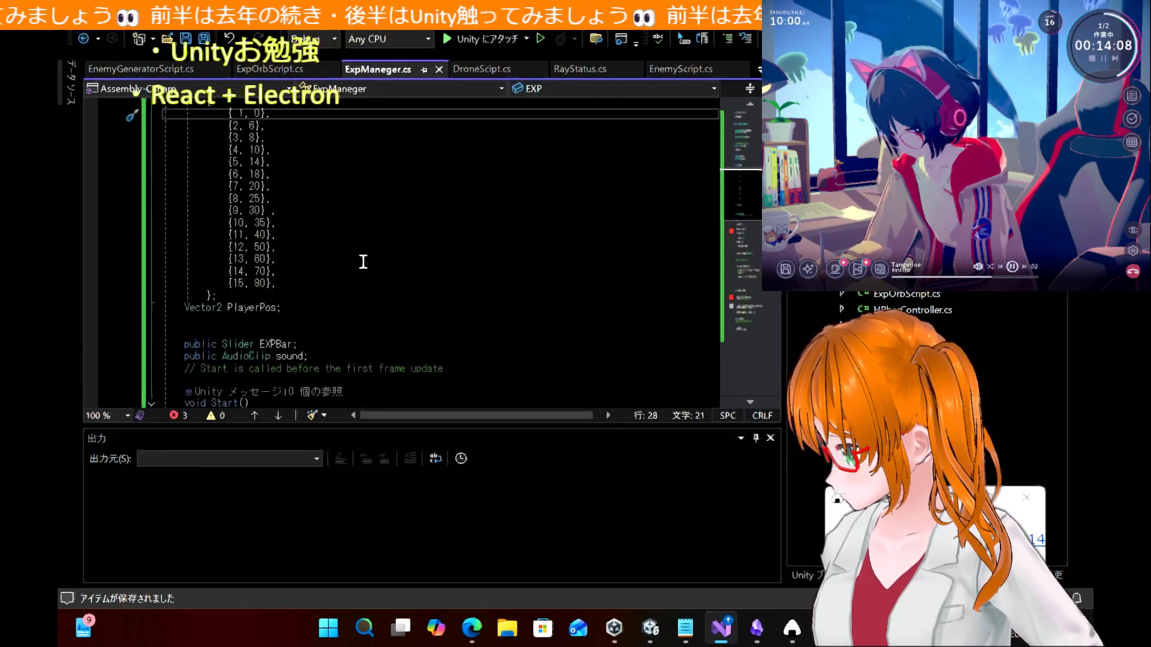
left_click(241, 114)
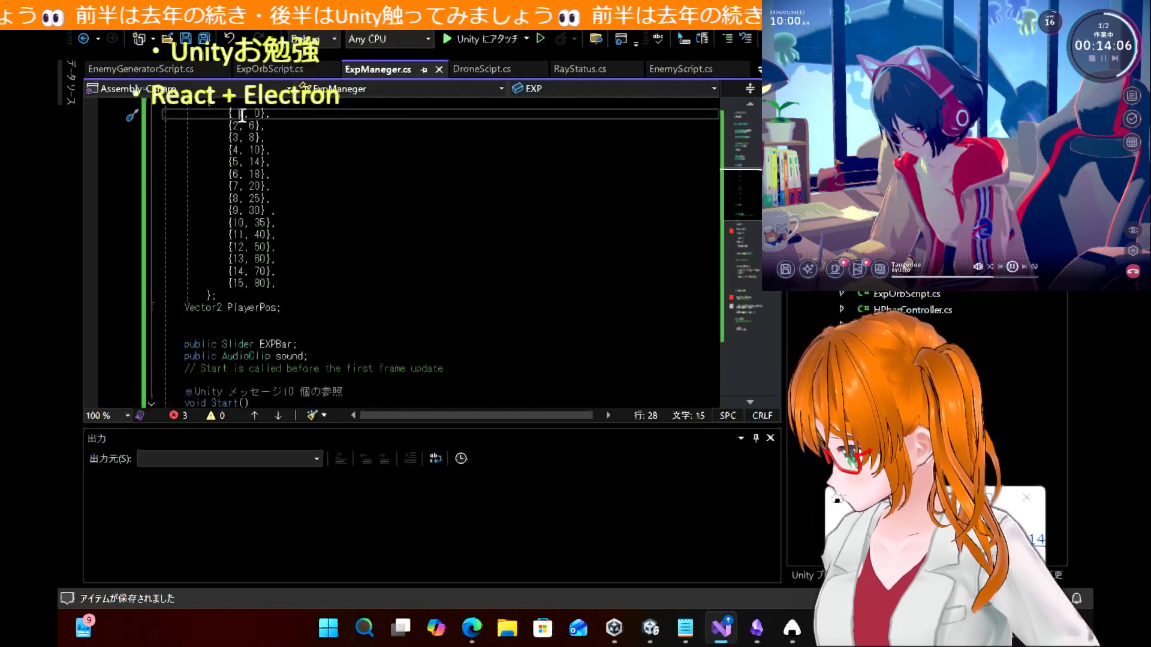
key("BackSpace")
Step: Select the int[,] type on the EXP declaration and switch to Microsoft Edge
left_click(320, 179)
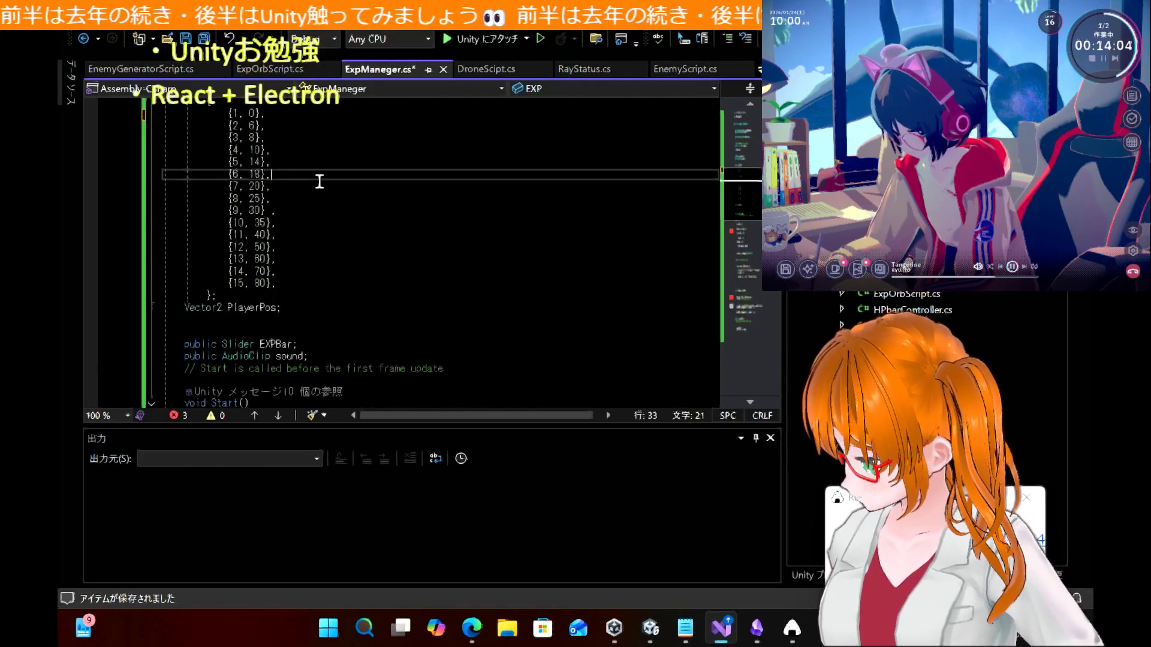
scroll(331, 137, "up", 4)
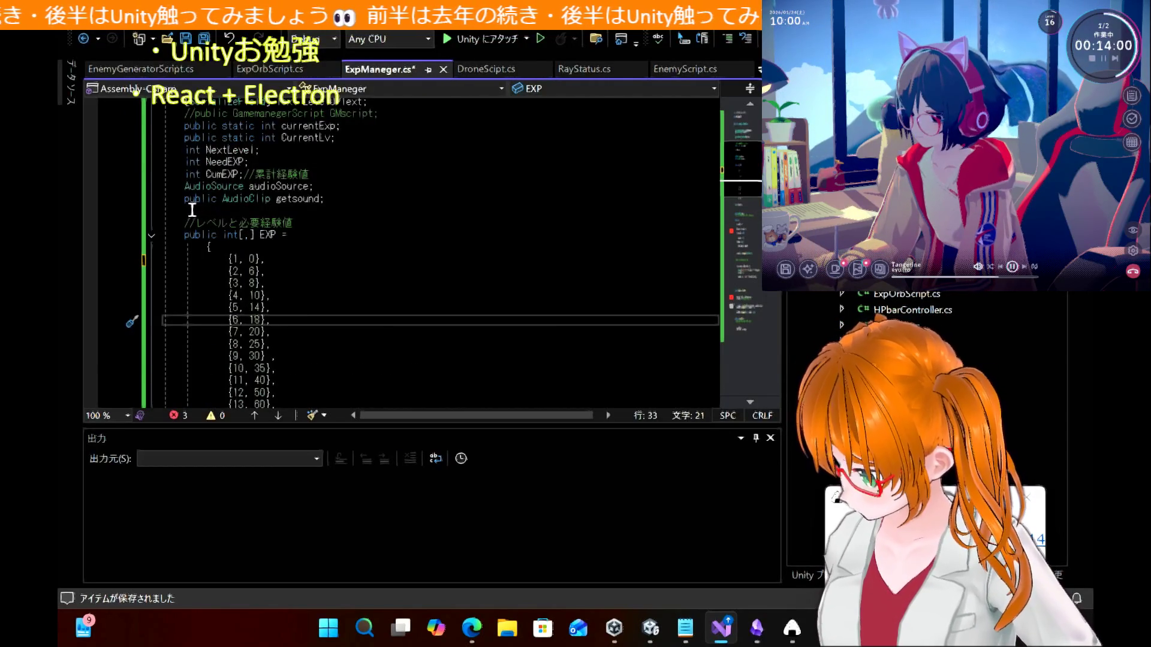
left_click(225, 236)
left_click_drag(225, 236, 256, 238)
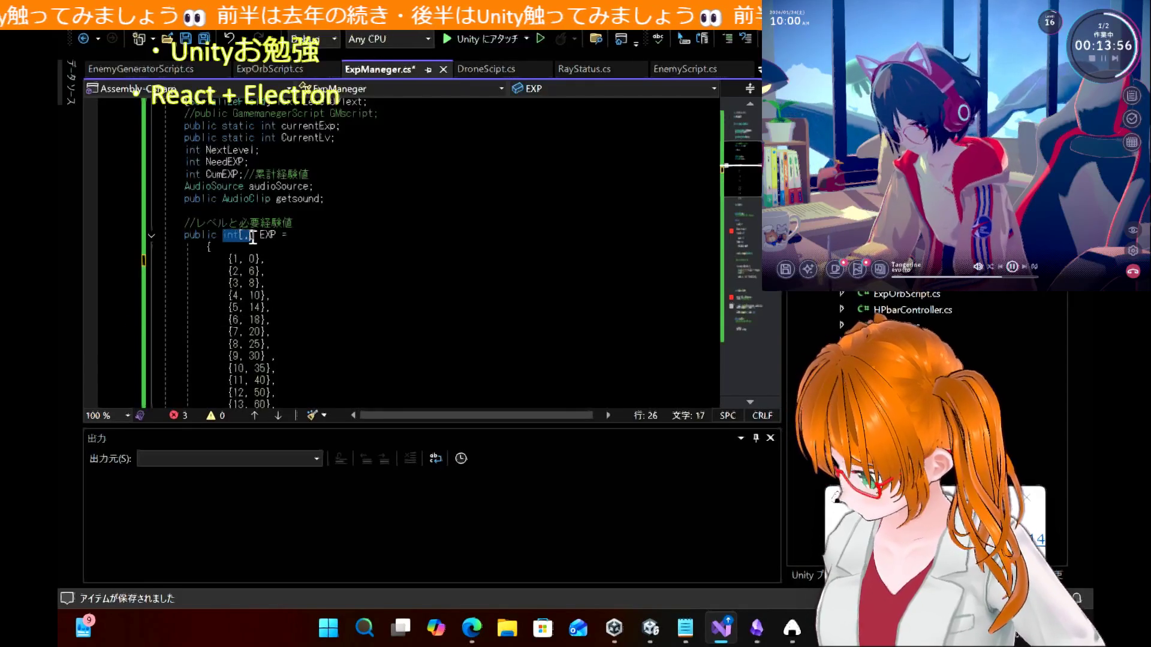
left_click(472, 628)
Step: Search Bing for 'c# int[,]' and expand the answer about the C# int type
left_click(77, 279)
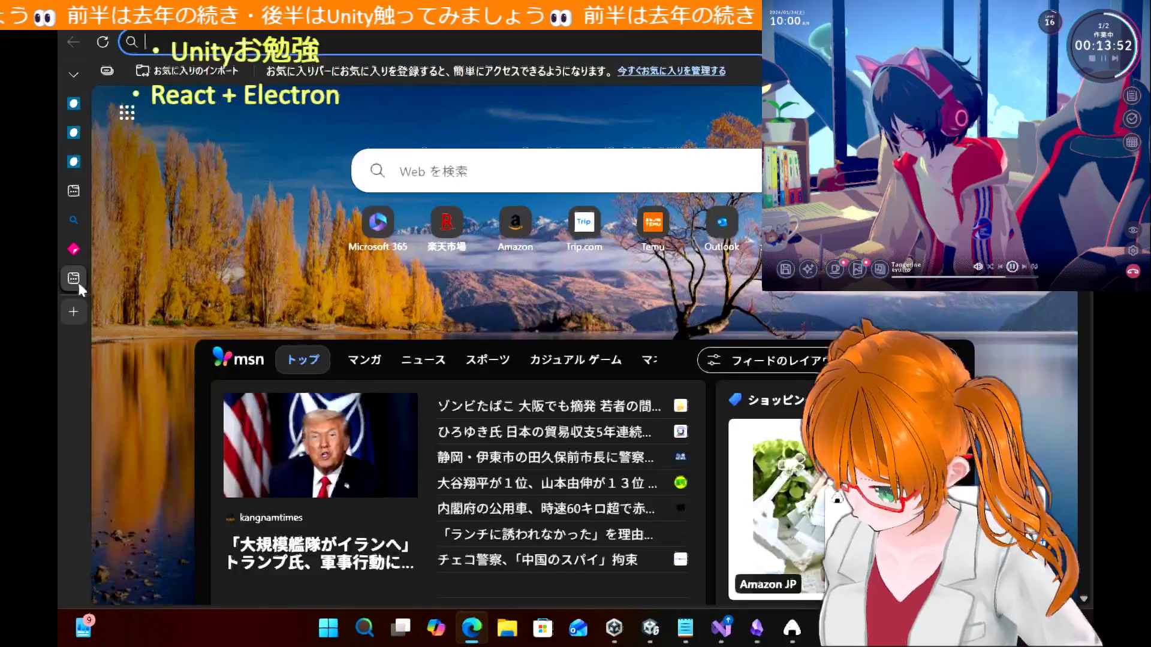
type("c# int[,]")
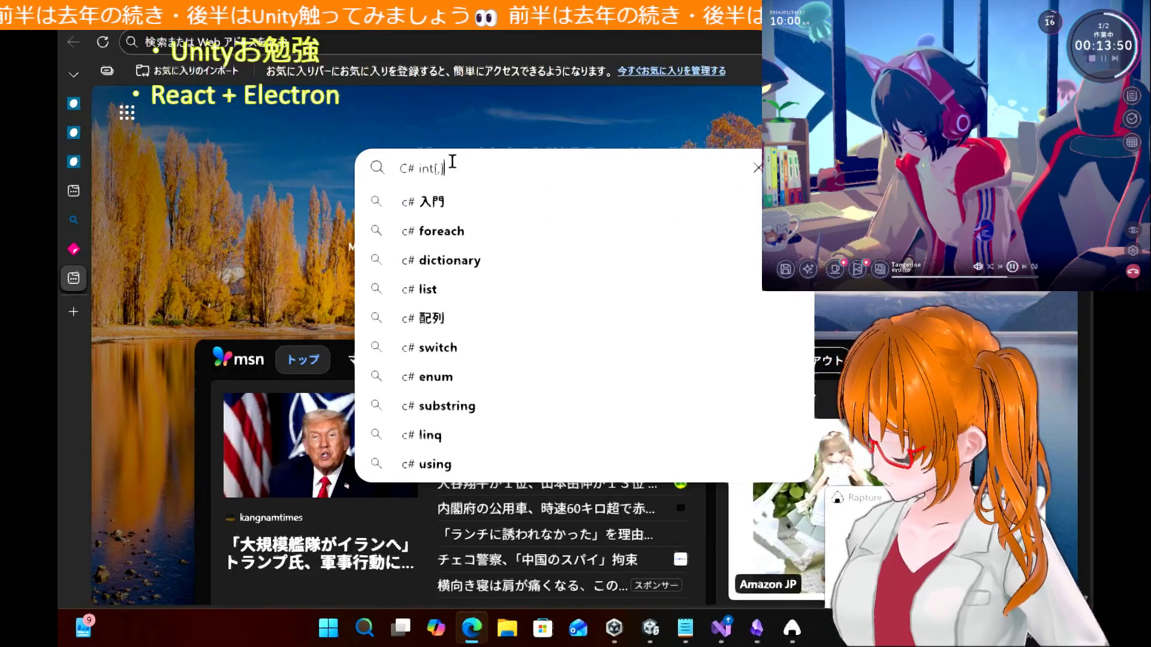
key("Return")
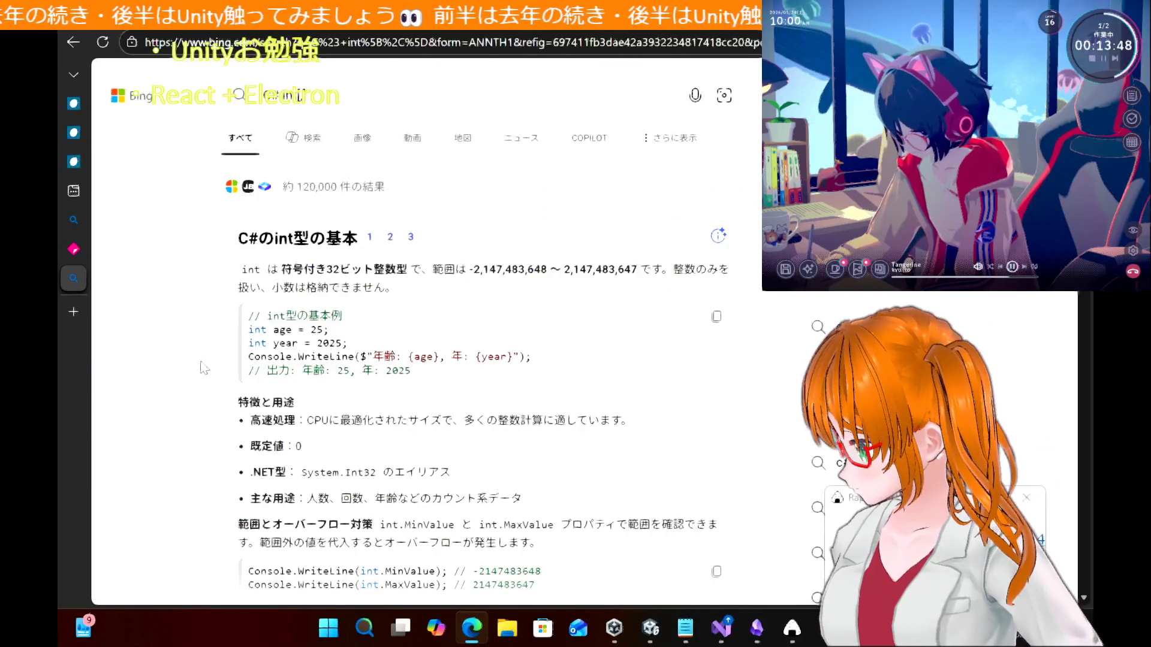
scroll(211, 353, "down", 3)
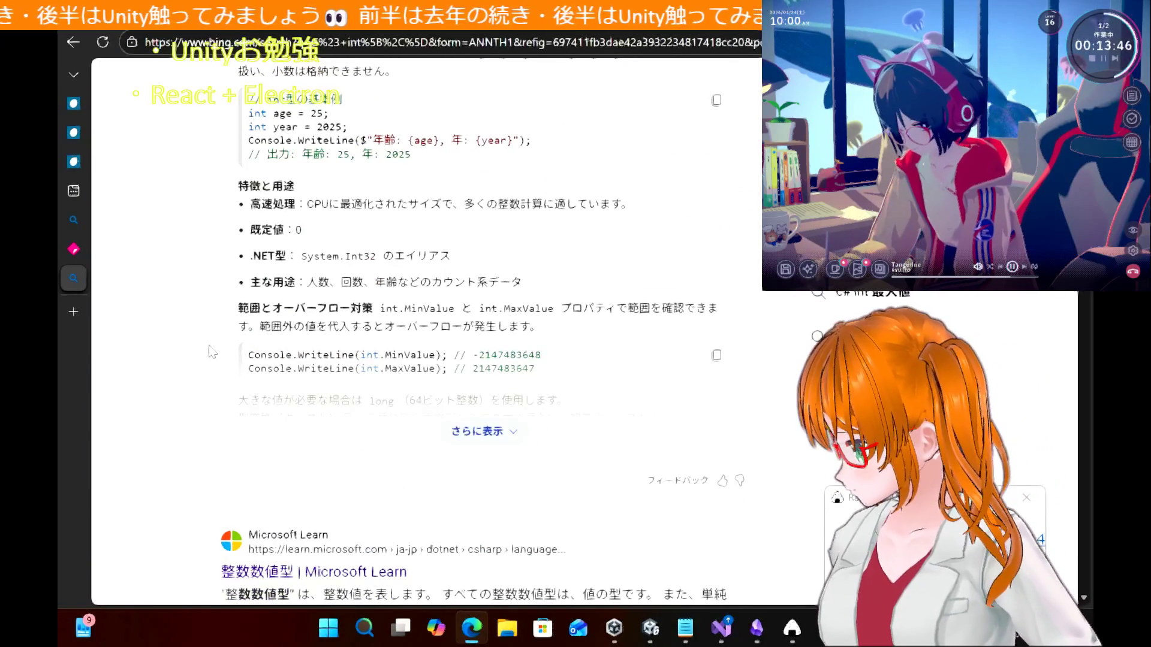
left_click(469, 432)
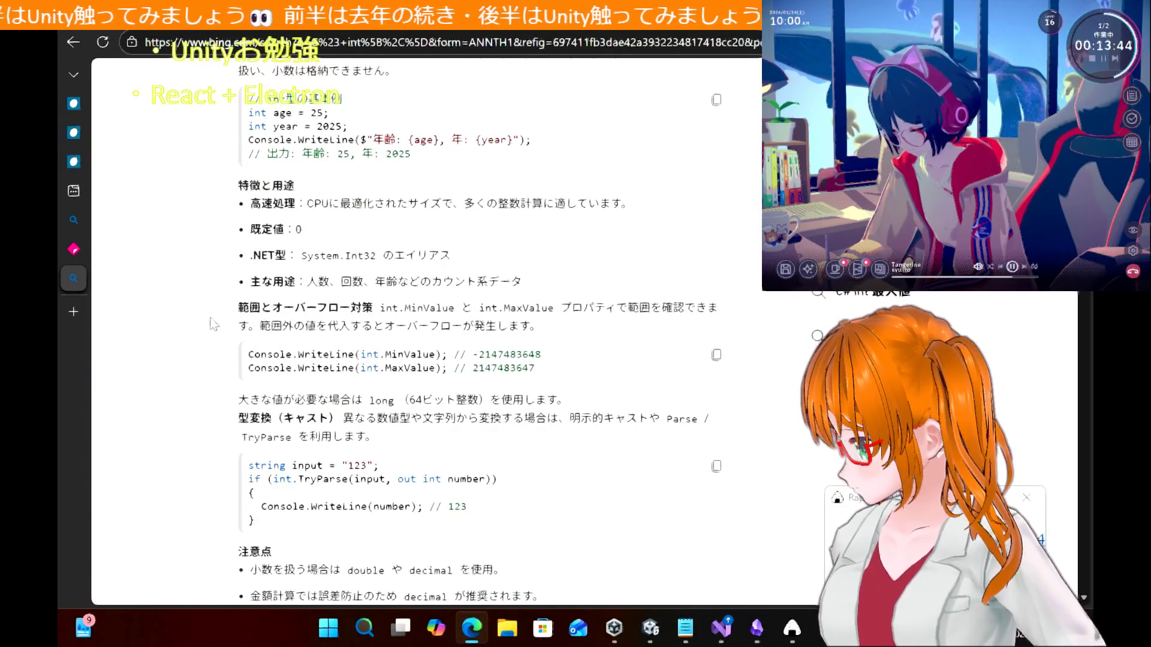
scroll(211, 325, "down", 5)
scroll(211, 324, "up", 5)
scroll(211, 324, "up", 4)
scroll(211, 324, "down", 4)
scroll(211, 325, "down", 10)
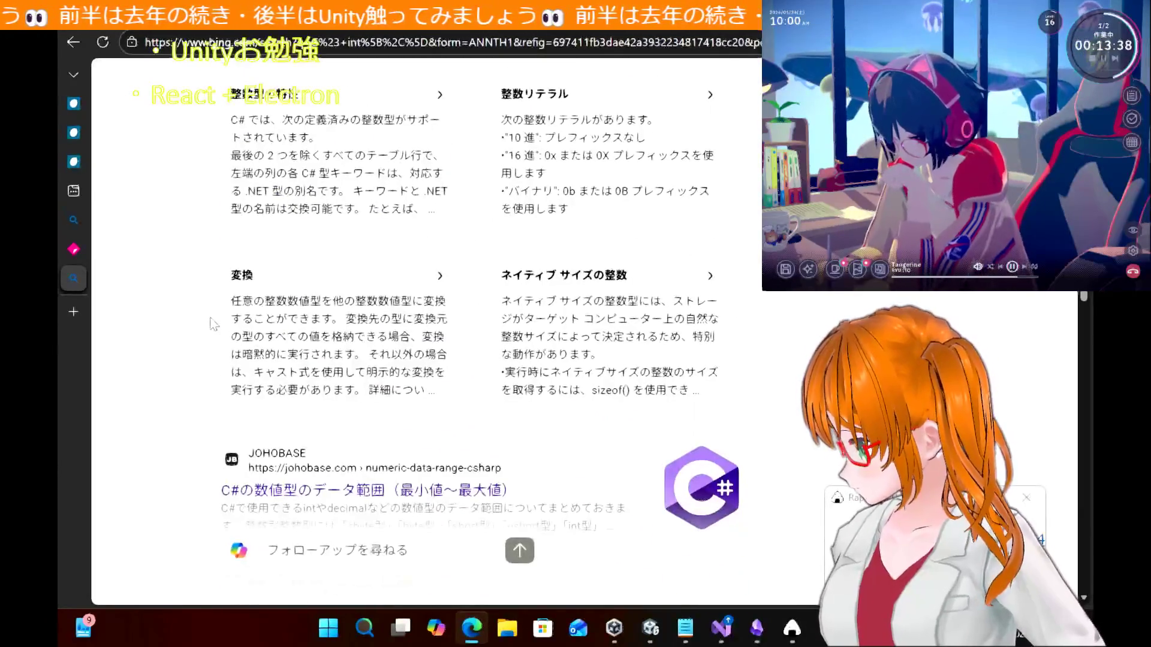
scroll(211, 324, "up", 4)
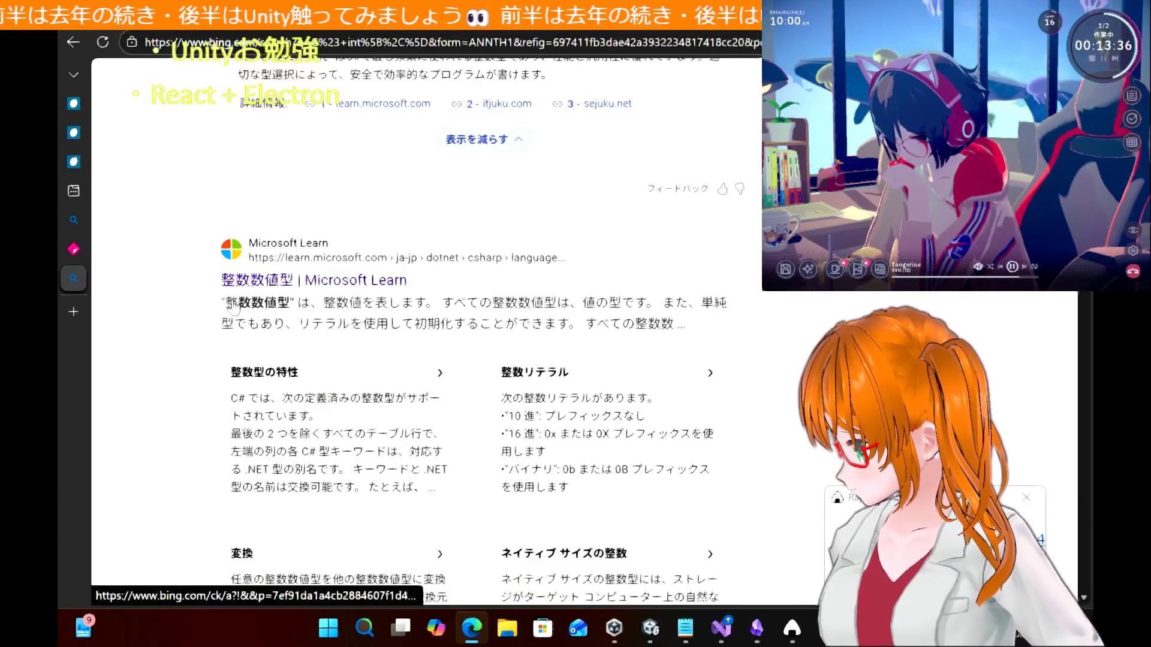
scroll(240, 279, "up", 5)
scroll(240, 278, "up", 6)
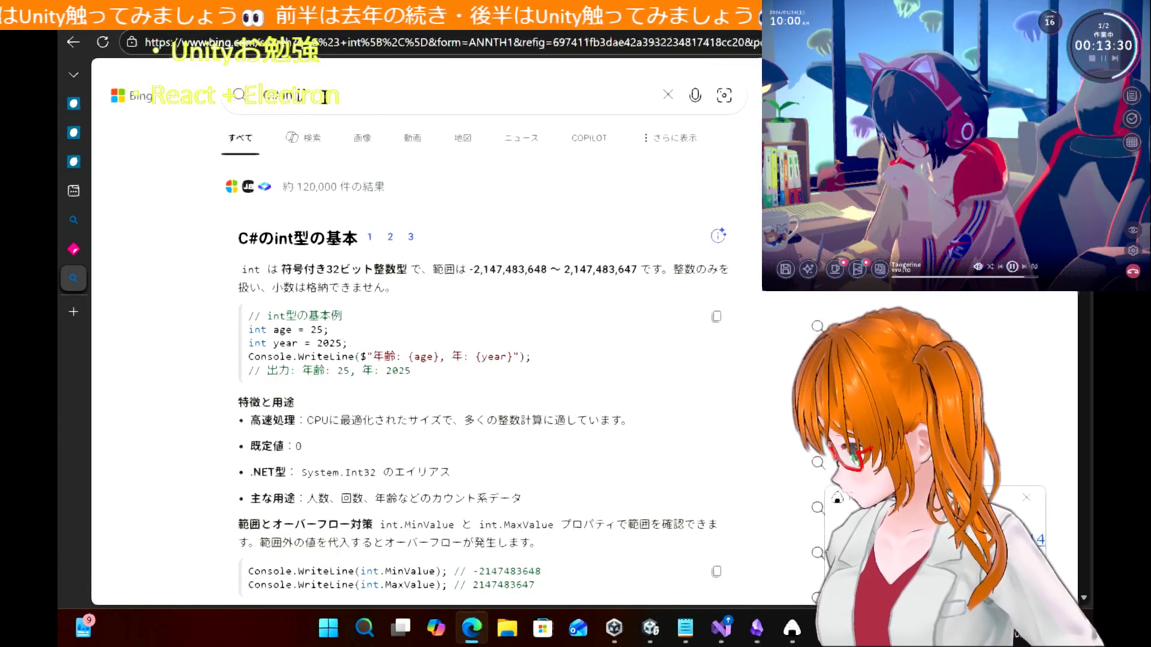
Step: Rerun the 'c# int[,]' search from history and expand the full answer with さらに表示
left_click(324, 98)
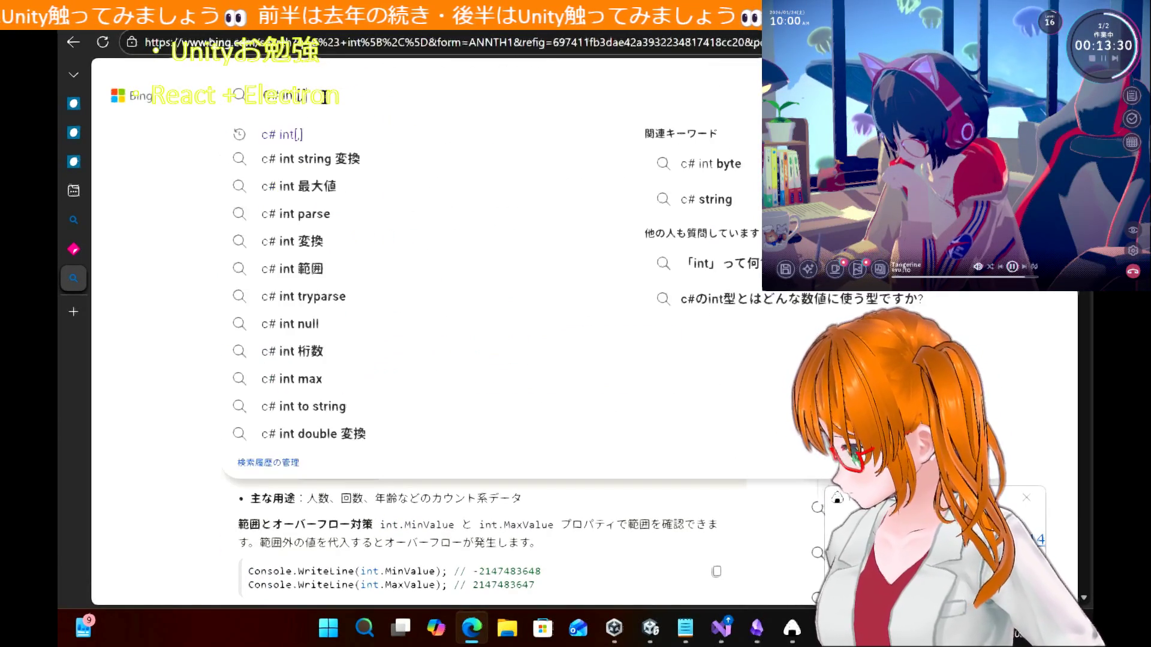
left_click(318, 136)
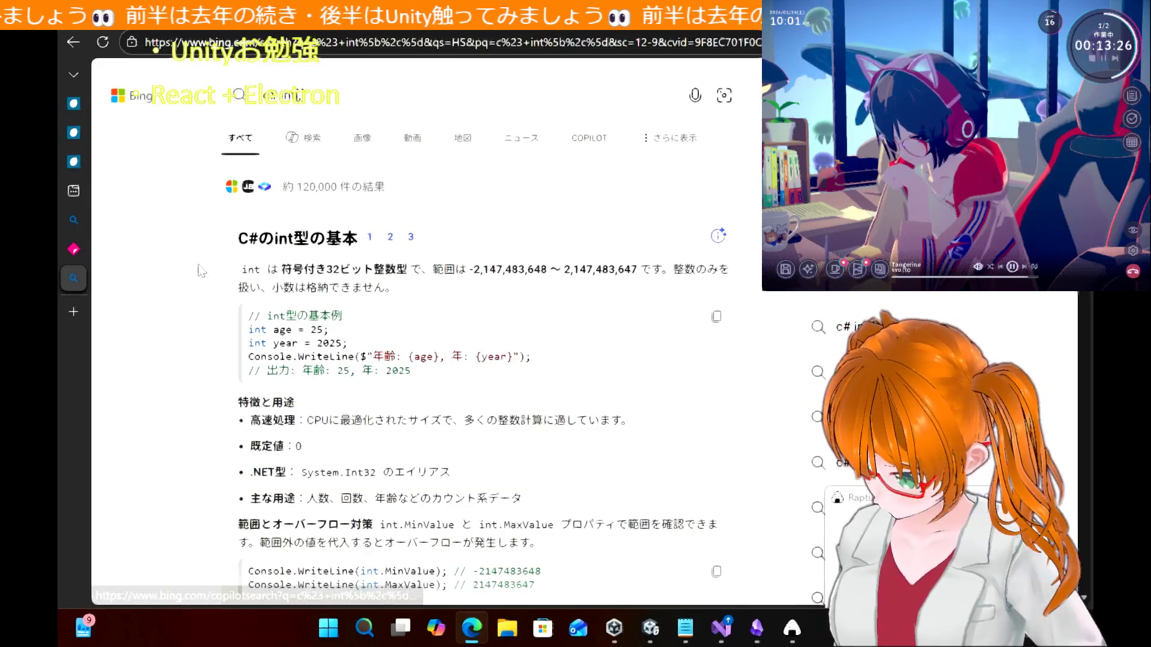
scroll(200, 271, "down", 4)
left_click(504, 419)
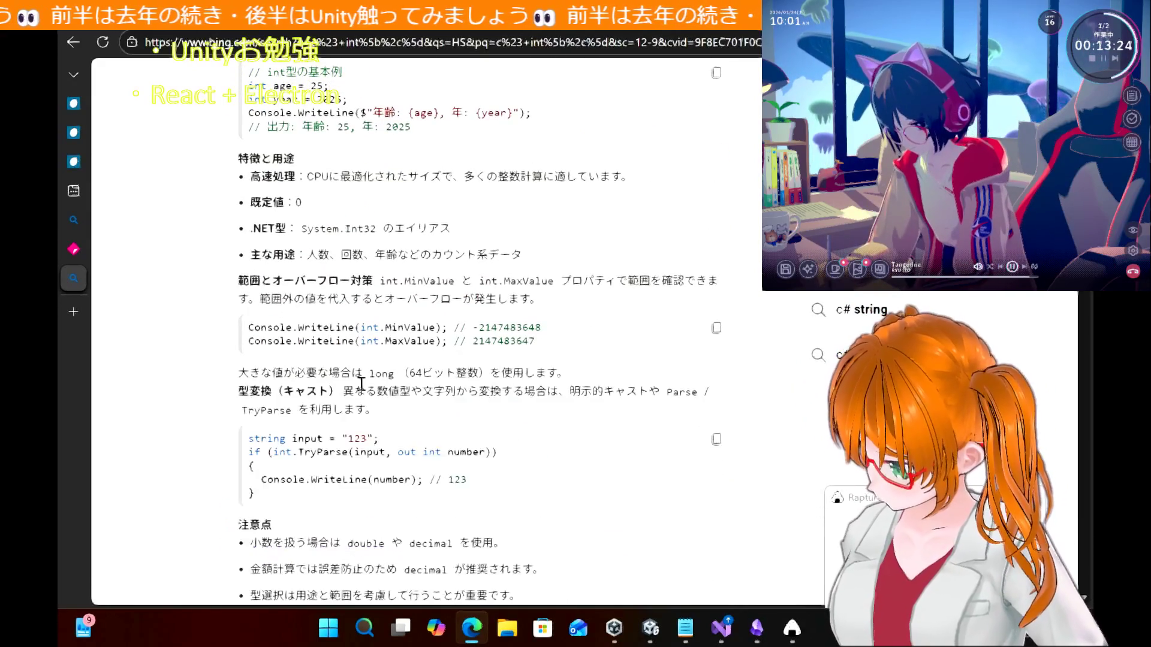
scroll(292, 376, "down", 1)
scroll(292, 376, "down", 3)
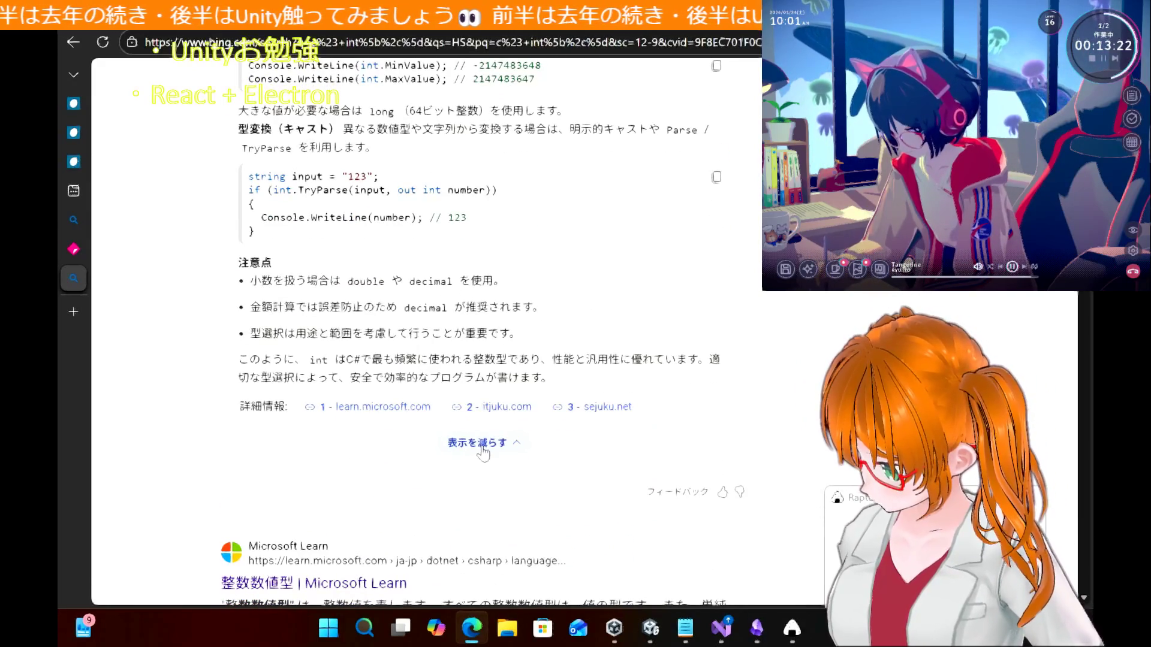
scroll(219, 428, "down", 12)
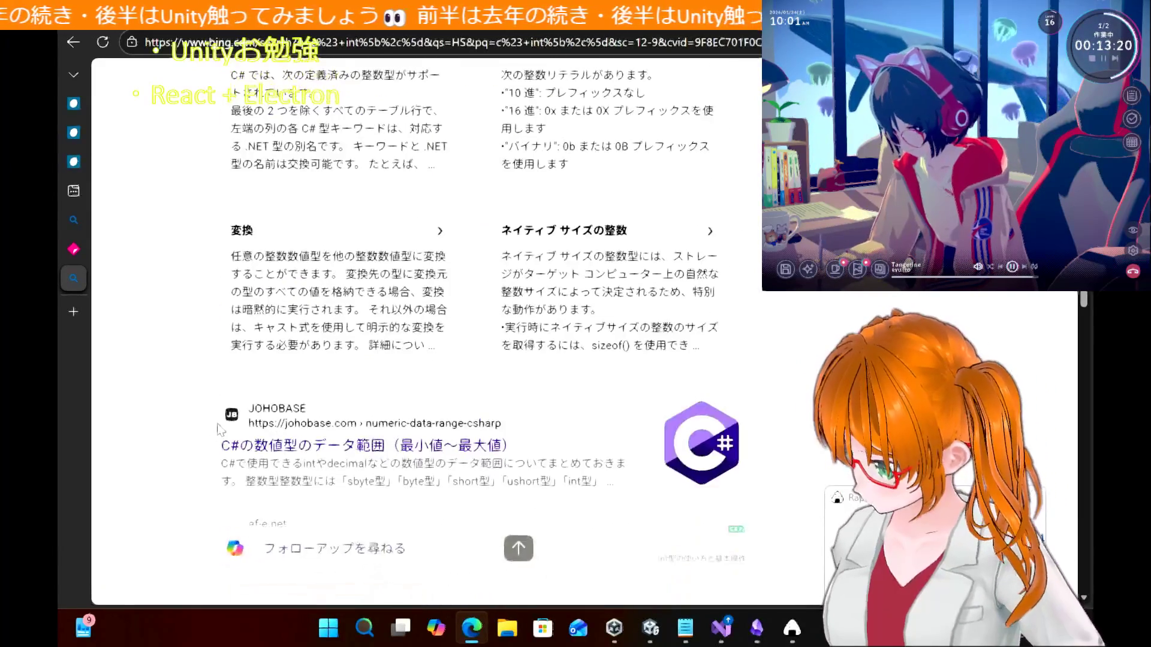
scroll(219, 429, "down", 2)
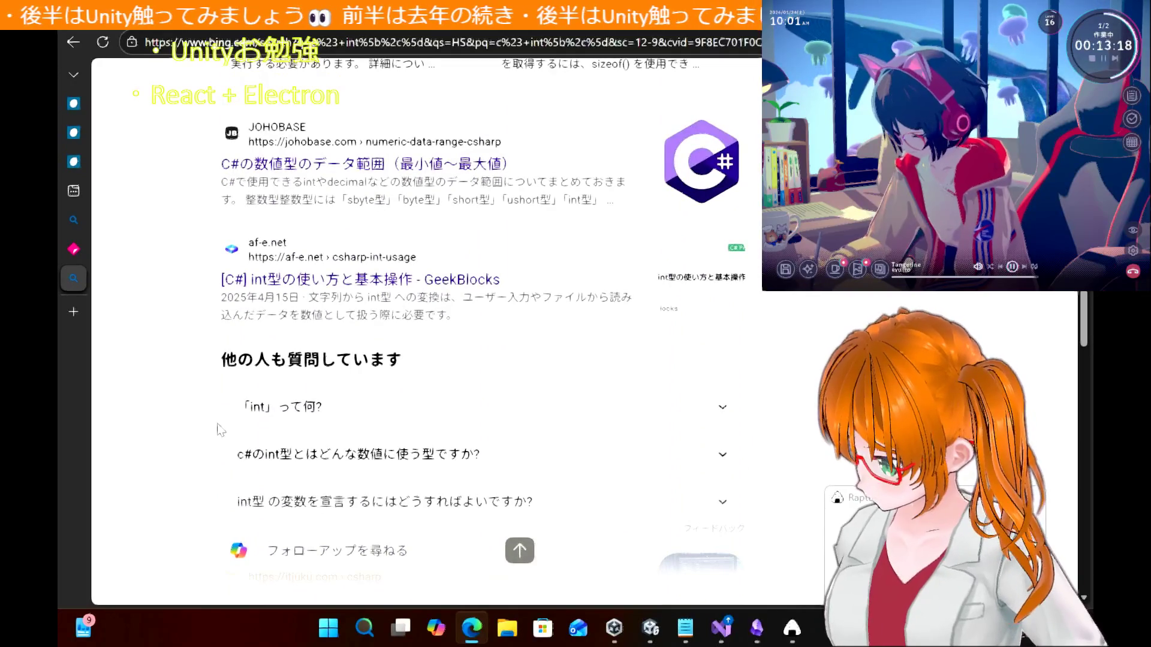
scroll(219, 430, "up", 15)
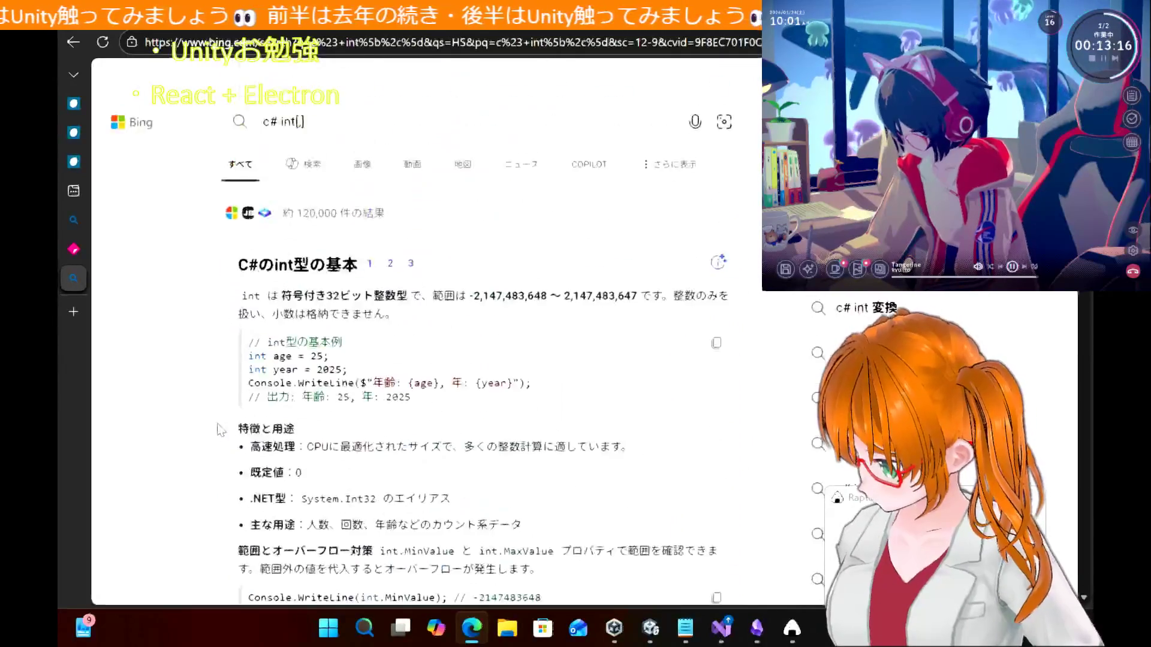
left_click(373, 93)
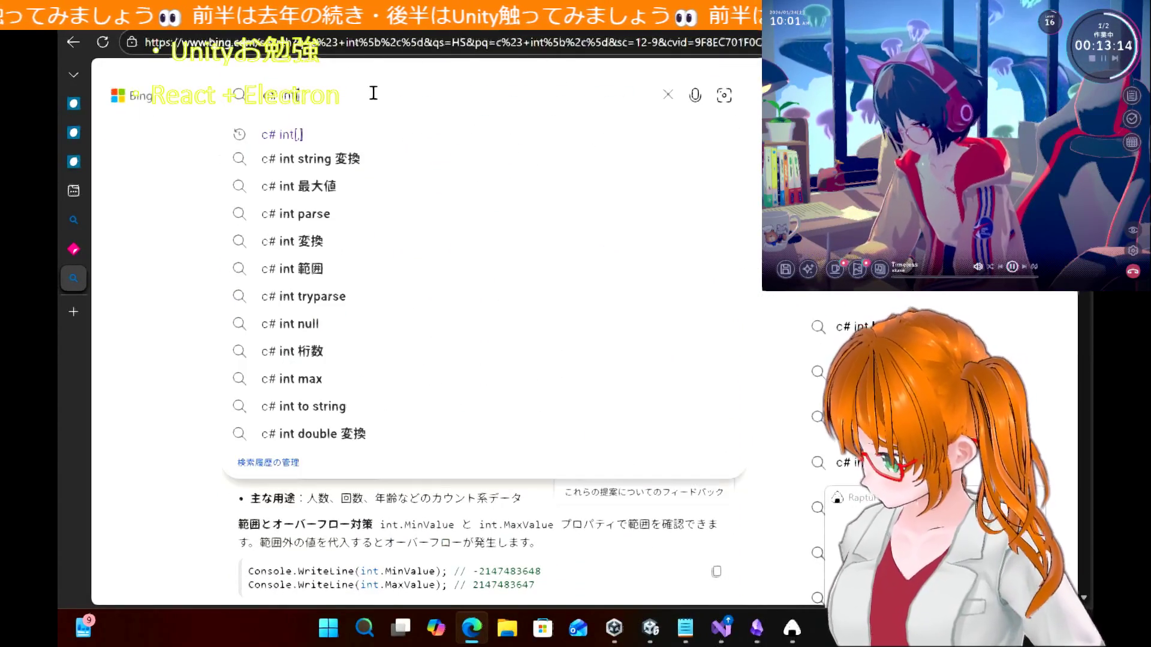
Step: Change the Bing query to 'c# 2次元配列' and run the search
key("BackSpace")
key("BackSpace")
key("BackSpace")
type("2")
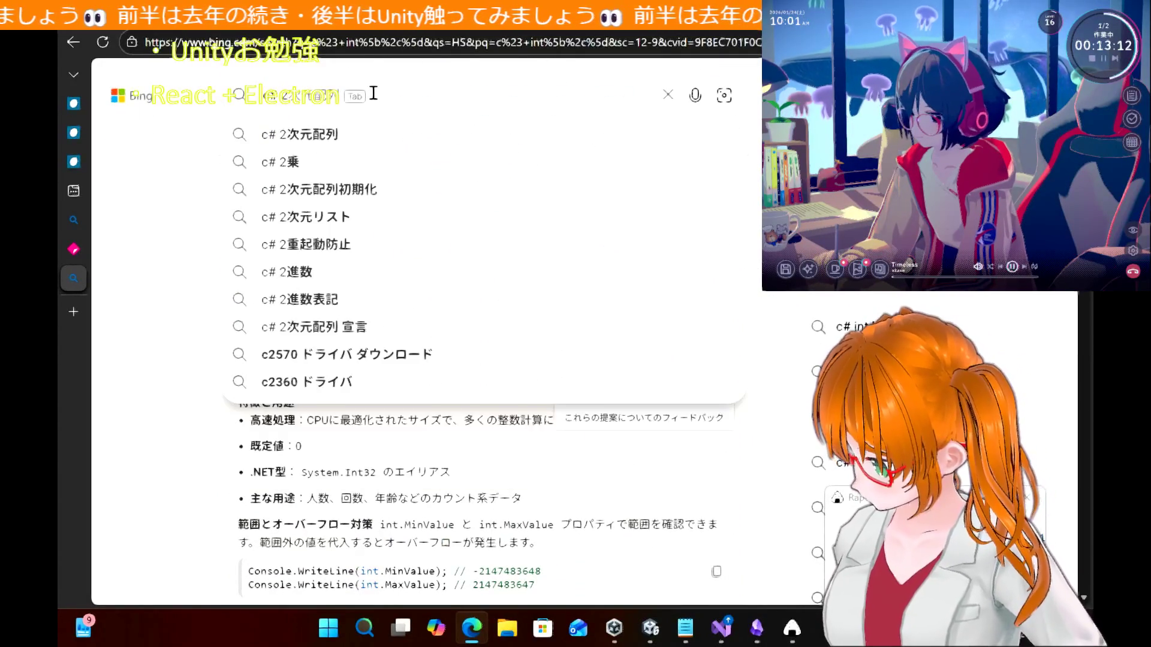
key("Tab")
key("Return")
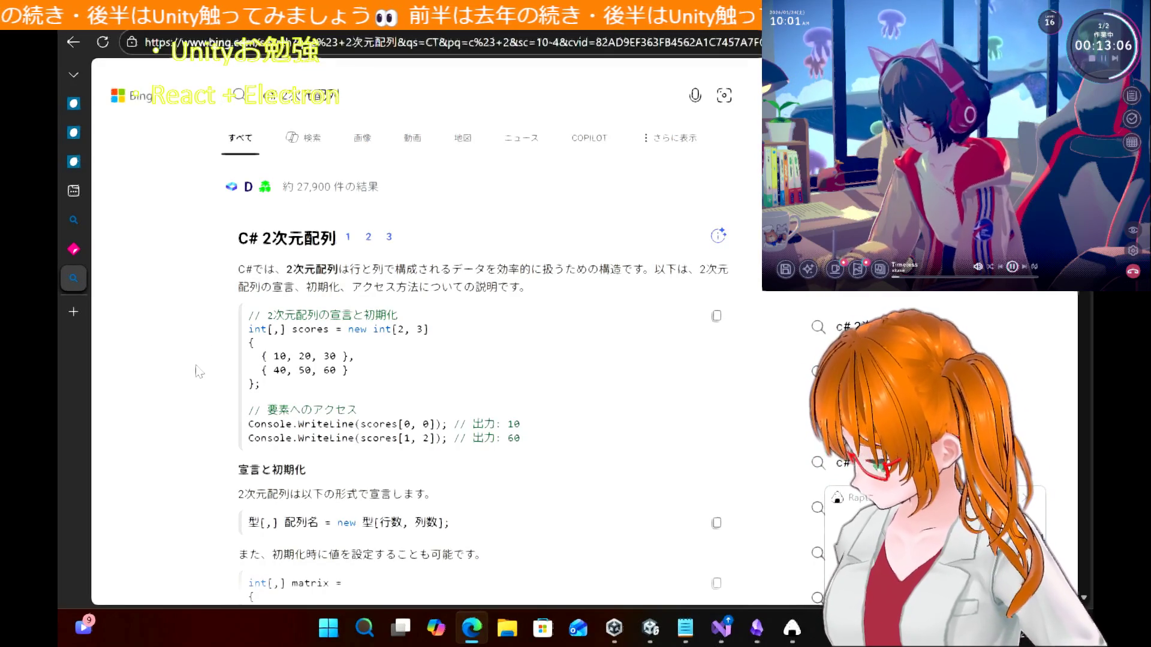
Step: Expand and read the C# 2D array explanation, then return to Visual Studio
scroll(200, 372, "down", 2)
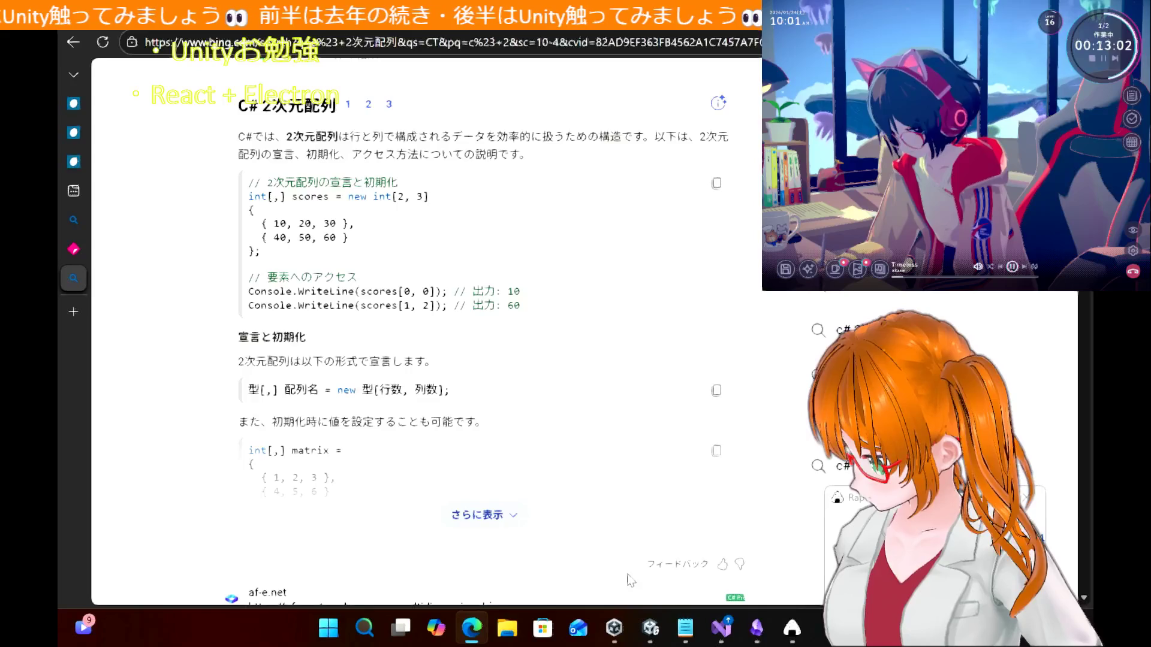
left_click(501, 516)
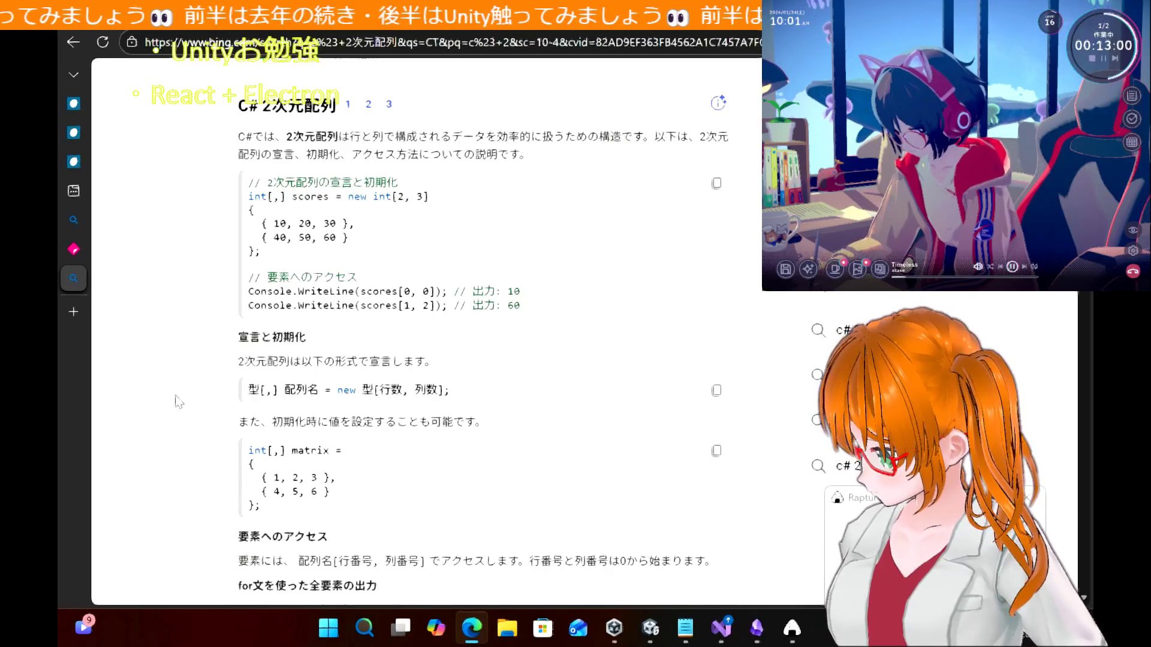
scroll(178, 402, "down", 1)
scroll(178, 401, "down", 3)
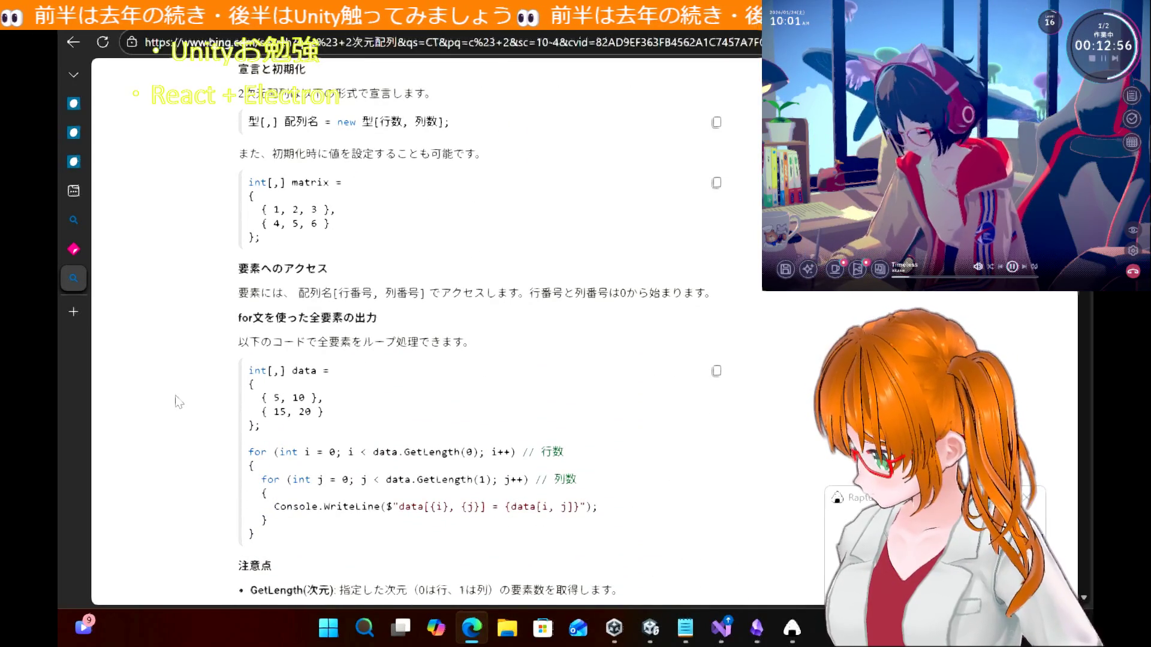
scroll(178, 401, "down", 2)
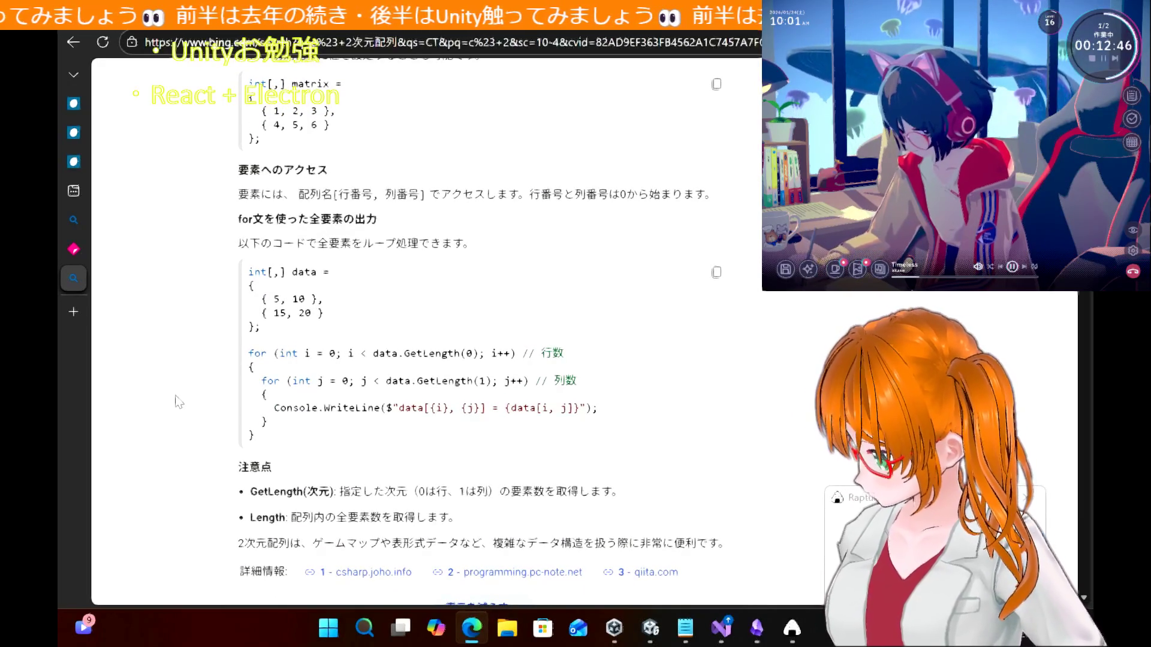
scroll(179, 402, "down", 1)
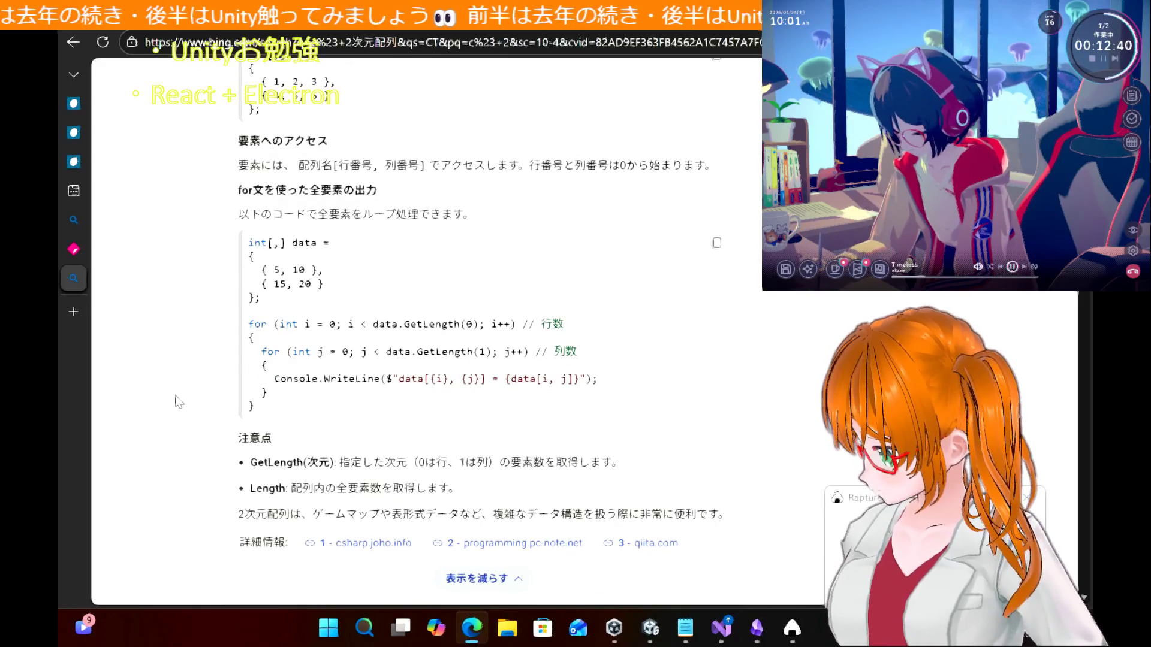
left_click(722, 627)
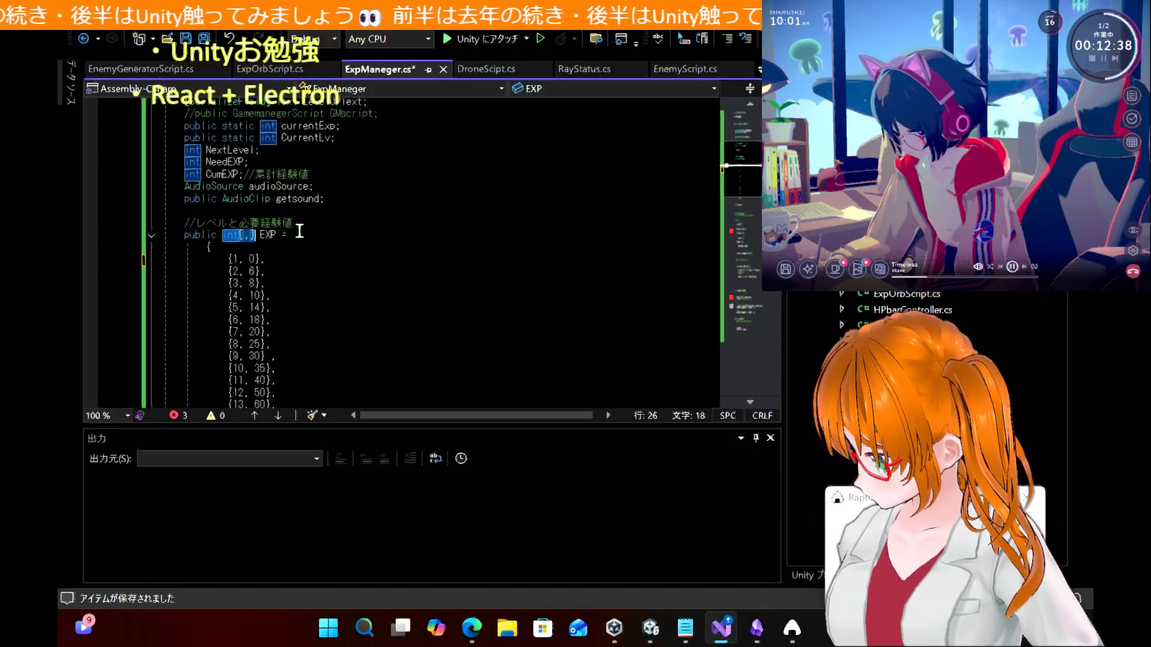
Step: Scroll down to Start() and read the CS9174 error on NeedEXP = [CurrentLv, 1]
left_click(345, 266)
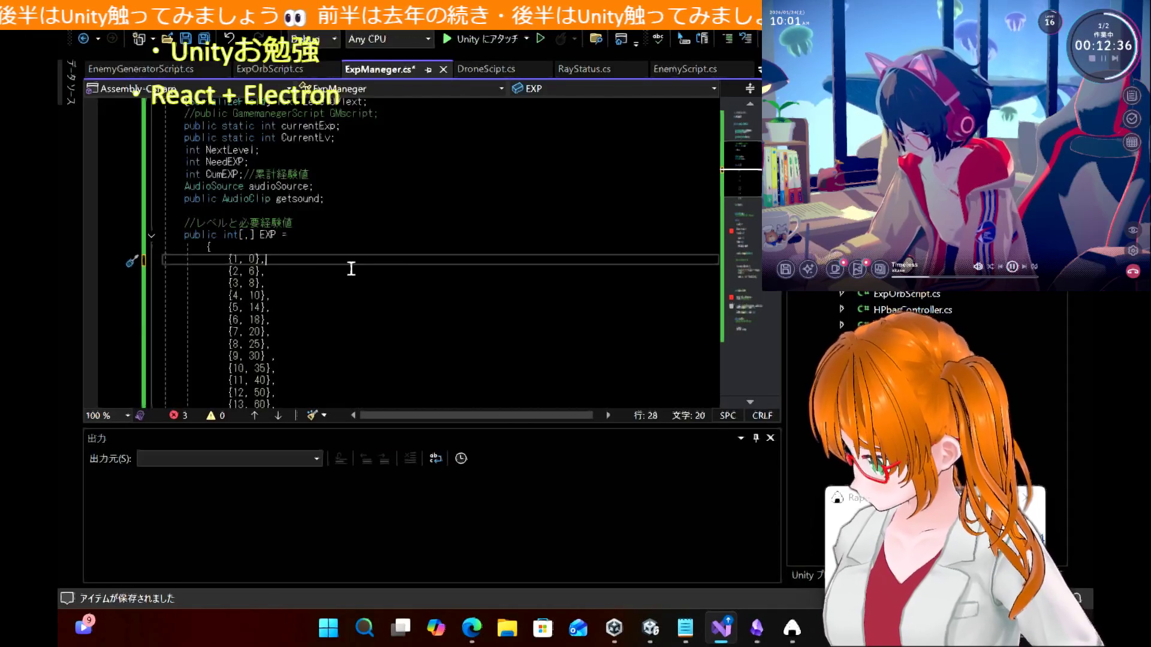
scroll(314, 292, "down", 3)
scroll(314, 292, "down", 3)
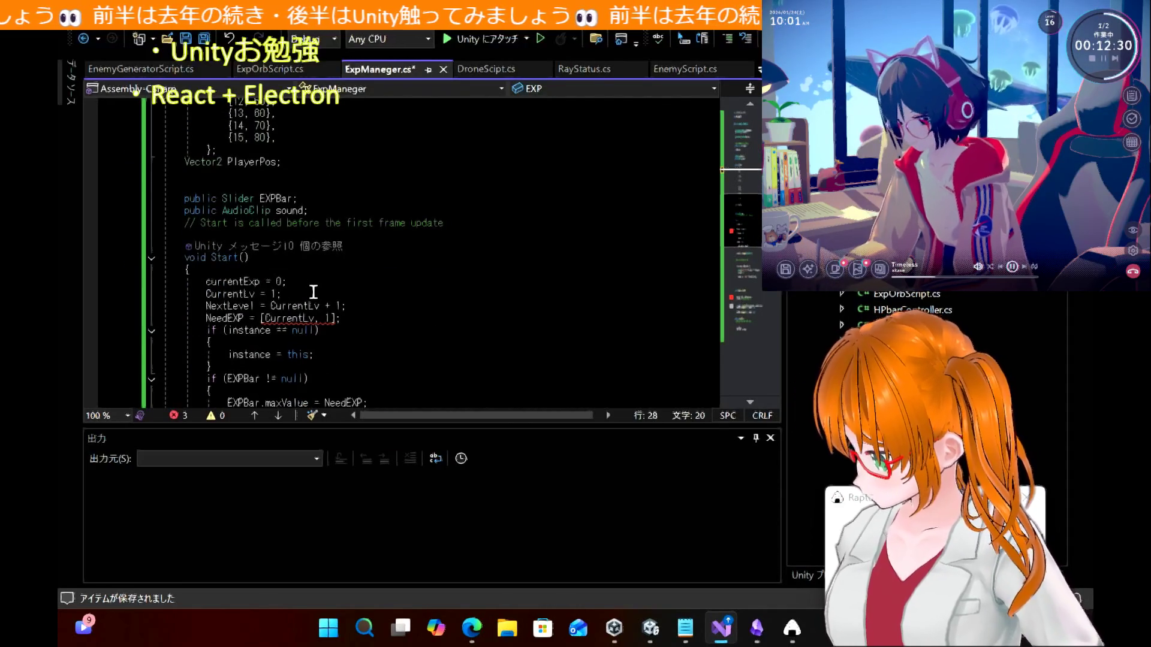
mouse_move(289, 318)
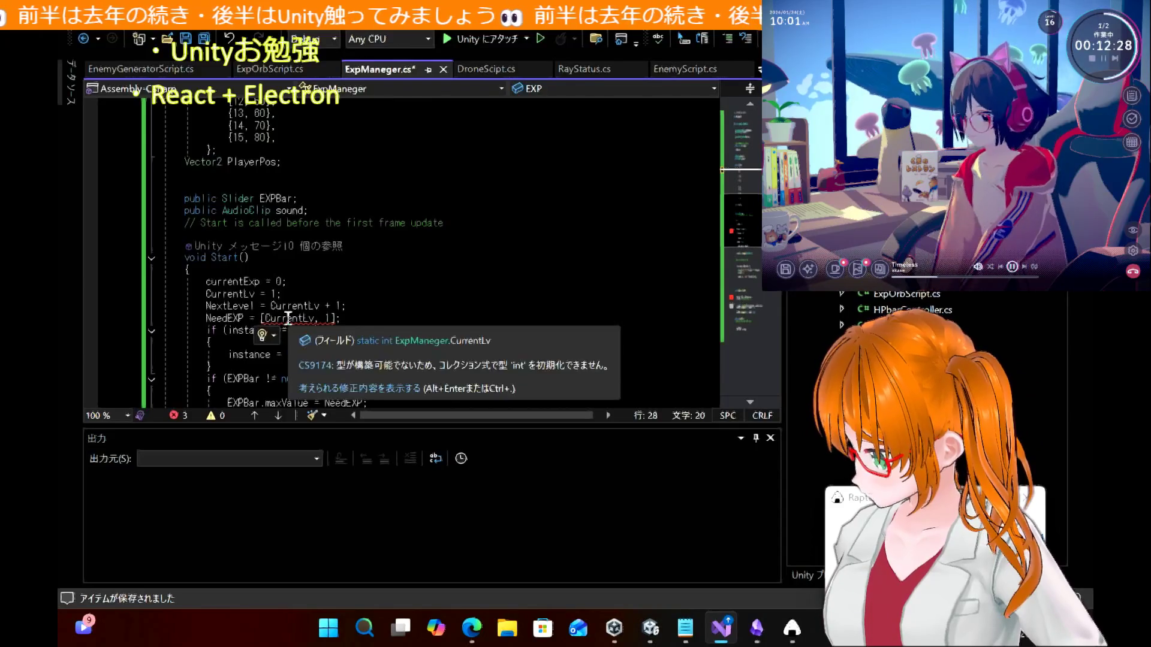
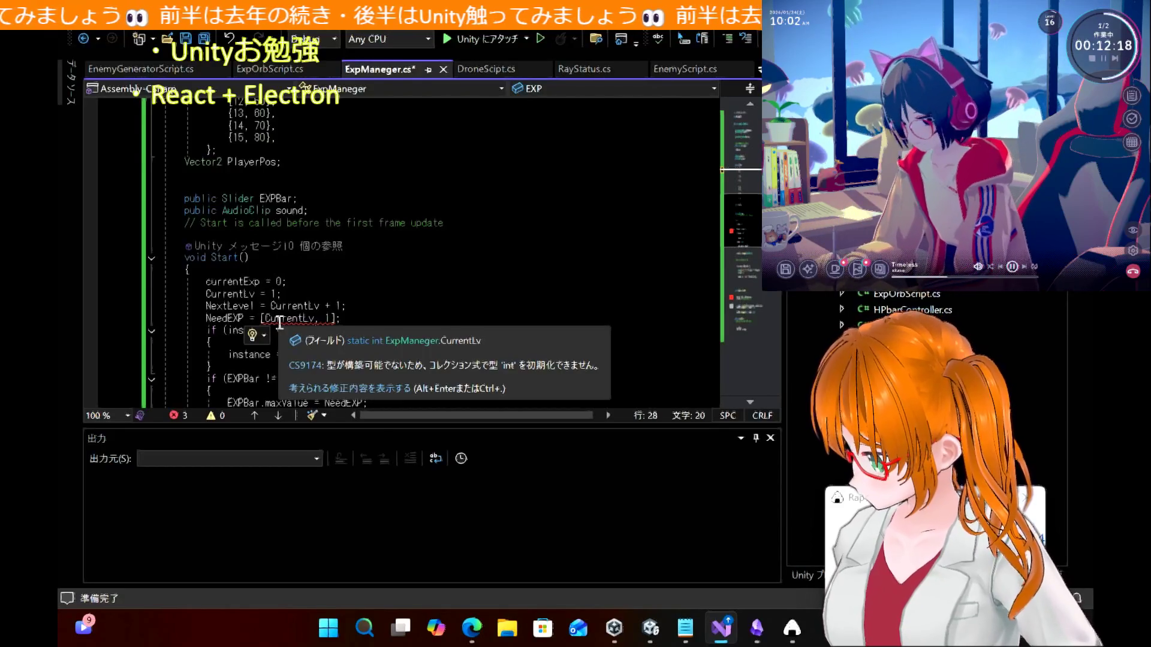
Step: Search Bing for 型が構築可能な in place of the earlier query and scan the results
left_click(472, 628)
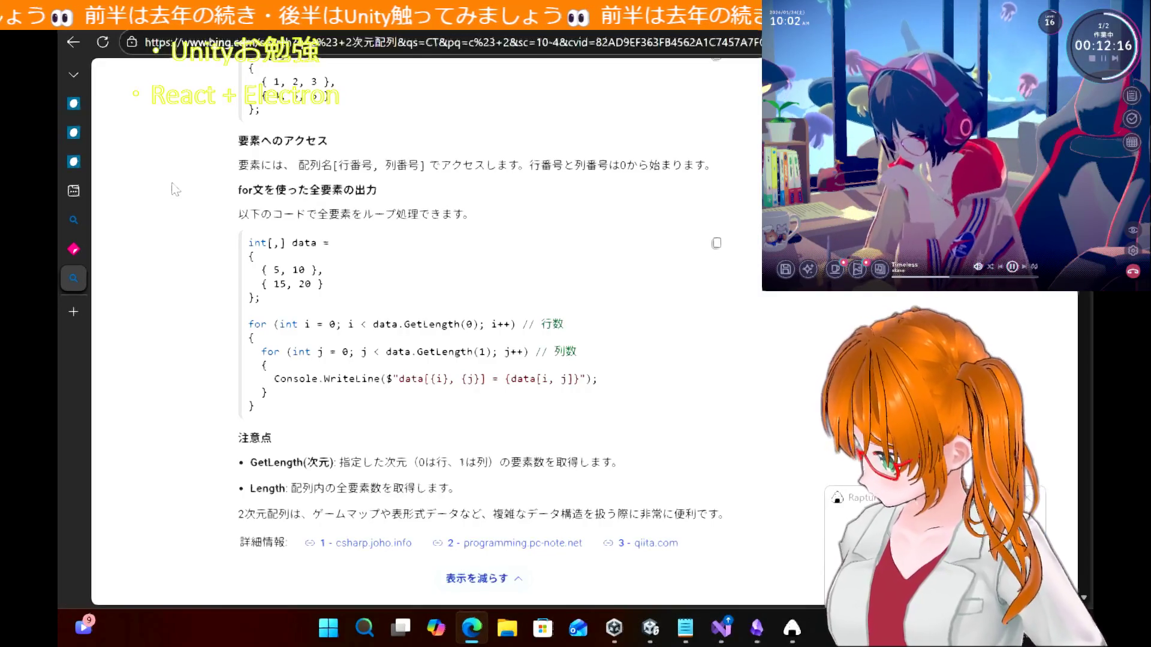
scroll(174, 190, "up", 10)
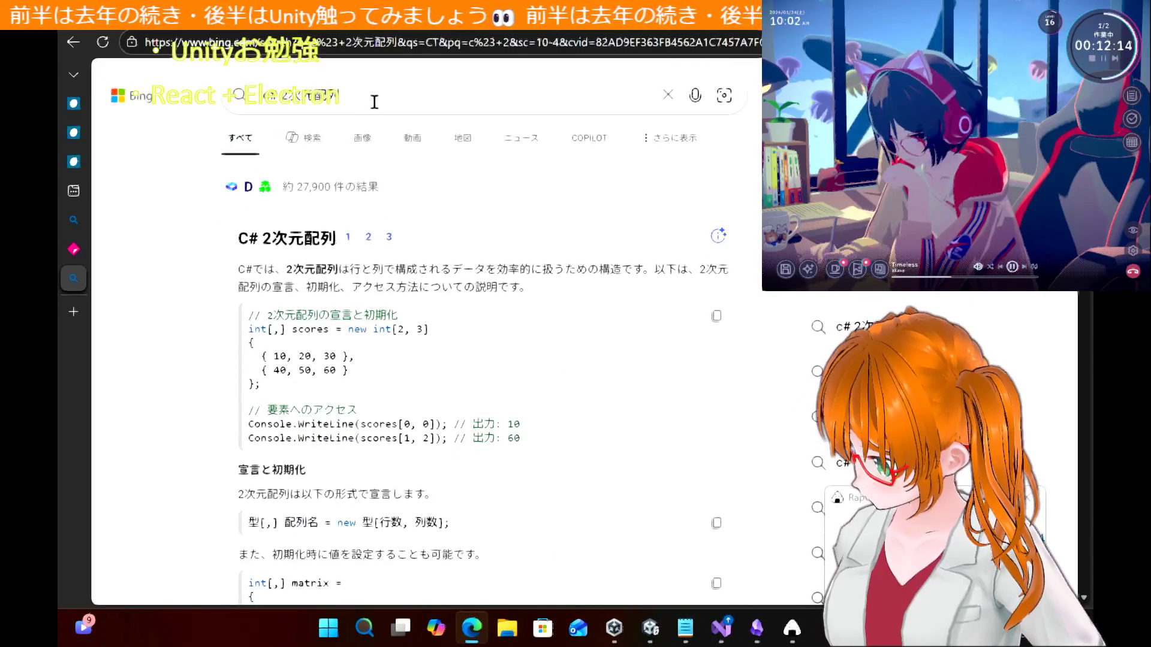
triple_click(374, 102)
type("kata")
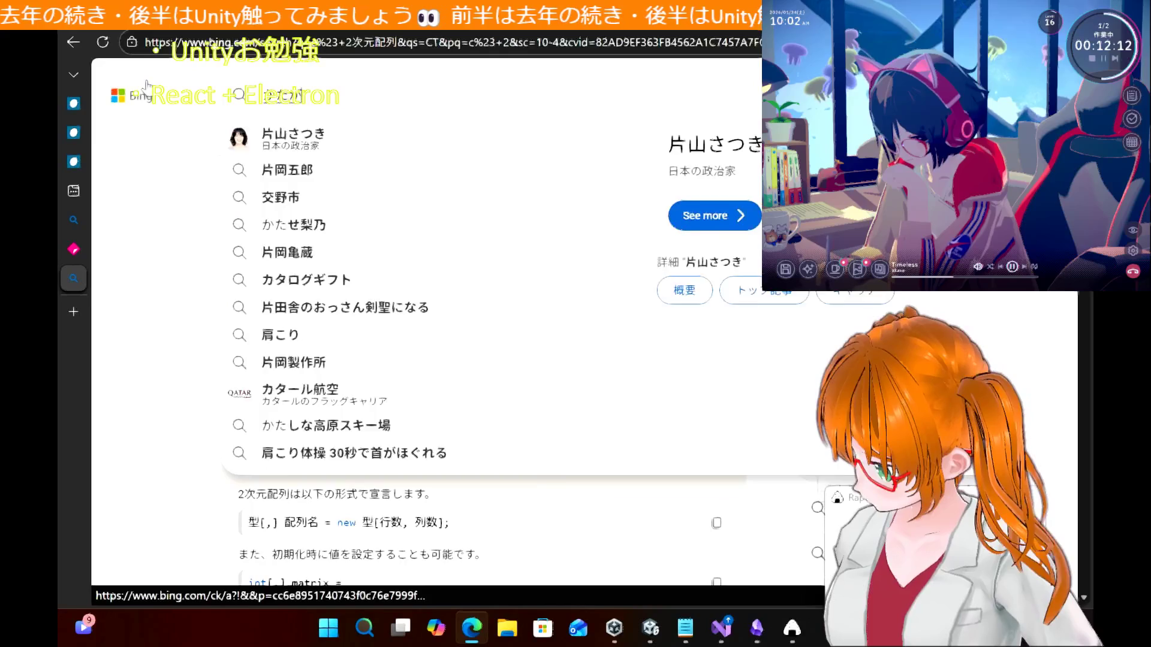
type("ga")
key("space")
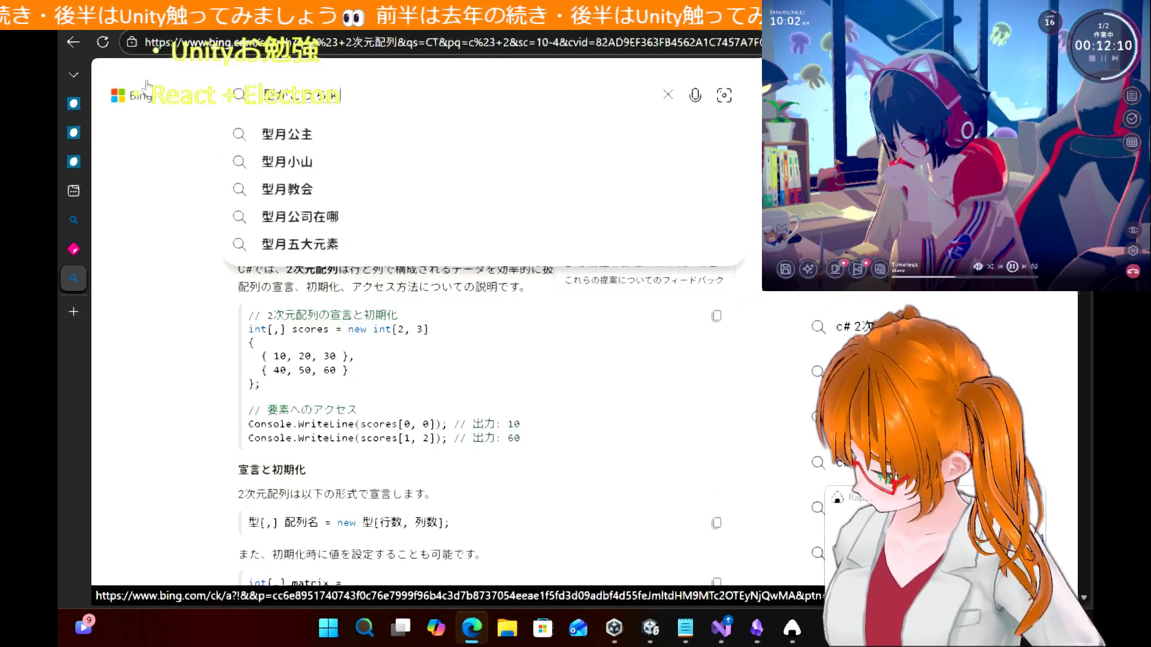
key("Return")
type("no")
key("space")
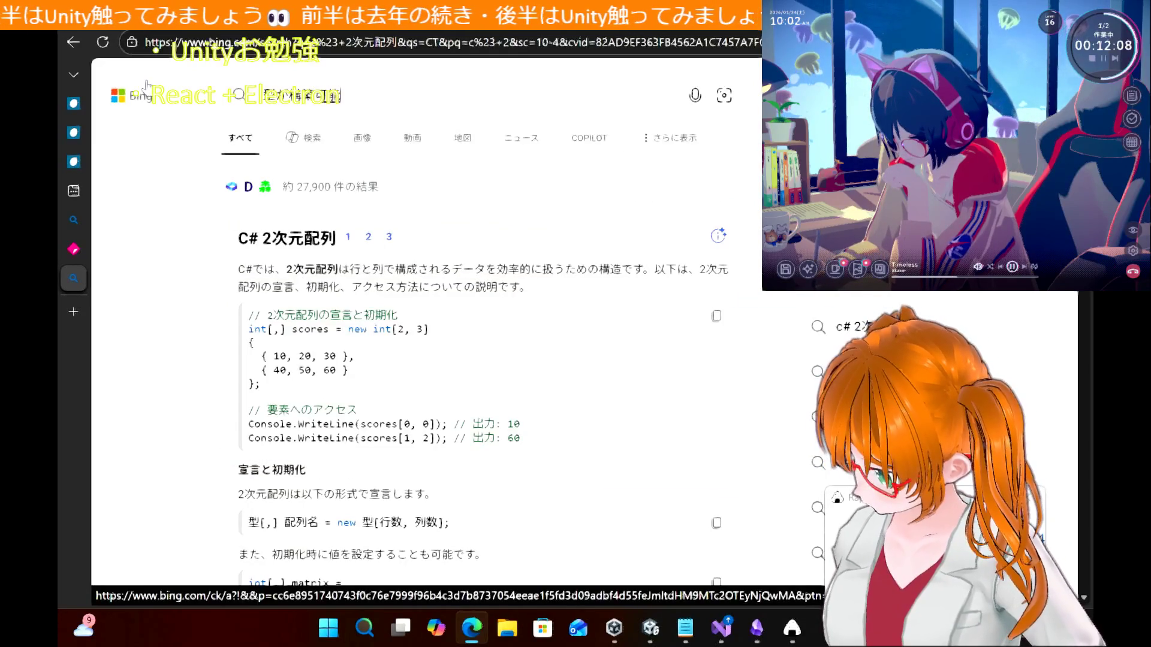
type("na")
key("Return")
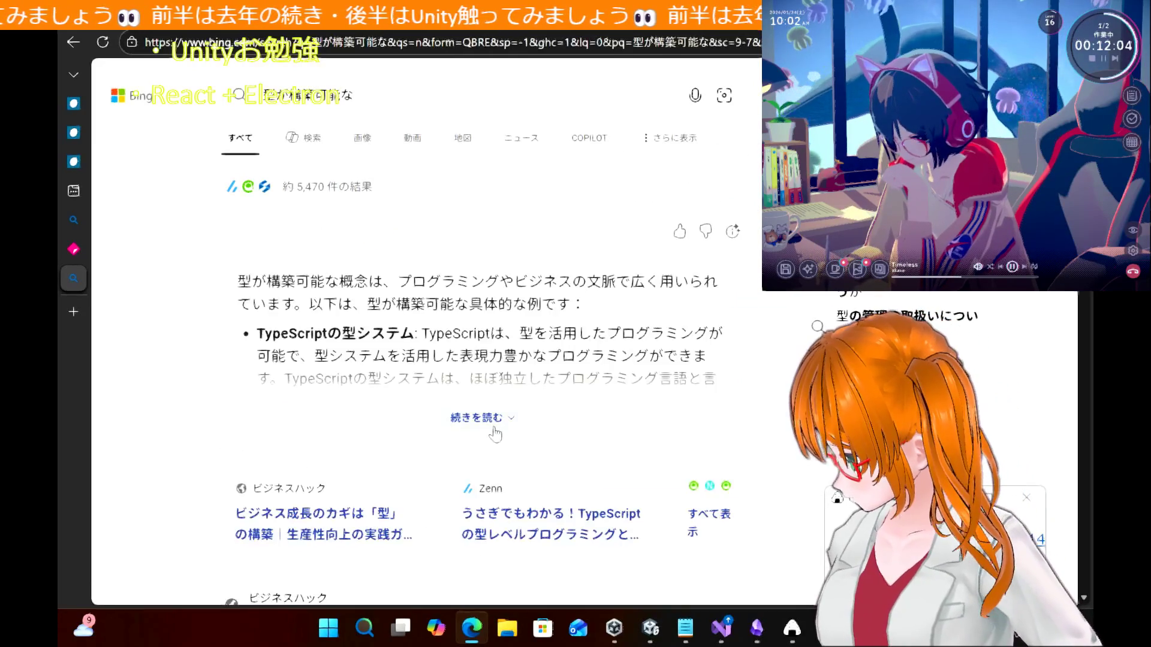
scroll(176, 340, "down", 7)
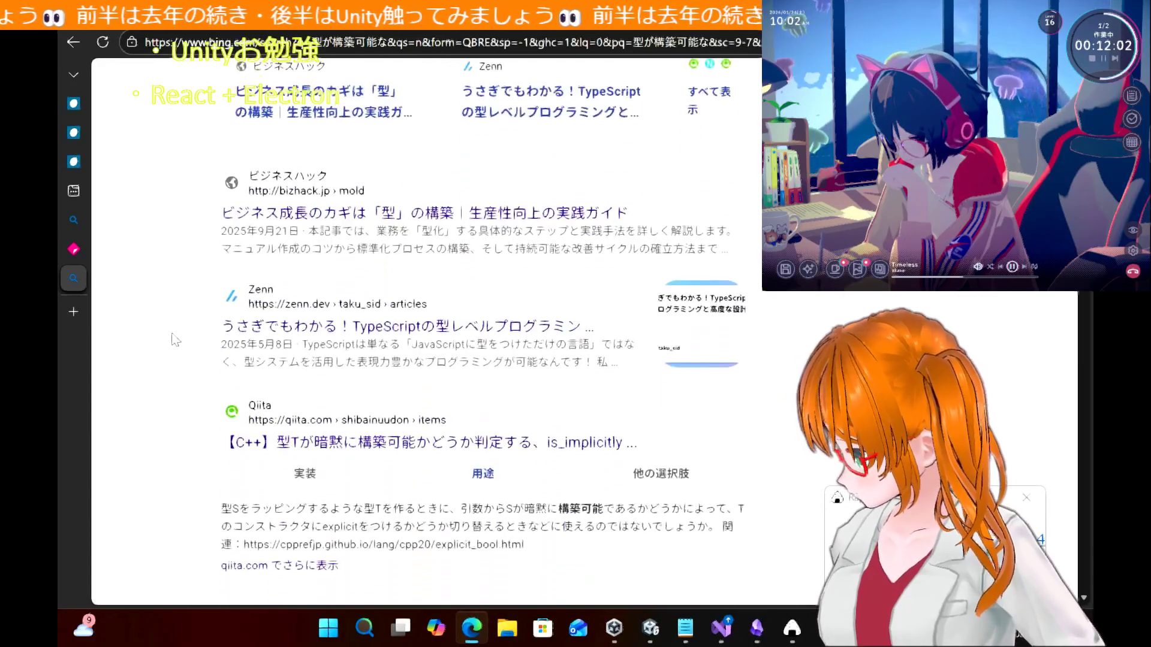
Step: Recheck the CS9174 error in the code, then extend the query to 型が構築可能ではないため、
left_click(724, 630)
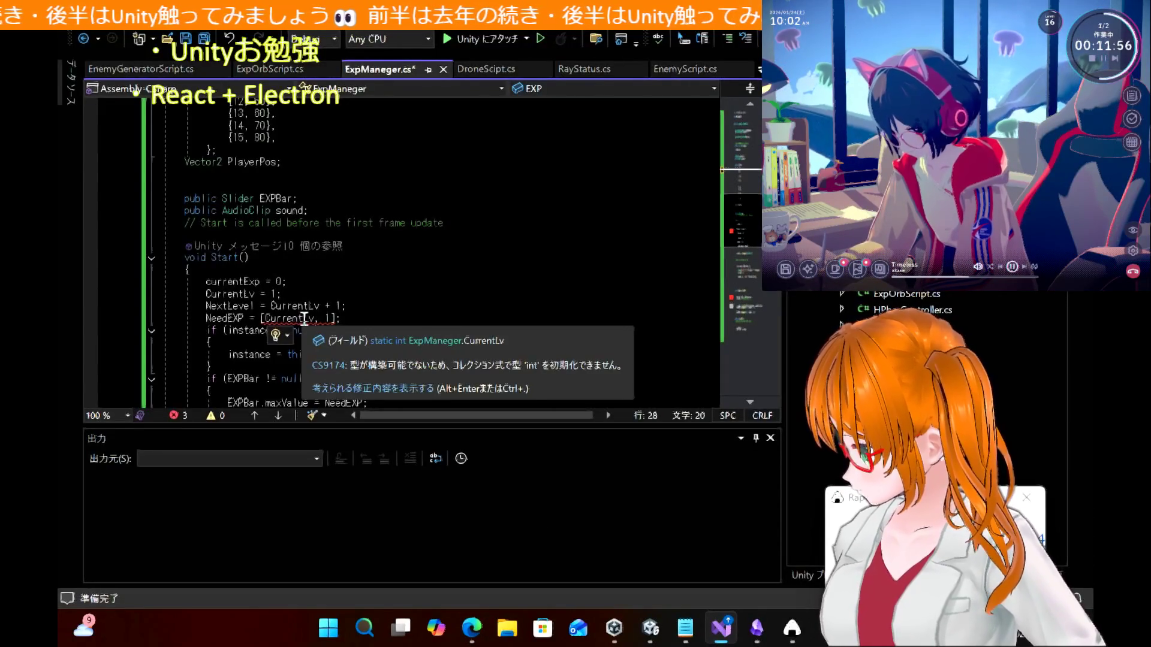
left_click(472, 628)
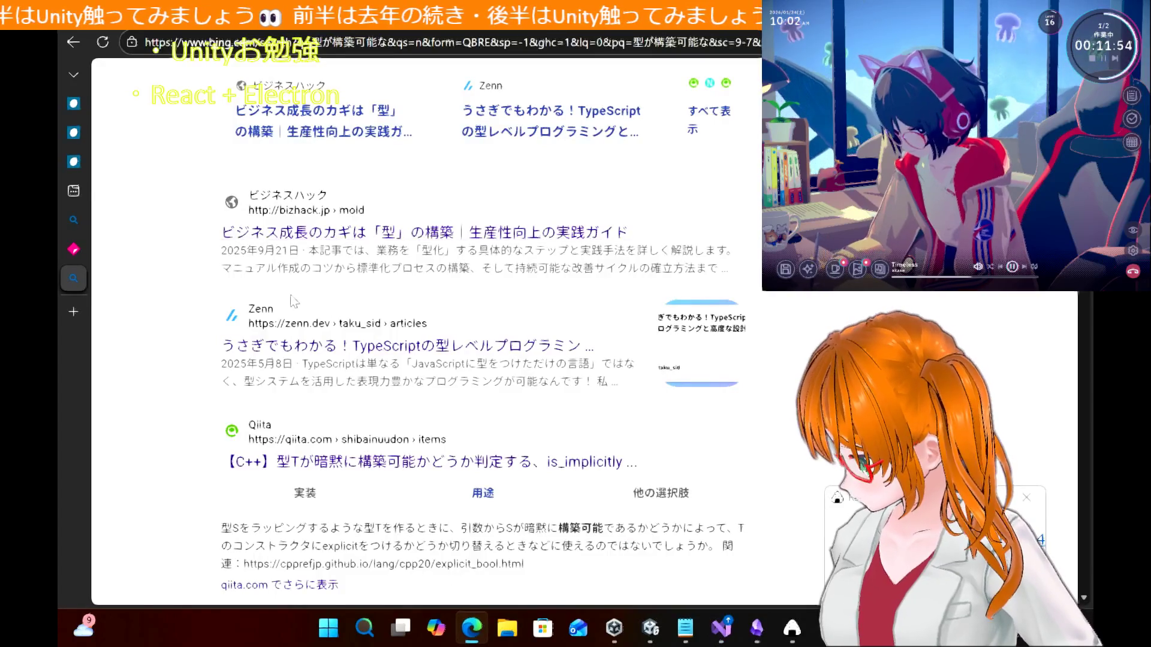
scroll(294, 302, "up", 7)
key("BackSpace")
type("ではないため、")
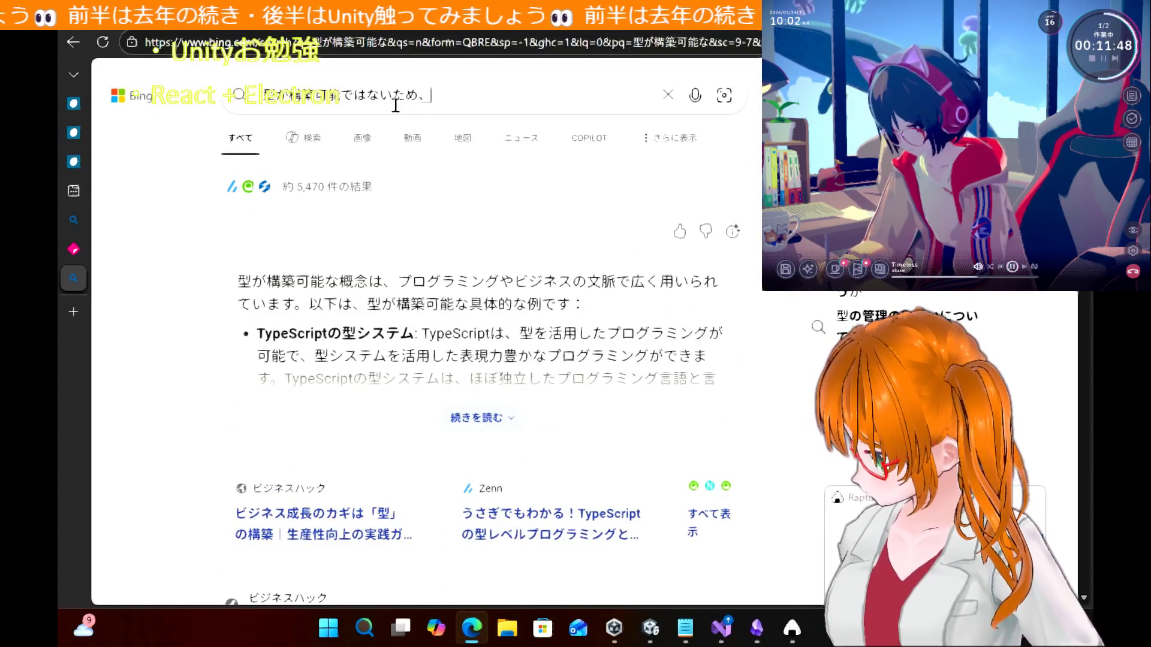
Step: Run the search for 型が構築可能ではないため、 and skim the results
key("Return")
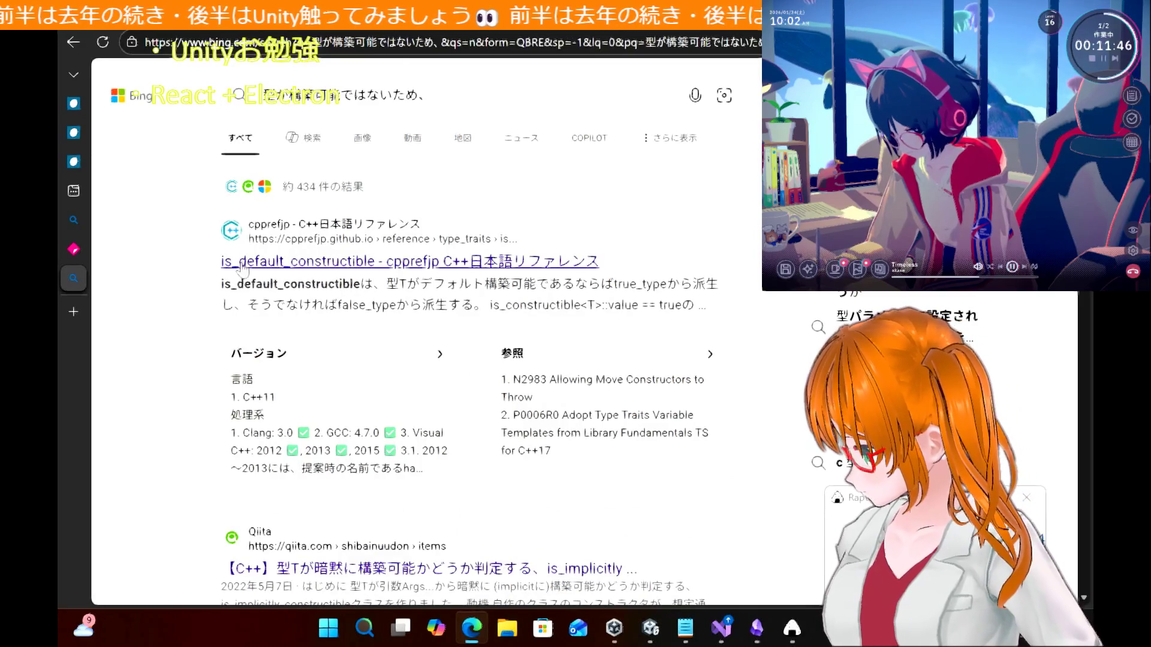
scroll(199, 274, "down", 1)
scroll(199, 274, "down", 3)
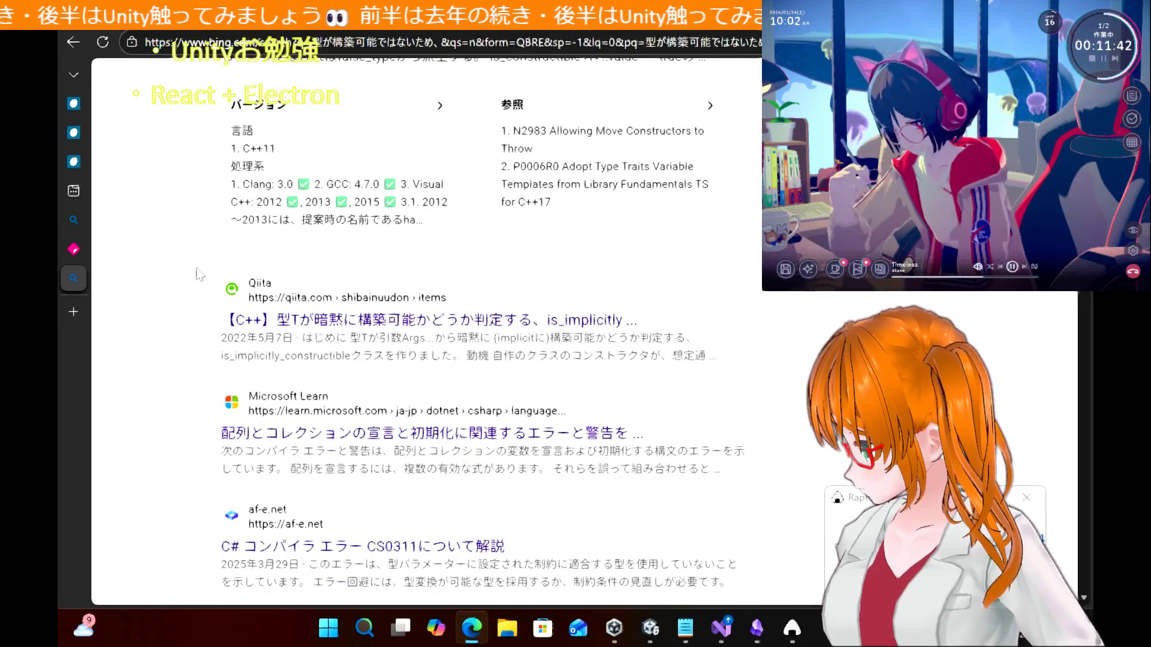
scroll(200, 274, "up", 4)
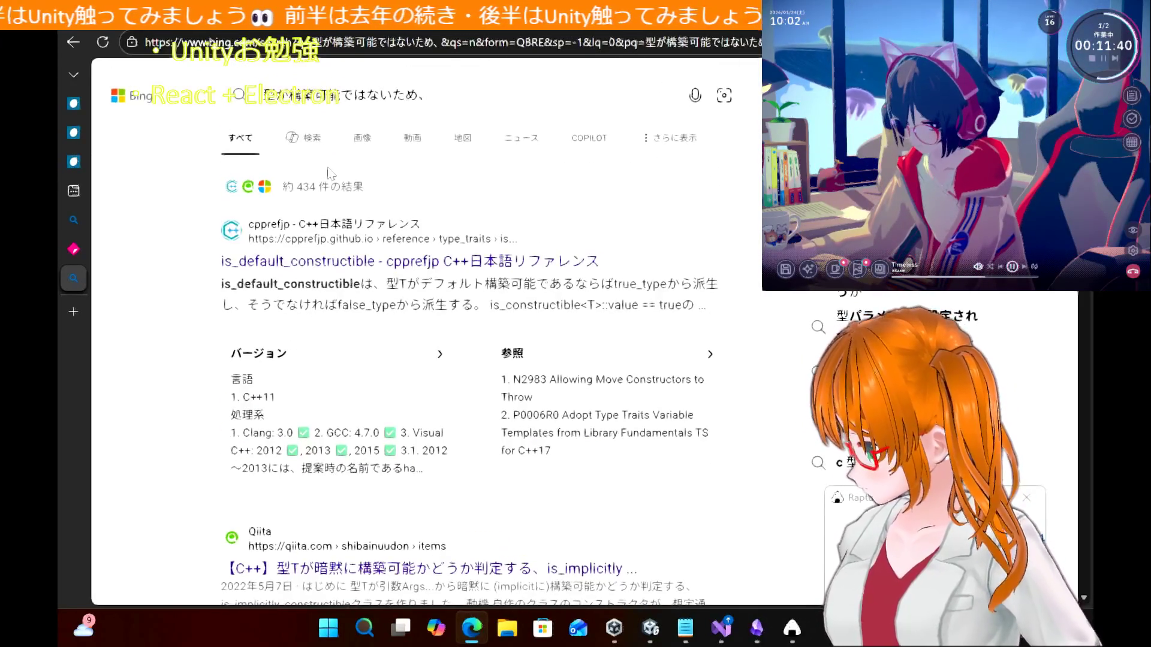
Step: Search again with コレクション appended, browse the collection articles, then return to ExpManeger.cs
left_click(438, 102)
type("コレクション")
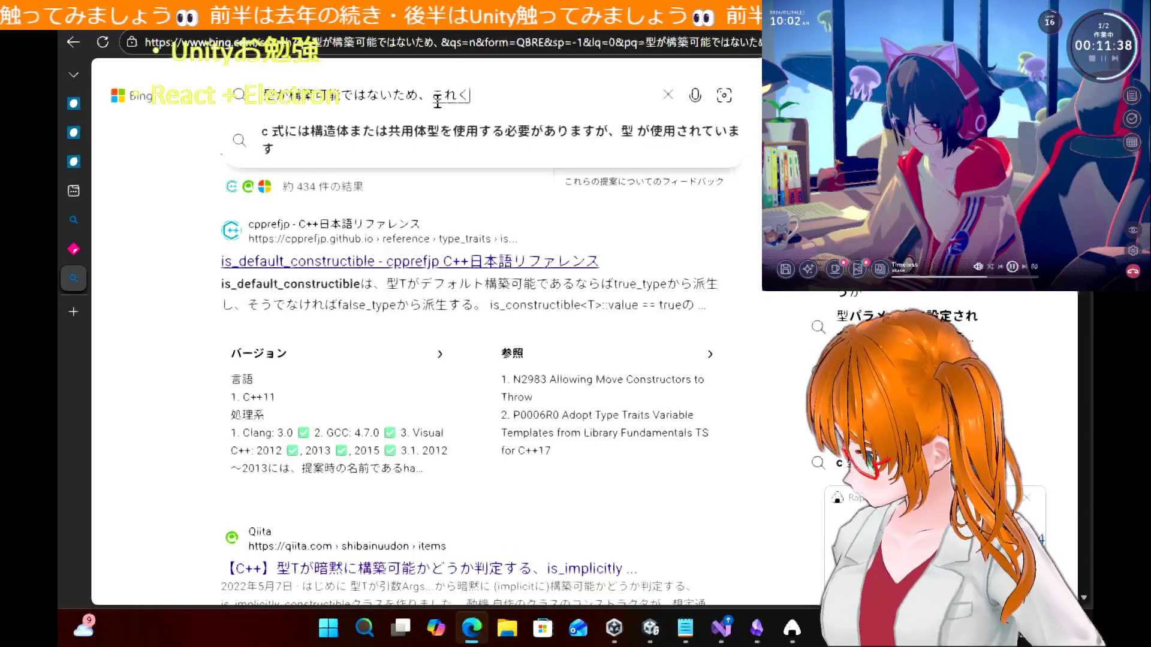
key("Return")
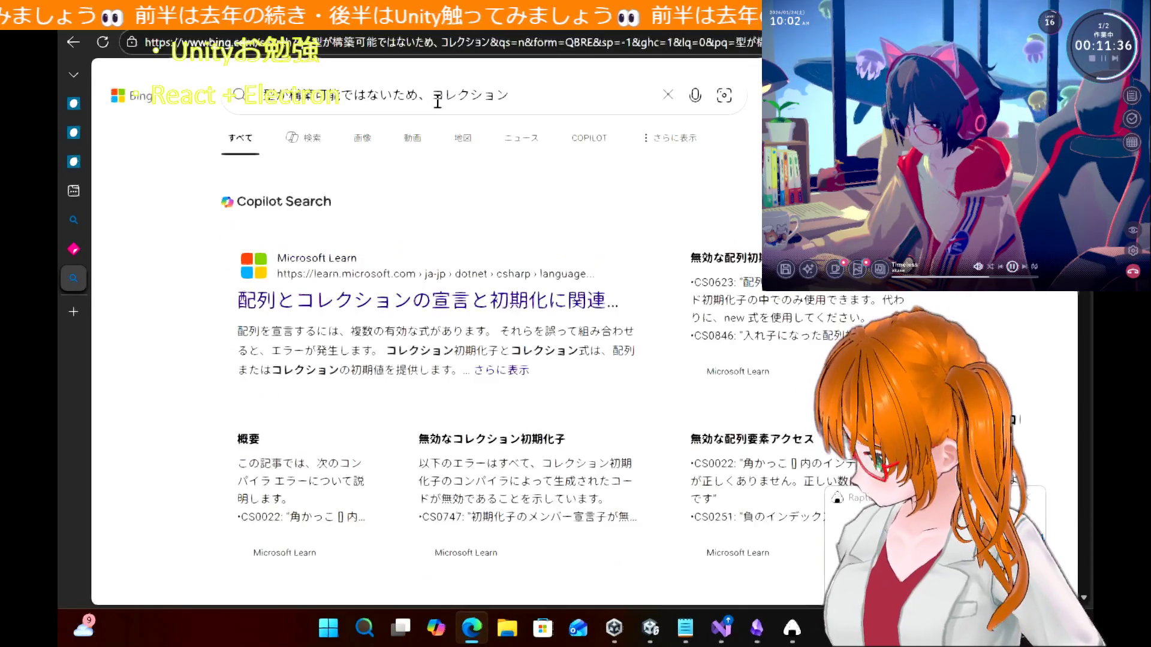
scroll(222, 345, "down", 4)
scroll(222, 345, "down", 5)
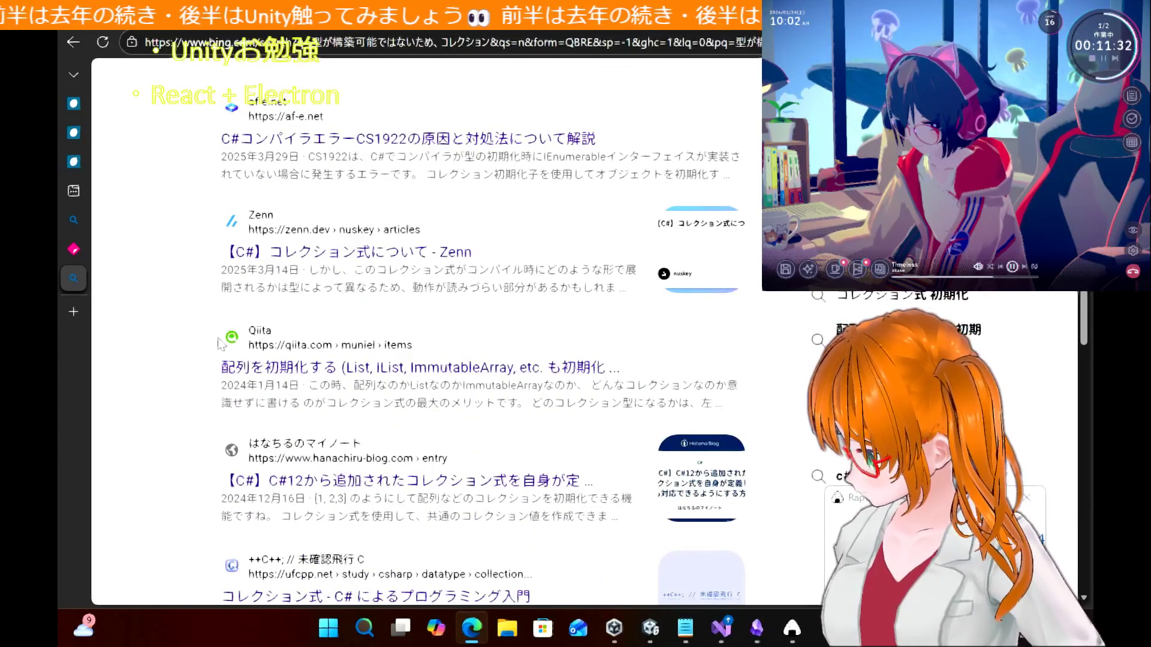
left_click(736, 640)
mouse_move(292, 319)
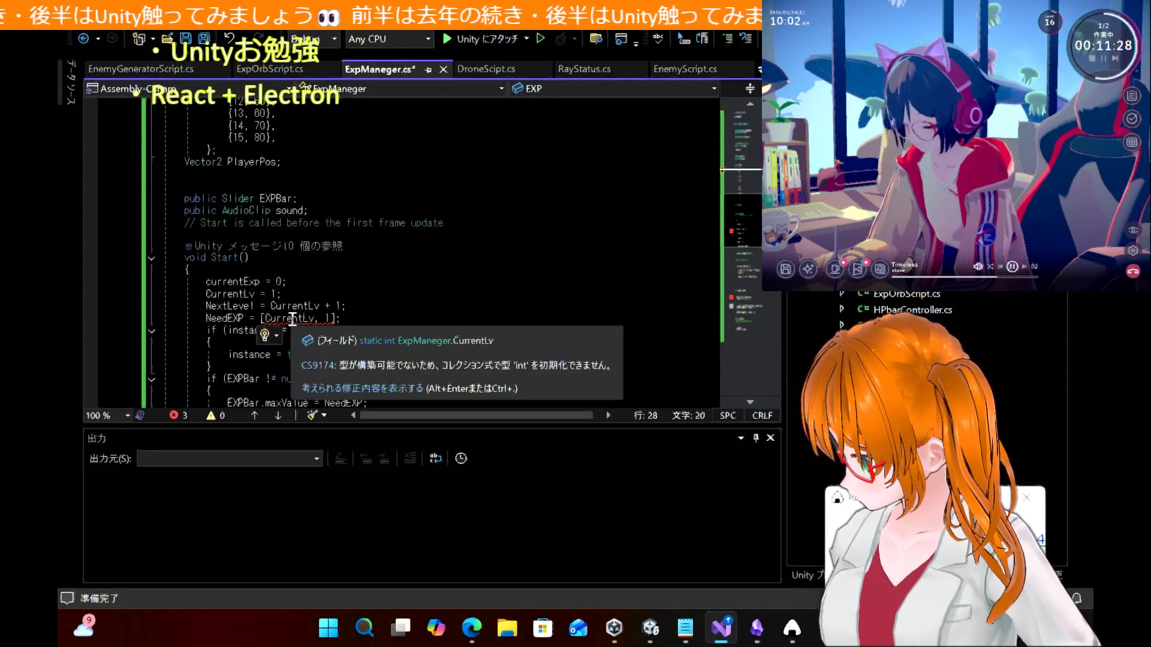
Step: Back in Edge, search for 型が構築可能ではないため、コレクション式で
left_click(472, 628)
scroll(390, 373, "up", 5)
left_click(527, 92)
type("式で")
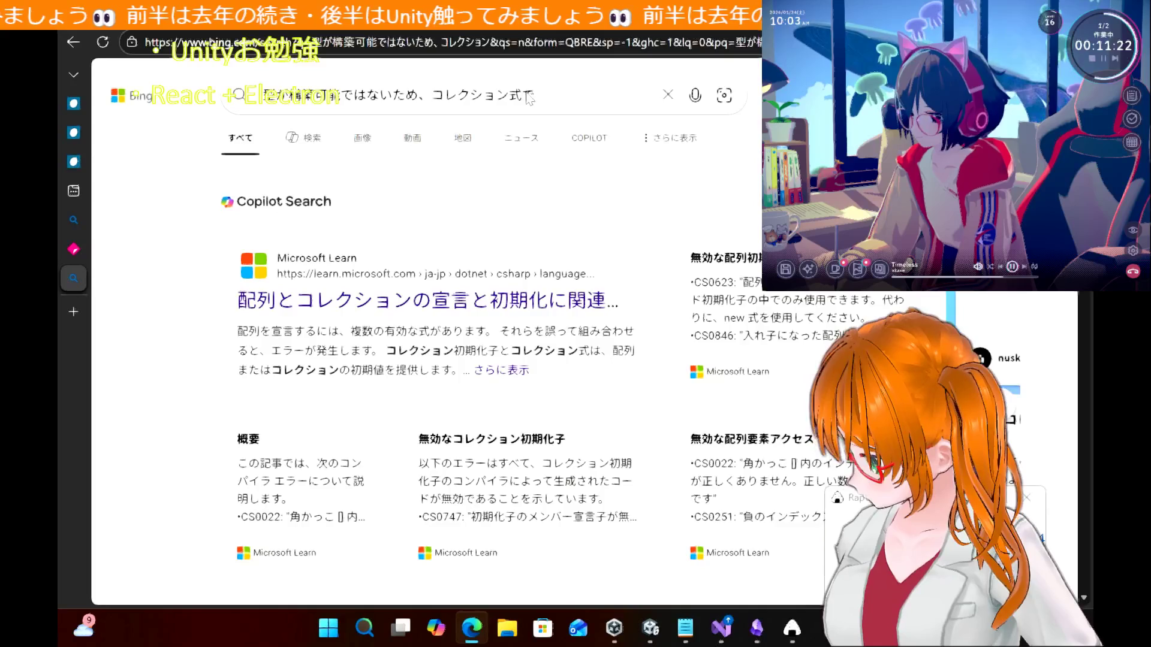
key("Return")
Step: Browse the results and open the af-e.net article on C# collection expressions
scroll(186, 364, "down", 1)
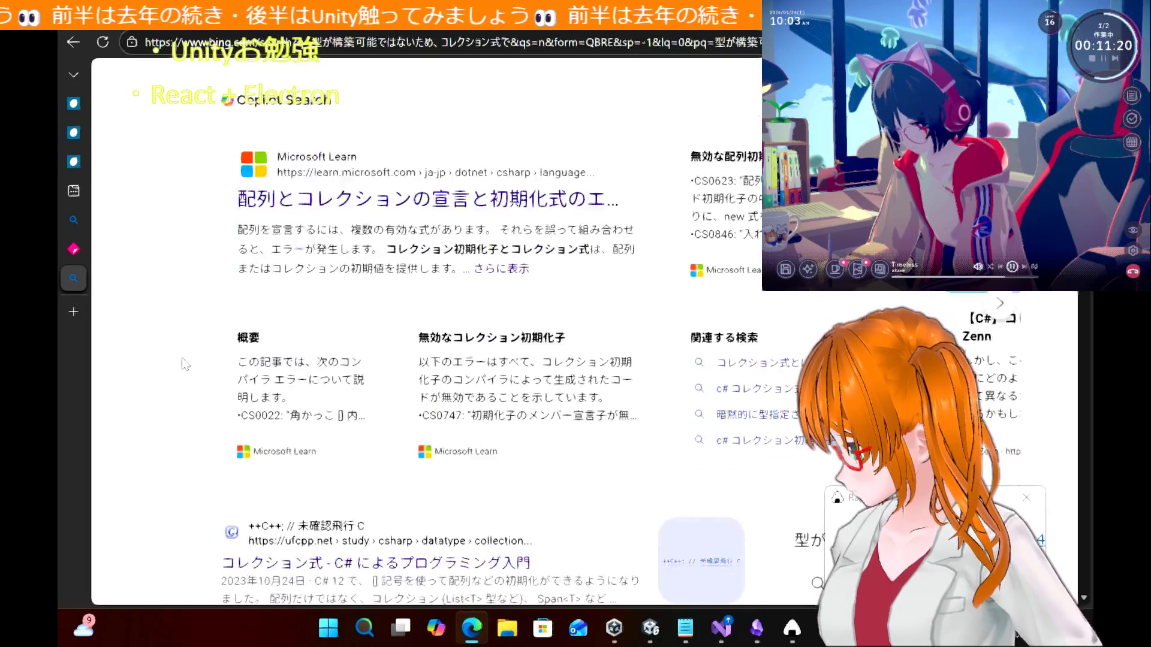
scroll(185, 365, "down", 2)
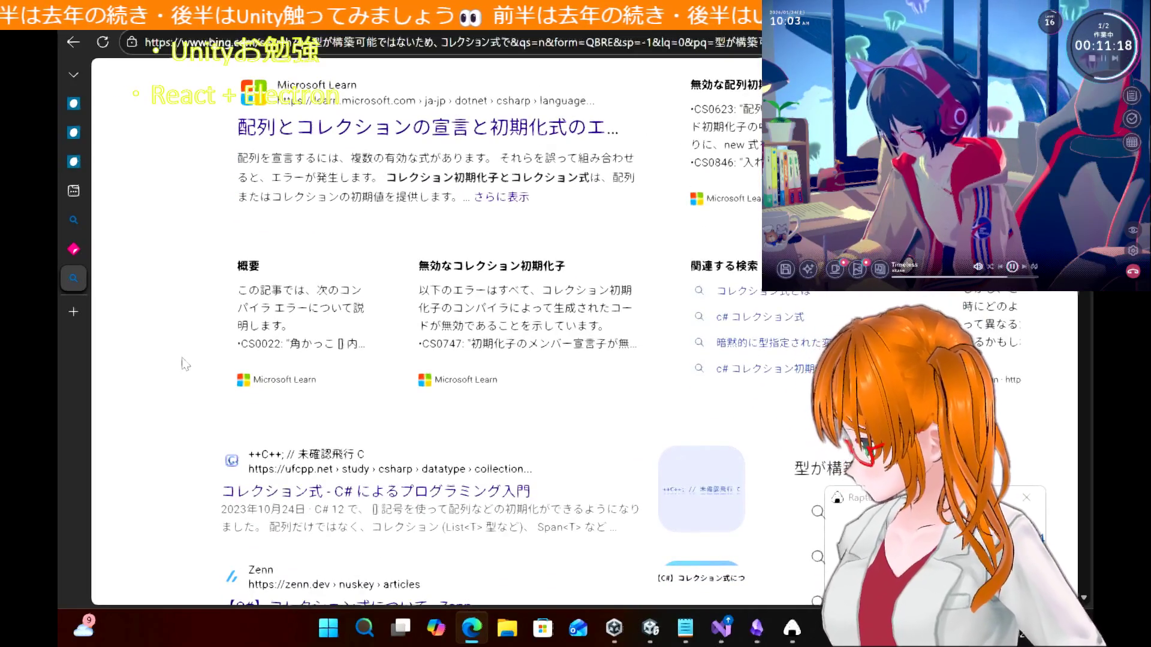
scroll(186, 365, "down", 6)
scroll(186, 364, "down", 10)
scroll(186, 365, "up", 1)
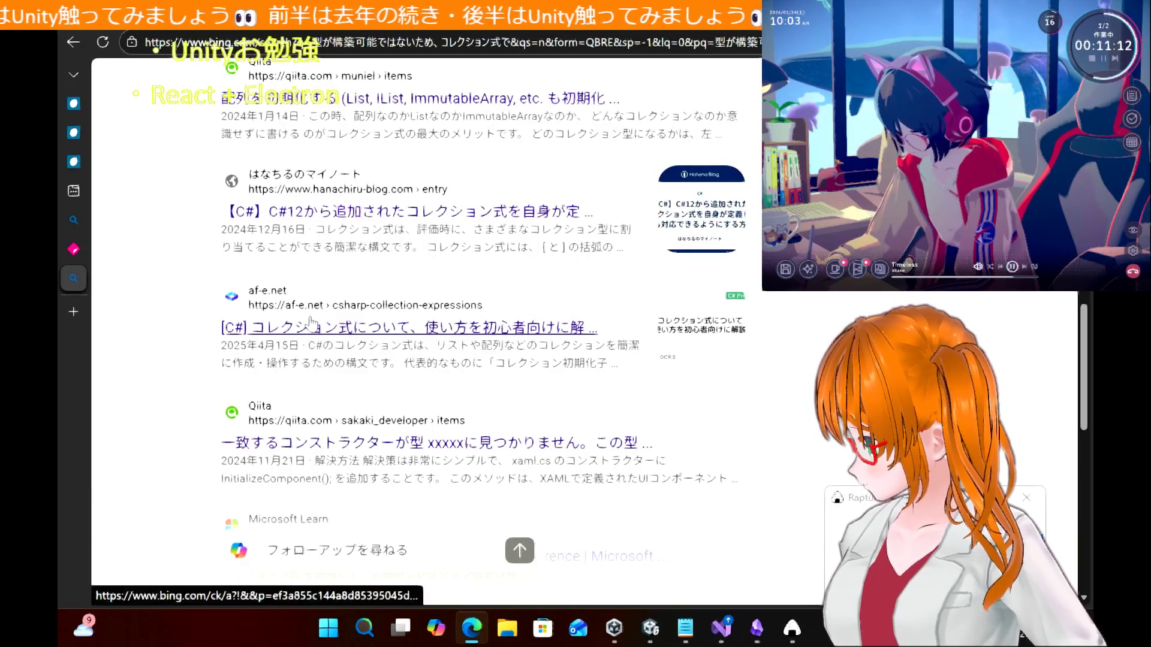
left_click(310, 323)
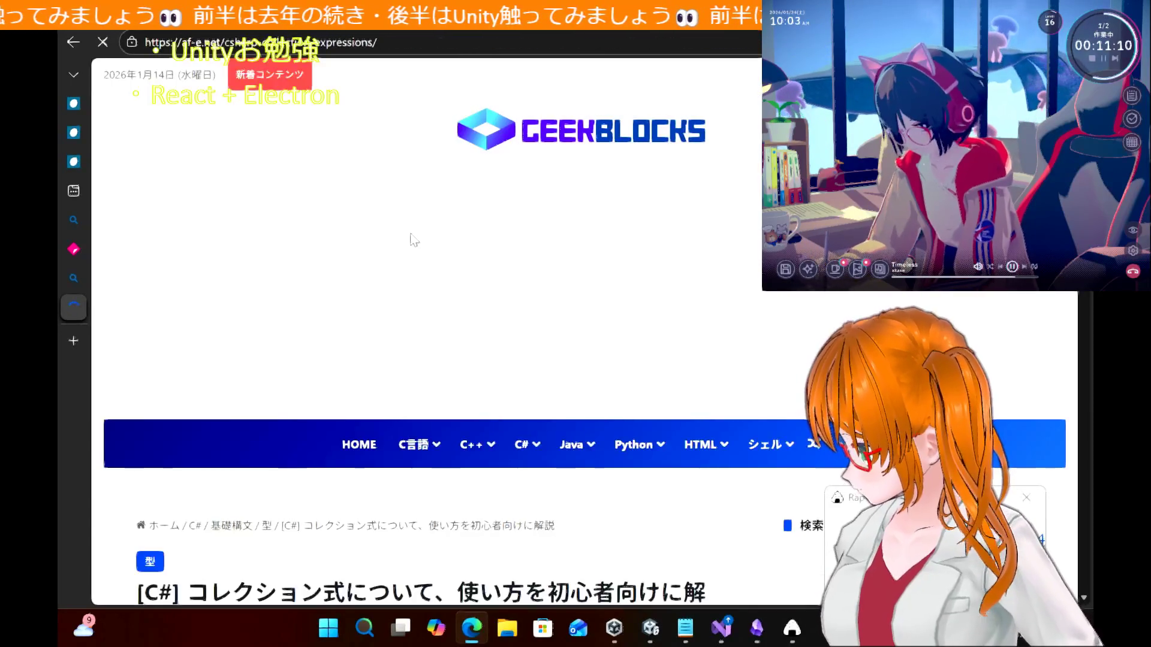
Step: Read the article's array, dictionary initializer and LINQ sections, then return to ExpManeger.cs
scroll(412, 240, "down", 20)
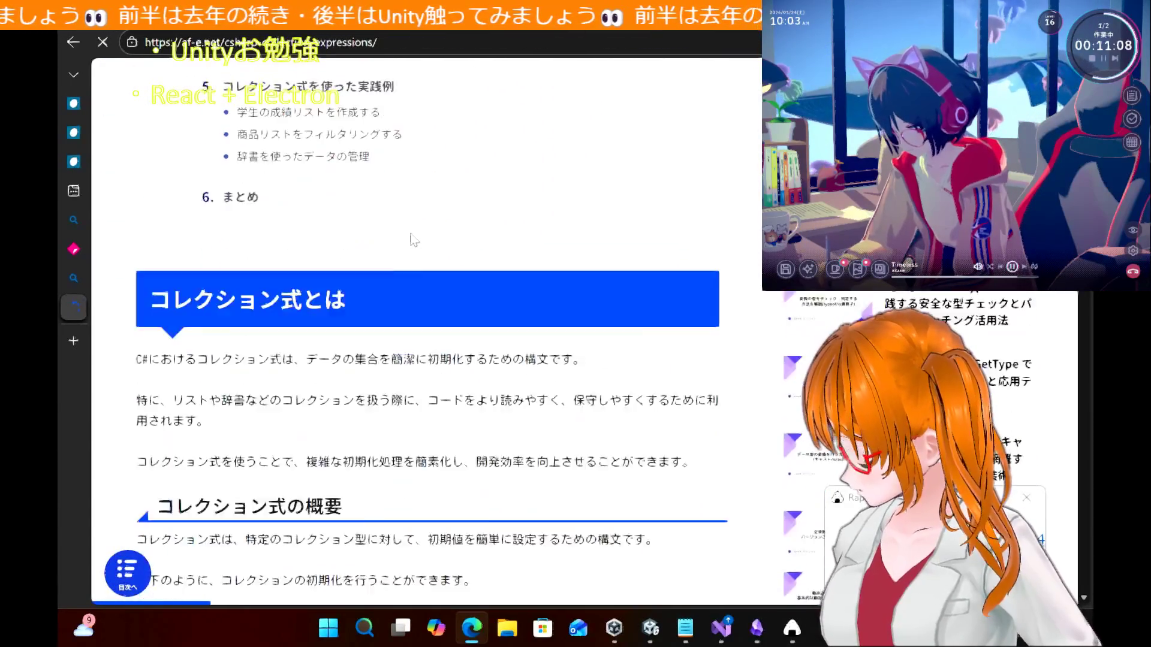
scroll(412, 240, "down", 8)
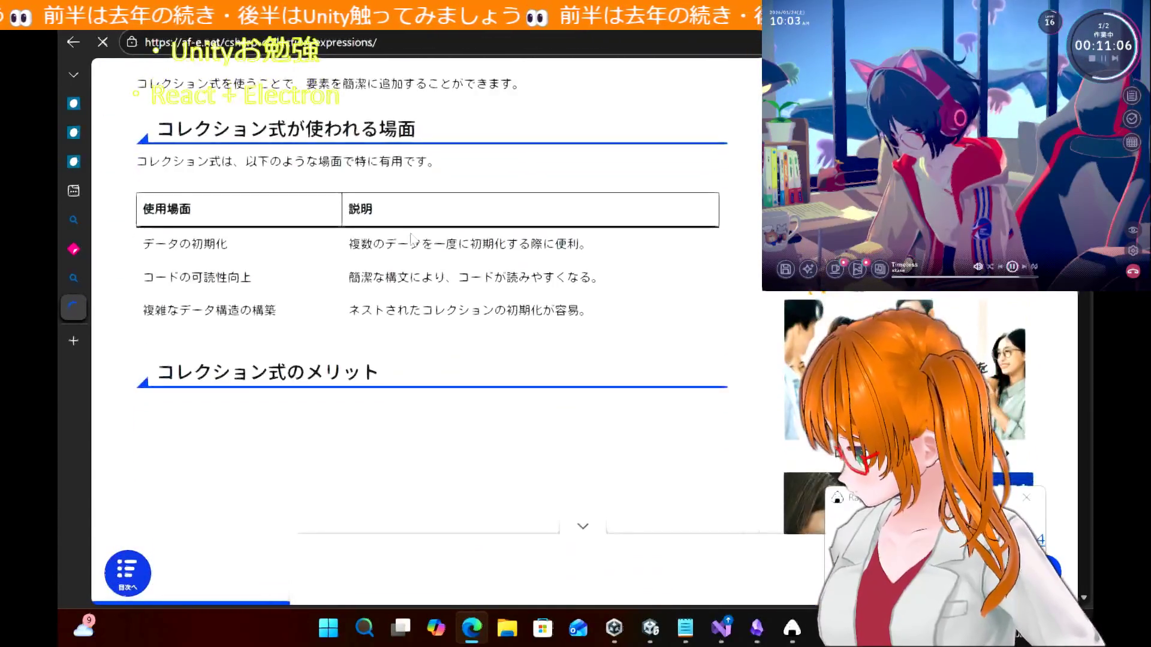
scroll(412, 240, "down", 8)
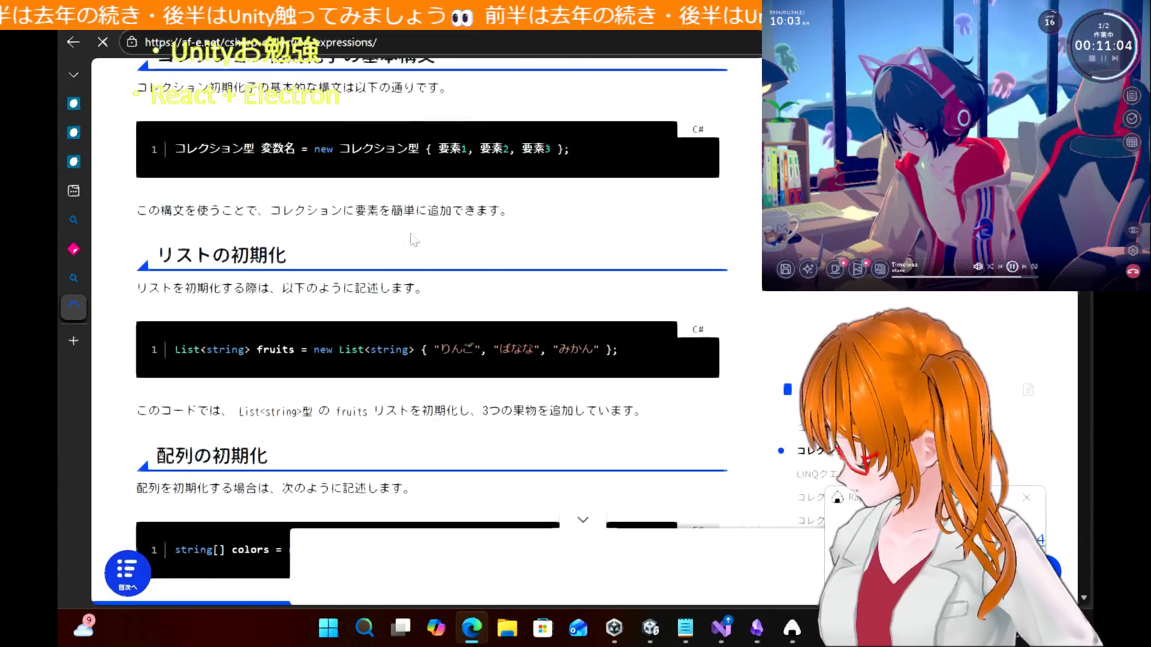
scroll(412, 240, "down", 5)
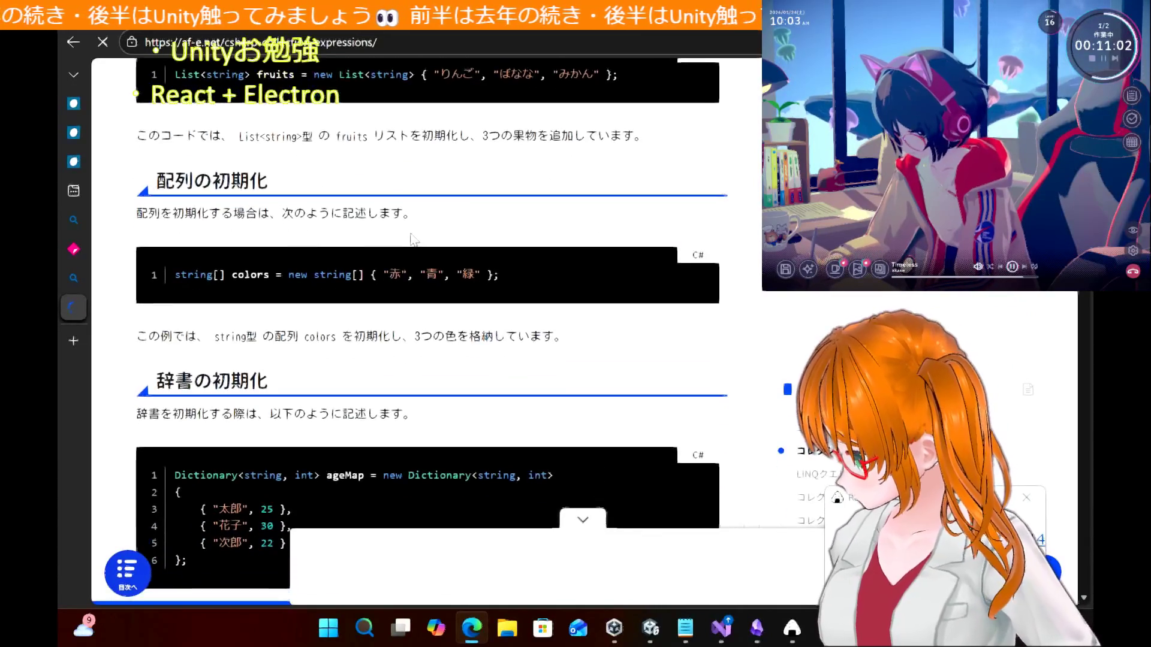
scroll(413, 238, "down", 4)
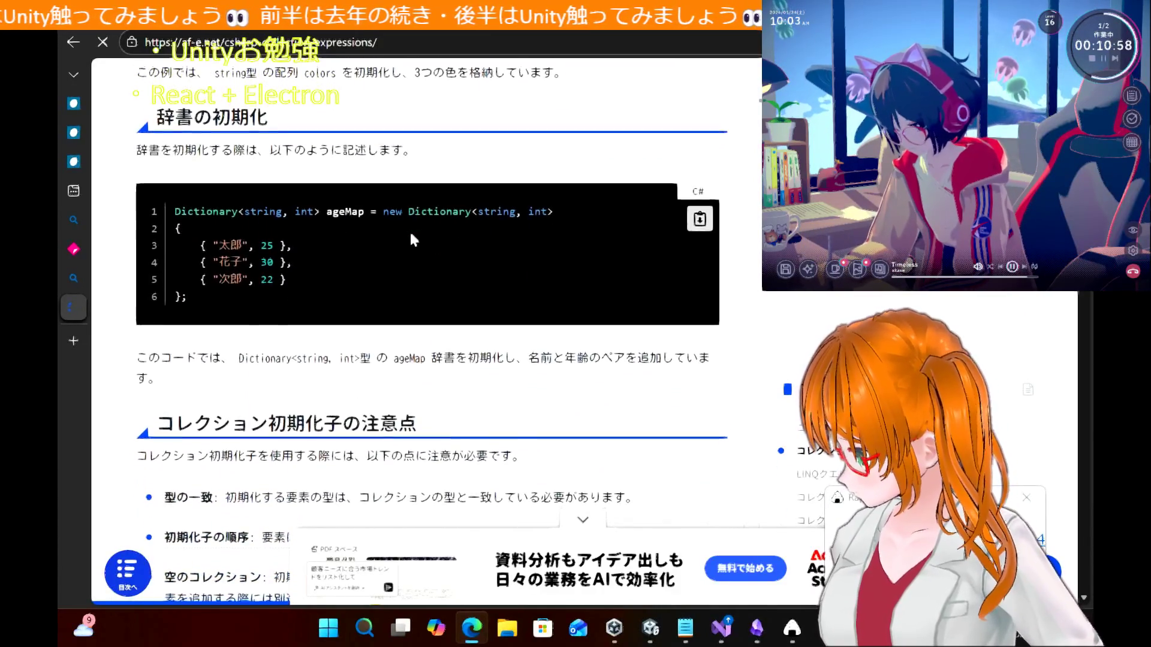
scroll(412, 237, "down", 5)
scroll(411, 238, "down", 8)
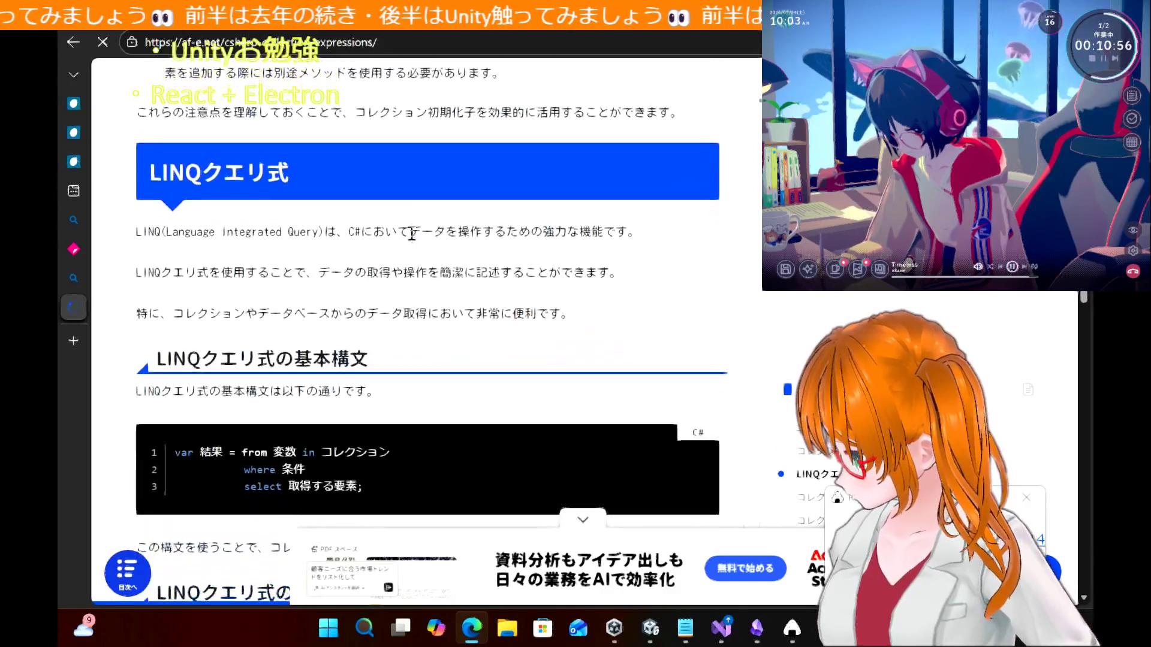
scroll(412, 239, "down", 1)
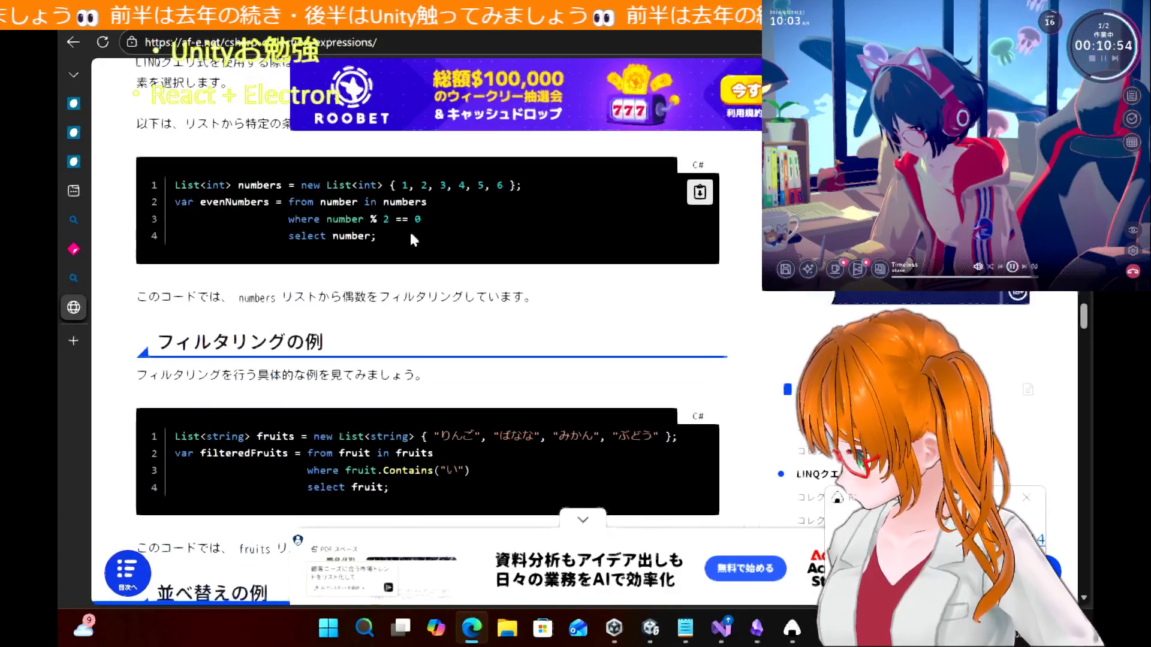
left_click(722, 627)
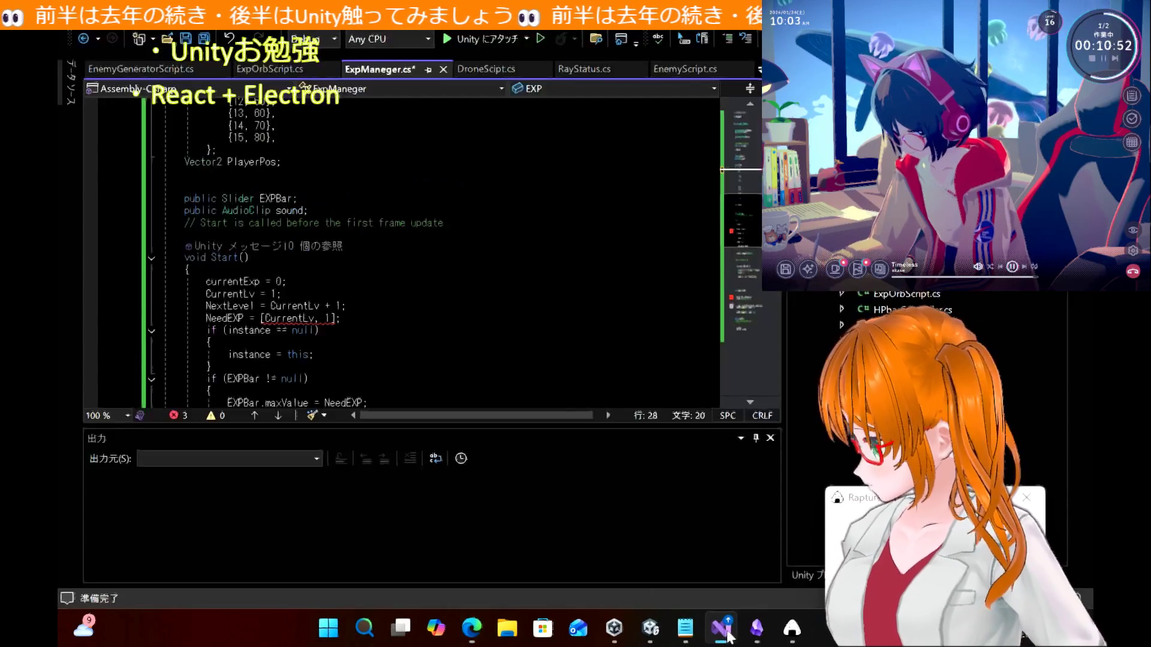
Step: Add the trial line var test = [CurrentLv, 1]; below NextLevel in Start()
left_click(386, 308)
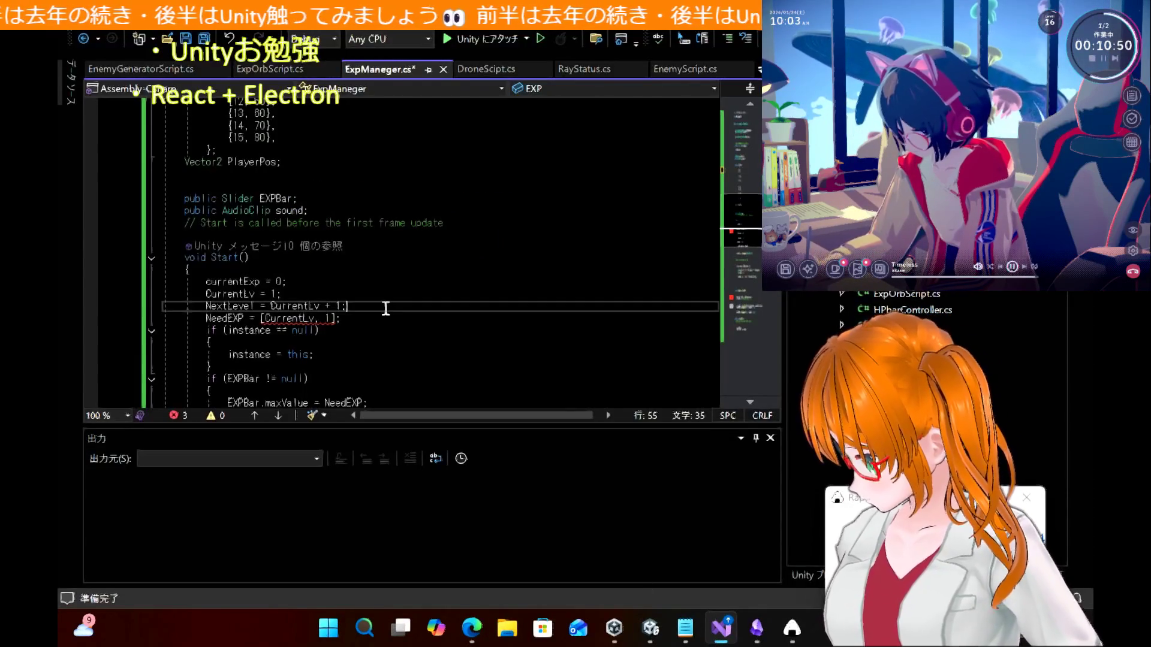
key("Return")
type("var ")
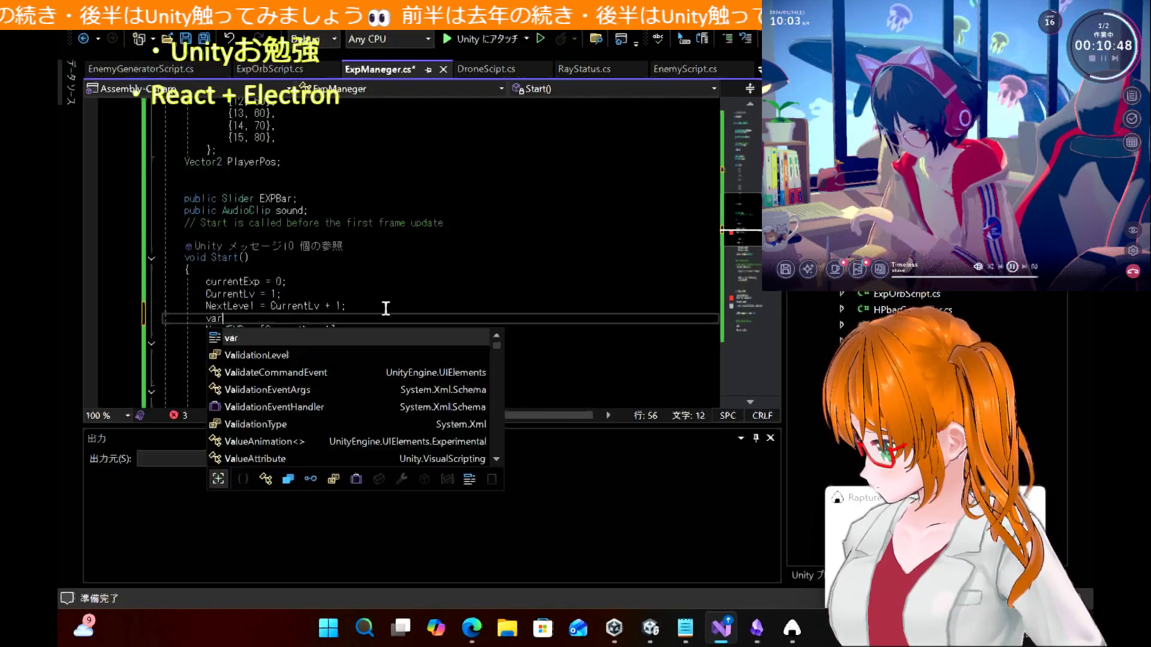
type("test = [")
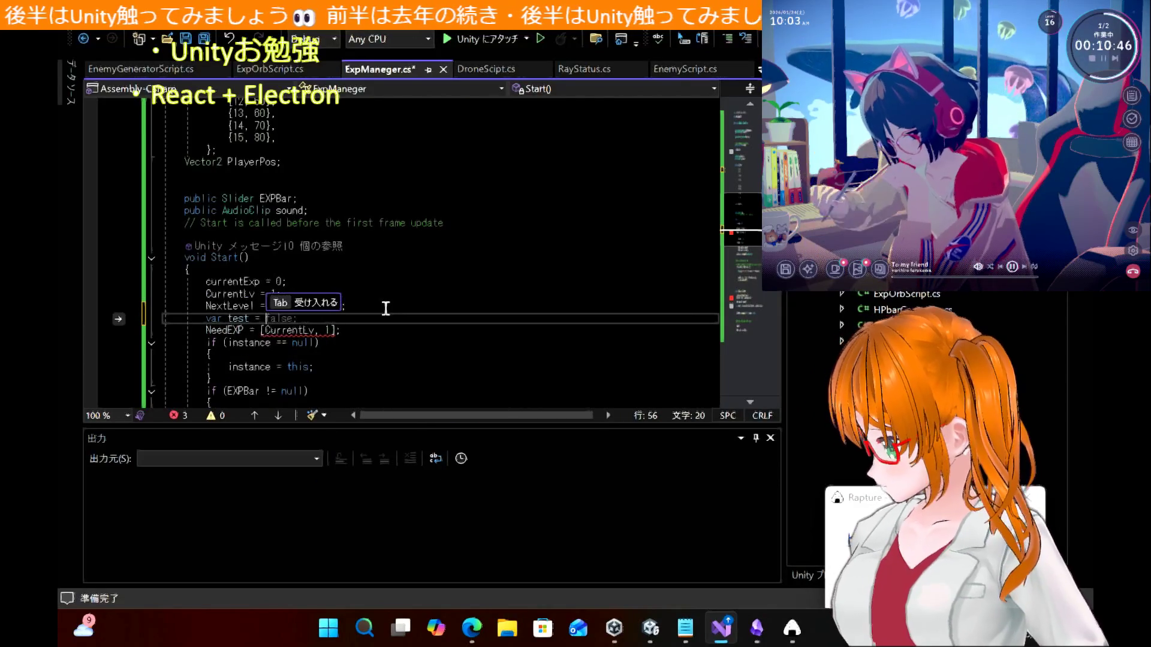
type("CurrentLv,1")
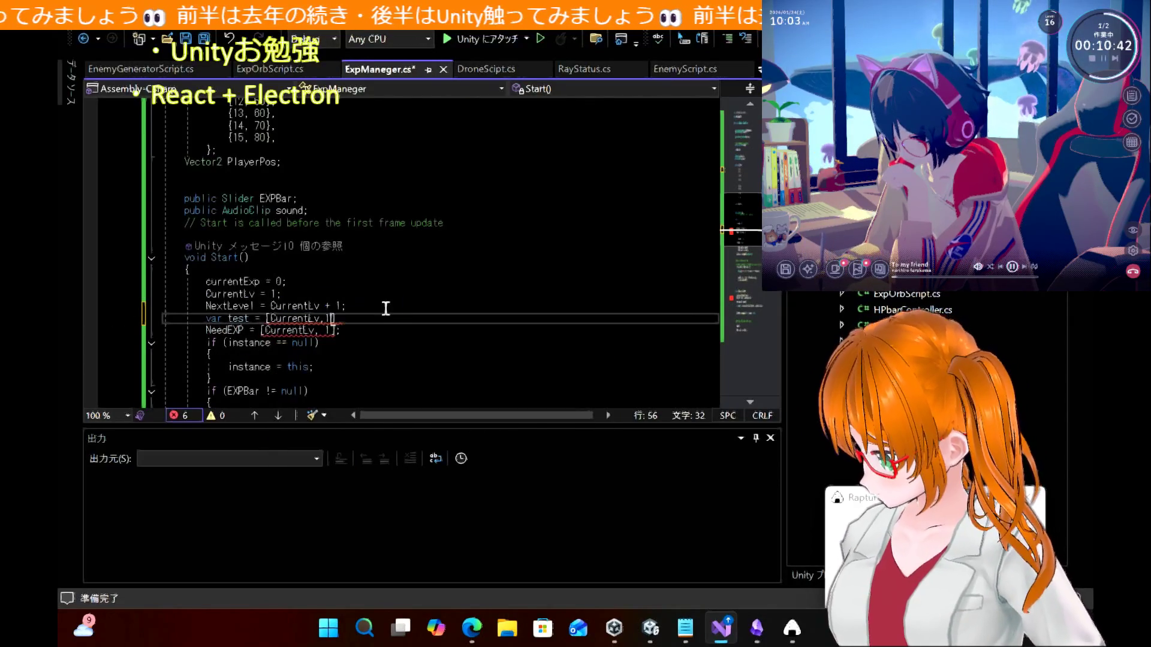
key("ctrl+minus")
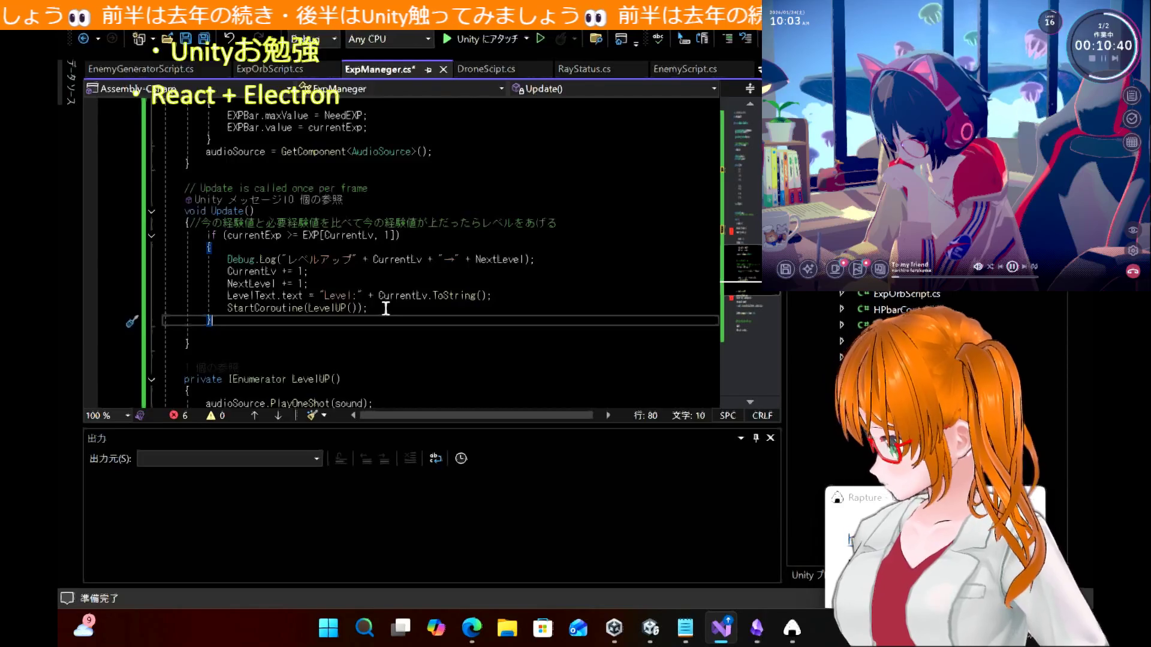
key("ctrl+shift+minus")
type("];")
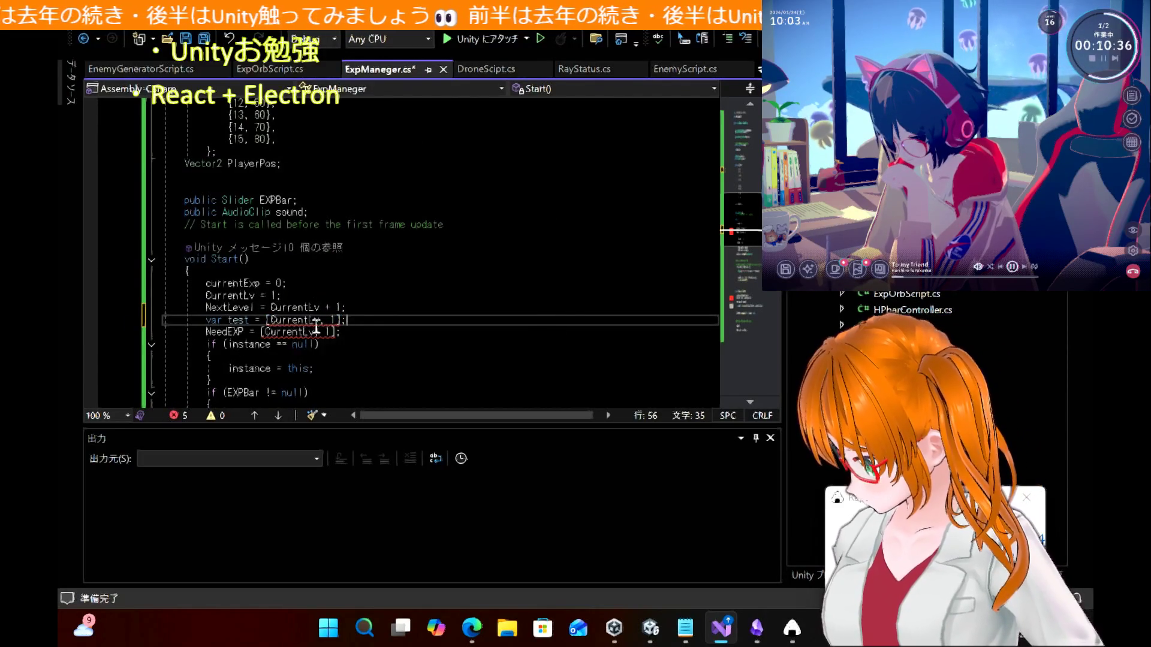
left_click(340, 322)
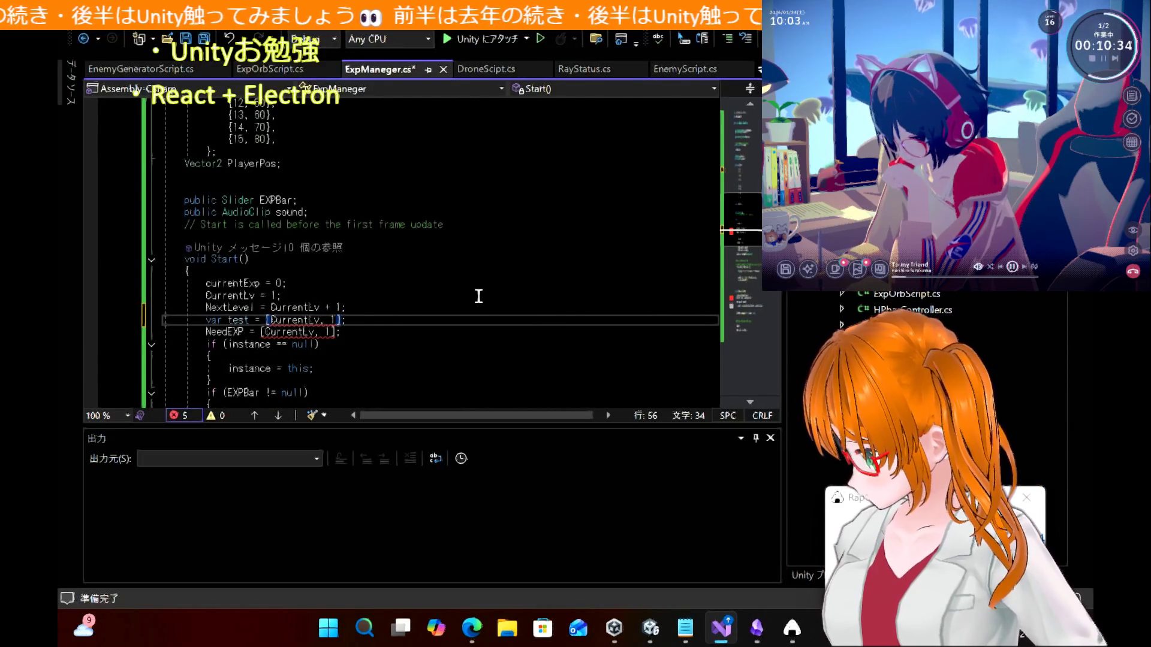
Step: Inspect the EXP array's {1, 0} and {2, 6} rows by selecting them
scroll(479, 295, "up", 7)
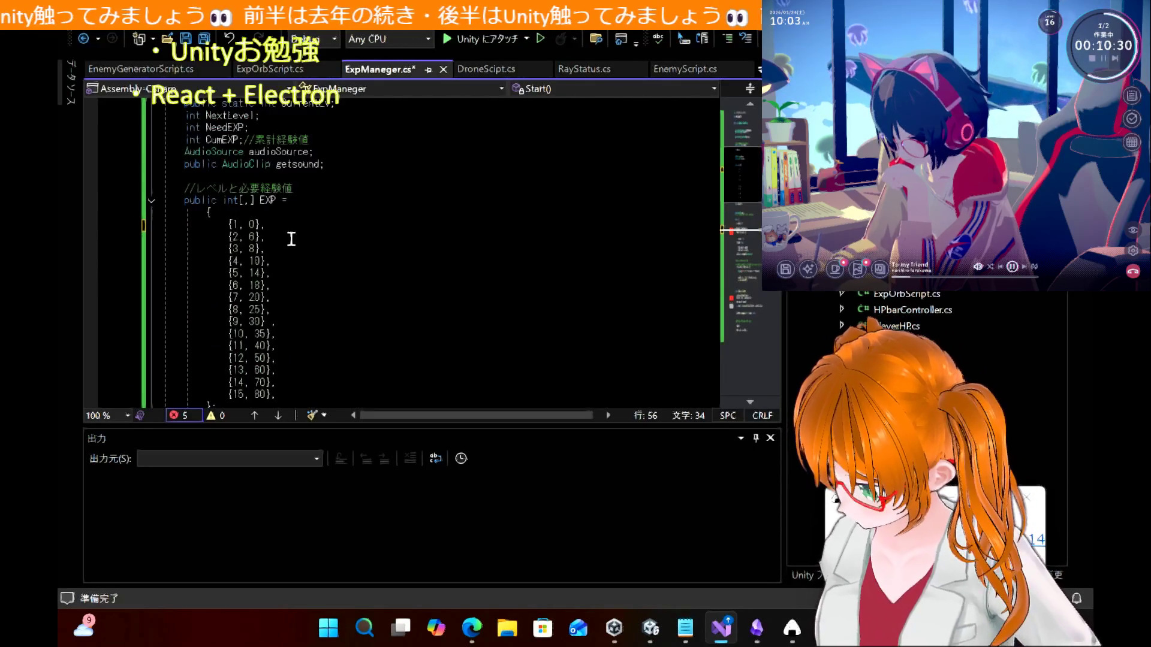
left_click_drag(223, 224, 290, 220)
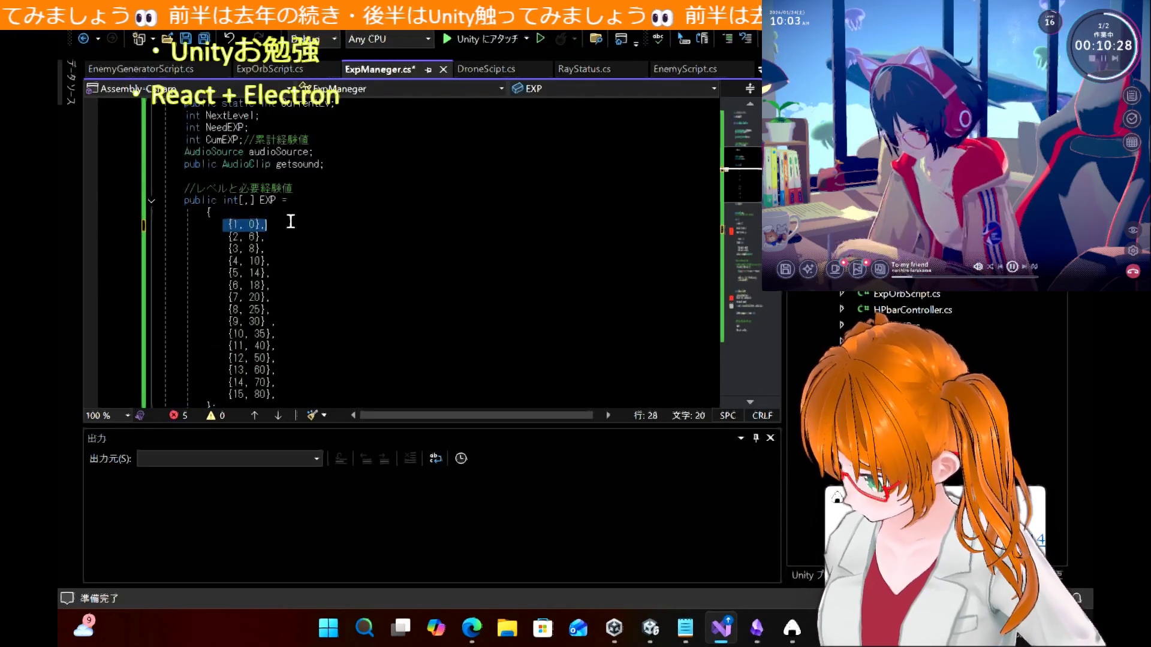
scroll(348, 310, "down", 8)
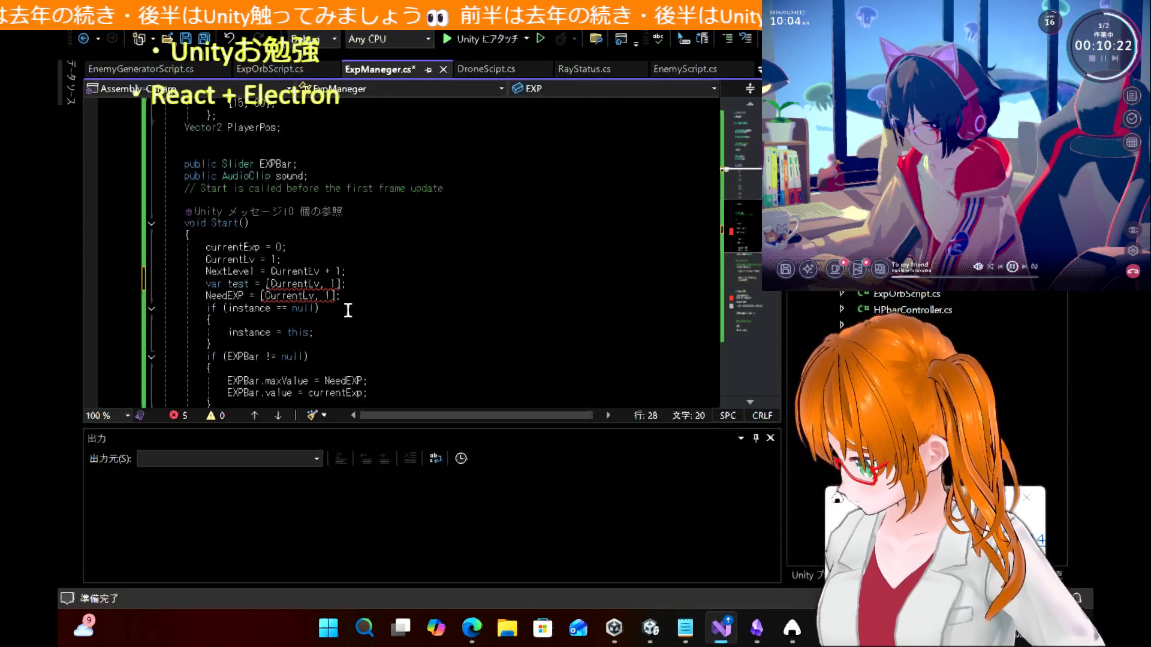
scroll(348, 310, "up", 8)
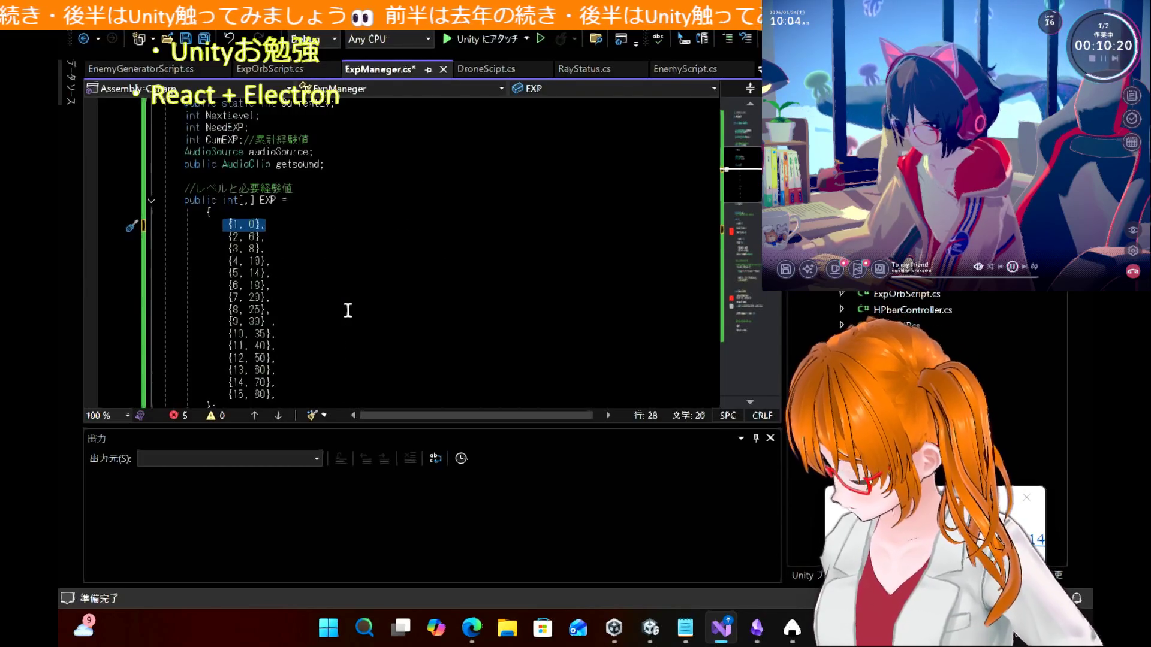
scroll(348, 310, "down", 1)
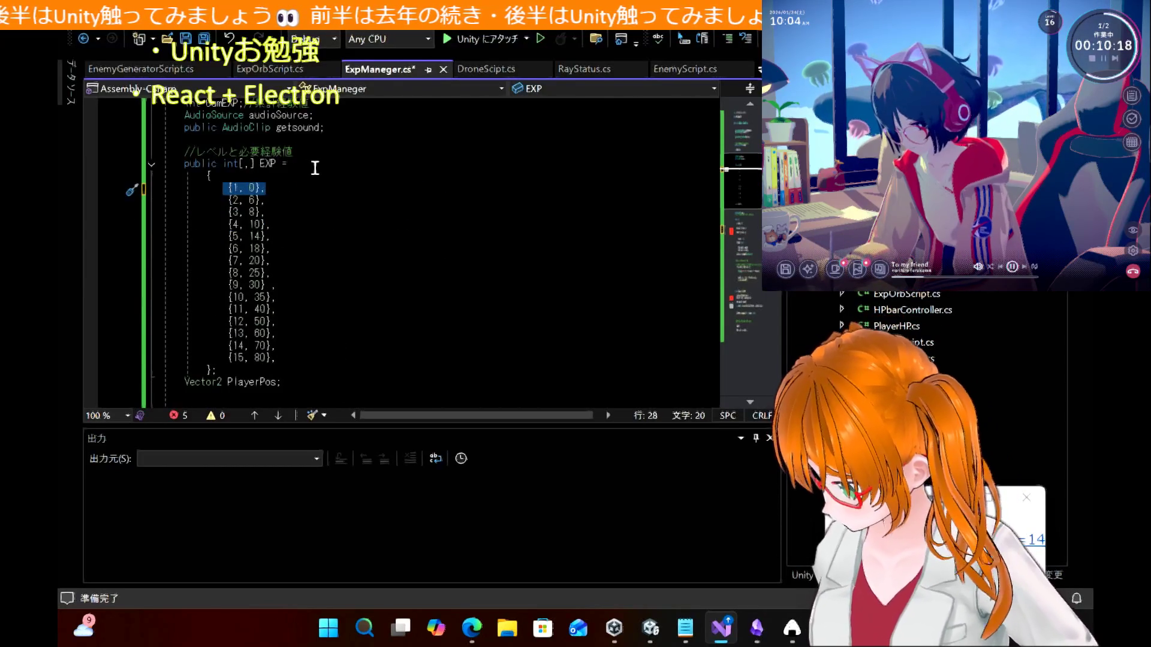
left_click(225, 188)
left_click_drag(225, 200, 306, 201)
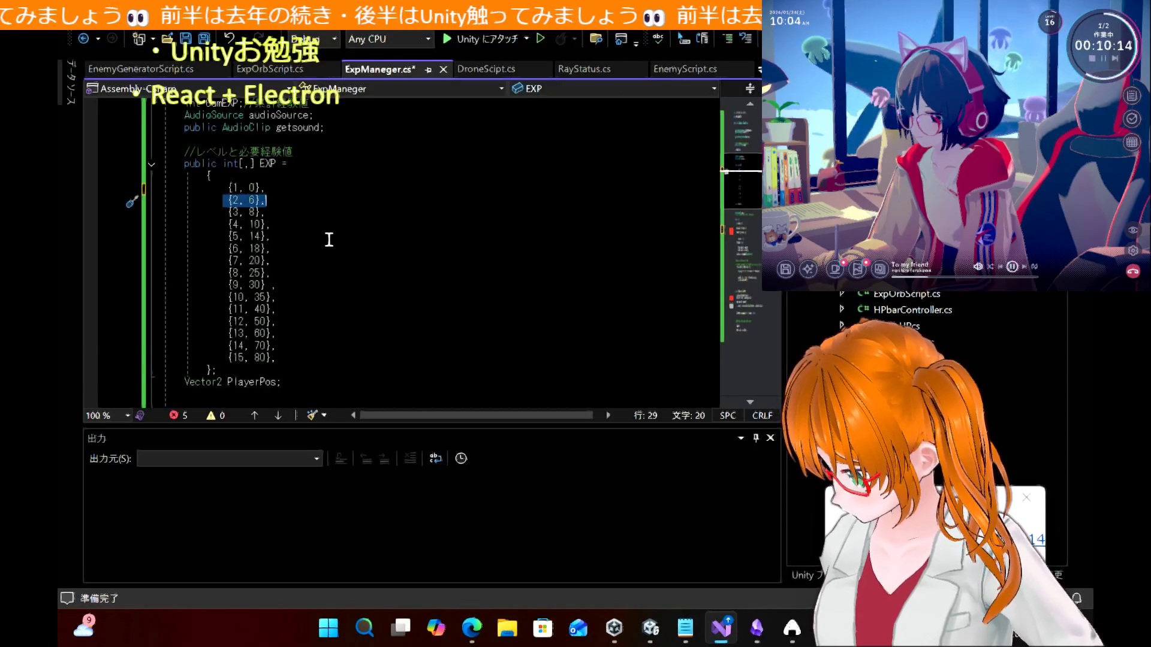
left_click(363, 269)
scroll(363, 269, "down", 10)
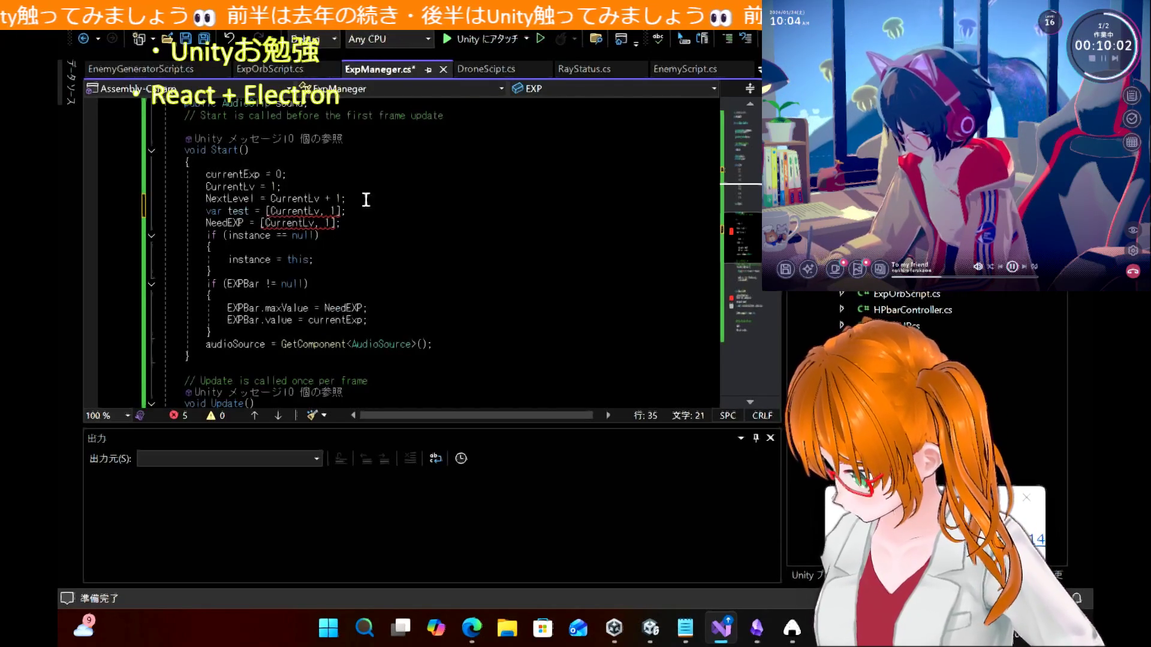
left_click_drag(349, 210, 133, 221)
key("Delete")
key("Delete")
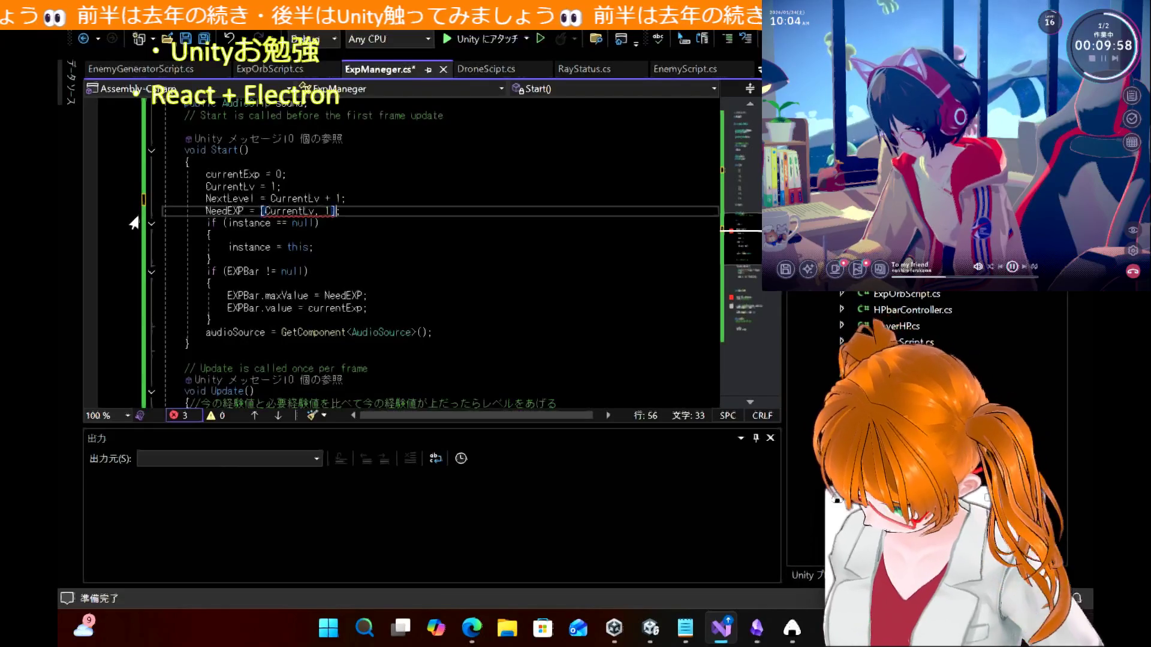
type("Exp")
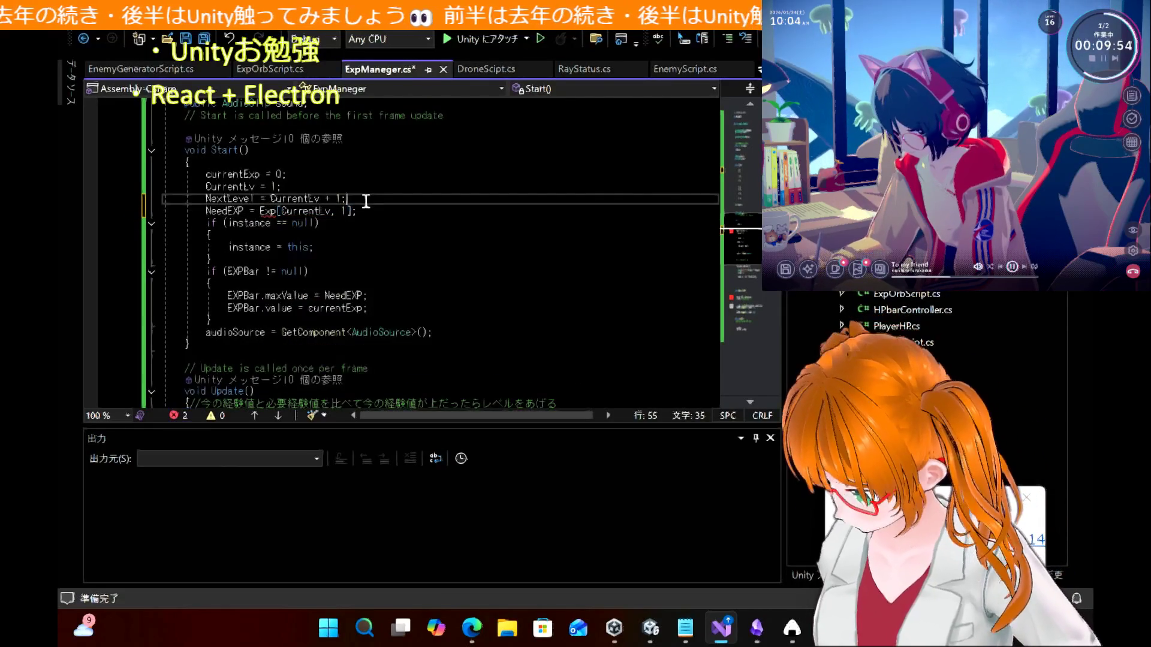
left_click(368, 199)
left_click(276, 214)
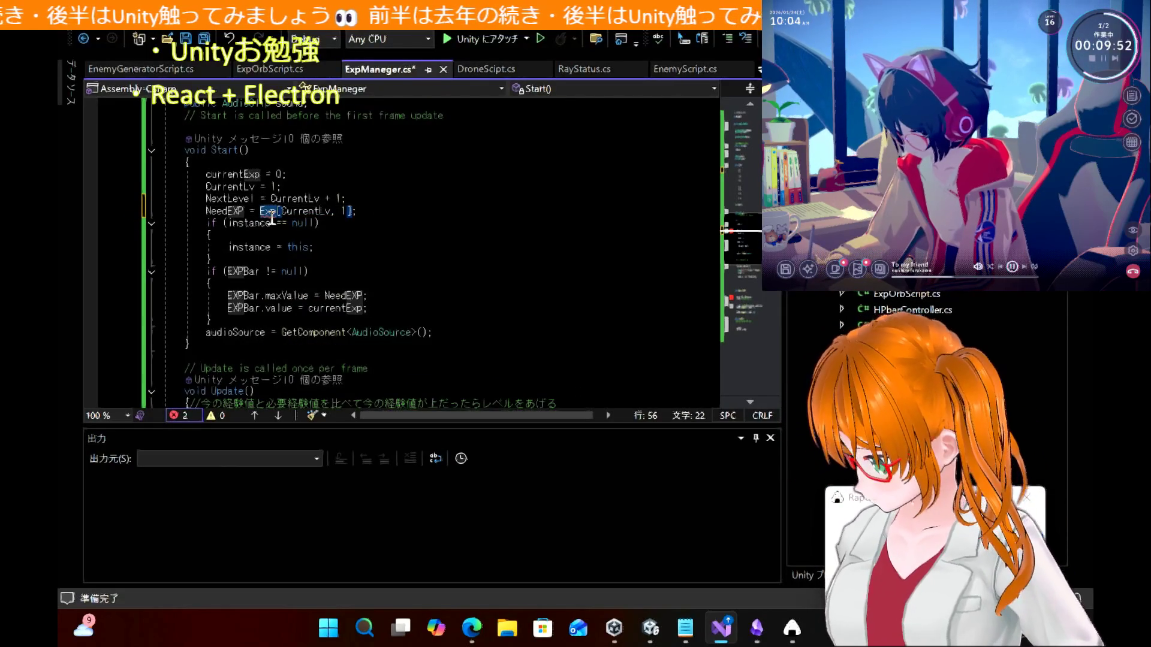
type("EXP")
left_click(442, 190)
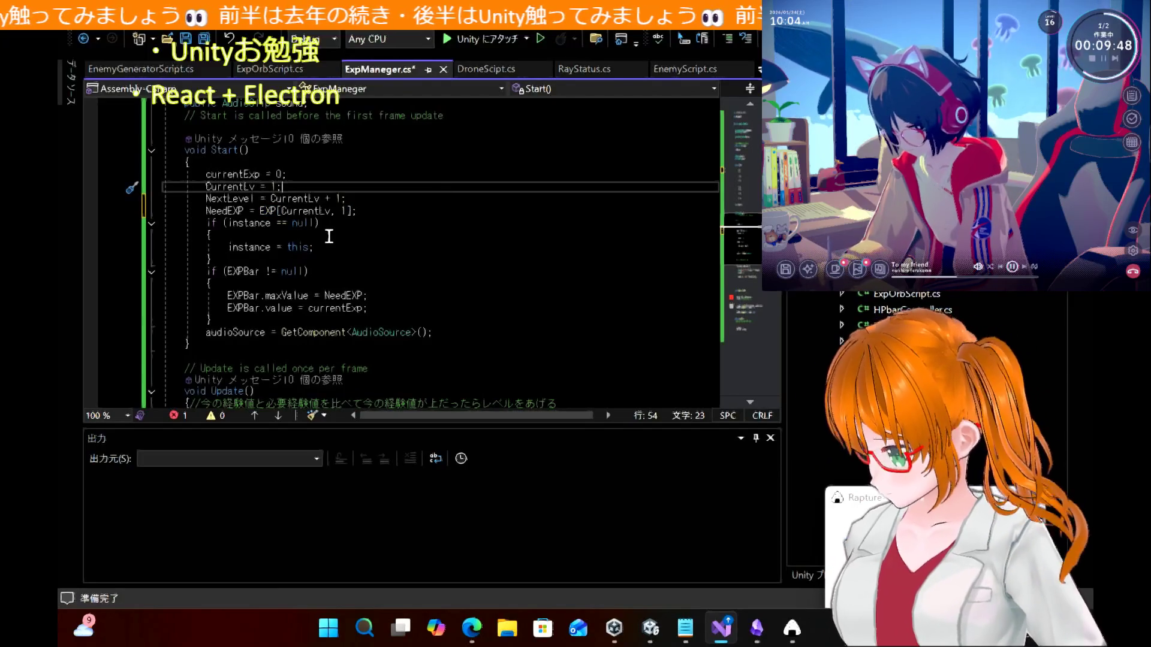
scroll(329, 236, "down", 15)
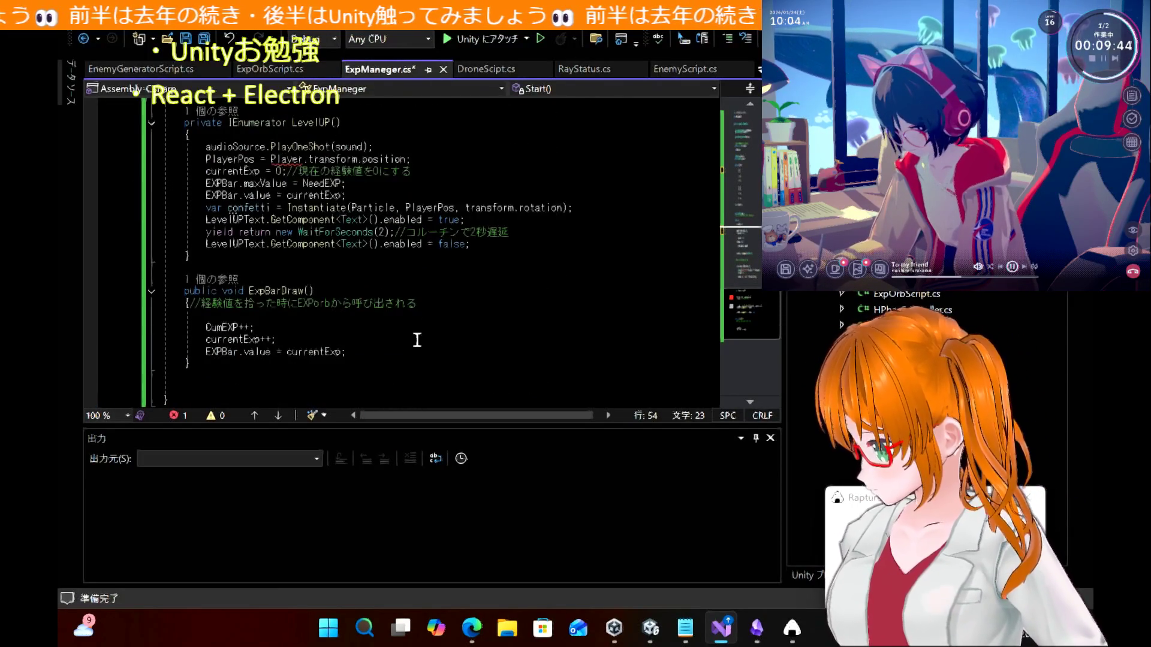
scroll(416, 367, "up", 15)
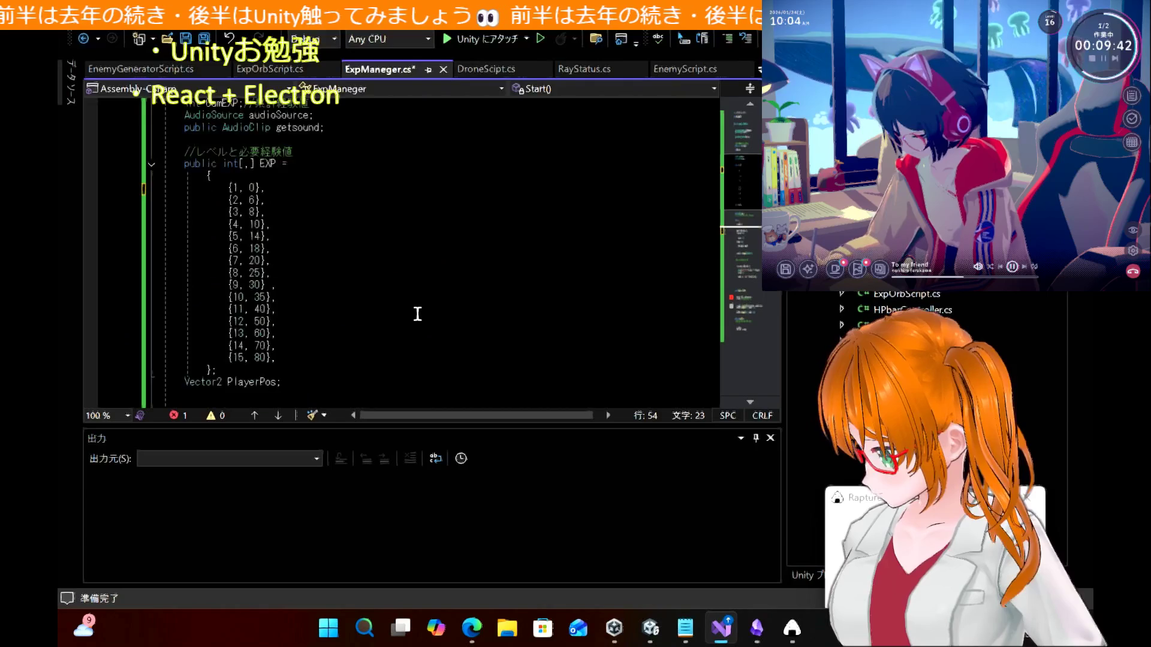
scroll(418, 315, "up", 2)
scroll(397, 263, "down", 4)
scroll(397, 263, "up", 7)
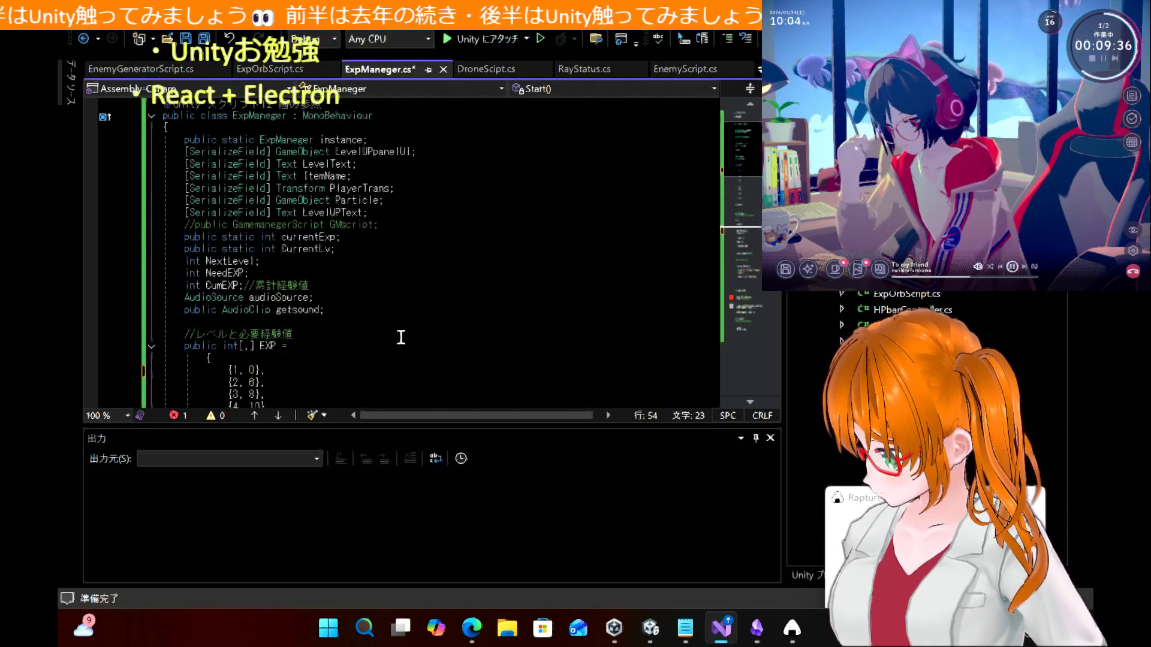
scroll(367, 339, "down", 10)
scroll(367, 340, "up", 9)
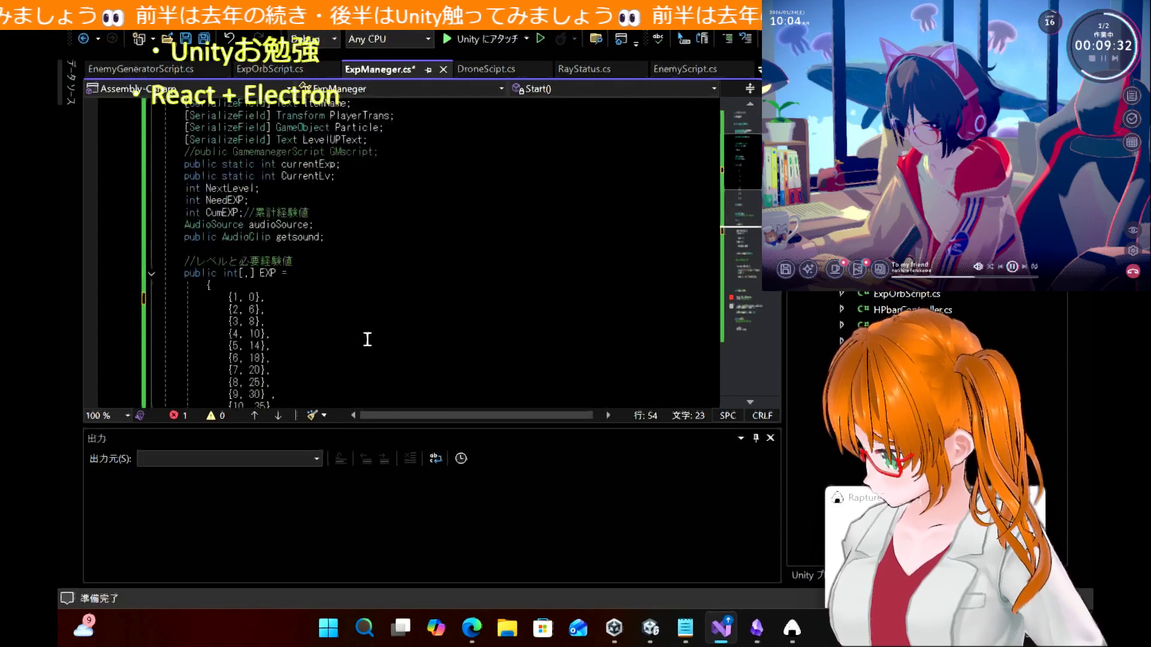
scroll(368, 339, "up", 3)
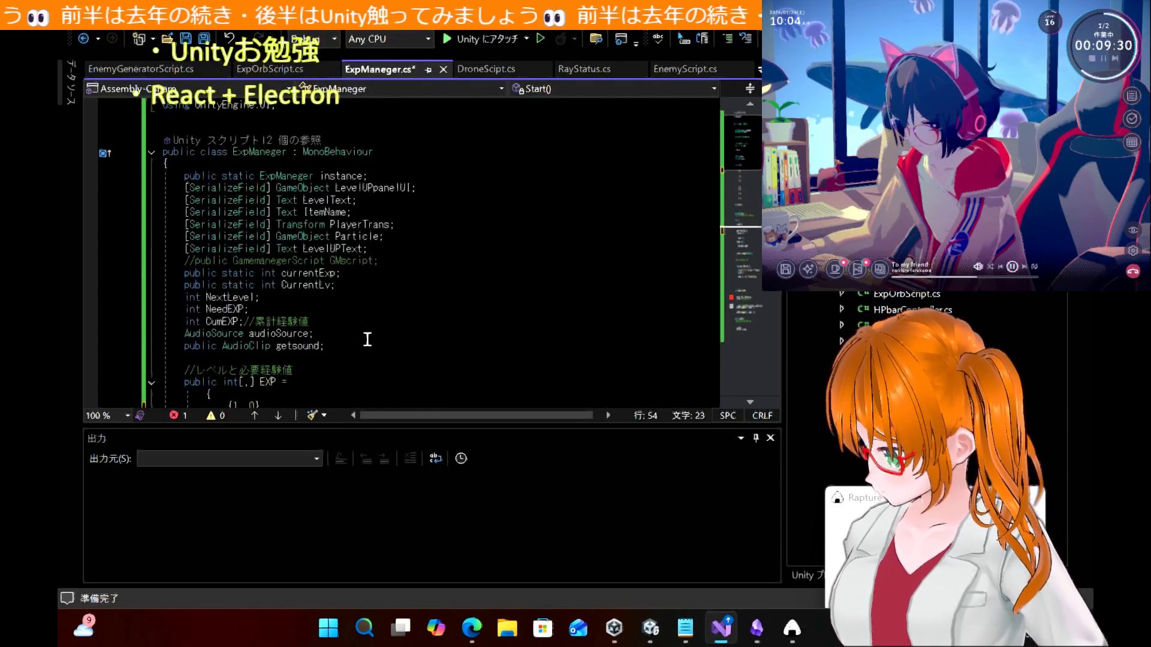
scroll(367, 340, "down", 15)
scroll(368, 339, "up", 1)
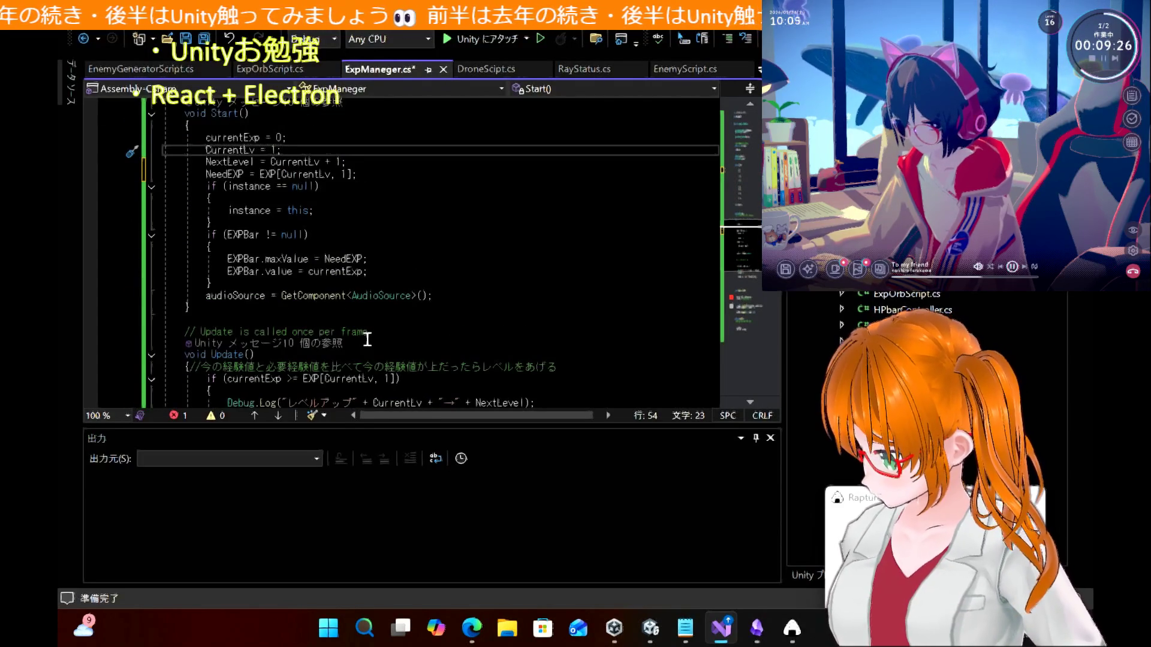
scroll(373, 239, "down", 7)
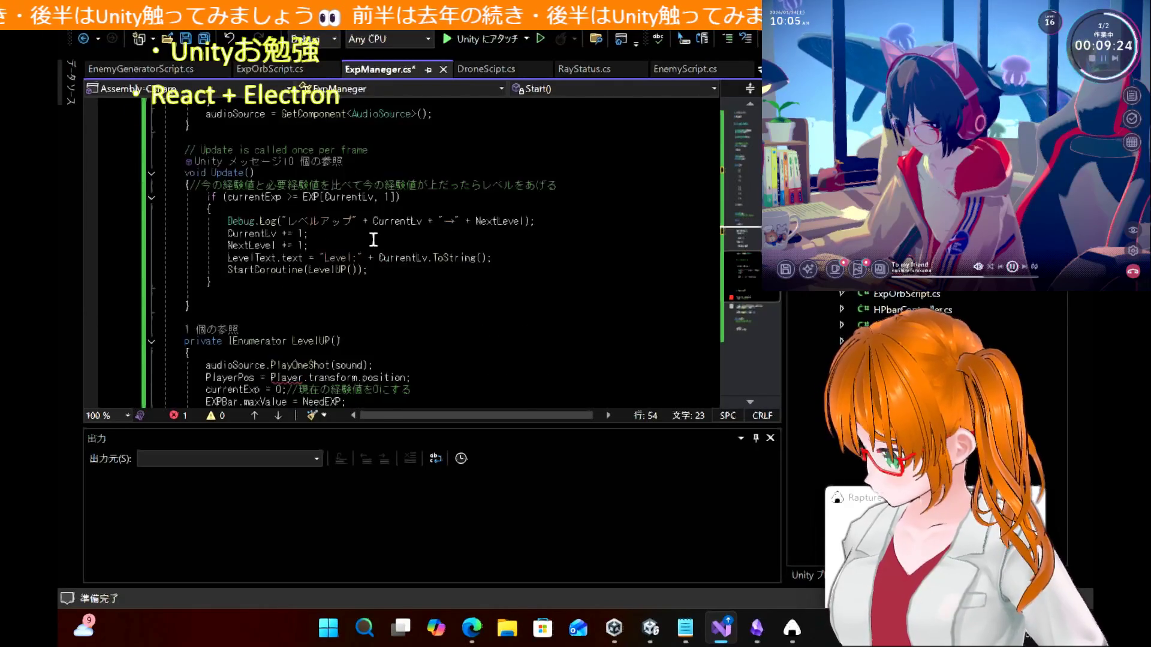
mouse_move(295, 306)
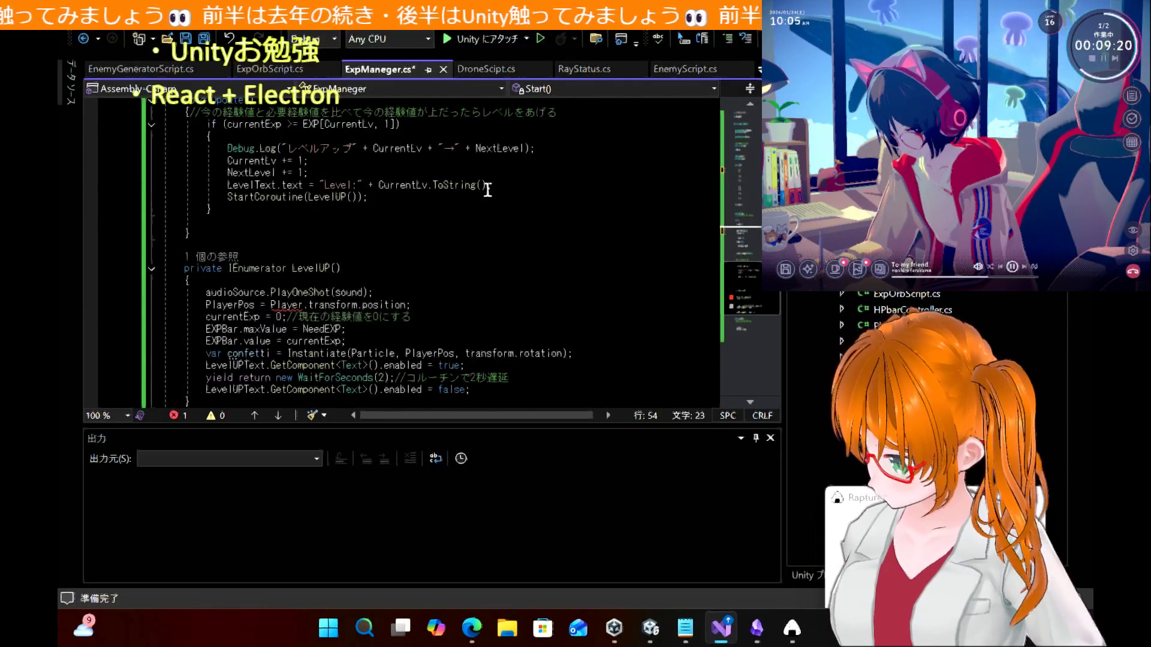
scroll(424, 235, "up", 15)
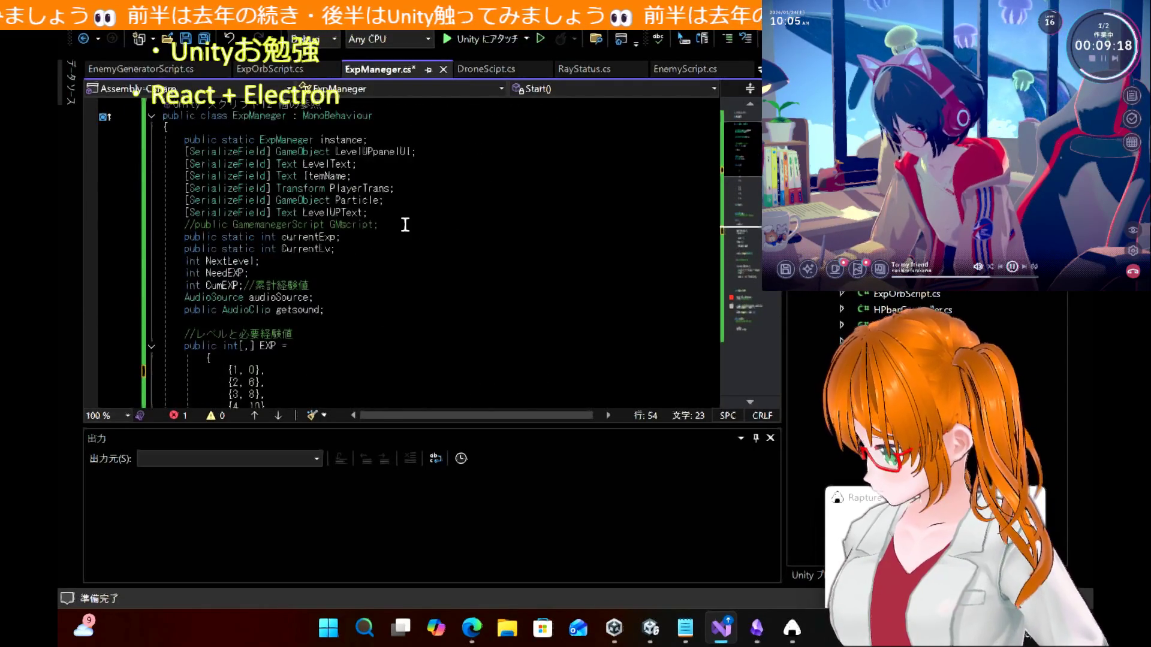
left_click(395, 212)
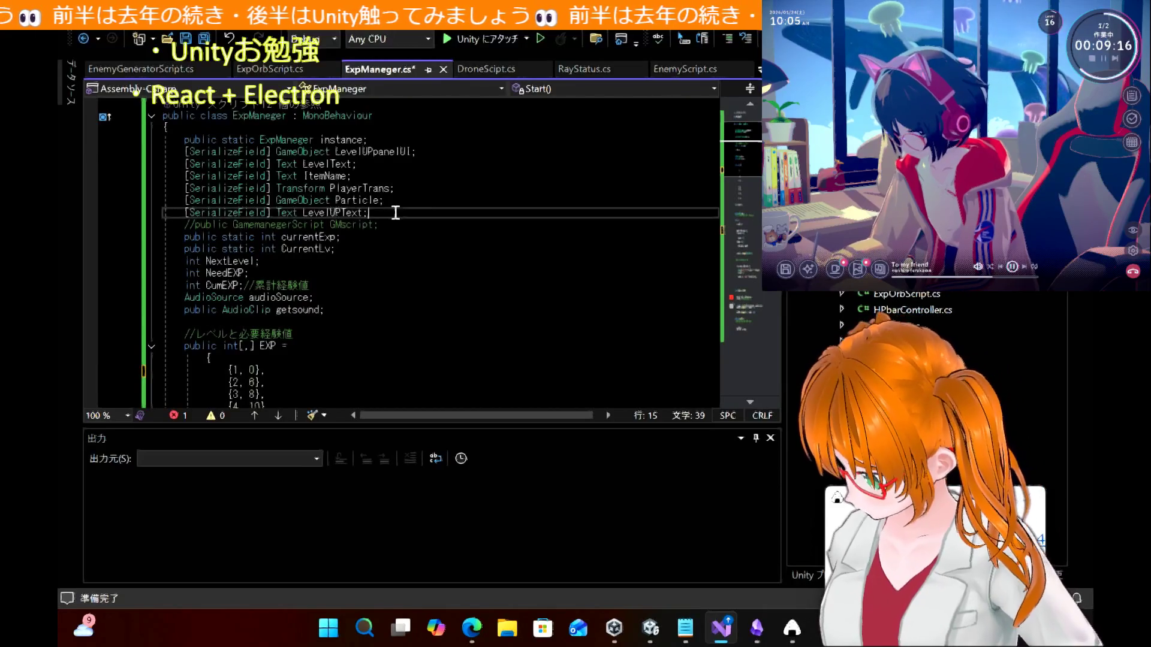
Step: Declare [SerializeField] GameObject Player; below LevelUPText and save the script
key("Return")
type("Se")
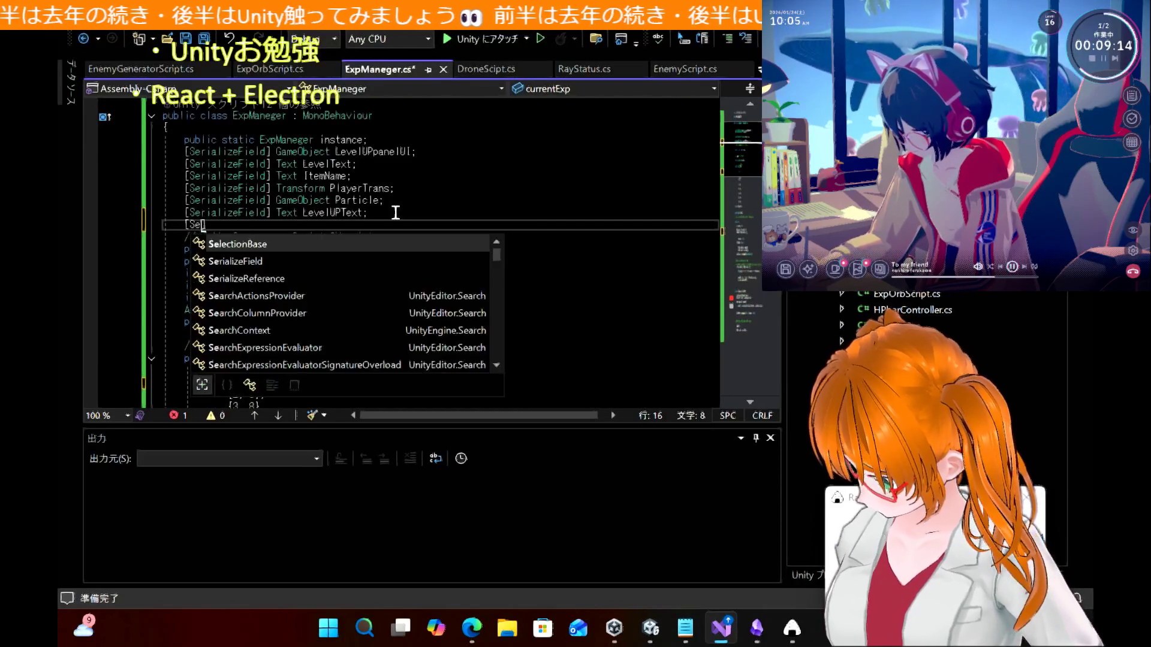
key("Down")
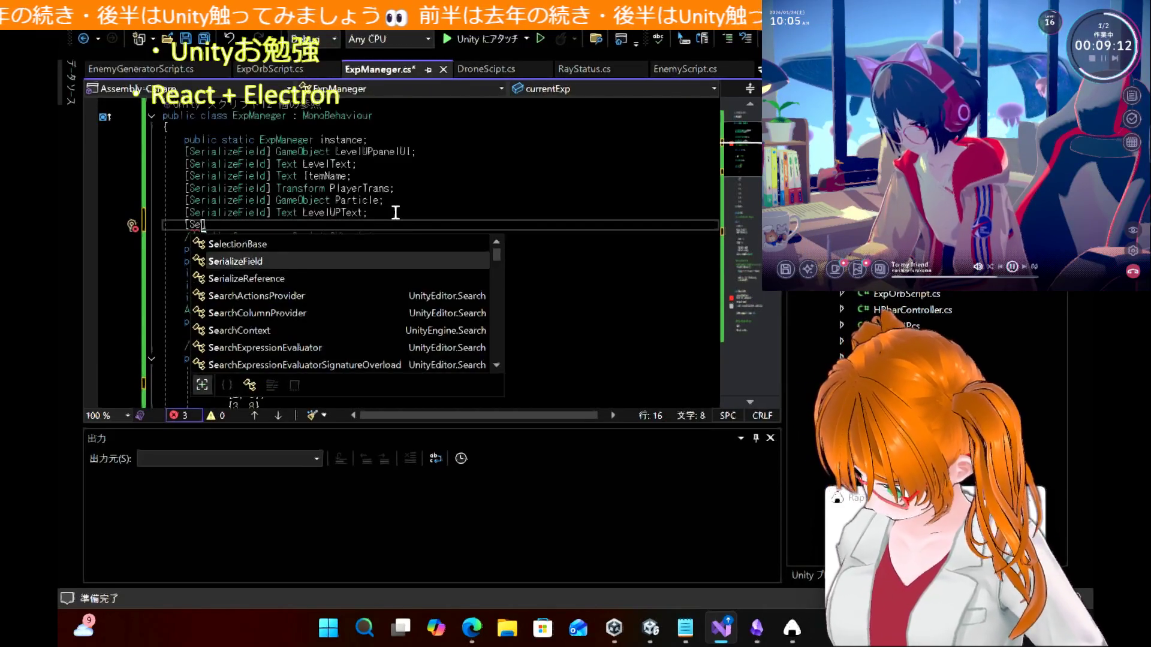
key("Tab")
type("]GameObject P")
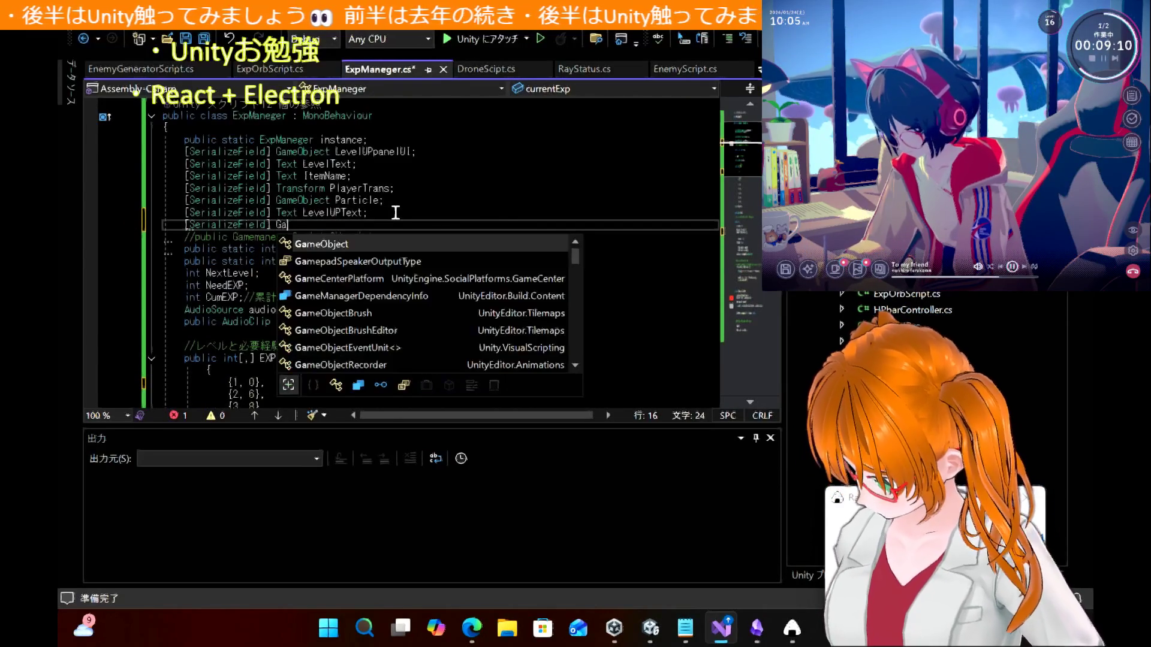
type("layer;")
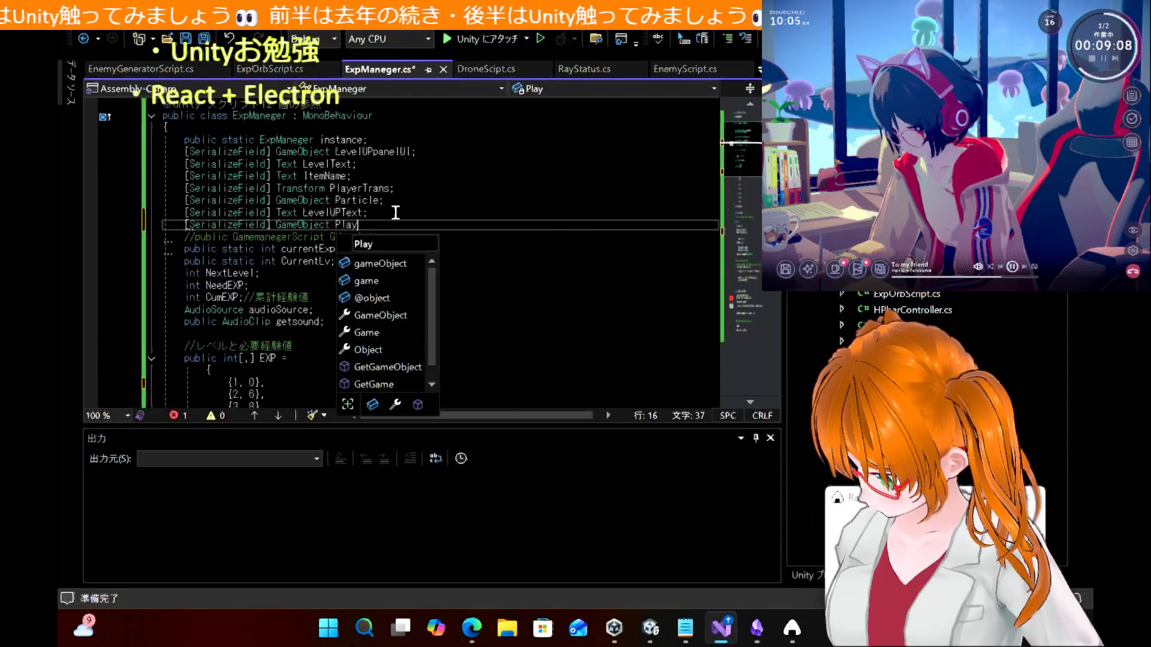
key("ctrl+s")
Step: Scroll through the saved ExpManeger.cs to confirm no errors are reported
scroll(395, 213, "down", 4)
scroll(396, 213, "down", 15)
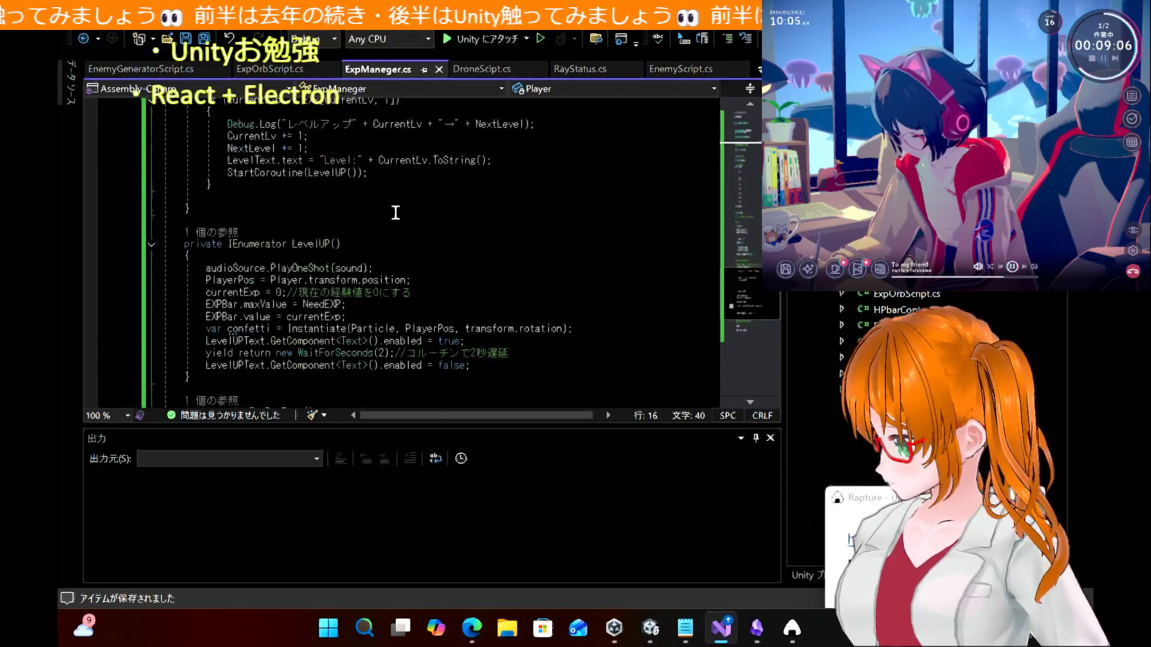
scroll(395, 213, "up", 5)
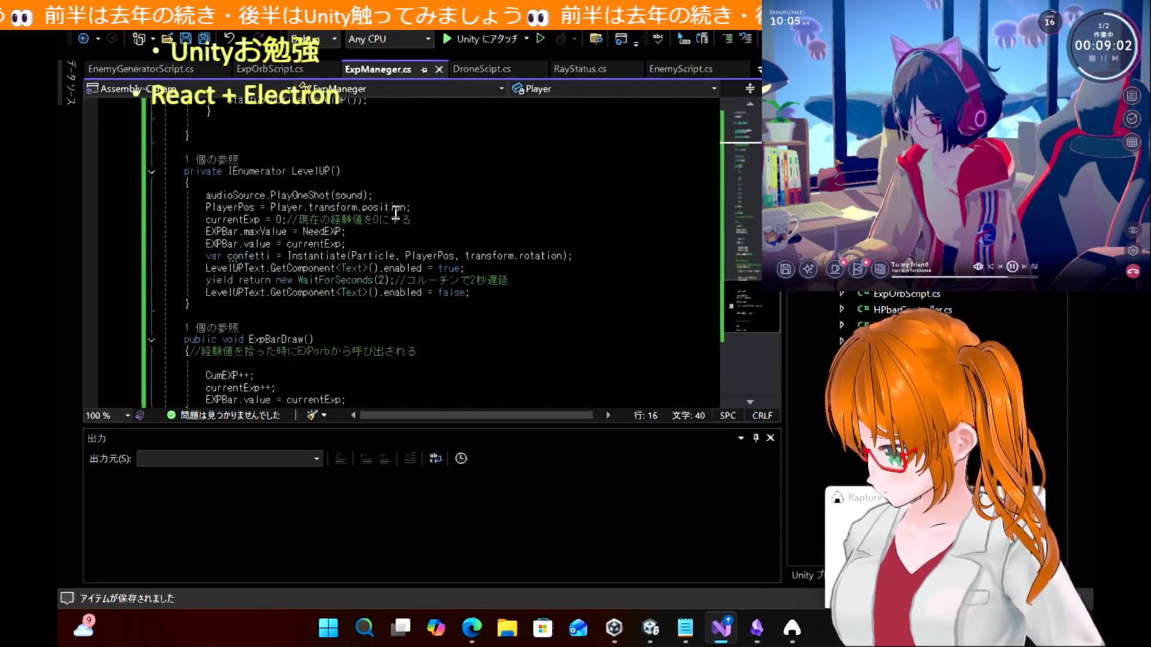
scroll(396, 213, "up", 4)
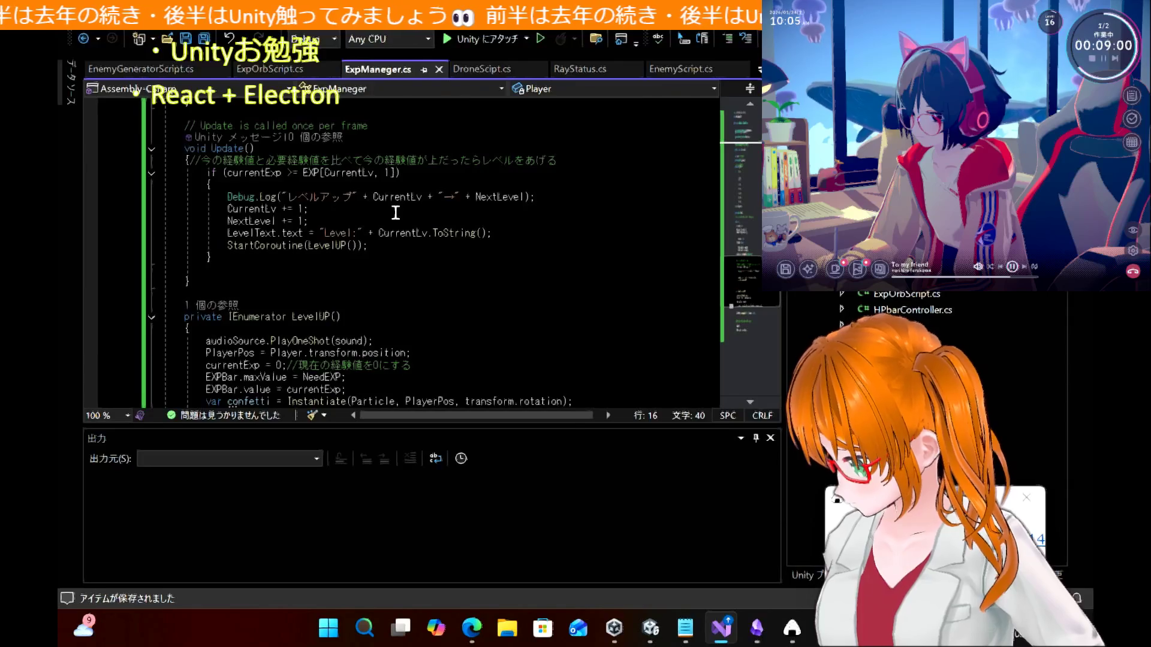
scroll(396, 213, "up", 2)
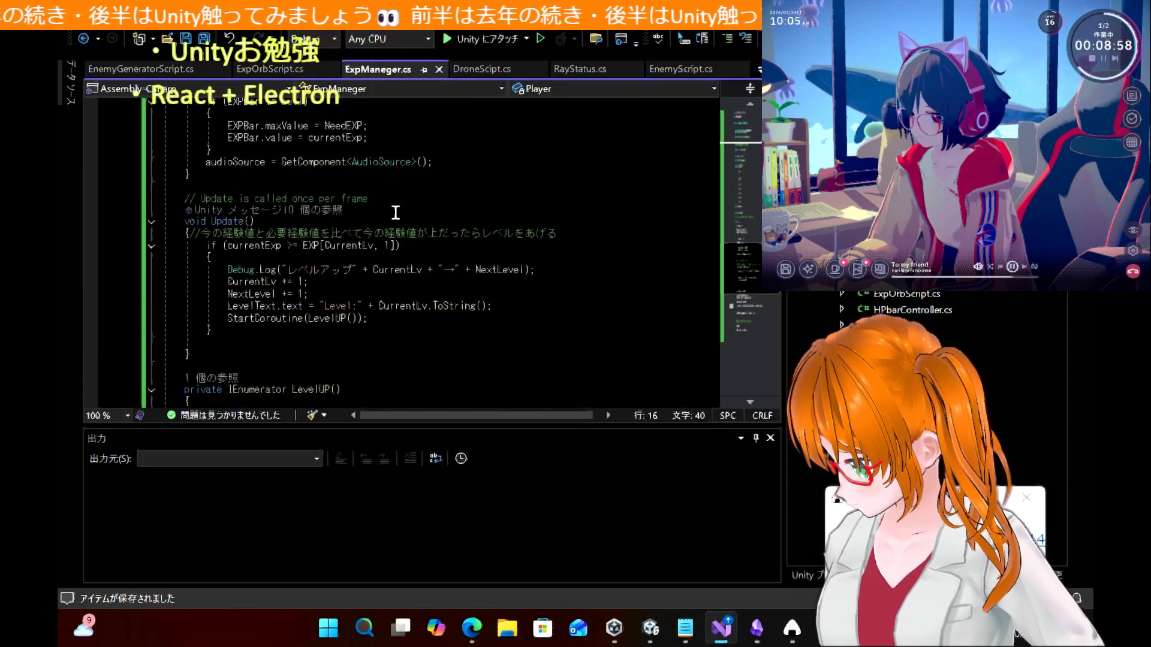
scroll(396, 213, "up", 10)
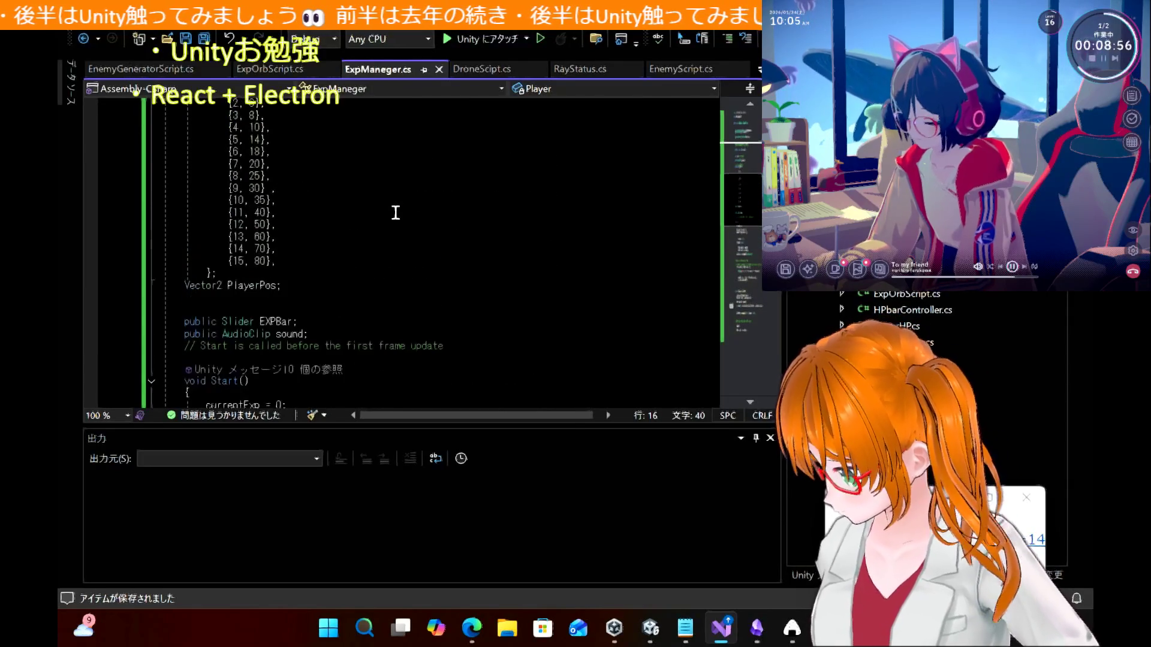
scroll(396, 213, "up", 9)
Step: In Edge, dismiss the full-page ad and switch to the Vampire survivors tutorial page
left_click(471, 628)
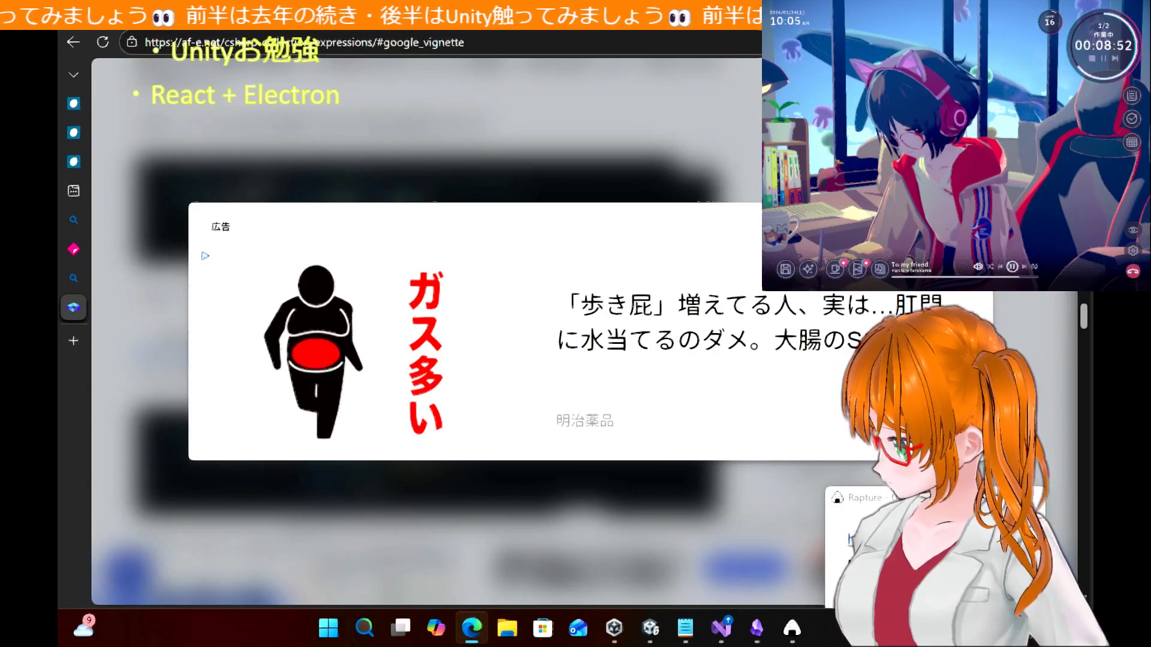
left_click(72, 42)
mouse_move(66, 223)
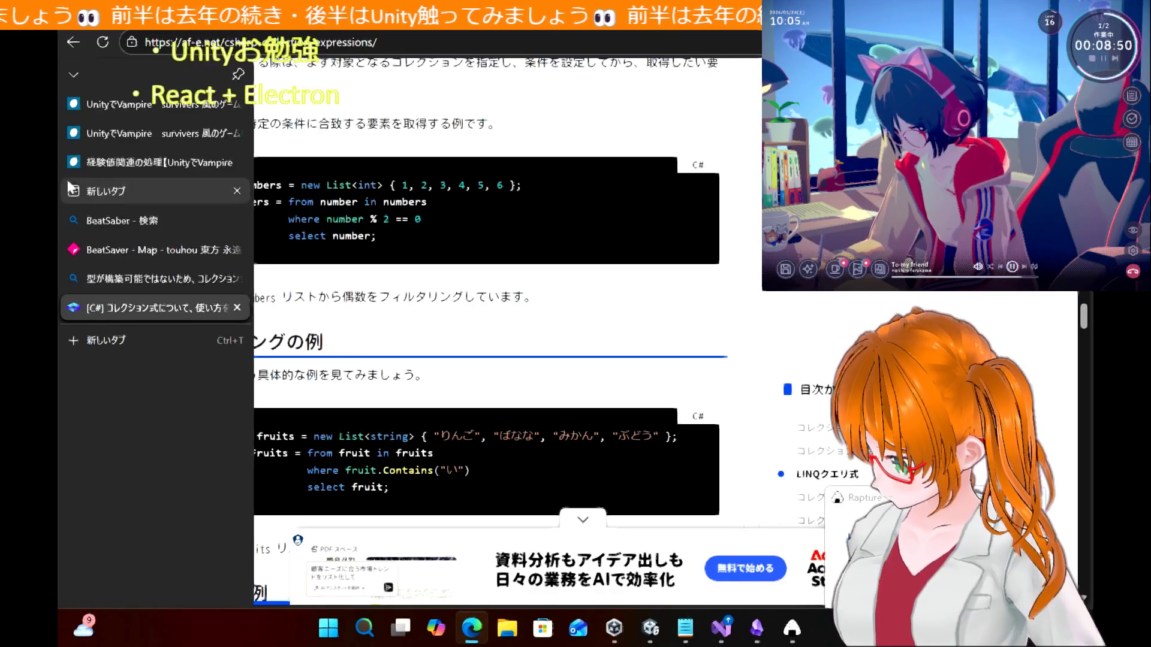
left_click(113, 133)
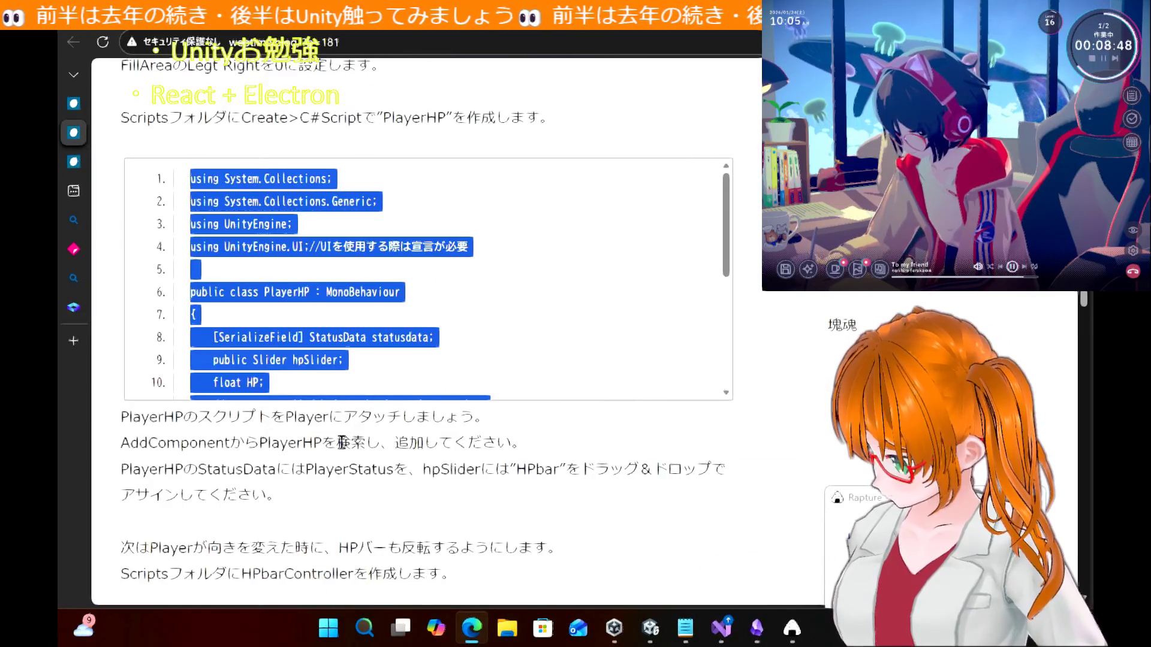
Step: Open the experience-point tutorial and review its ExpManeger listing with the EXP table
mouse_move(60, 162)
left_click(150, 160)
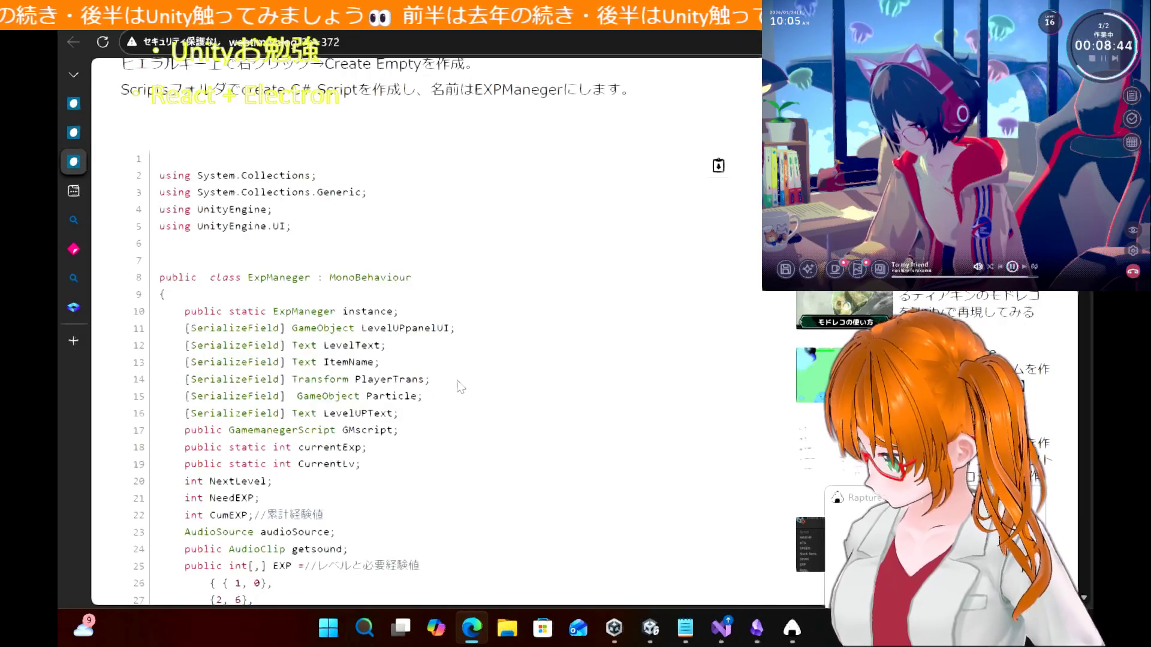
scroll(459, 386, "down", 6)
scroll(458, 386, "up", 8)
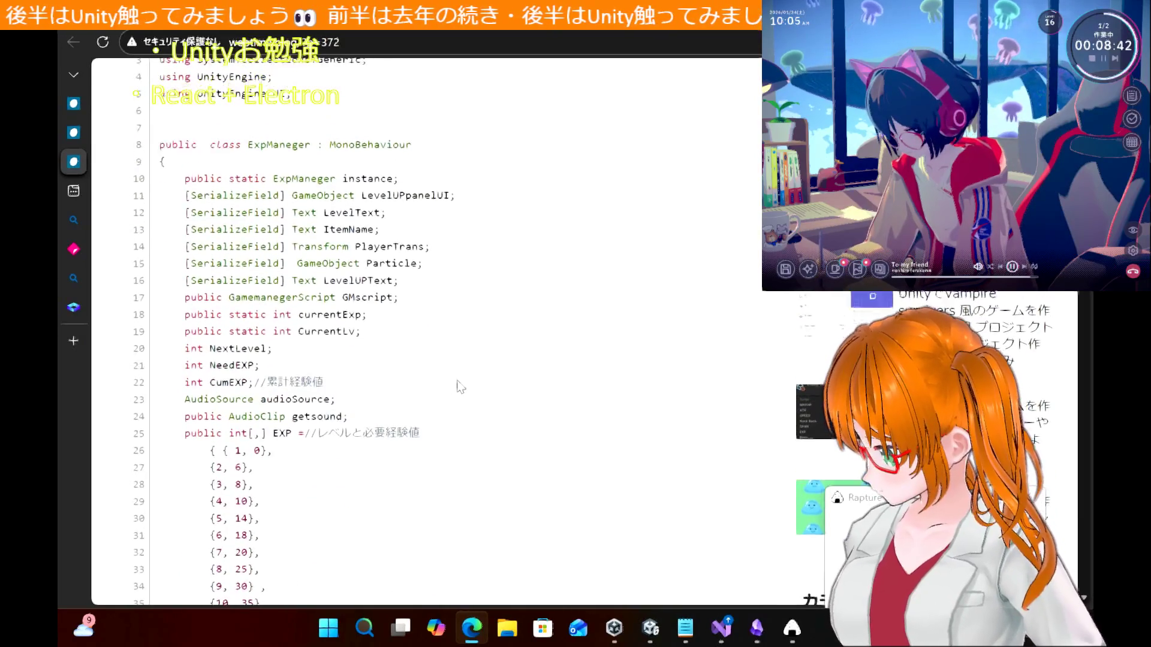
scroll(461, 387, "down", 18)
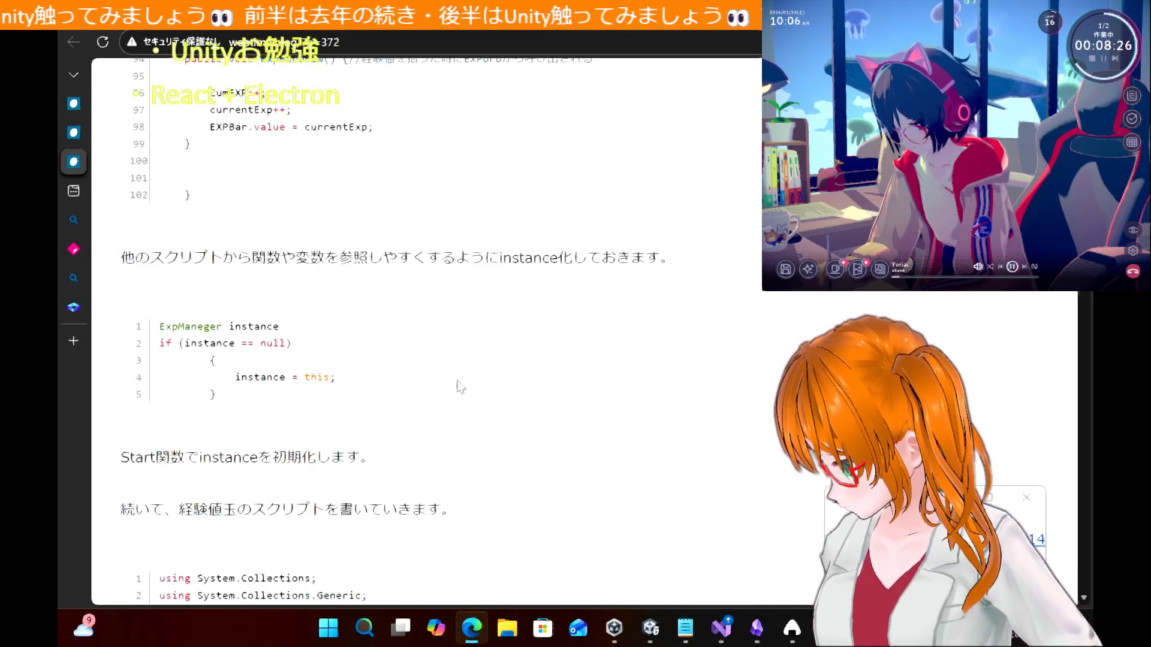
scroll(458, 386, "up", 20)
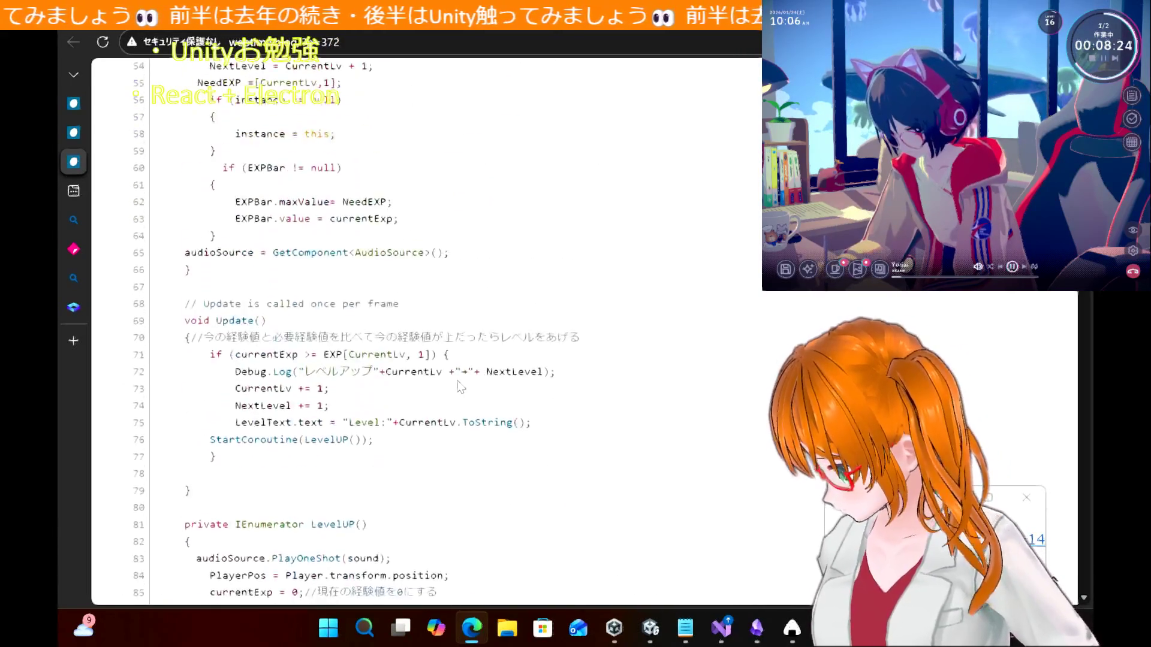
scroll(459, 387, "up", 3)
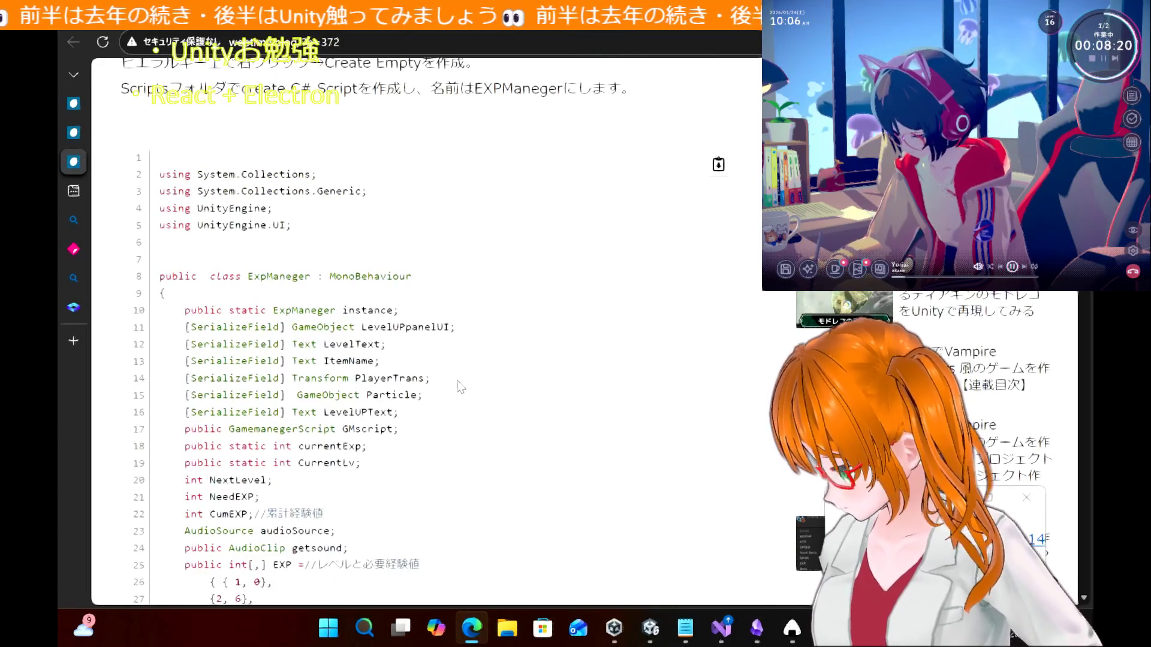
scroll(459, 387, "down", 13)
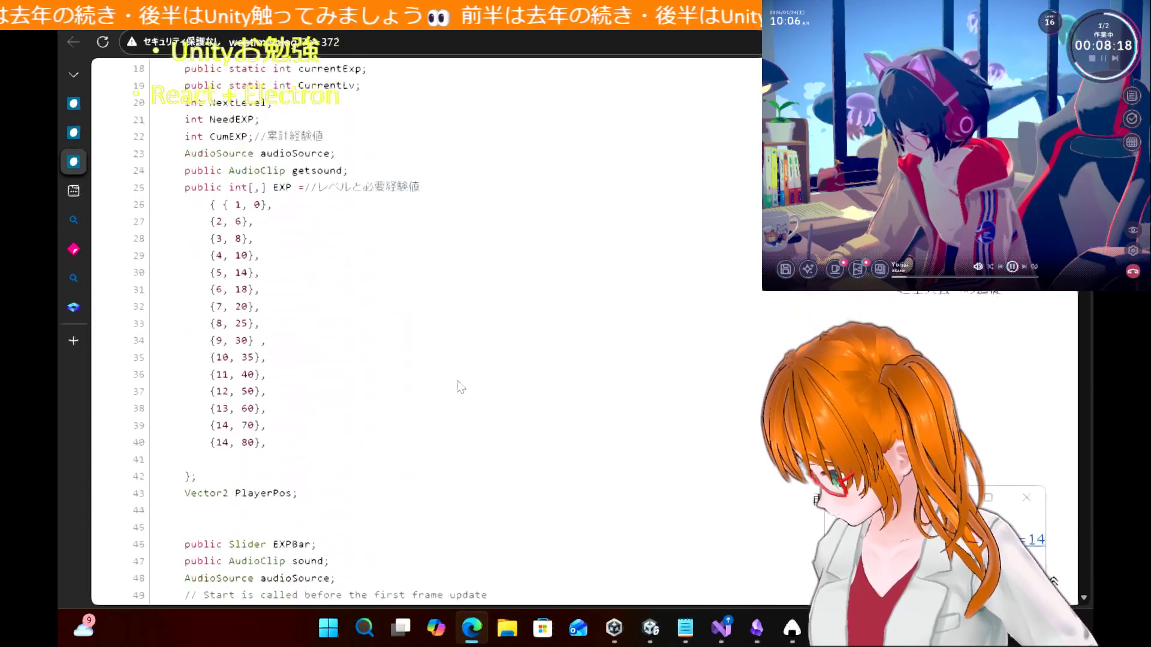